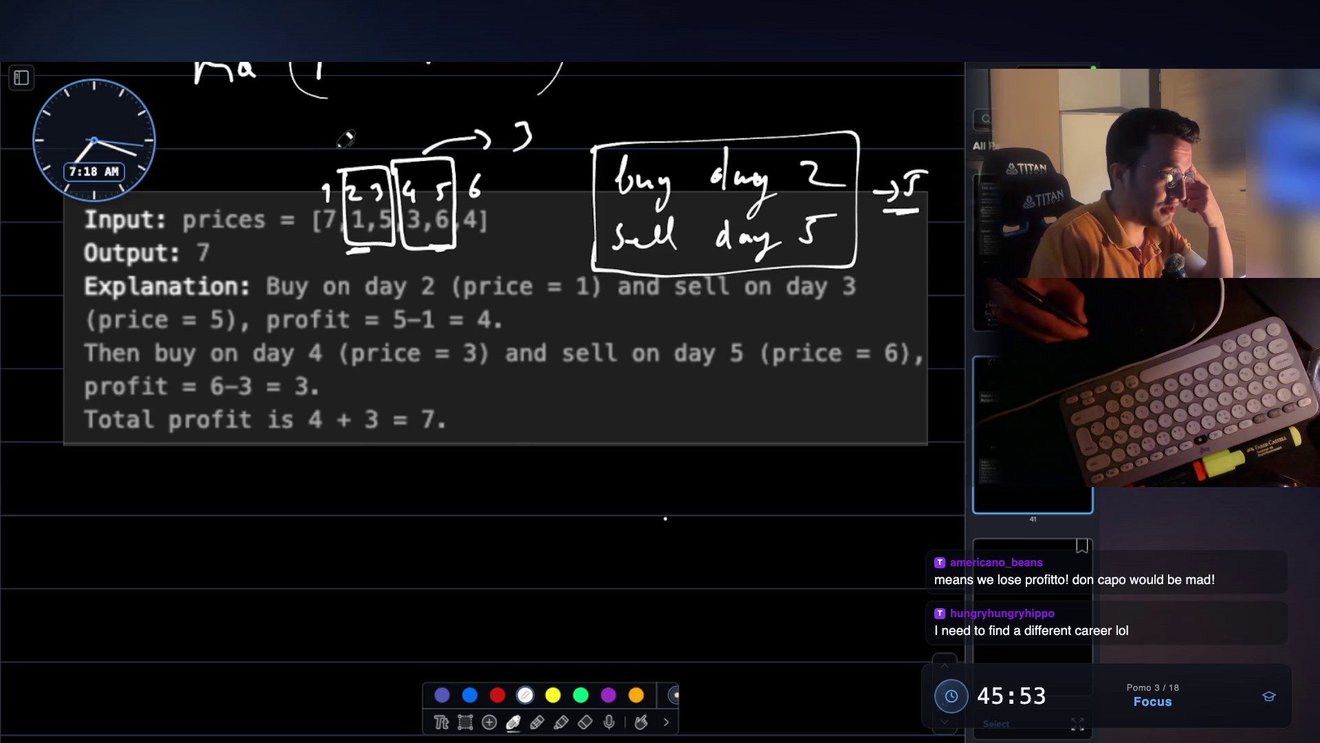
- Draw an arrow up to a 4 over the first box, then write 'smallest' and 'largest' below the example
{"action": "left_click_drag", "start_coordinate": [341, 157], "coordinate": [385, 127]}
{"action": "mouse_move", "coordinate": [376, 126]}
{"action": "left_mouse_down"}
{"action": "mouse_move", "coordinate": [413, 131]}
{"action": "mouse_move", "coordinate": [406, 157]}
{"action": "left_mouse_up"}
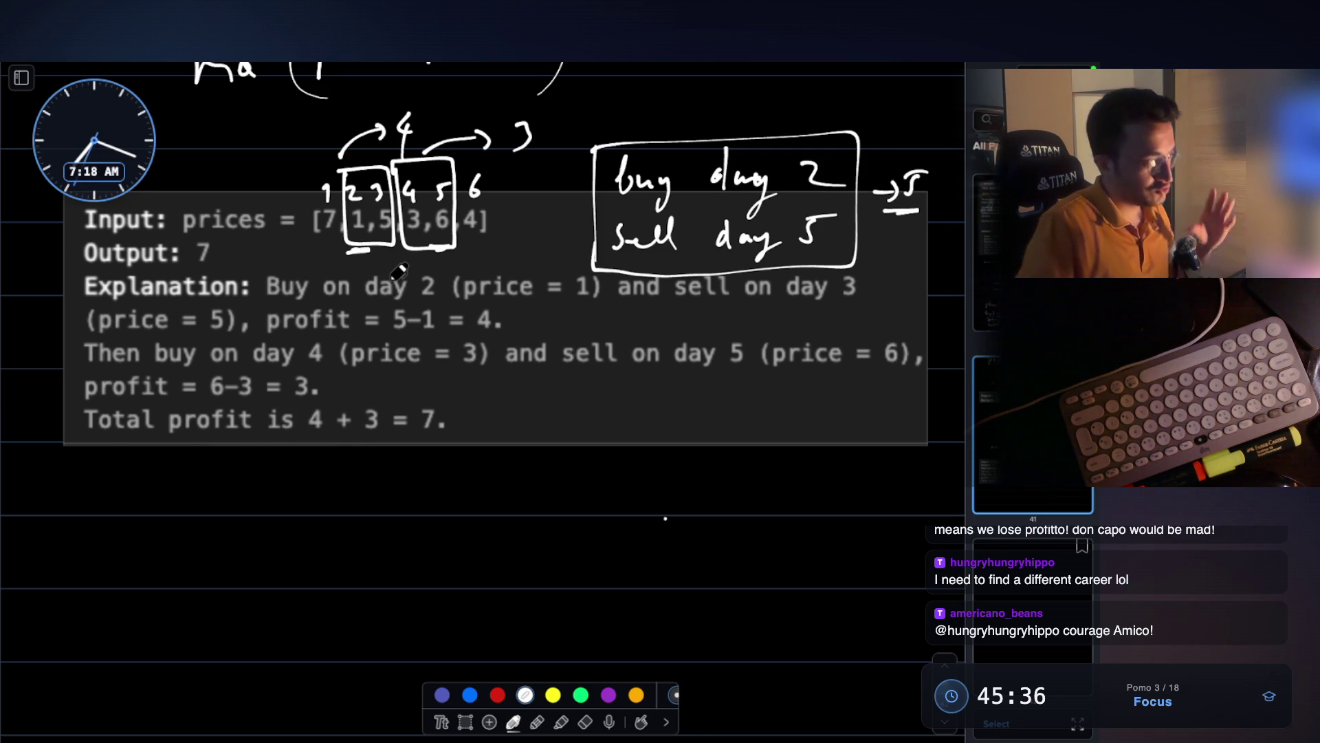
{"action": "mouse_move", "coordinate": [125, 492]}
{"action": "left_mouse_down"}
{"action": "mouse_move", "coordinate": [138, 507]}
{"action": "mouse_move", "coordinate": [294, 492]}
{"action": "left_mouse_up"}
{"action": "mouse_move", "coordinate": [129, 544]}
{"action": "left_mouse_down"}
{"action": "mouse_move", "coordinate": [148, 578]}
{"action": "mouse_move", "coordinate": [278, 561]}
{"action": "left_mouse_up"}
{"action": "scroll", "coordinate": [341, 495], "scroll_direction": "down", "scroll_amount": 2}
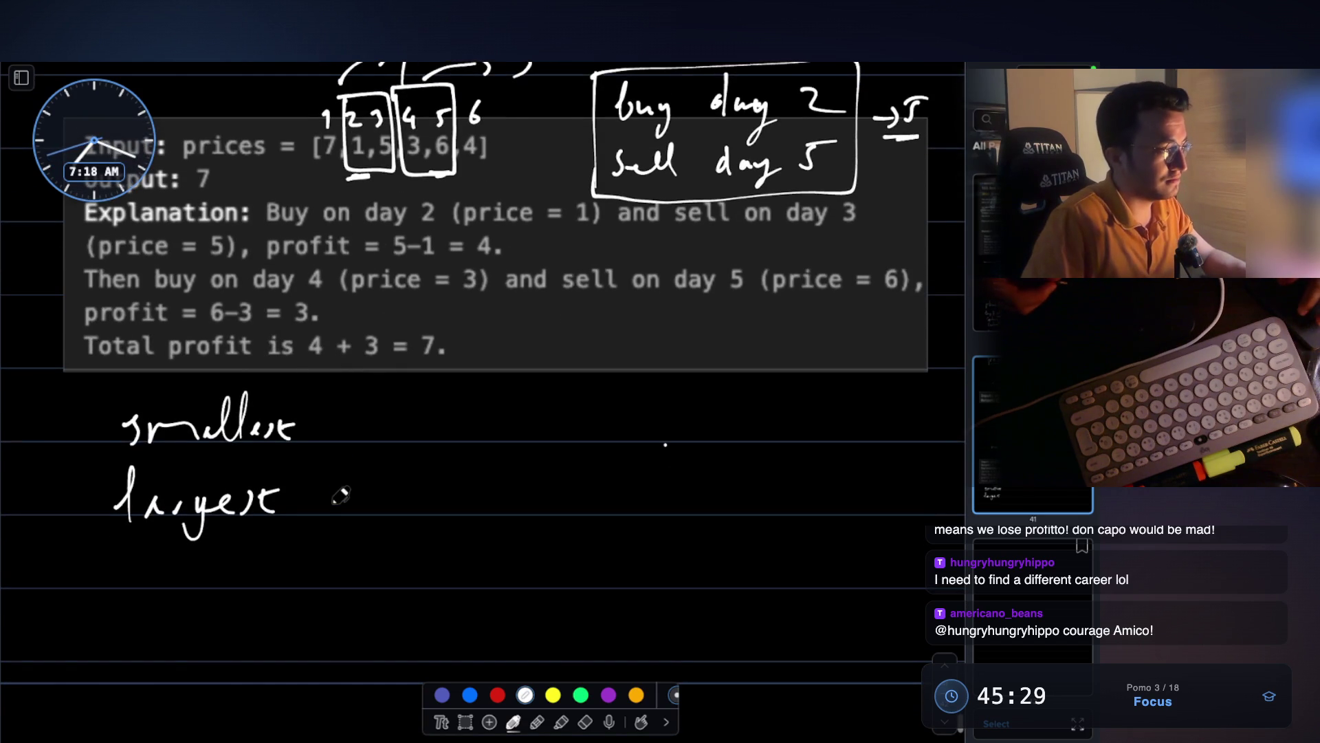
{"action": "left_click_drag", "start_coordinate": [129, 569], "coordinate": [198, 565]}
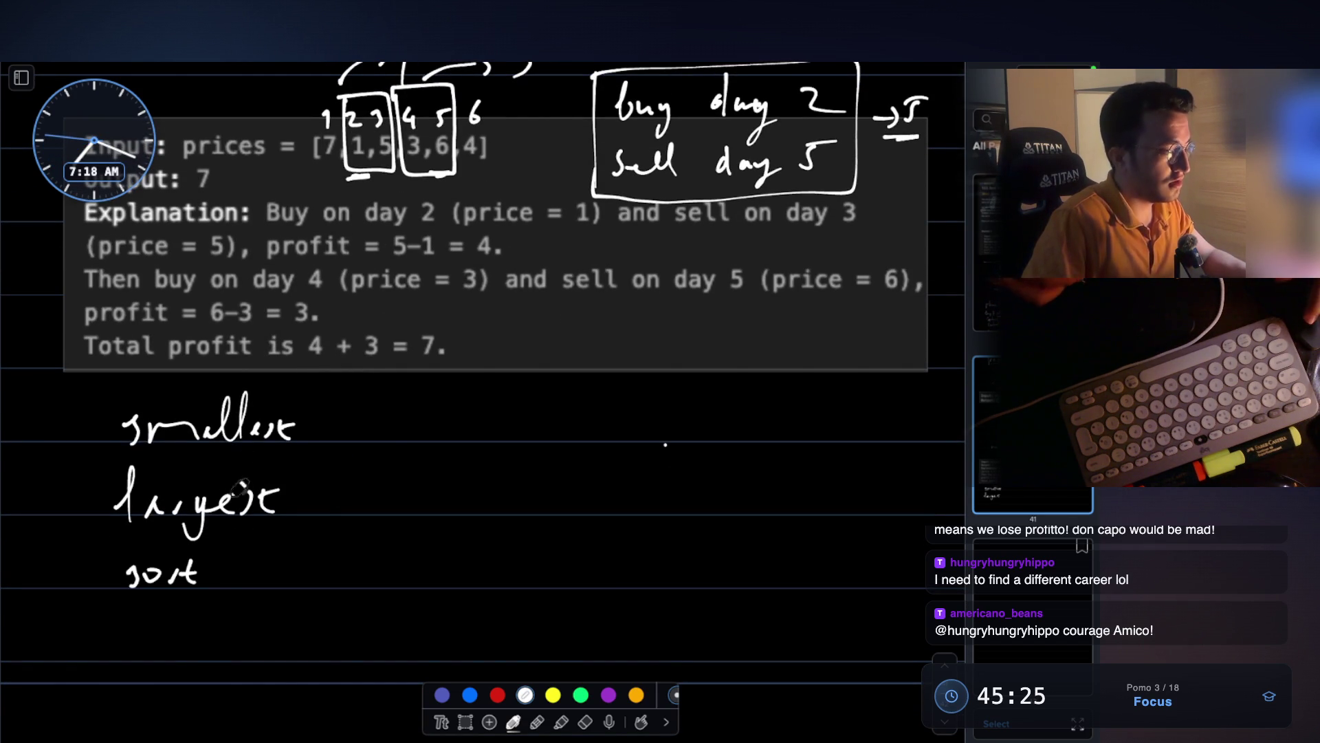
{"action": "key", "text": "ctrl+z"}
{"action": "key", "text": "ctrl+z"}
{"action": "key", "text": "ctrl+z"}
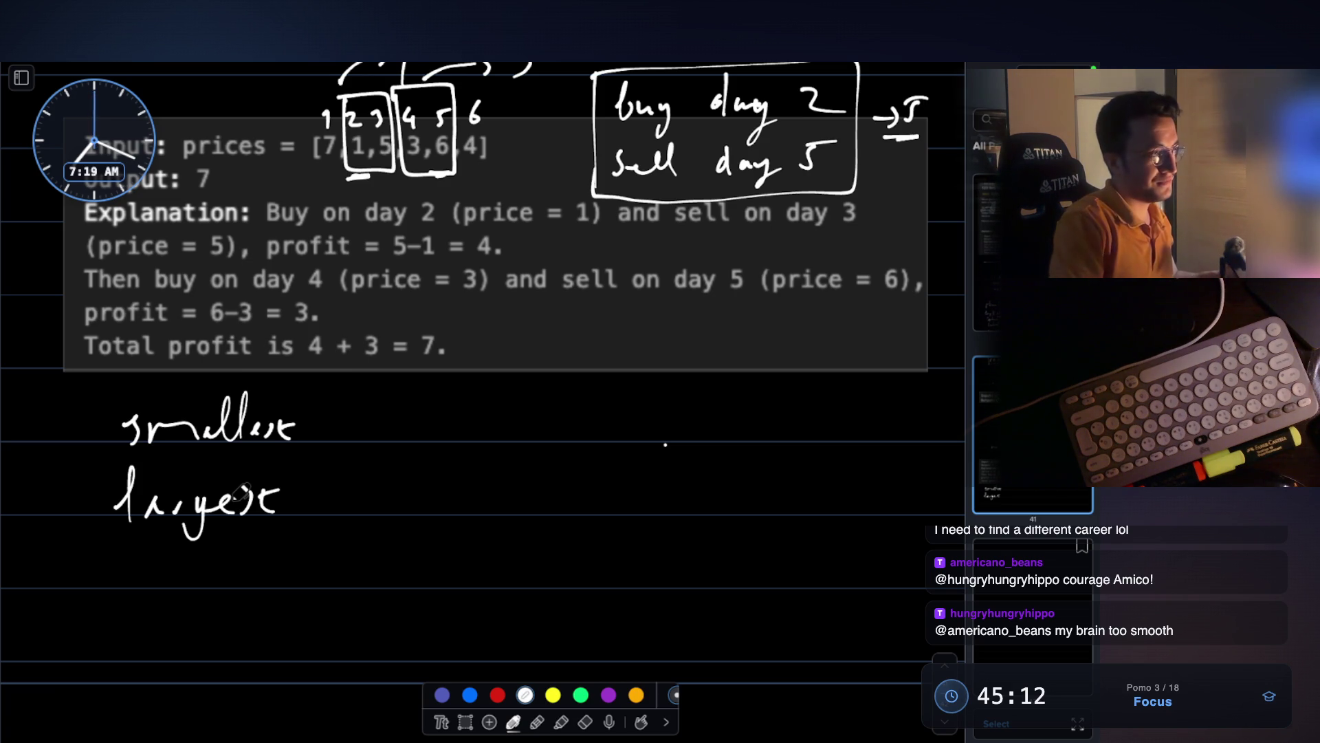
{"action": "scroll", "coordinate": [241, 491], "scroll_direction": "up", "scroll_amount": 3}
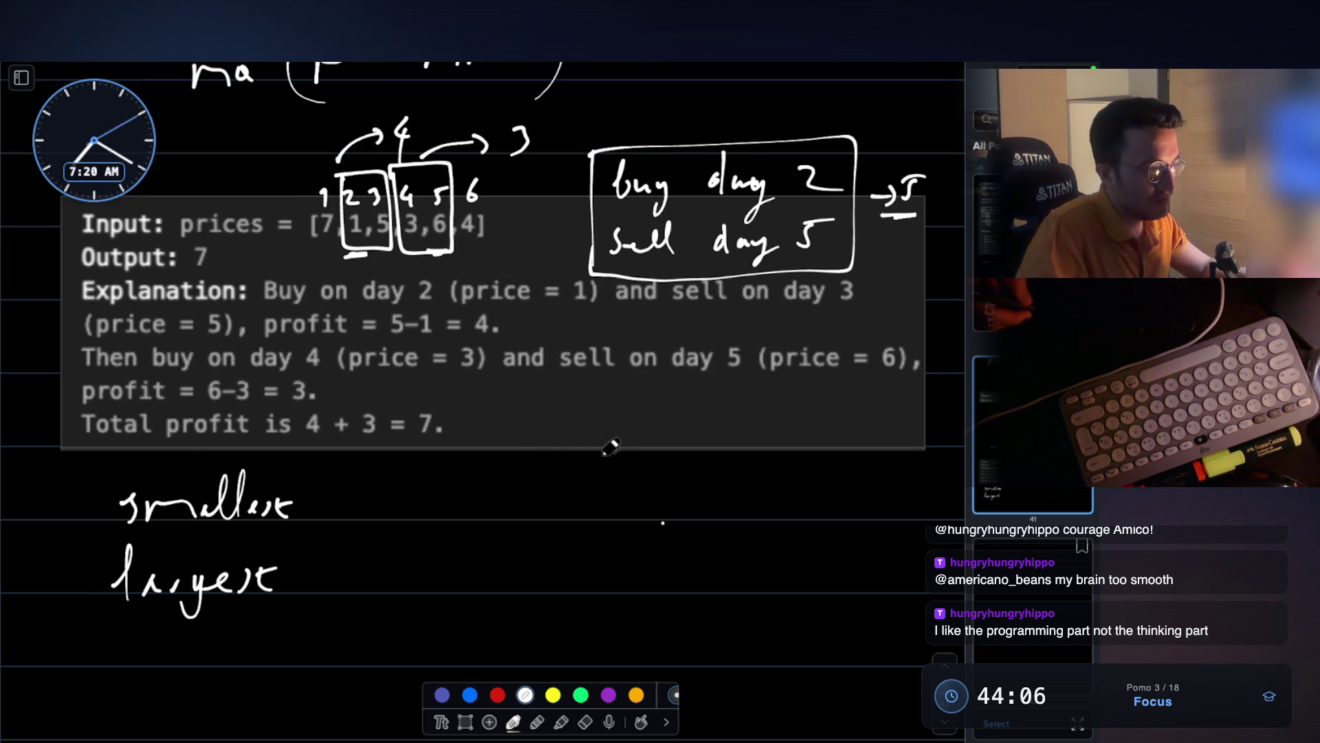
- Sketch and circle 'phase 2' below the example, then erase 'phase 3' and undo leftover strokes
{"action": "mouse_move", "coordinate": [540, 474]}
{"action": "left_mouse_down"}
{"action": "mouse_move", "coordinate": [573, 416]}
{"action": "mouse_move", "coordinate": [605, 467]}
{"action": "mouse_move", "coordinate": [703, 474]}
{"action": "left_mouse_up"}
{"action": "mouse_move", "coordinate": [553, 402]}
{"action": "left_mouse_down"}
{"action": "mouse_move", "coordinate": [618, 508]}
{"action": "mouse_move", "coordinate": [543, 406]}
{"action": "left_mouse_up"}
{"action": "mouse_move", "coordinate": [556, 540]}
{"action": "left_mouse_down"}
{"action": "mouse_move", "coordinate": [708, 550]}
{"action": "mouse_move", "coordinate": [685, 570]}
{"action": "left_mouse_up"}
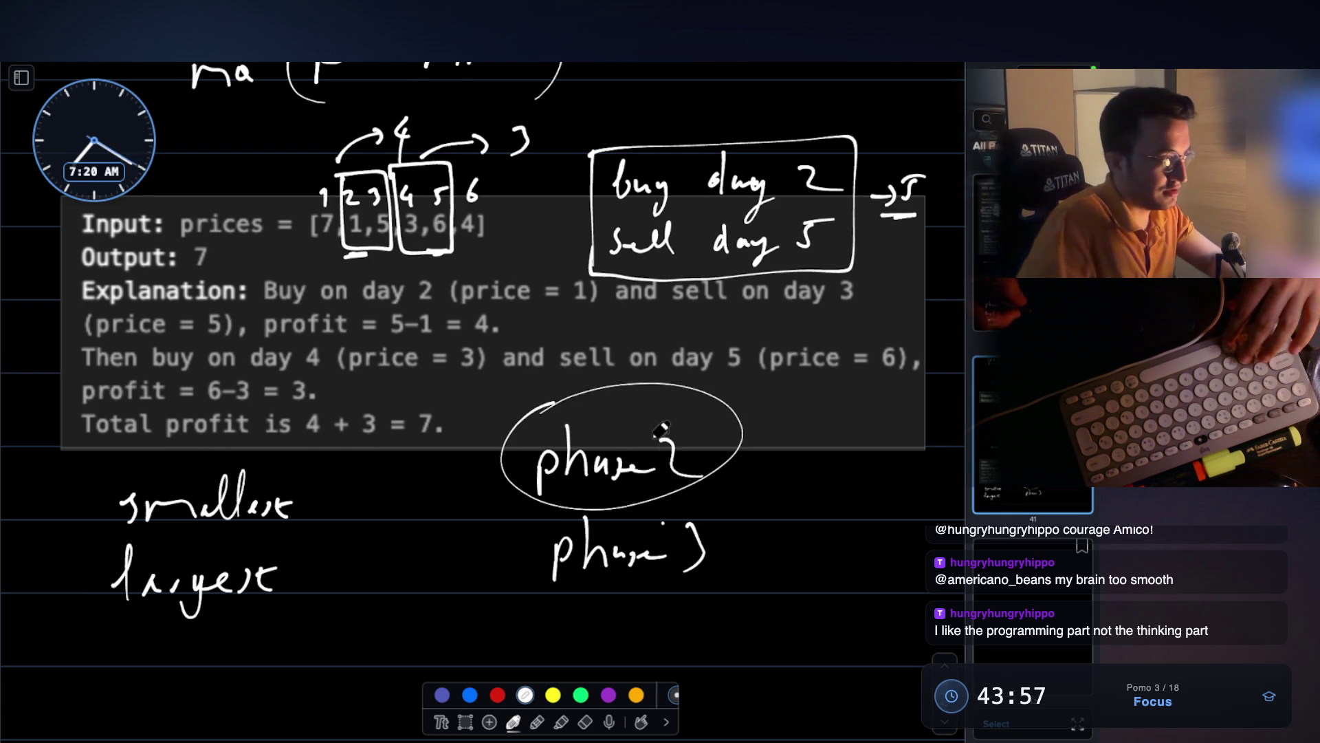
{"action": "mouse_move", "coordinate": [705, 557]}
{"action": "left_mouse_down"}
{"action": "mouse_move", "coordinate": [634, 514]}
{"action": "mouse_move", "coordinate": [584, 543]}
{"action": "mouse_move", "coordinate": [660, 460]}
{"action": "mouse_move", "coordinate": [601, 579]}
{"action": "left_mouse_up"}
{"action": "key", "text": "ctrl+z"}
{"action": "key", "text": "ctrl+z"}
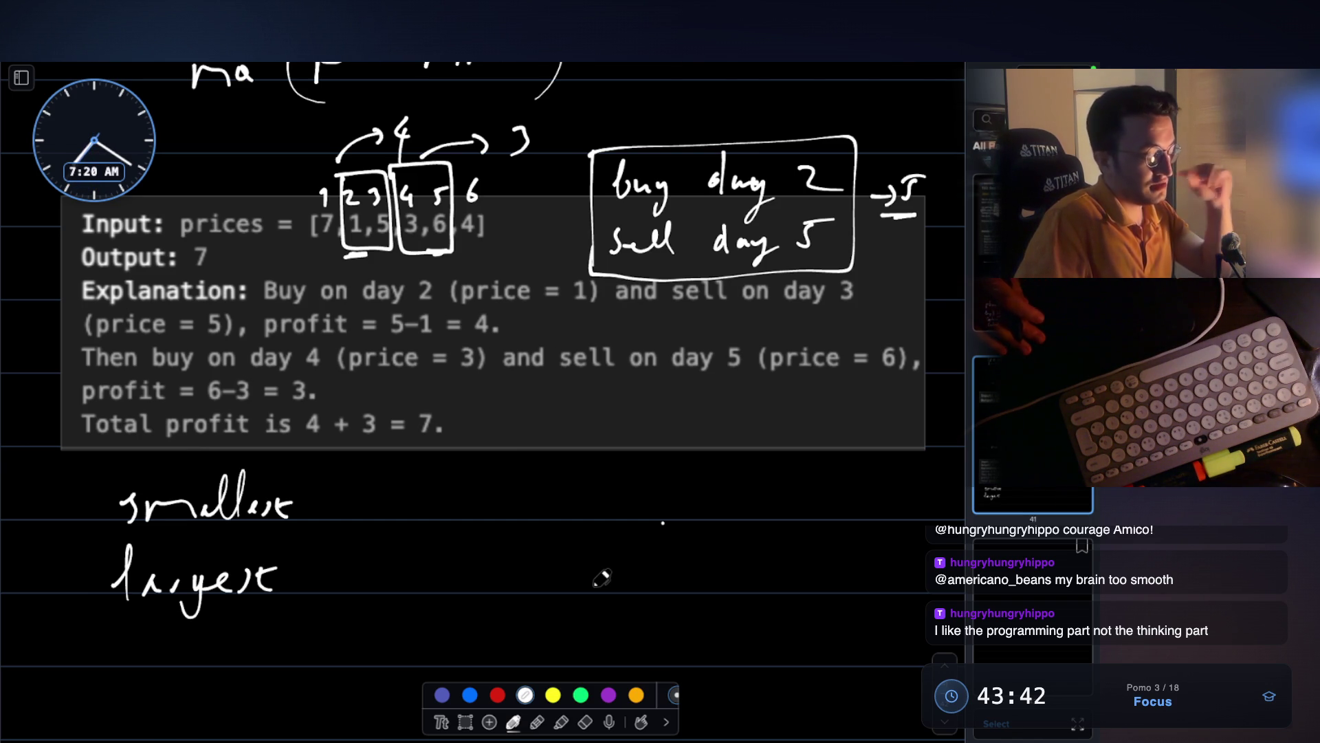
- Handwrite 'P' with 'min' beneath it below the example
{"action": "scroll", "coordinate": [605, 551], "scroll_direction": "down", "scroll_amount": 3}
{"action": "scroll", "coordinate": [610, 447], "scroll_direction": "down", "scroll_amount": 2}
{"action": "mouse_move", "coordinate": [593, 406]}
{"action": "left_mouse_down"}
{"action": "mouse_move", "coordinate": [595, 456]}
{"action": "mouse_move", "coordinate": [594, 430]}
{"action": "left_mouse_up"}
{"action": "mouse_move", "coordinate": [580, 519]}
{"action": "left_mouse_down"}
{"action": "mouse_move", "coordinate": [585, 499]}
{"action": "mouse_move", "coordinate": [631, 517]}
{"action": "mouse_move", "coordinate": [679, 501]}
{"action": "left_mouse_up"}
{"action": "left_click", "coordinate": [645, 483]}
{"action": "scroll", "coordinate": [681, 499], "scroll_direction": "up", "scroll_amount": 3}
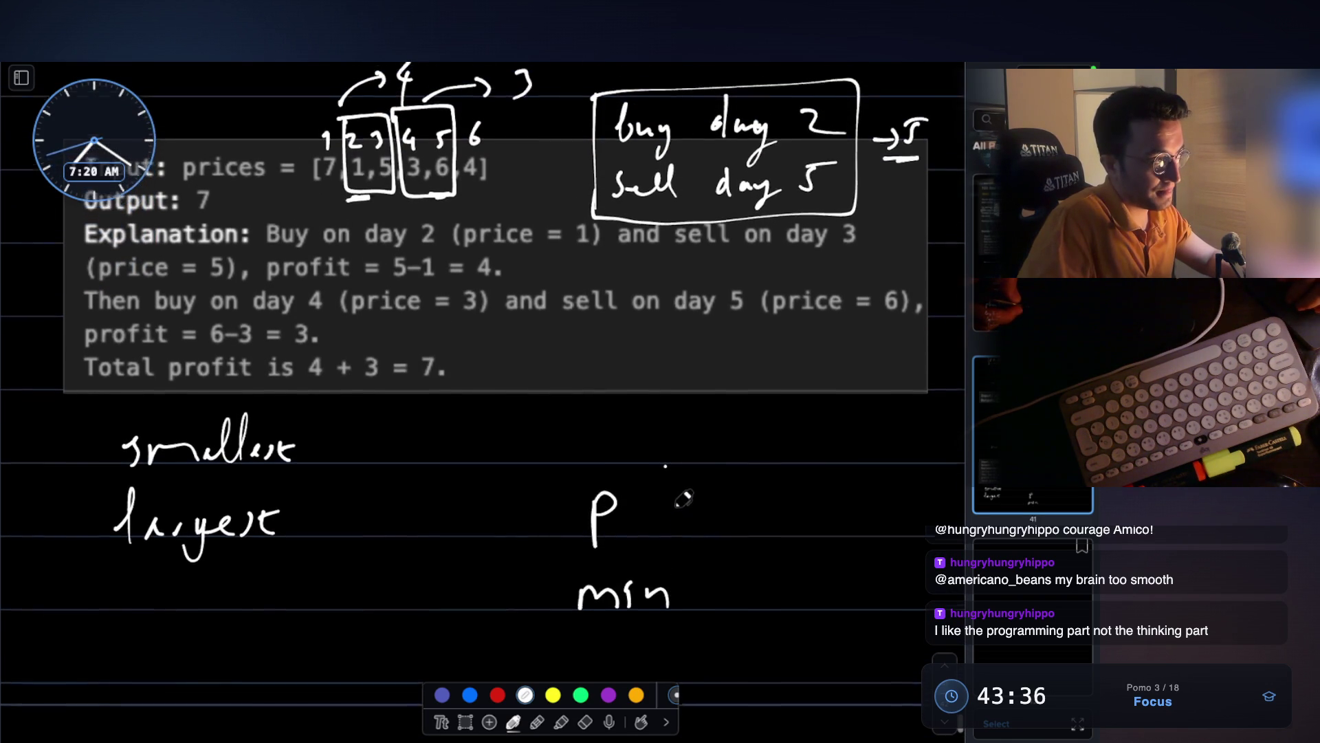
- Draw an ellipse around the handwritten 'min' beneath the P
{"action": "mouse_move", "coordinate": [617, 578]}
{"action": "left_mouse_down"}
{"action": "mouse_move", "coordinate": [584, 579]}
{"action": "mouse_move", "coordinate": [725, 593]}
{"action": "mouse_move", "coordinate": [643, 548]}
{"action": "left_mouse_up"}
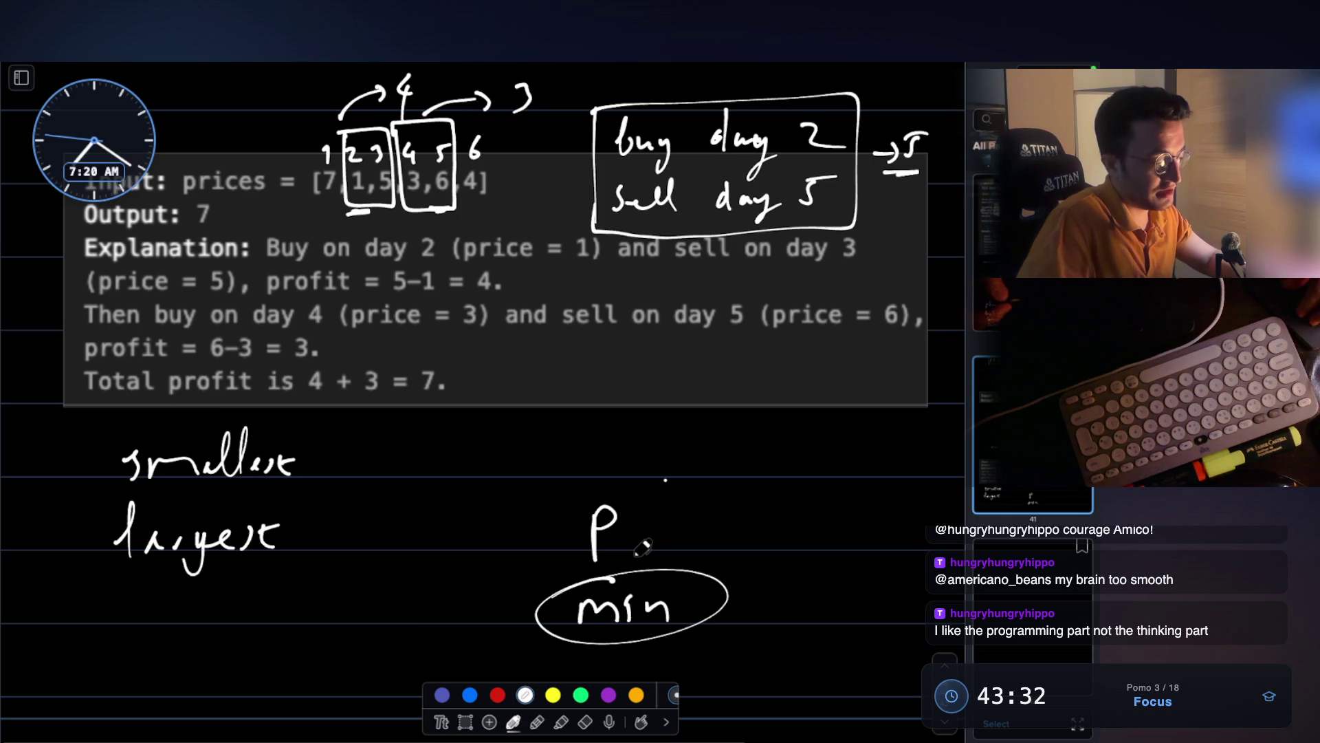
{"action": "scroll", "coordinate": [642, 548], "scroll_direction": "up", "scroll_amount": 2}
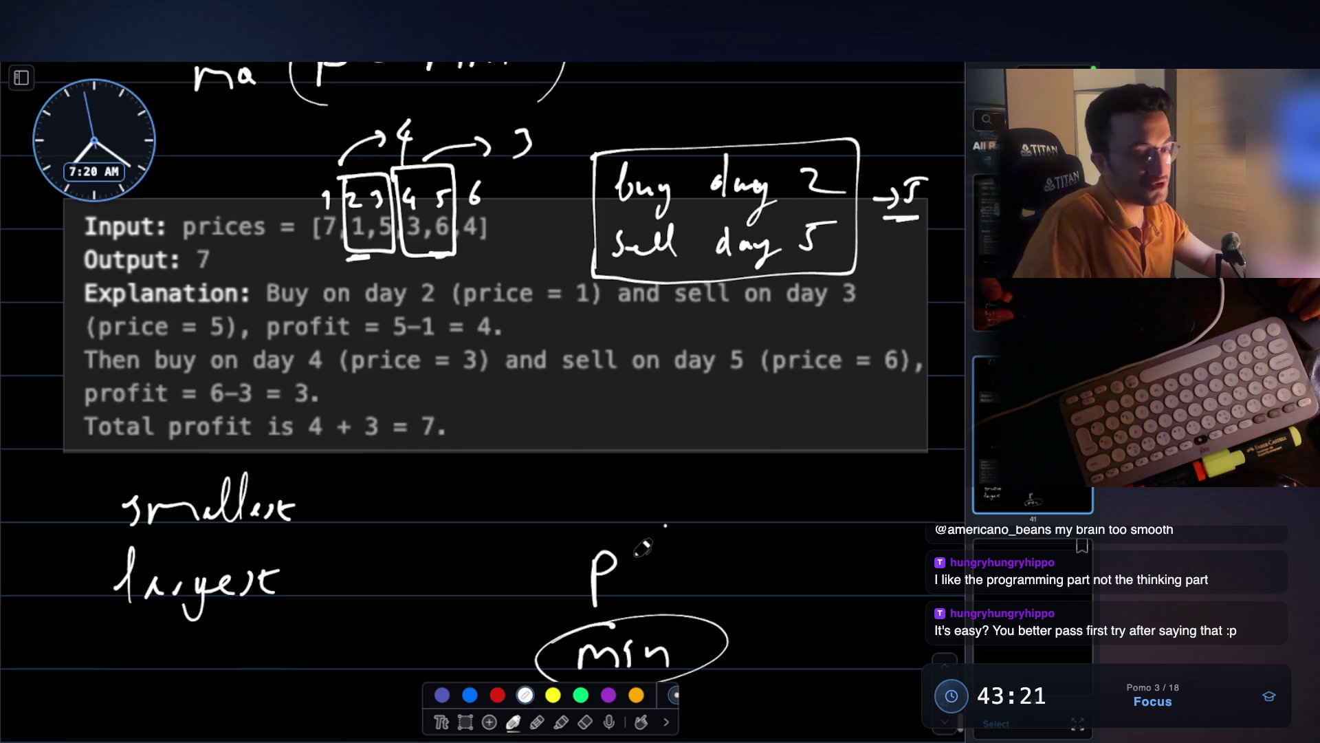
{"action": "scroll", "coordinate": [642, 548], "scroll_direction": "up", "scroll_amount": 1}
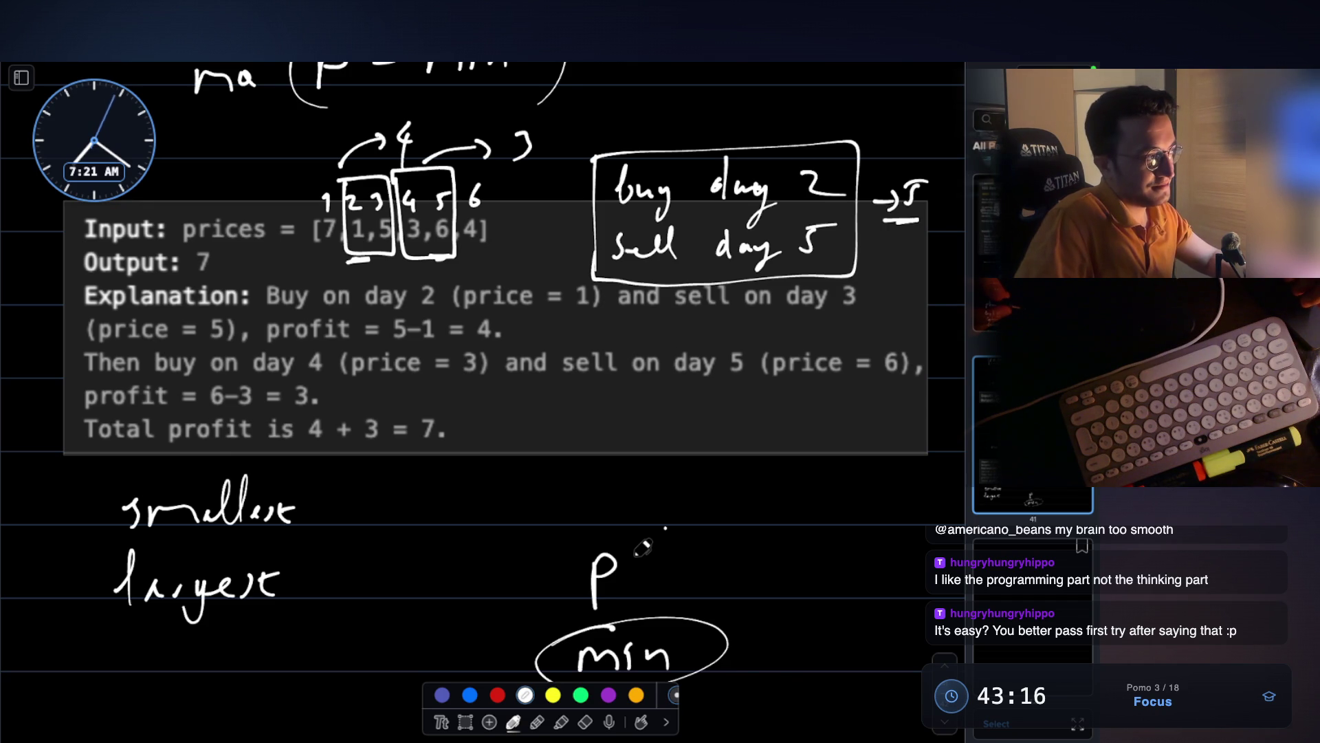
{"action": "scroll", "coordinate": [642, 548], "scroll_direction": "down", "scroll_amount": 10}
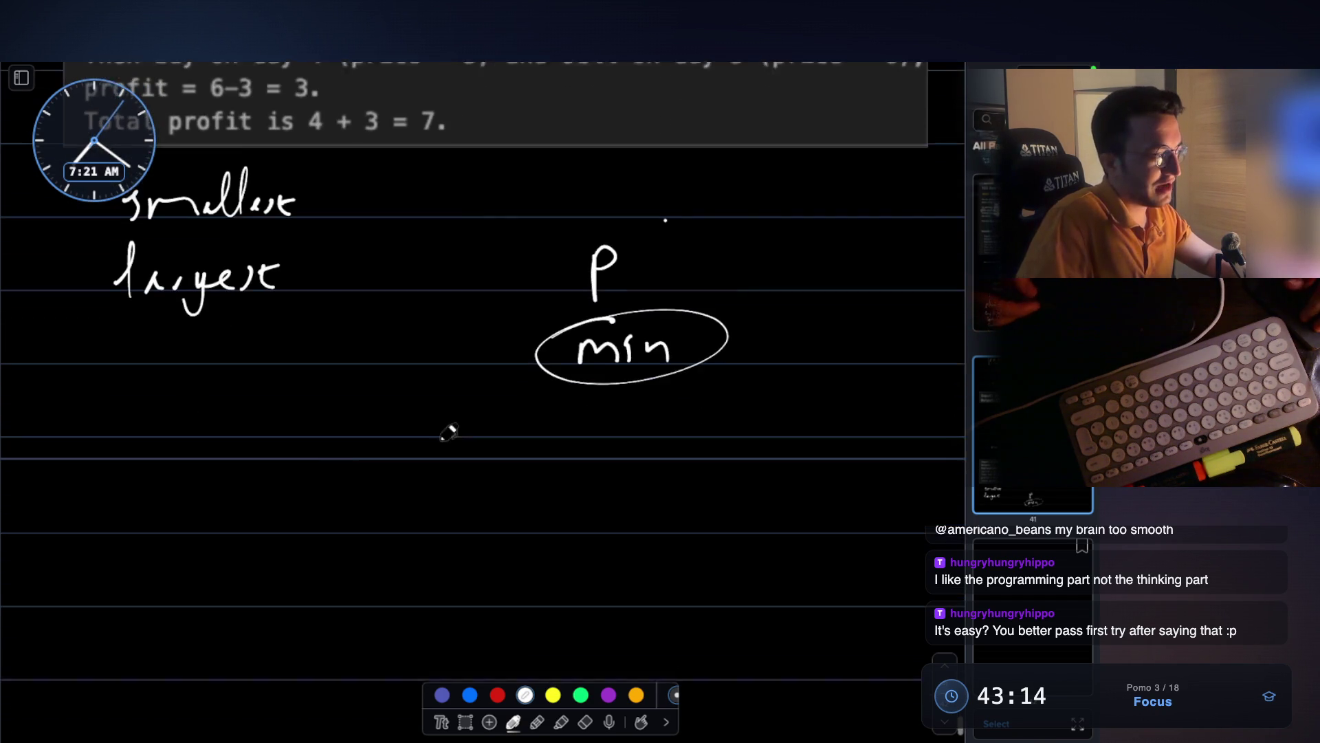
- Draw trial brackets and element tick marks for an array row, then undo them
{"action": "left_click_drag", "start_coordinate": [147, 472], "coordinate": [182, 535]}
{"action": "left_click_drag", "start_coordinate": [662, 474], "coordinate": [595, 548]}
{"action": "left_click_drag", "start_coordinate": [242, 524], "coordinate": [244, 551]}
{"action": "left_click_drag", "start_coordinate": [316, 520], "coordinate": [320, 556]}
{"action": "left_click_drag", "start_coordinate": [429, 526], "coordinate": [437, 561]}
{"action": "left_click_drag", "start_coordinate": [543, 530], "coordinate": [546, 549]}
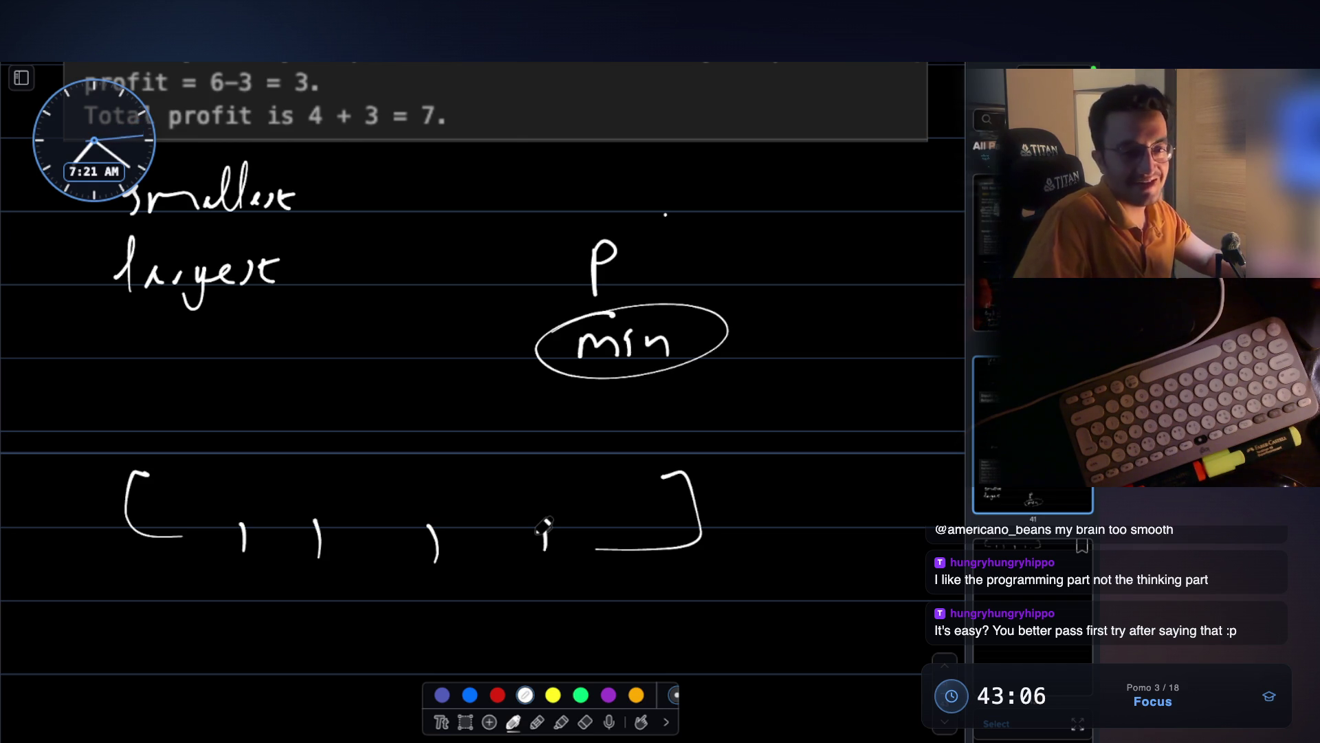
{"action": "key", "text": "ctrl+z"}
{"action": "key", "text": "ctrl+z"}
{"action": "key", "text": "ctrl+z"}
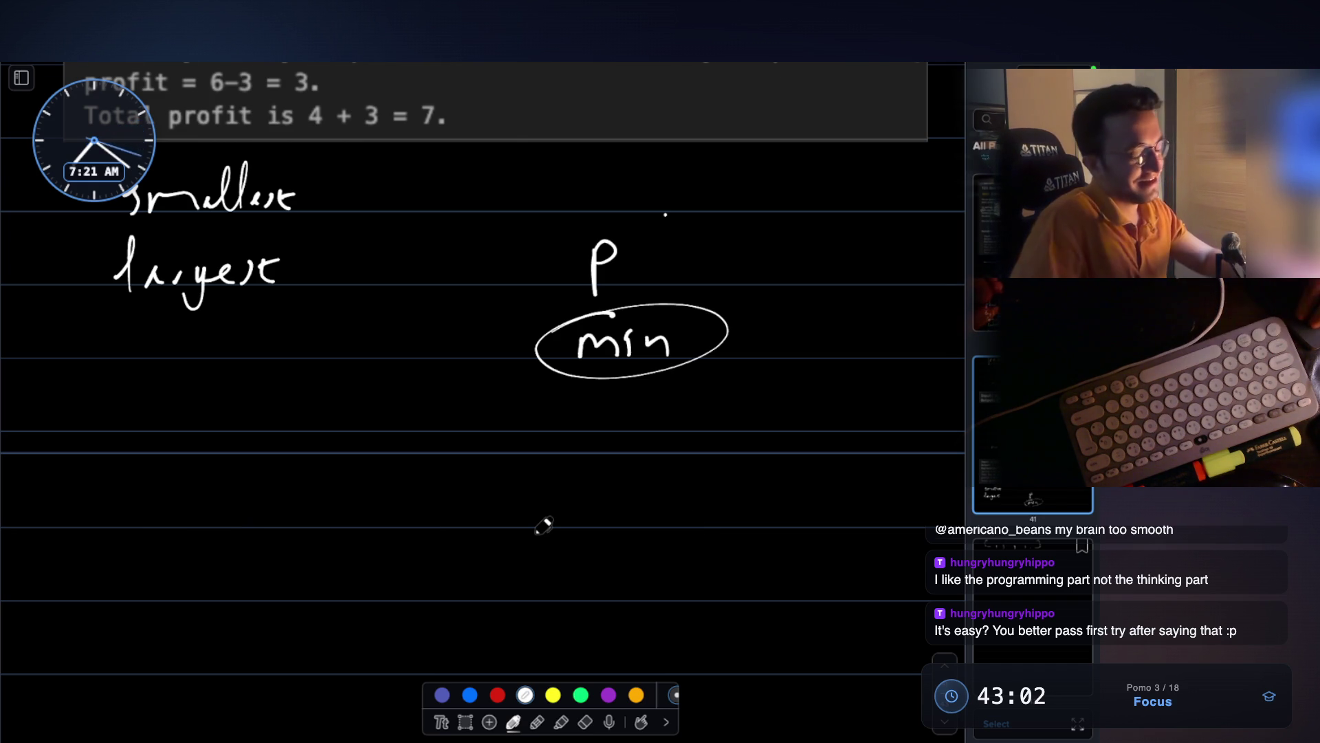
- Handwrite the first prices of the array, 7 1 5 3, below the circled min
{"action": "scroll", "coordinate": [543, 526], "scroll_direction": "up", "scroll_amount": 5}
{"action": "scroll", "coordinate": [543, 526], "scroll_direction": "up", "scroll_amount": 3}
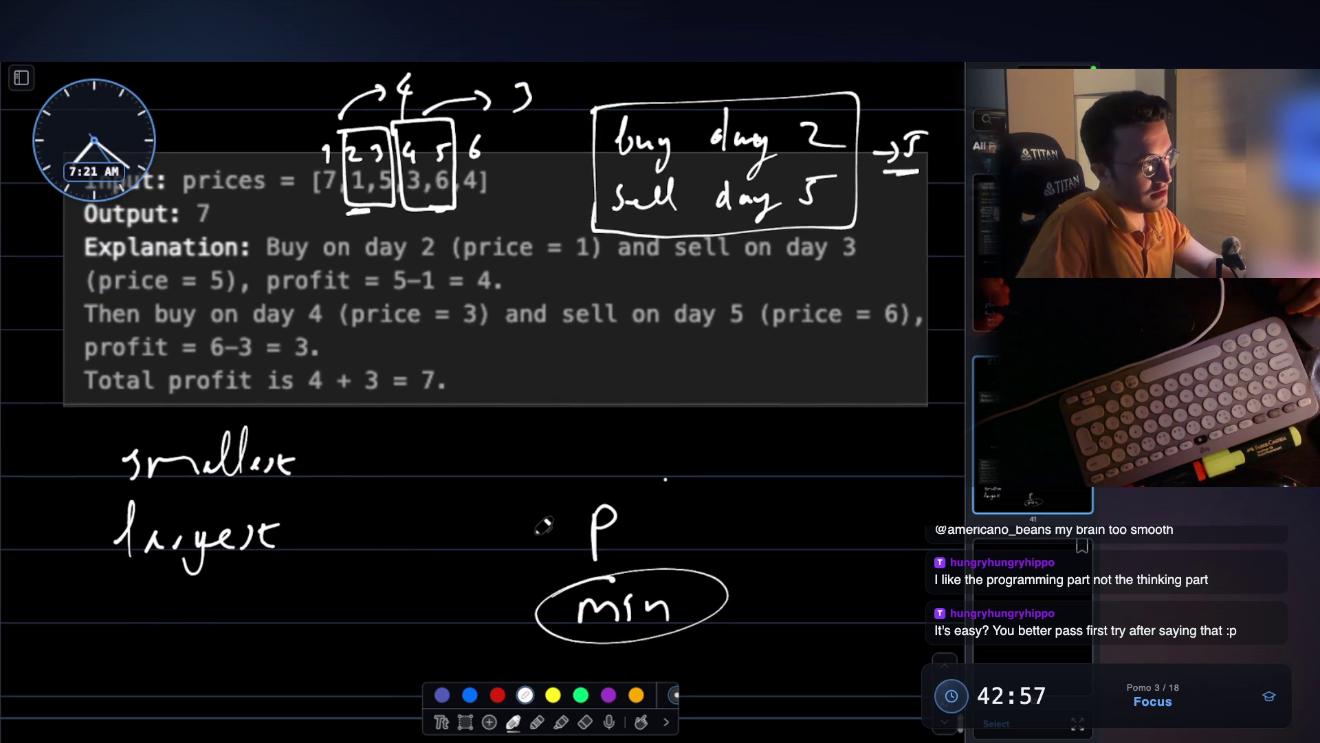
{"action": "scroll", "coordinate": [543, 525], "scroll_direction": "down", "scroll_amount": 5}
{"action": "scroll", "coordinate": [407, 501], "scroll_direction": "up", "scroll_amount": 4}
{"action": "scroll", "coordinate": [241, 508], "scroll_direction": "down", "scroll_amount": 5}
{"action": "mouse_move", "coordinate": [159, 550]}
{"action": "left_mouse_down"}
{"action": "mouse_move", "coordinate": [174, 559]}
{"action": "mouse_move", "coordinate": [162, 595]}
{"action": "left_mouse_up"}
{"action": "left_click_drag", "start_coordinate": [151, 576], "coordinate": [200, 575]}
{"action": "left_click_drag", "start_coordinate": [301, 550], "coordinate": [312, 610]}
{"action": "scroll", "coordinate": [419, 529], "scroll_direction": "up", "scroll_amount": 6}
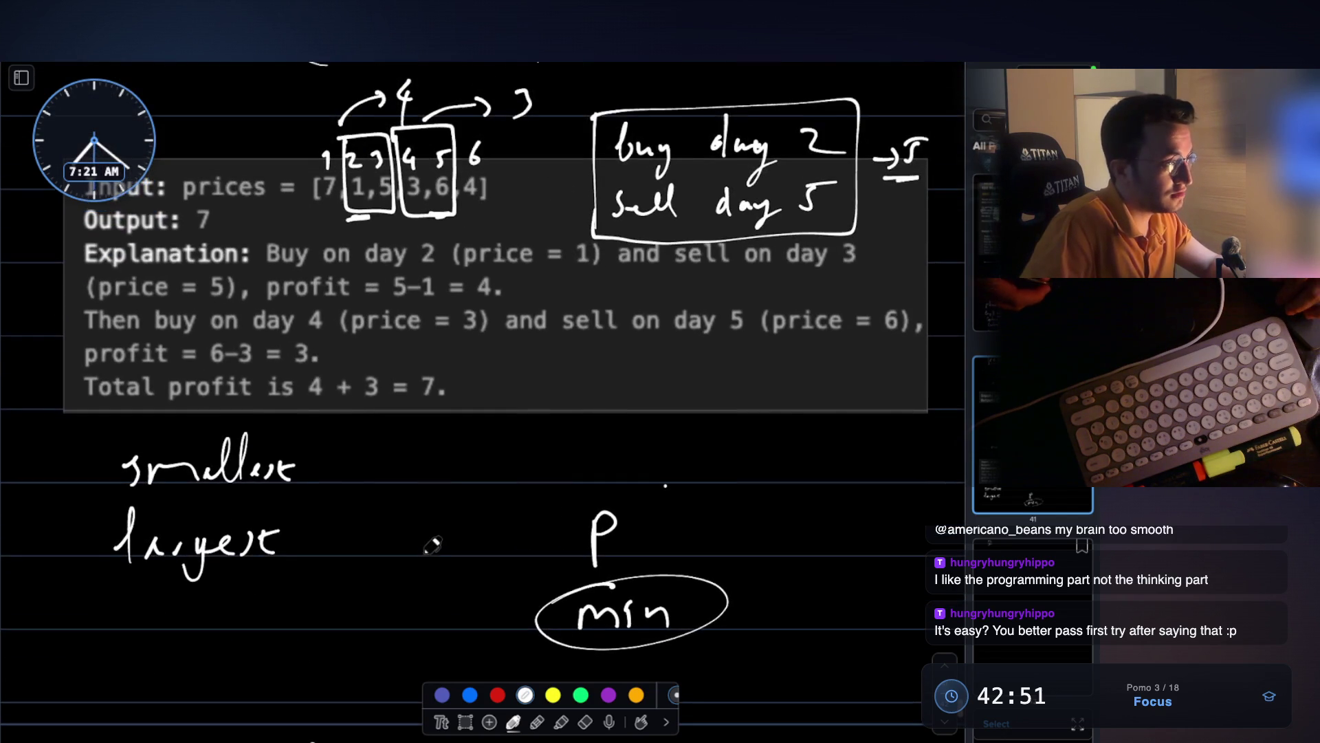
{"action": "scroll", "coordinate": [397, 539], "scroll_direction": "down", "scroll_amount": 5}
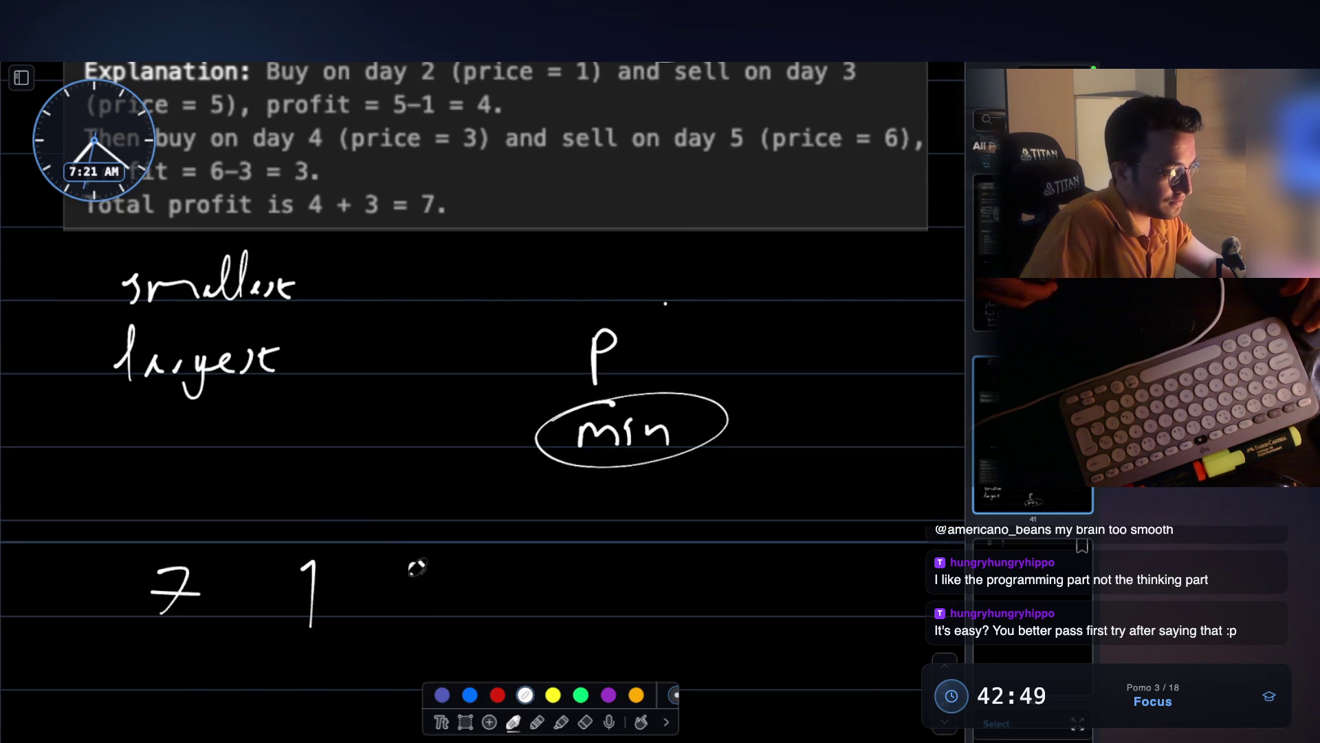
{"action": "left_click_drag", "start_coordinate": [407, 554], "coordinate": [399, 604]}
{"action": "left_click_drag", "start_coordinate": [519, 549], "coordinate": [516, 605]}
{"action": "scroll", "coordinate": [550, 570], "scroll_direction": "up", "scroll_amount": 6}
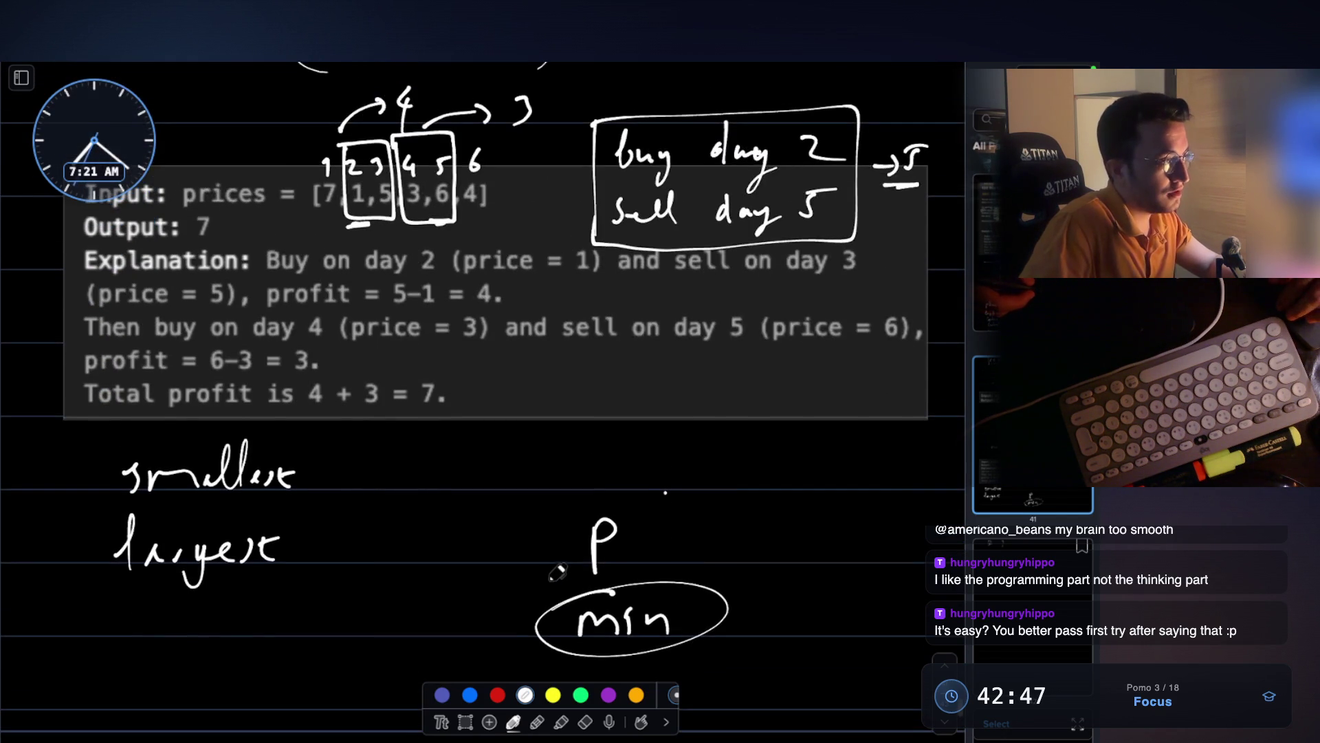
{"action": "scroll", "coordinate": [557, 572], "scroll_direction": "down", "scroll_amount": 9}
- Redo the 6, add the 4, and enclose 7 1 5 3 6 4 in square brackets
{"action": "mouse_move", "coordinate": [620, 484]}
{"action": "left_mouse_down"}
{"action": "mouse_move", "coordinate": [640, 484]}
{"action": "mouse_move", "coordinate": [625, 485]}
{"action": "left_mouse_up"}
{"action": "key", "text": "ctrl+z"}
{"action": "mouse_move", "coordinate": [718, 456]}
{"action": "left_mouse_down"}
{"action": "mouse_move", "coordinate": [735, 486]}
{"action": "mouse_move", "coordinate": [719, 515]}
{"action": "left_mouse_up"}
{"action": "left_click_drag", "start_coordinate": [133, 443], "coordinate": [151, 535]}
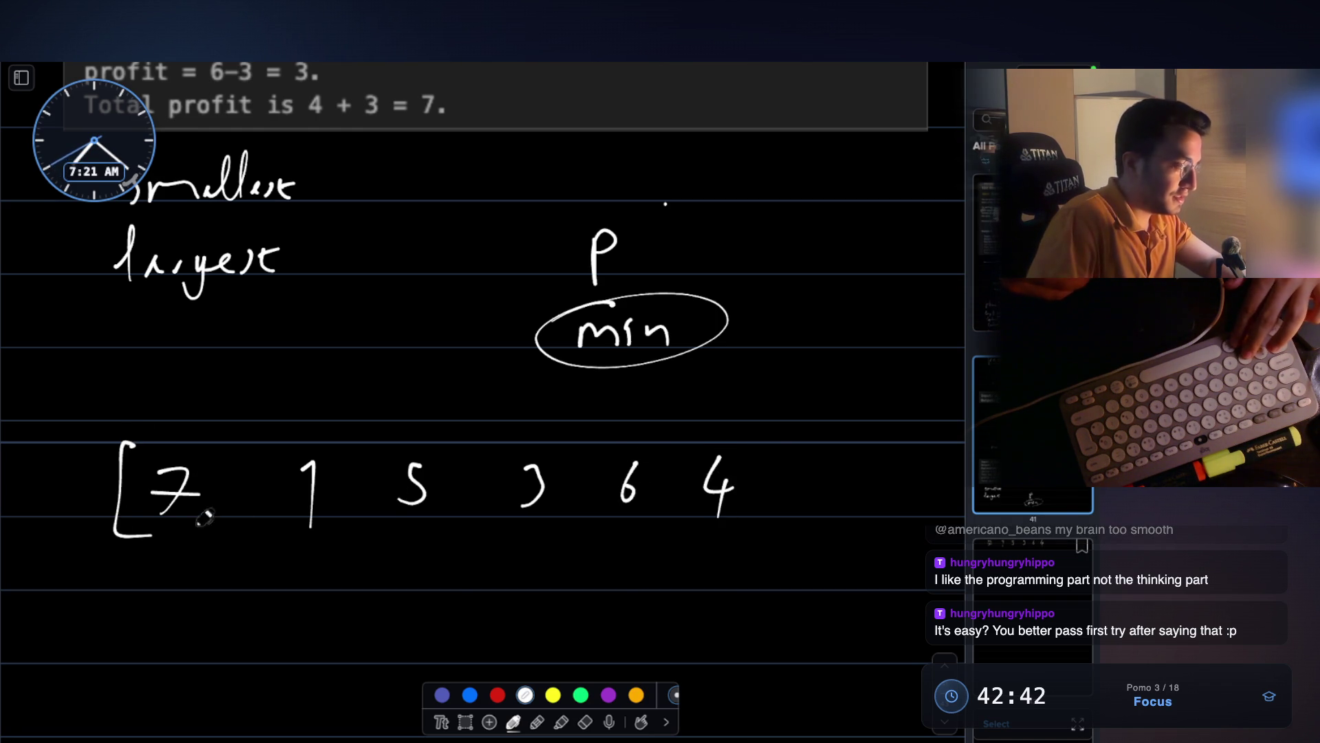
{"action": "left_click_drag", "start_coordinate": [766, 444], "coordinate": [749, 536]}
{"action": "scroll", "coordinate": [676, 474], "scroll_direction": "down", "scroll_amount": 3}
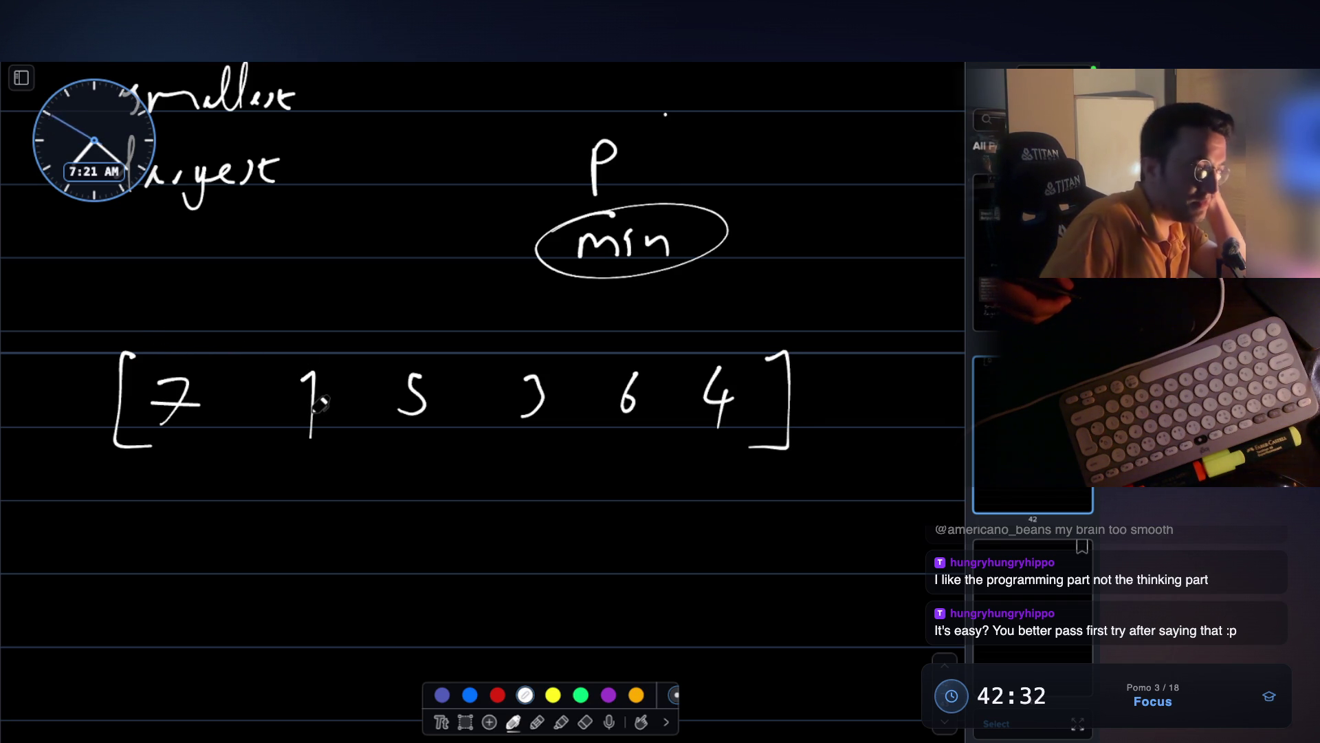
- Write 'profit', 'p', 'min' and 'O(n)' in a column under the array, dotting beside the 7
{"action": "mouse_move", "coordinate": [122, 512]}
{"action": "left_mouse_down"}
{"action": "mouse_move", "coordinate": [120, 559]}
{"action": "mouse_move", "coordinate": [124, 535]}
{"action": "left_mouse_up"}
{"action": "left_click_drag", "start_coordinate": [151, 521], "coordinate": [244, 512]}
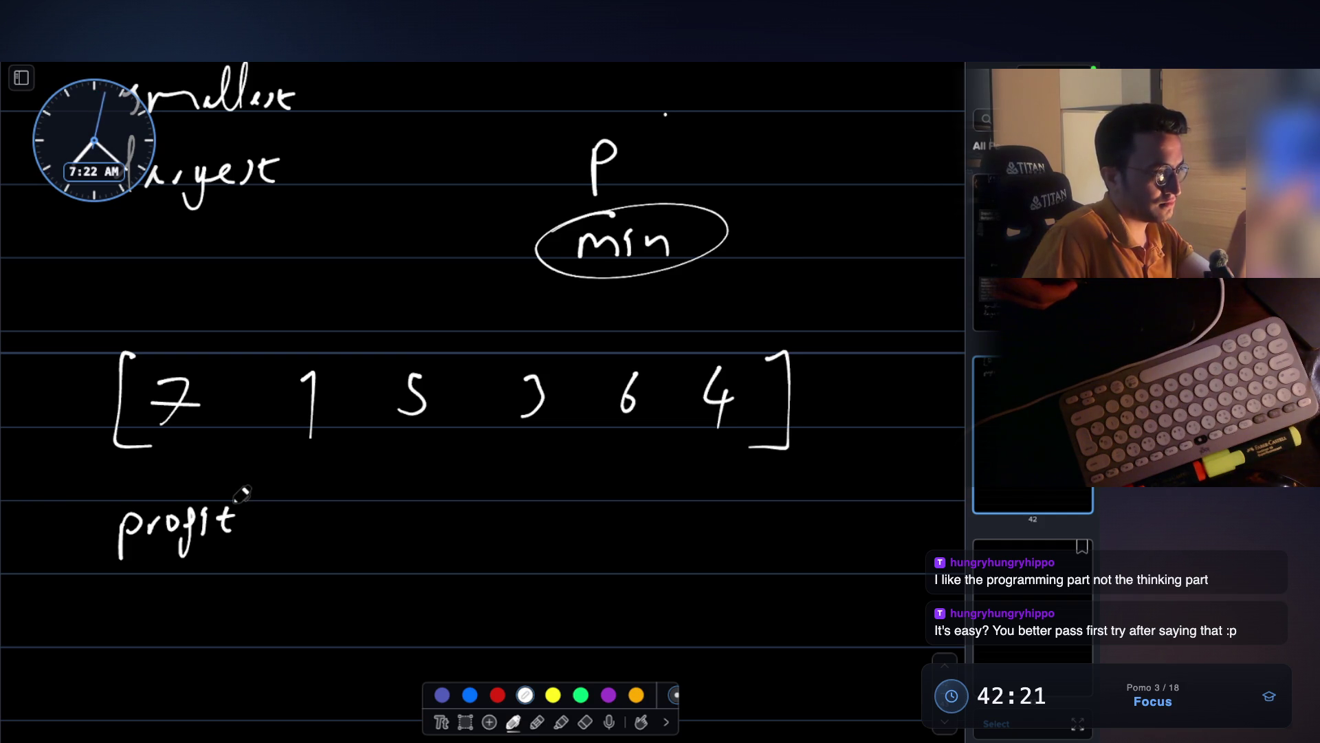
{"action": "left_click", "coordinate": [207, 405]}
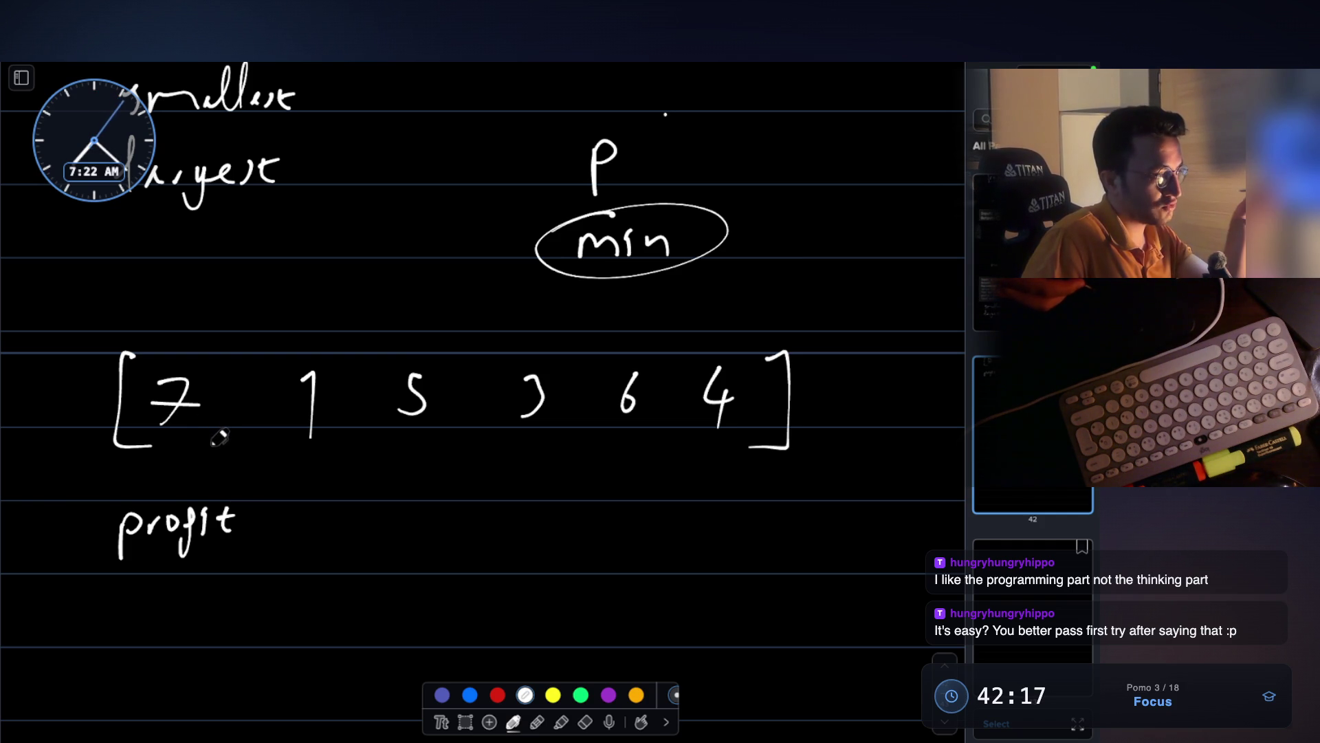
{"action": "mouse_move", "coordinate": [123, 596]}
{"action": "left_mouse_down"}
{"action": "mouse_move", "coordinate": [123, 642]}
{"action": "mouse_move", "coordinate": [138, 603]}
{"action": "mouse_move", "coordinate": [142, 619]}
{"action": "left_mouse_up"}
{"action": "left_click_drag", "start_coordinate": [117, 698], "coordinate": [182, 677]}
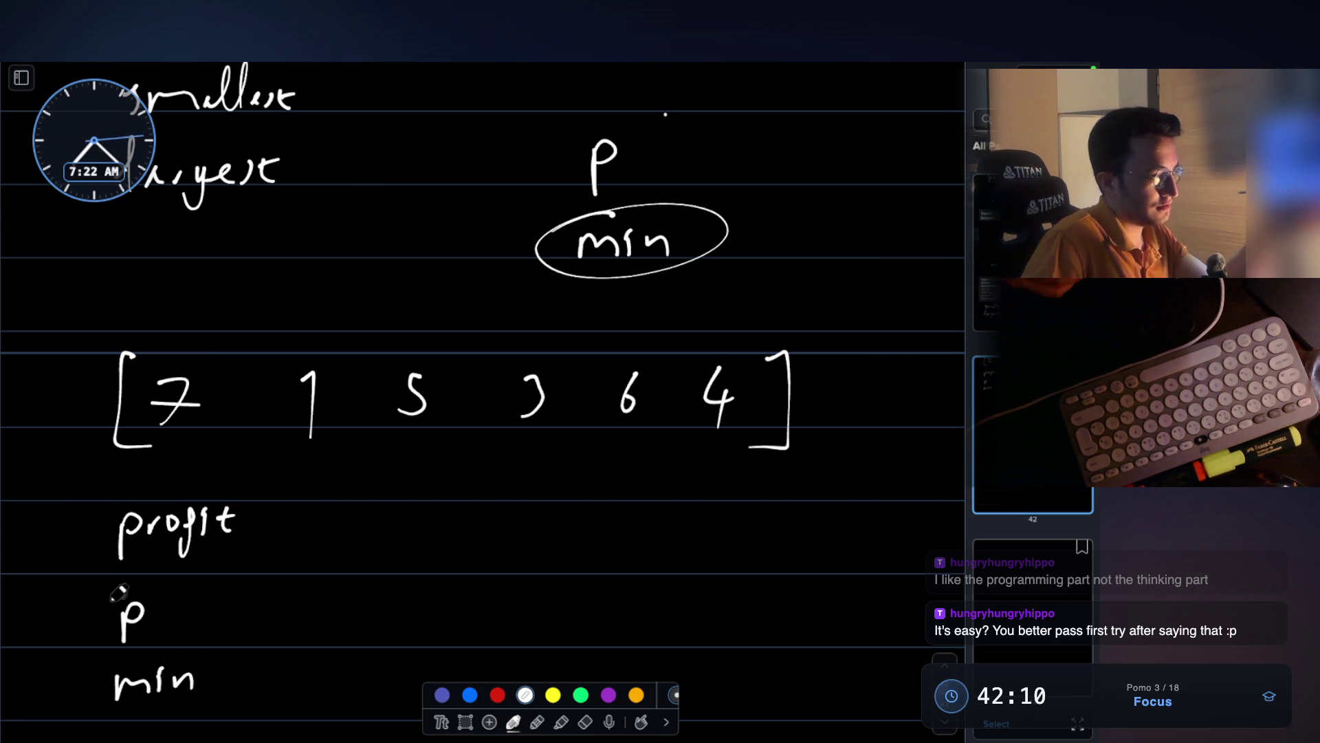
{"action": "scroll", "coordinate": [114, 584], "scroll_direction": "down", "scroll_amount": 3}
{"action": "mouse_move", "coordinate": [118, 560]}
{"action": "left_mouse_down"}
{"action": "mouse_move", "coordinate": [145, 601]}
{"action": "mouse_move", "coordinate": [182, 590]}
{"action": "left_mouse_up"}
{"action": "left_click_drag", "start_coordinate": [189, 544], "coordinate": [196, 609]}
{"action": "scroll", "coordinate": [341, 408], "scroll_direction": "up", "scroll_amount": 2}
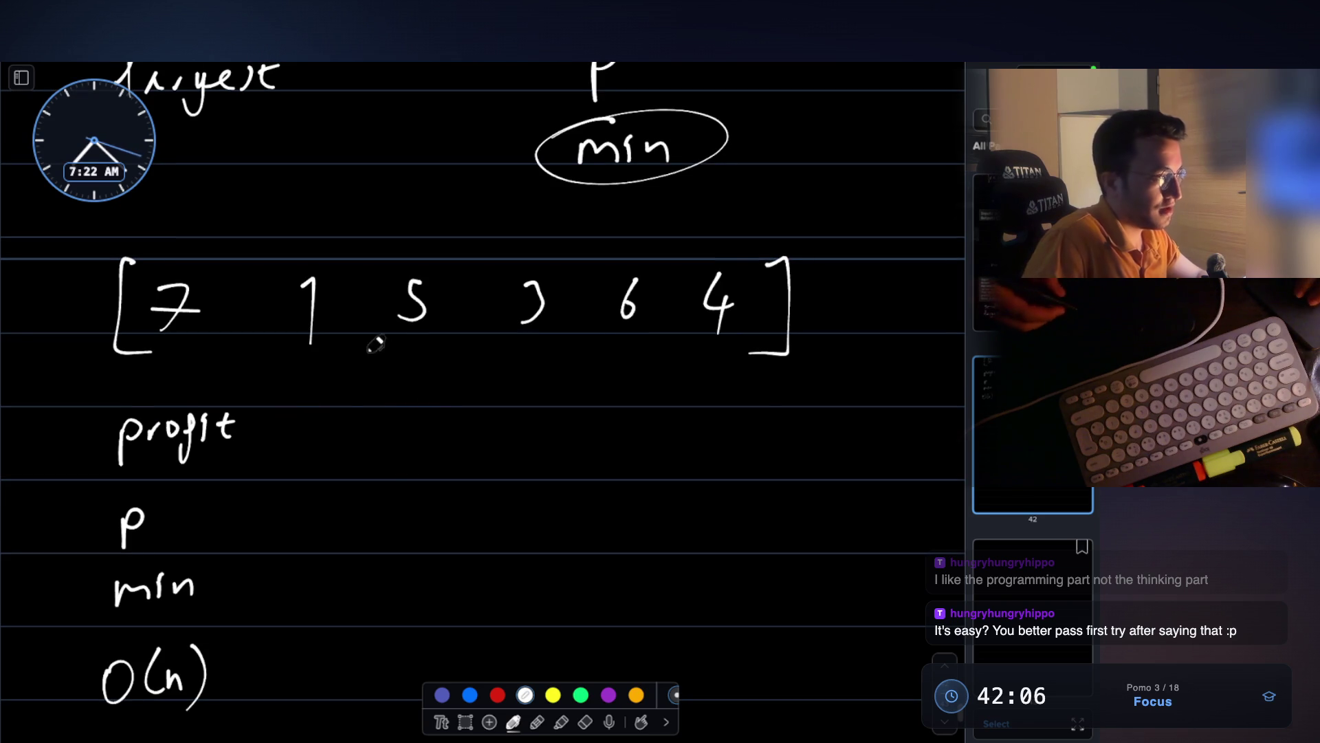
- Circle the 7 and draw a leftward curved arrow above the opening bracket, undoing stray letters
{"action": "left_click_drag", "start_coordinate": [157, 274], "coordinate": [165, 265]}
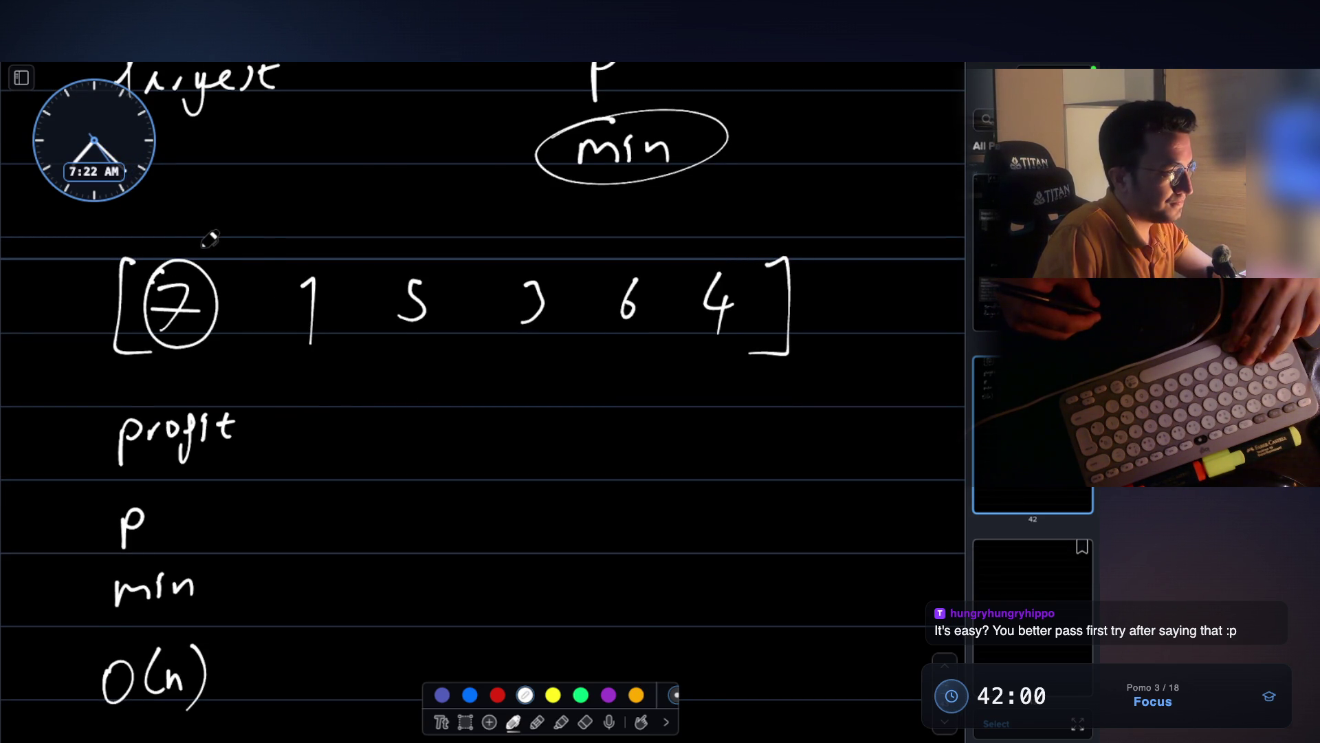
{"action": "mouse_move", "coordinate": [146, 247]}
{"action": "left_mouse_down"}
{"action": "mouse_move", "coordinate": [93, 225]}
{"action": "mouse_move", "coordinate": [58, 253]}
{"action": "left_mouse_up"}
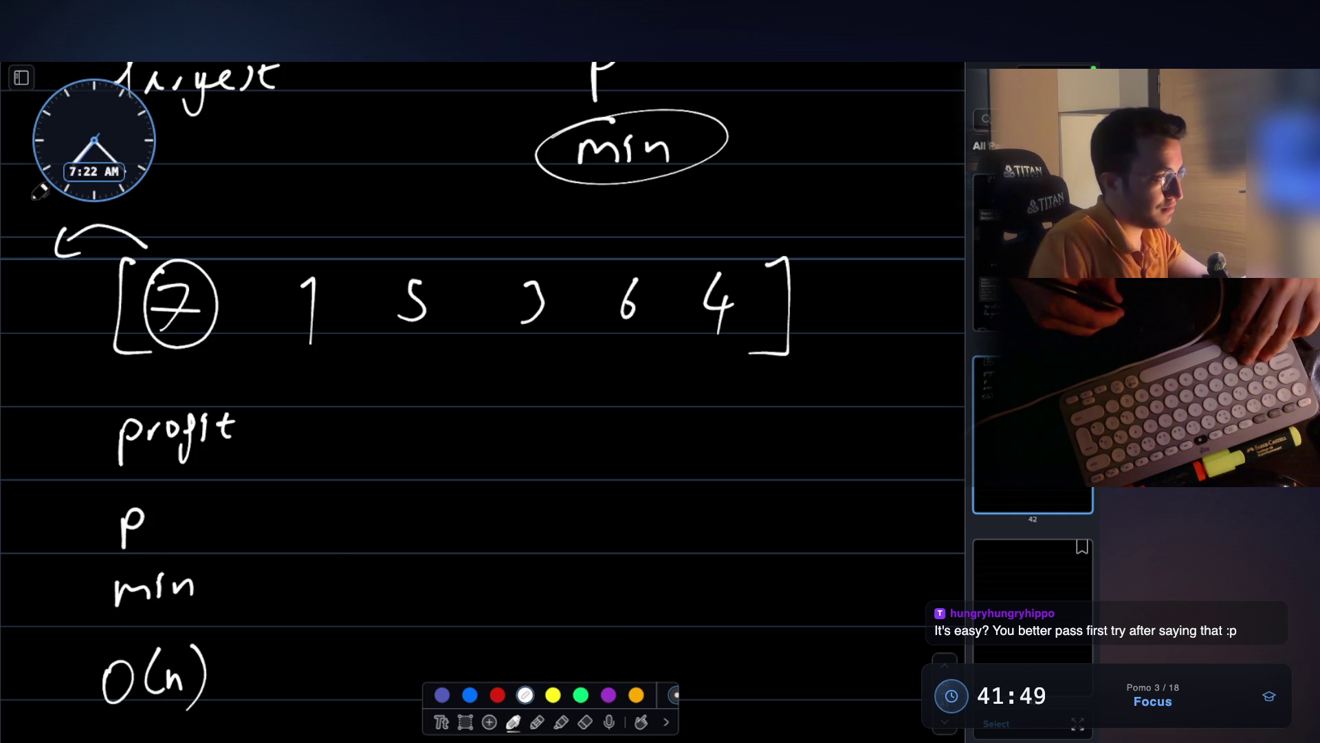
{"action": "mouse_move", "coordinate": [32, 204]}
{"action": "left_mouse_down"}
{"action": "mouse_move", "coordinate": [59, 198]}
{"action": "mouse_move", "coordinate": [48, 187]}
{"action": "left_mouse_up"}
{"action": "key", "text": "ctrl+z"}
{"action": "key", "text": "ctrl+z"}
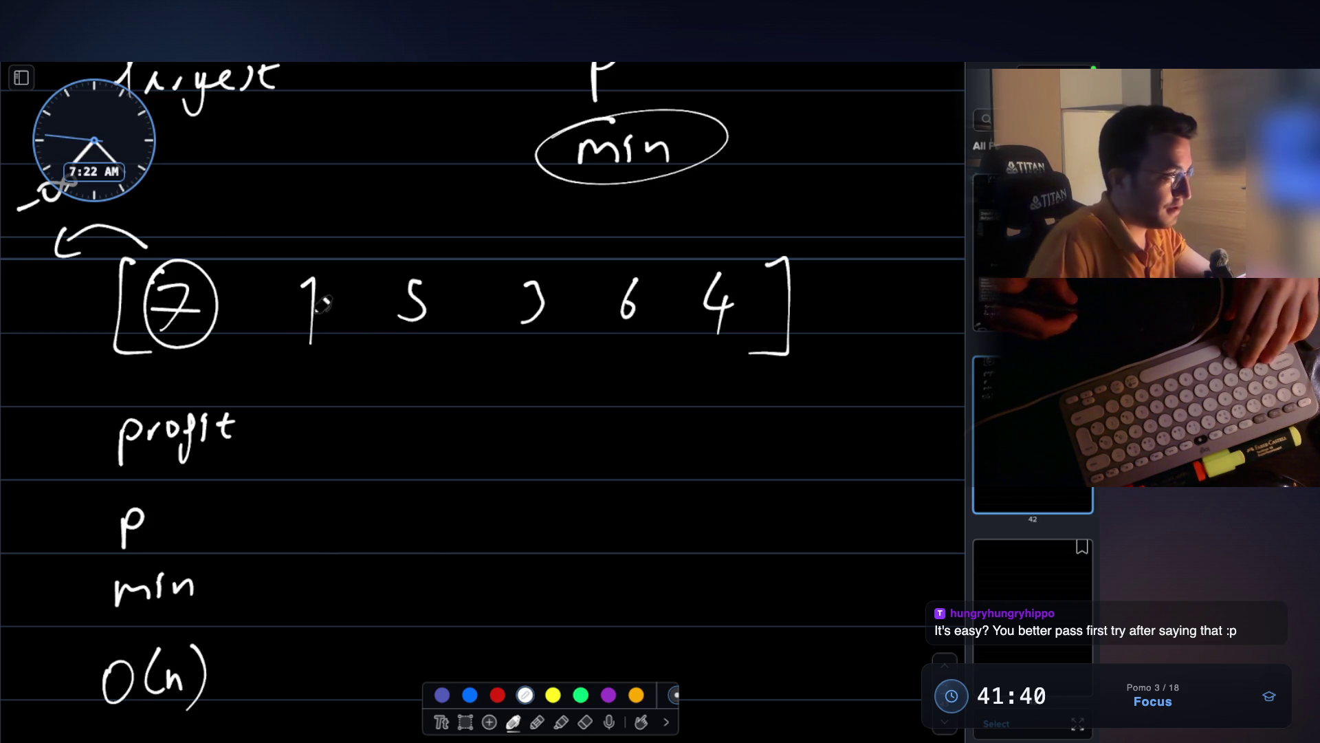
- Erase the circle around the 7 and return to the pen
{"action": "left_click", "coordinate": [585, 719]}
{"action": "left_click", "coordinate": [192, 328]}
{"action": "left_click", "coordinate": [513, 720]}
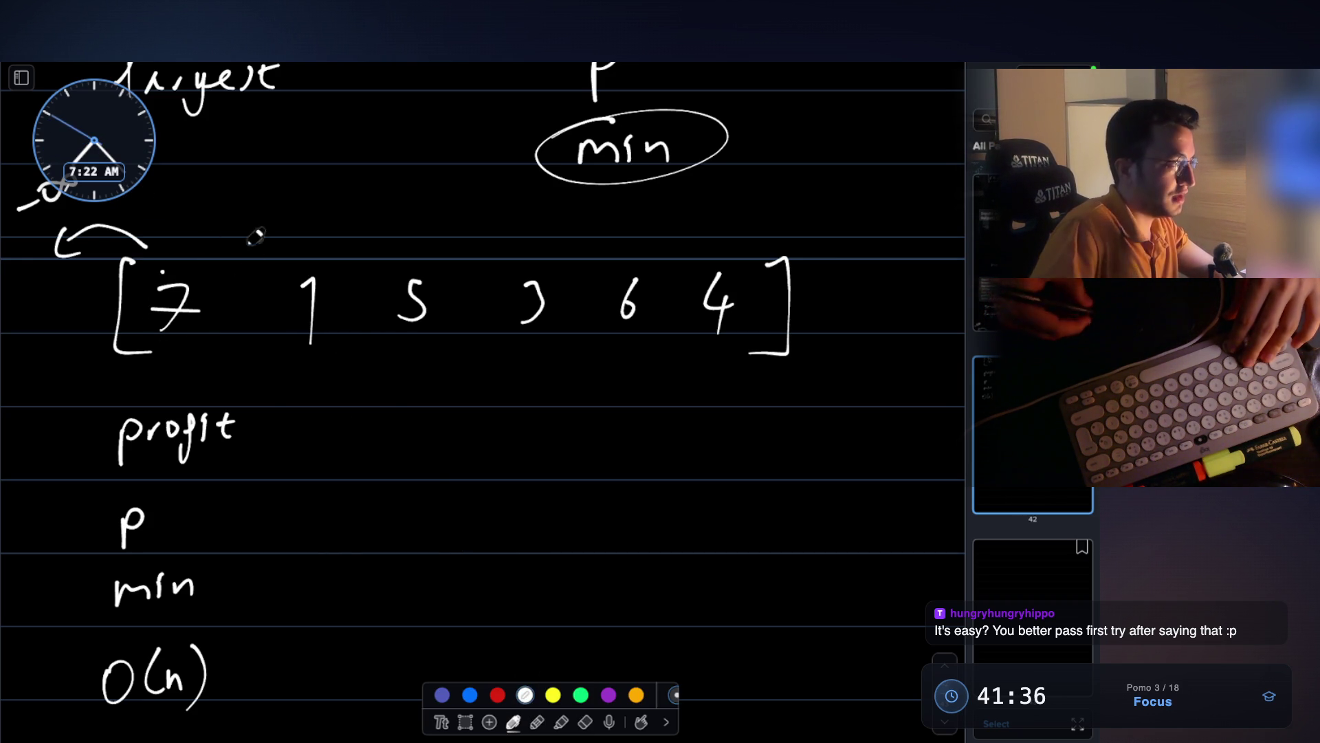
- Write day numbers 1 through 6 above the six prices
{"action": "left_click_drag", "start_coordinate": [177, 198], "coordinate": [180, 232]}
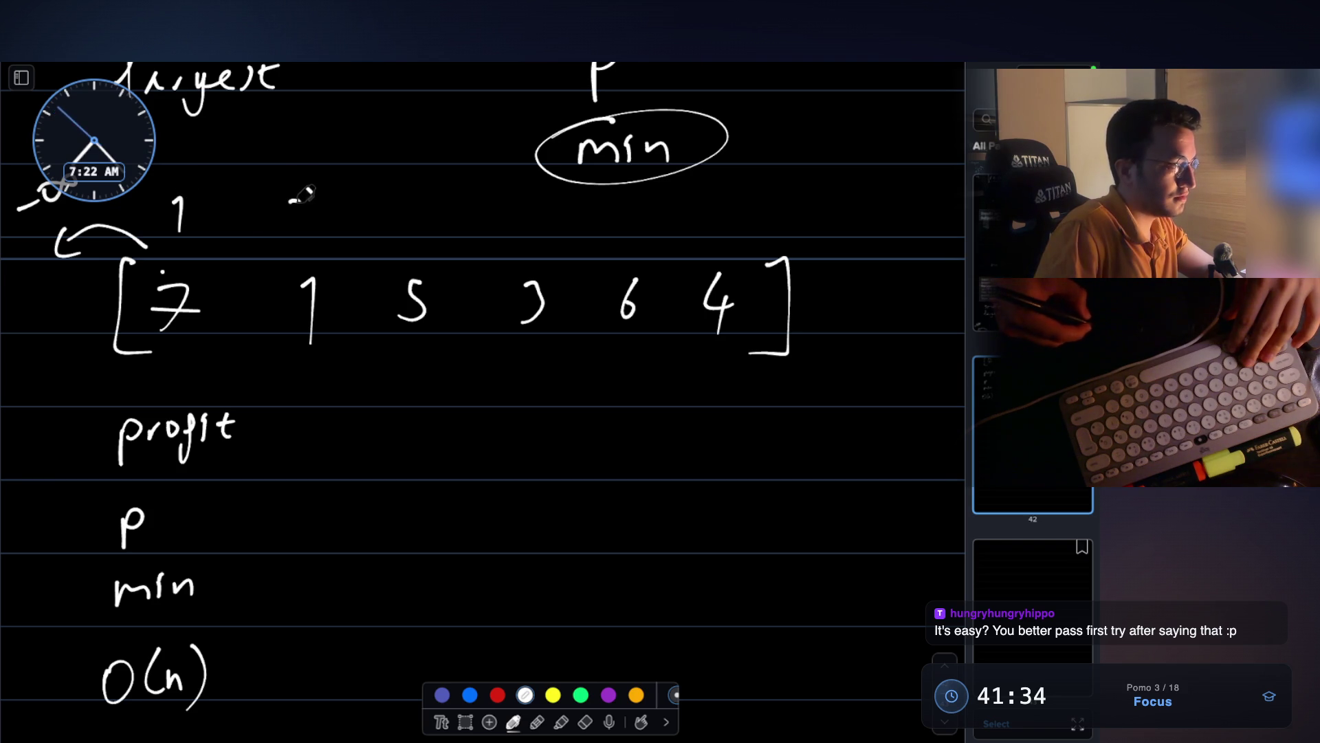
{"action": "left_click_drag", "start_coordinate": [289, 202], "coordinate": [317, 226]}
{"action": "left_click_drag", "start_coordinate": [401, 200], "coordinate": [404, 231]}
{"action": "mouse_move", "coordinate": [528, 203]}
{"action": "left_mouse_down"}
{"action": "mouse_move", "coordinate": [542, 218]}
{"action": "mouse_move", "coordinate": [535, 237]}
{"action": "left_mouse_up"}
{"action": "left_click_drag", "start_coordinate": [627, 206], "coordinate": [629, 228]}
{"action": "left_click_drag", "start_coordinate": [730, 198], "coordinate": [726, 219]}
- Box the day-2 column holding price 1, undoing a stray loop around the 7
{"action": "left_click_drag", "start_coordinate": [269, 180], "coordinate": [269, 361]}
{"action": "mouse_move", "coordinate": [270, 180]}
{"action": "left_mouse_down"}
{"action": "mouse_move", "coordinate": [303, 180]}
{"action": "mouse_move", "coordinate": [303, 359]}
{"action": "mouse_move", "coordinate": [260, 370]}
{"action": "left_mouse_up"}
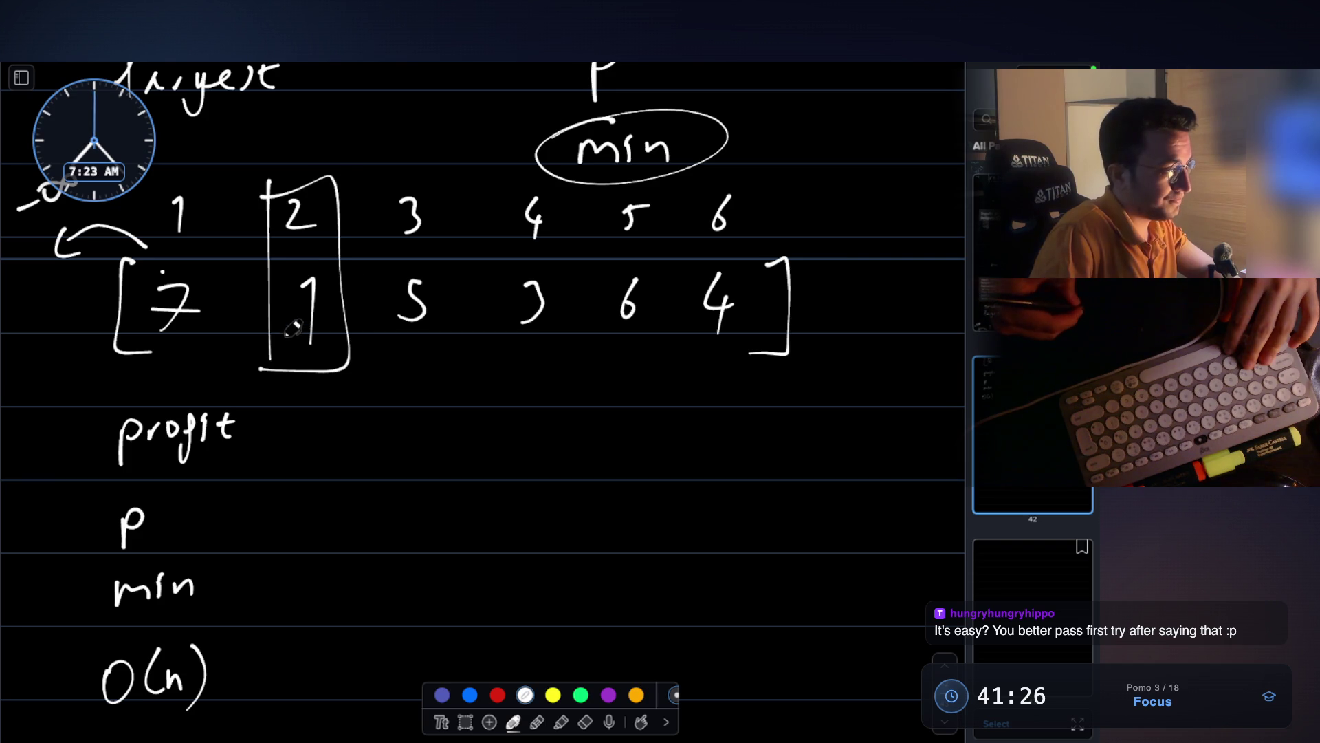
{"action": "mouse_move", "coordinate": [88, 242]}
{"action": "left_mouse_down"}
{"action": "mouse_move", "coordinate": [184, 249]}
{"action": "mouse_move", "coordinate": [209, 347]}
{"action": "mouse_move", "coordinate": [79, 360]}
{"action": "left_mouse_up"}
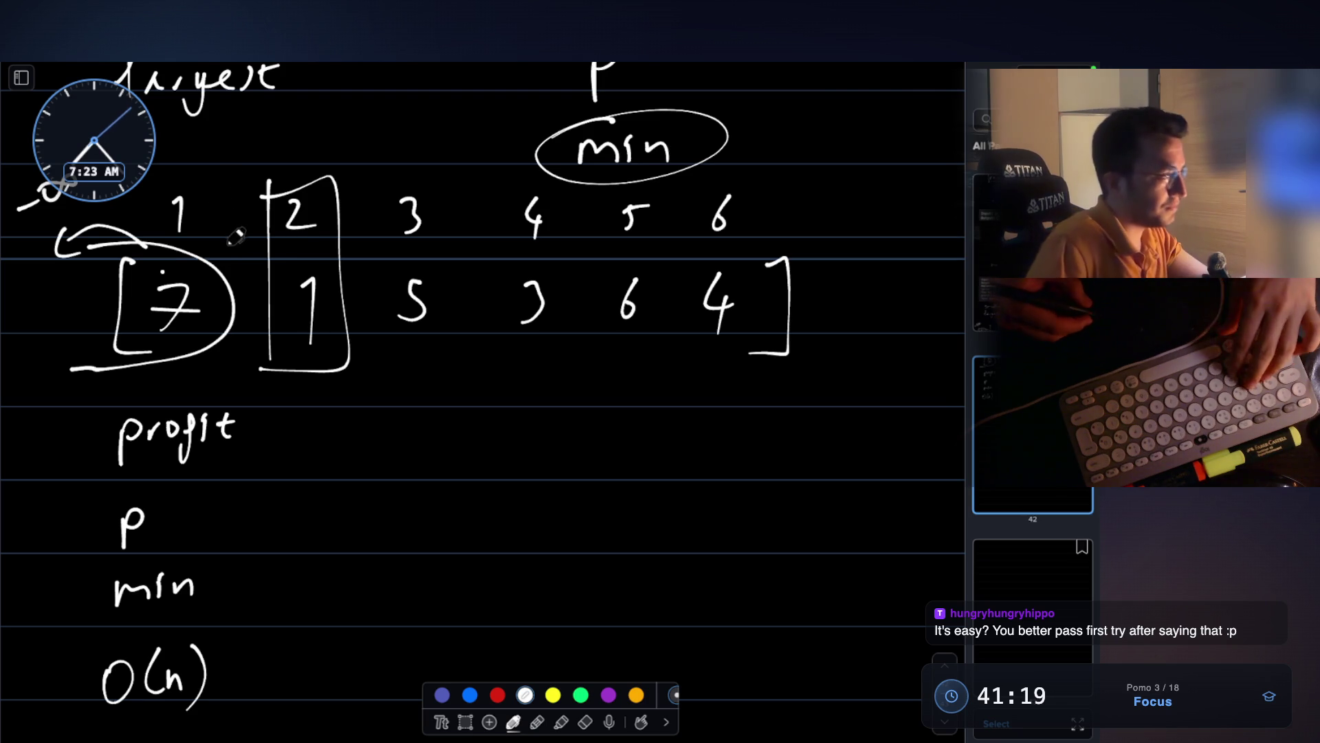
{"action": "key", "text": "super+z"}
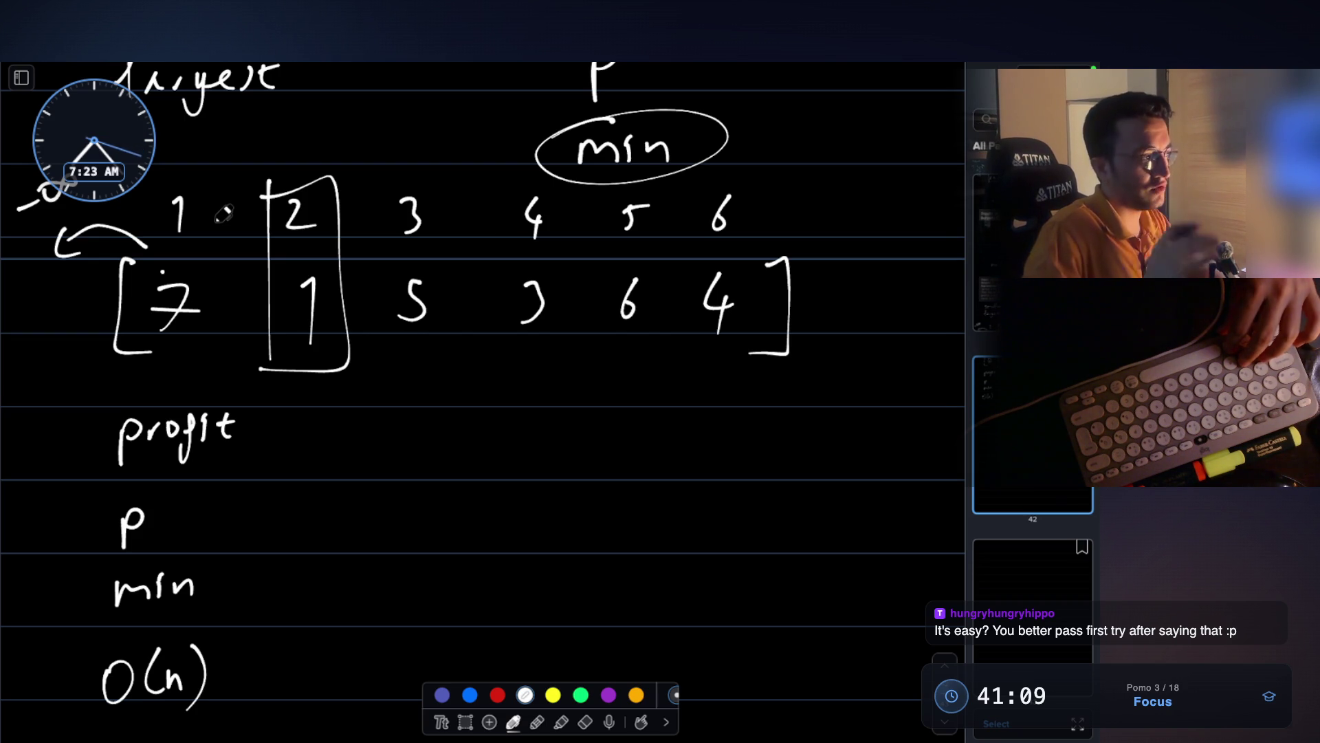
- Annotate min as min(minSoFar) in the variable list
{"action": "left_click_drag", "start_coordinate": [228, 558], "coordinate": [222, 609]}
{"action": "mouse_move", "coordinate": [245, 577]}
{"action": "left_mouse_down"}
{"action": "mouse_move", "coordinate": [325, 568]}
{"action": "mouse_move", "coordinate": [306, 597]}
{"action": "left_mouse_up"}
{"action": "mouse_move", "coordinate": [323, 588]}
{"action": "left_mouse_down"}
{"action": "mouse_move", "coordinate": [399, 584]}
{"action": "mouse_move", "coordinate": [399, 614]}
{"action": "left_mouse_up"}
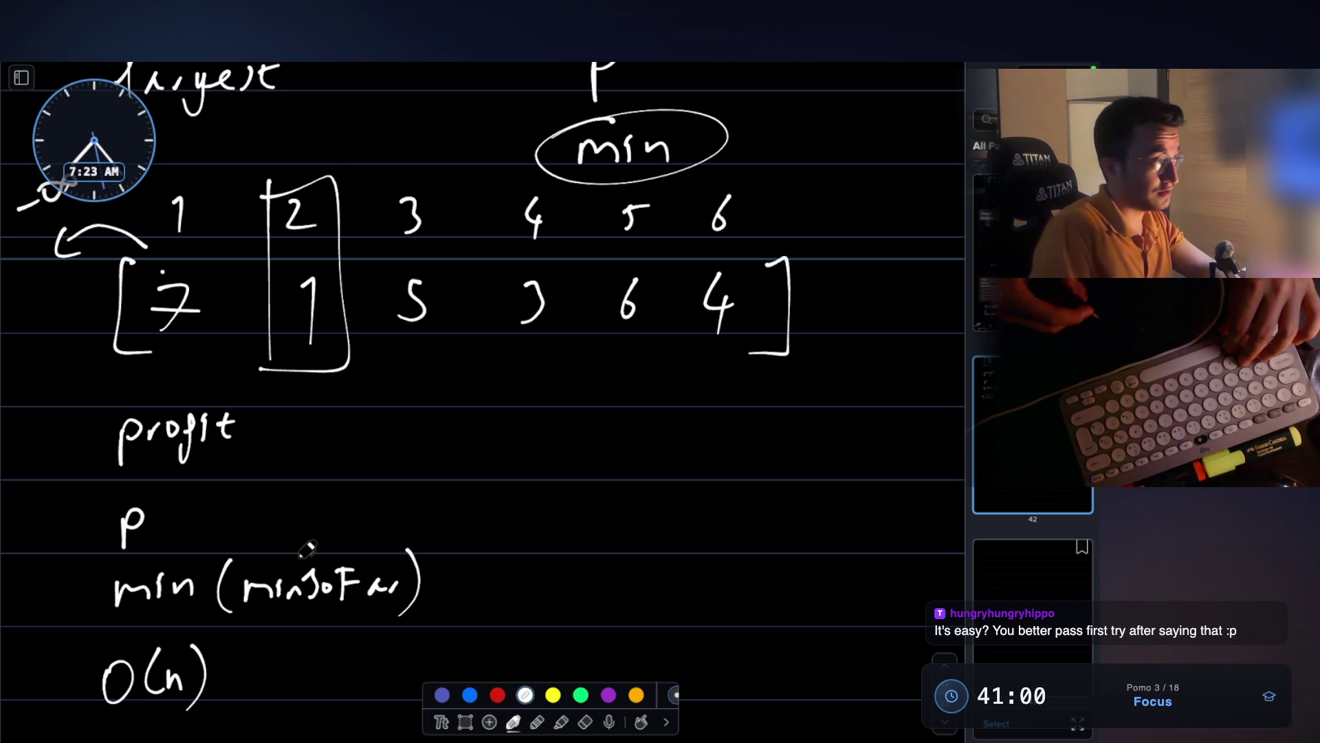
{"action": "scroll", "coordinate": [278, 231], "scroll_direction": "up", "scroll_amount": 2}
{"action": "scroll", "coordinate": [279, 230], "scroll_direction": "up", "scroll_amount": 2}
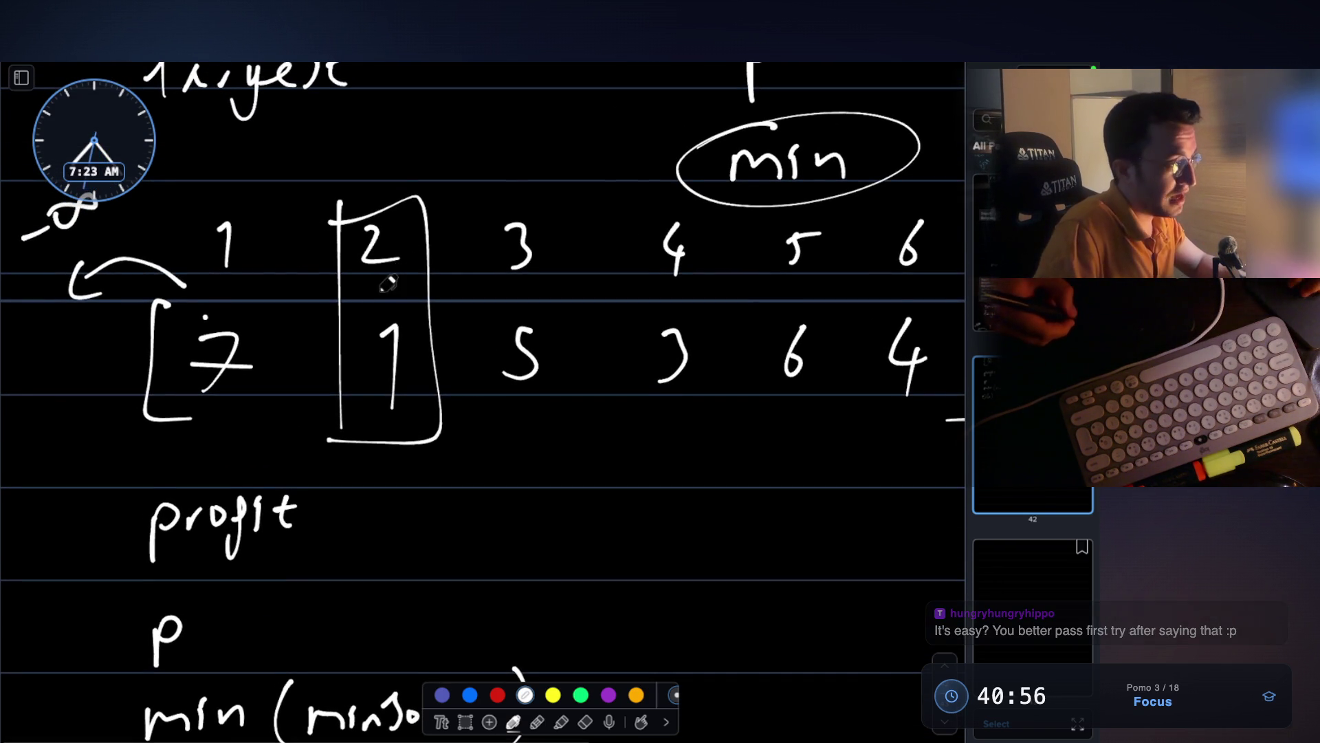
- Undo the trial arc and -6, and erase the box around the day-2 column
{"action": "mouse_move", "coordinate": [116, 300]}
{"action": "left_mouse_down"}
{"action": "mouse_move", "coordinate": [251, 306]}
{"action": "mouse_move", "coordinate": [241, 418]}
{"action": "mouse_move", "coordinate": [93, 434]}
{"action": "left_mouse_up"}
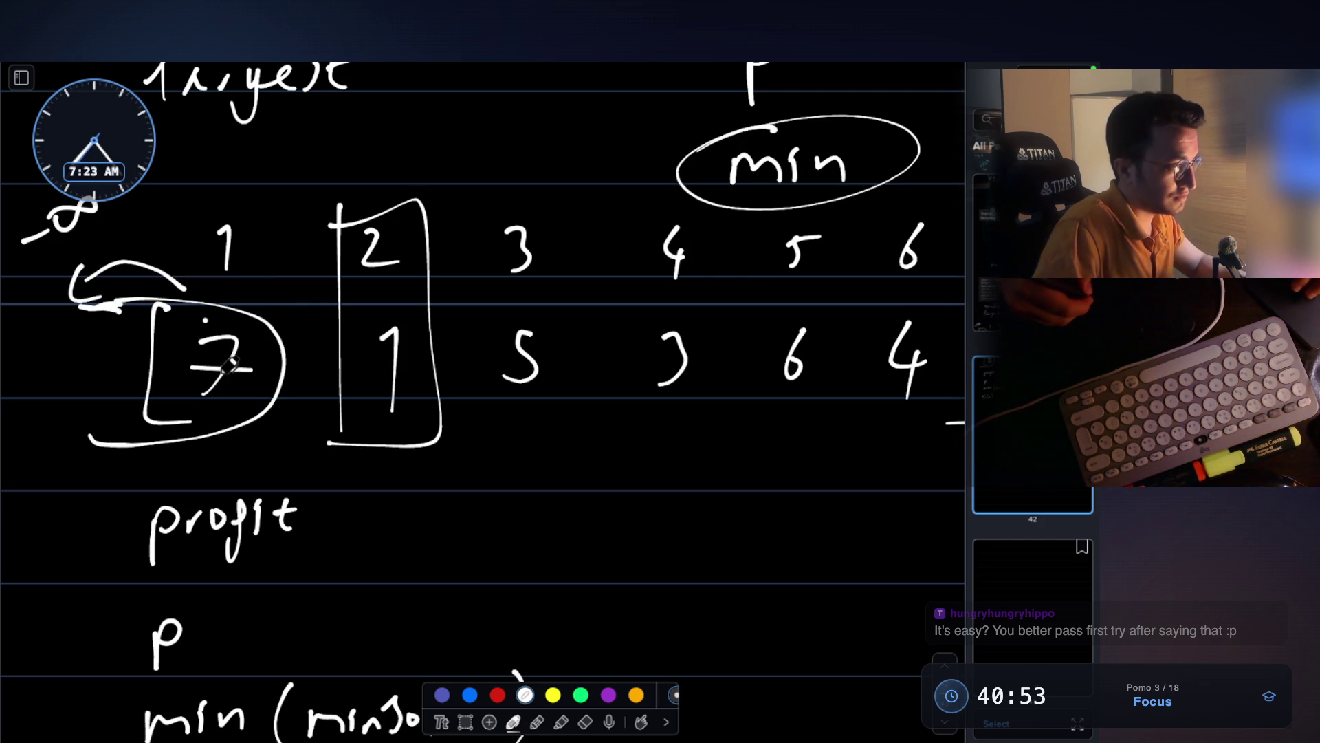
{"action": "scroll", "coordinate": [358, 286], "scroll_direction": "up", "scroll_amount": 1}
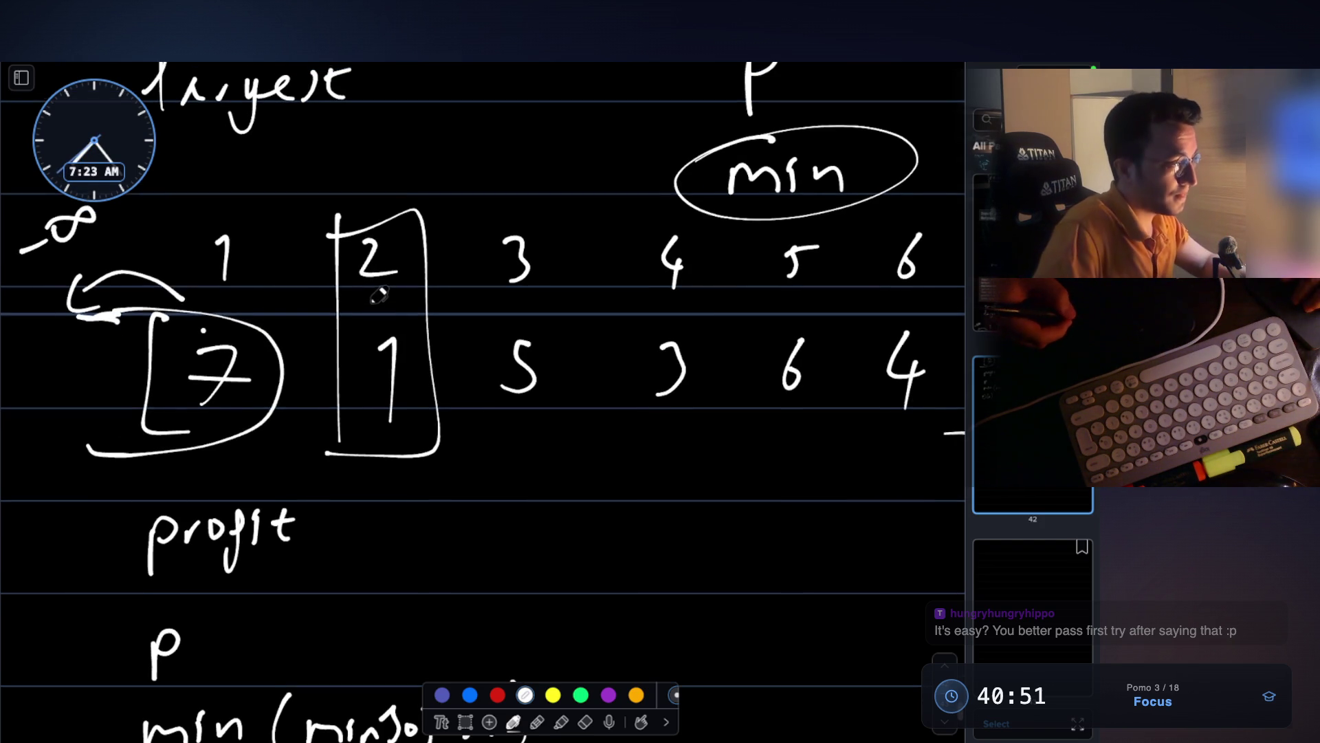
{"action": "mouse_move", "coordinate": [323, 186]}
{"action": "left_mouse_down"}
{"action": "mouse_move", "coordinate": [385, 198]}
{"action": "mouse_move", "coordinate": [375, 185]}
{"action": "left_mouse_up"}
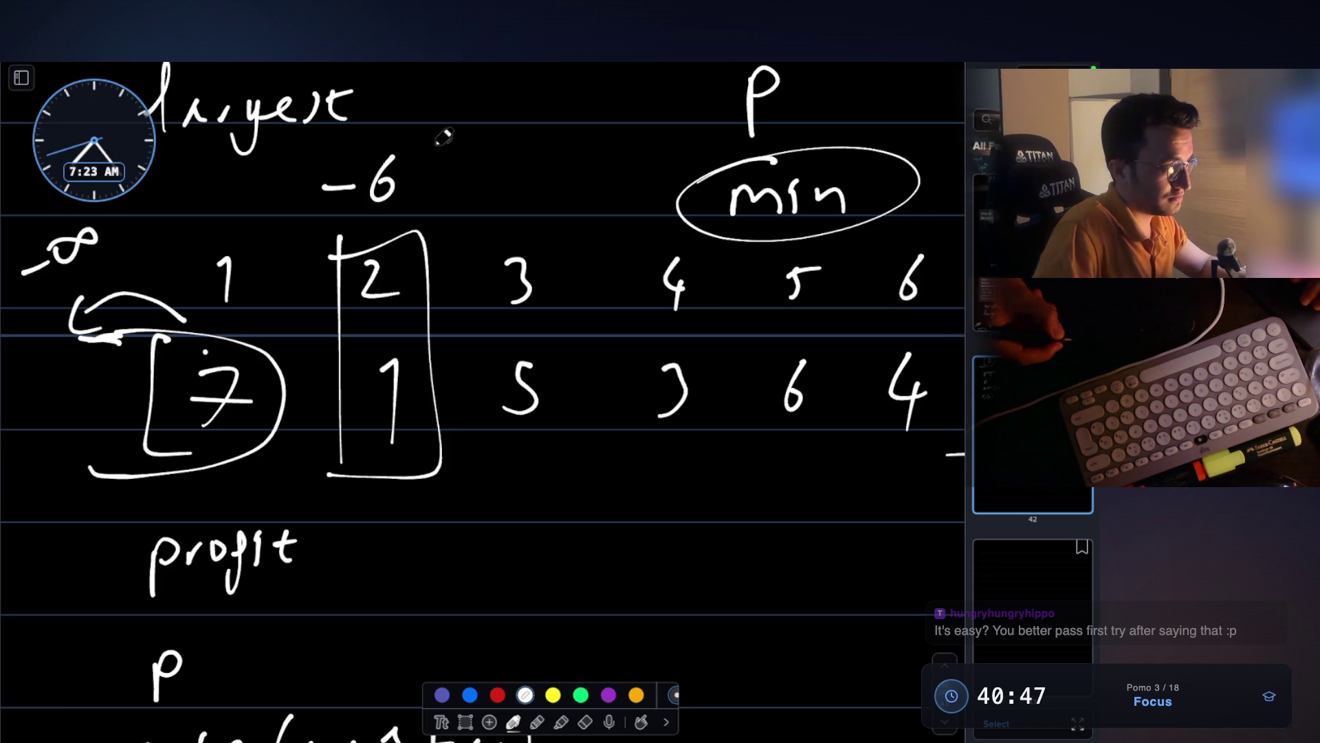
{"action": "key", "text": "ctrl+z"}
{"action": "key", "text": "ctrl+z"}
{"action": "key", "text": "ctrl+z"}
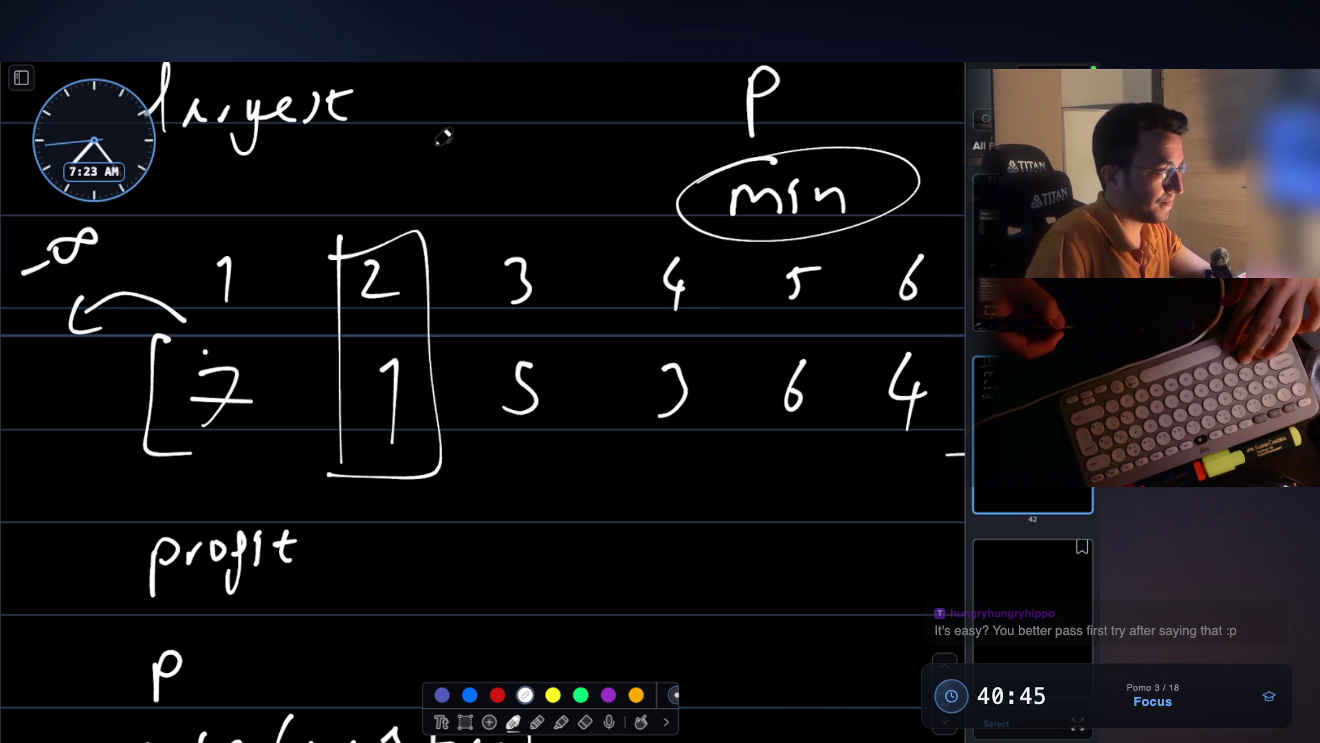
{"action": "key", "text": "e"}
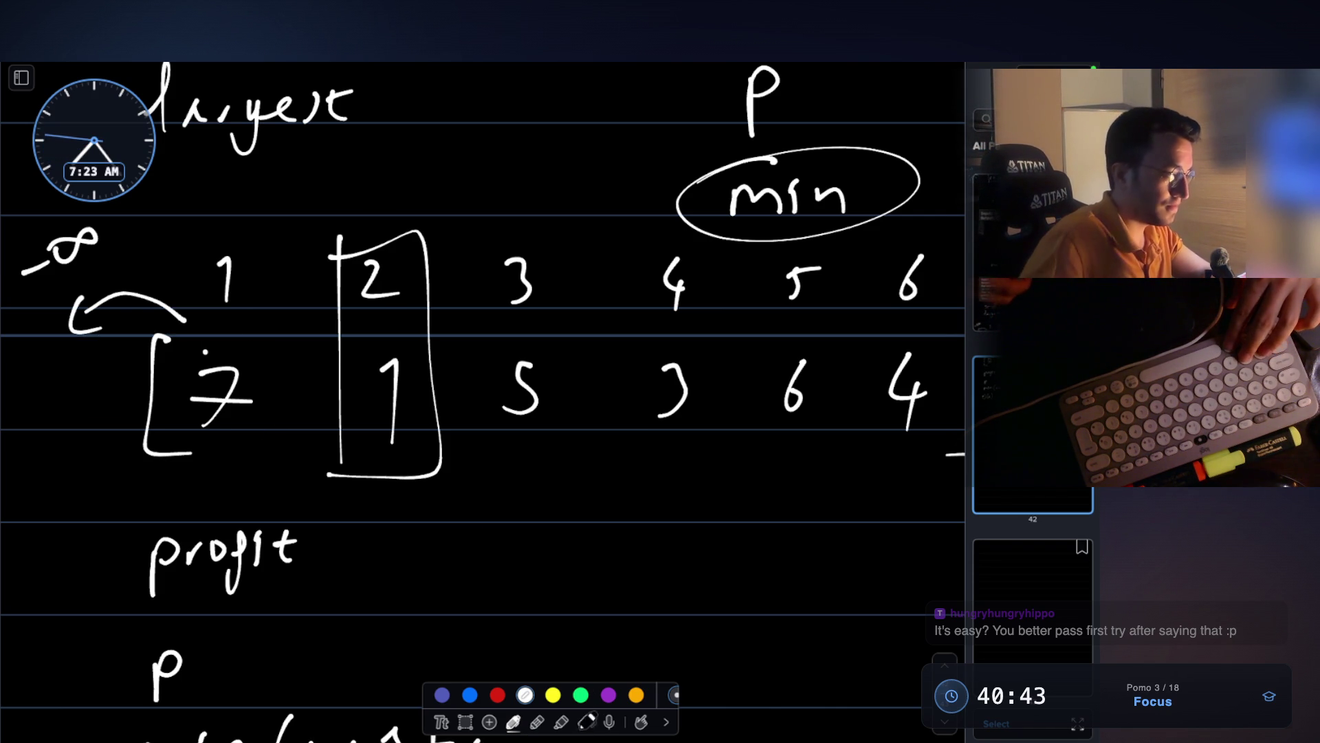
{"action": "left_click", "coordinate": [443, 476]}
{"action": "left_click", "coordinate": [357, 458]}
{"action": "left_click", "coordinate": [513, 721]}
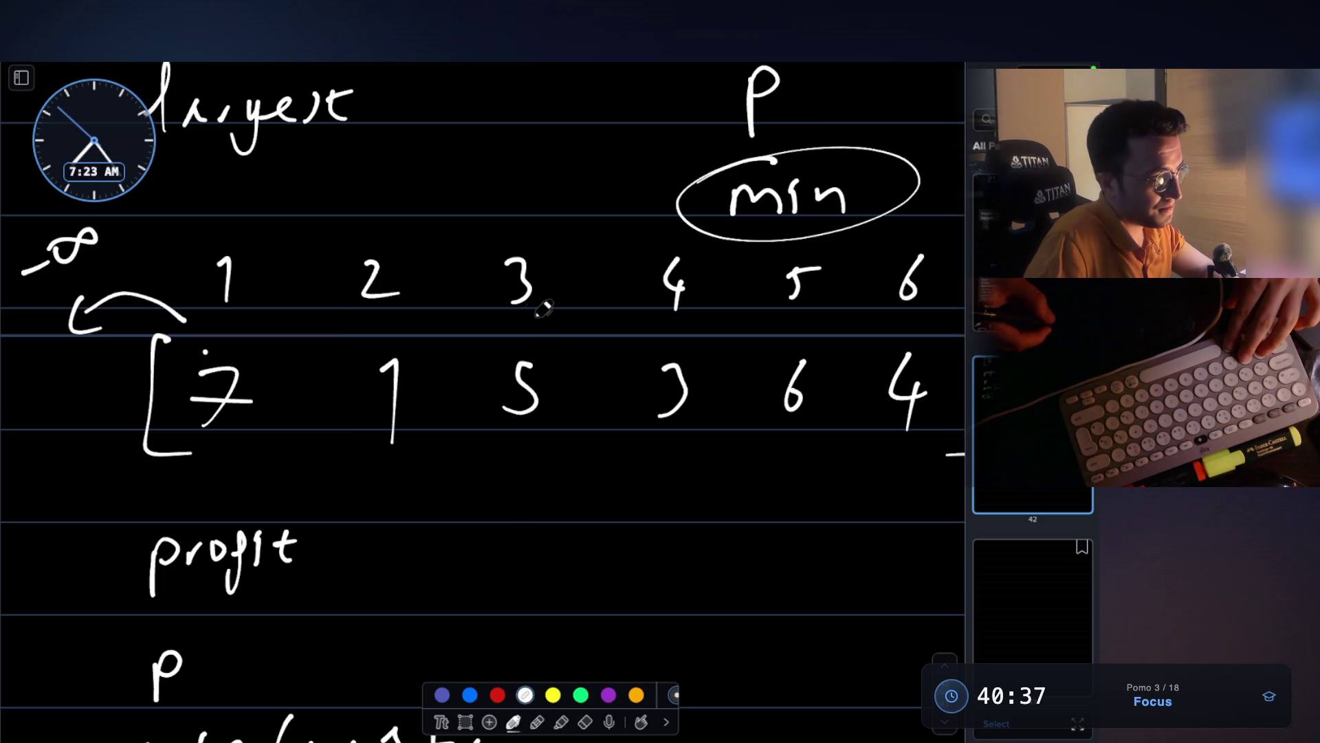
- Loop the first two prices, underline 5, and write green X, -6 and 4 above days 1–3
{"action": "mouse_move", "coordinate": [128, 234]}
{"action": "left_mouse_down"}
{"action": "mouse_move", "coordinate": [440, 240]}
{"action": "mouse_move", "coordinate": [415, 441]}
{"action": "mouse_move", "coordinate": [112, 488]}
{"action": "left_mouse_up"}
{"action": "left_click_drag", "start_coordinate": [500, 436], "coordinate": [553, 434]}
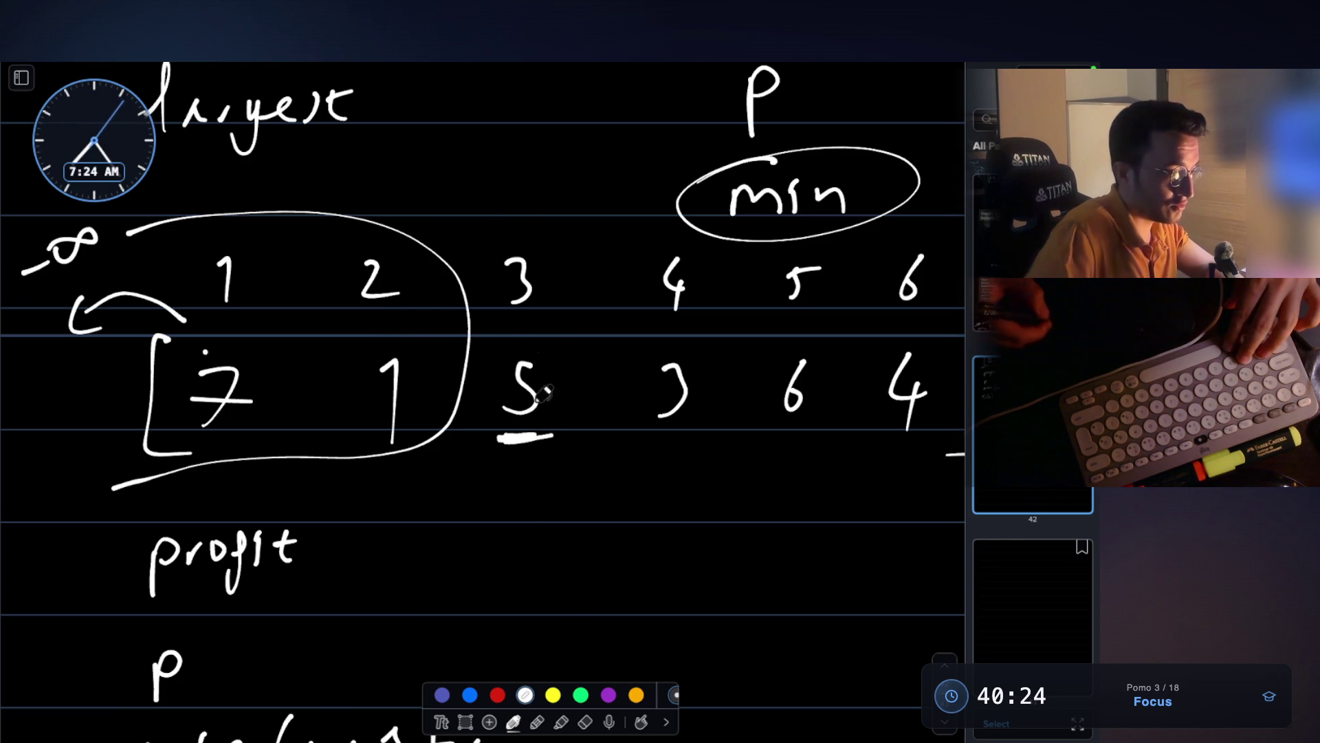
{"action": "left_click", "coordinate": [581, 694]}
{"action": "left_click_drag", "start_coordinate": [515, 162], "coordinate": [524, 213]}
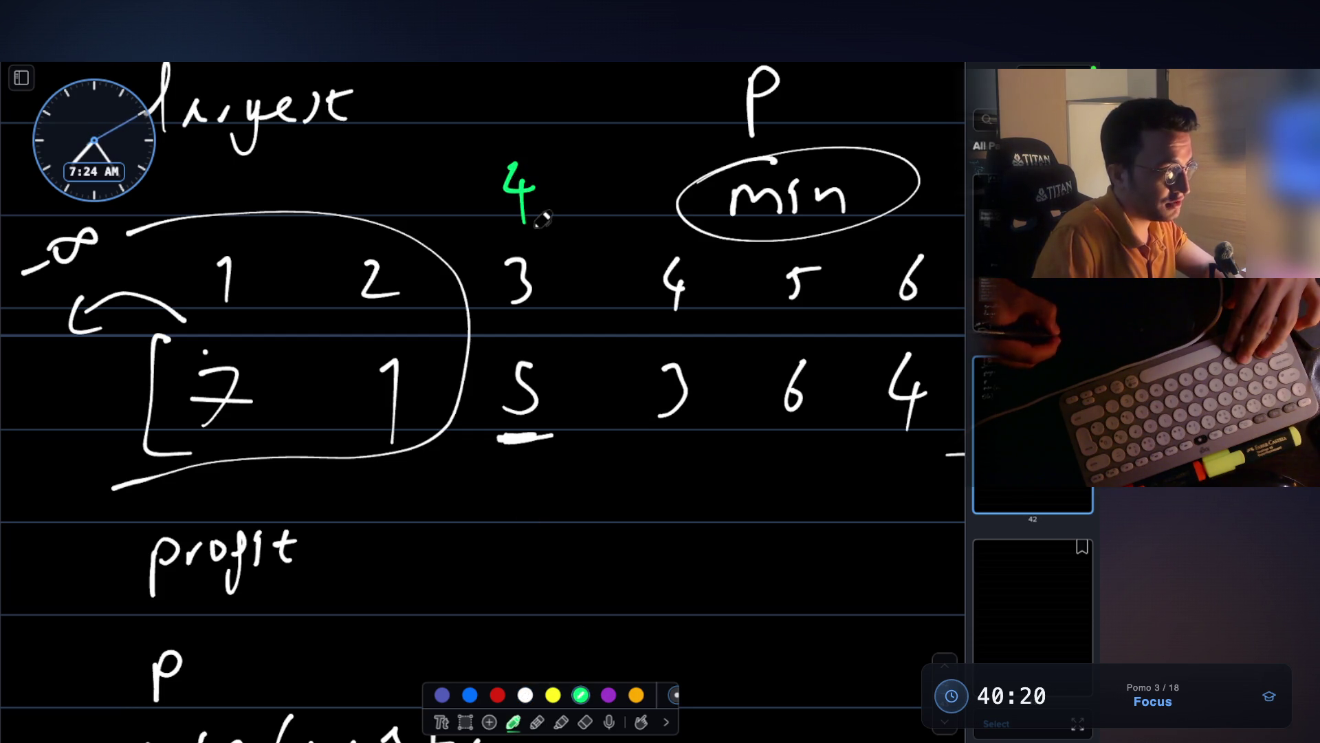
{"action": "left_click", "coordinate": [351, 199]}
{"action": "left_click_drag", "start_coordinate": [407, 178], "coordinate": [397, 196]}
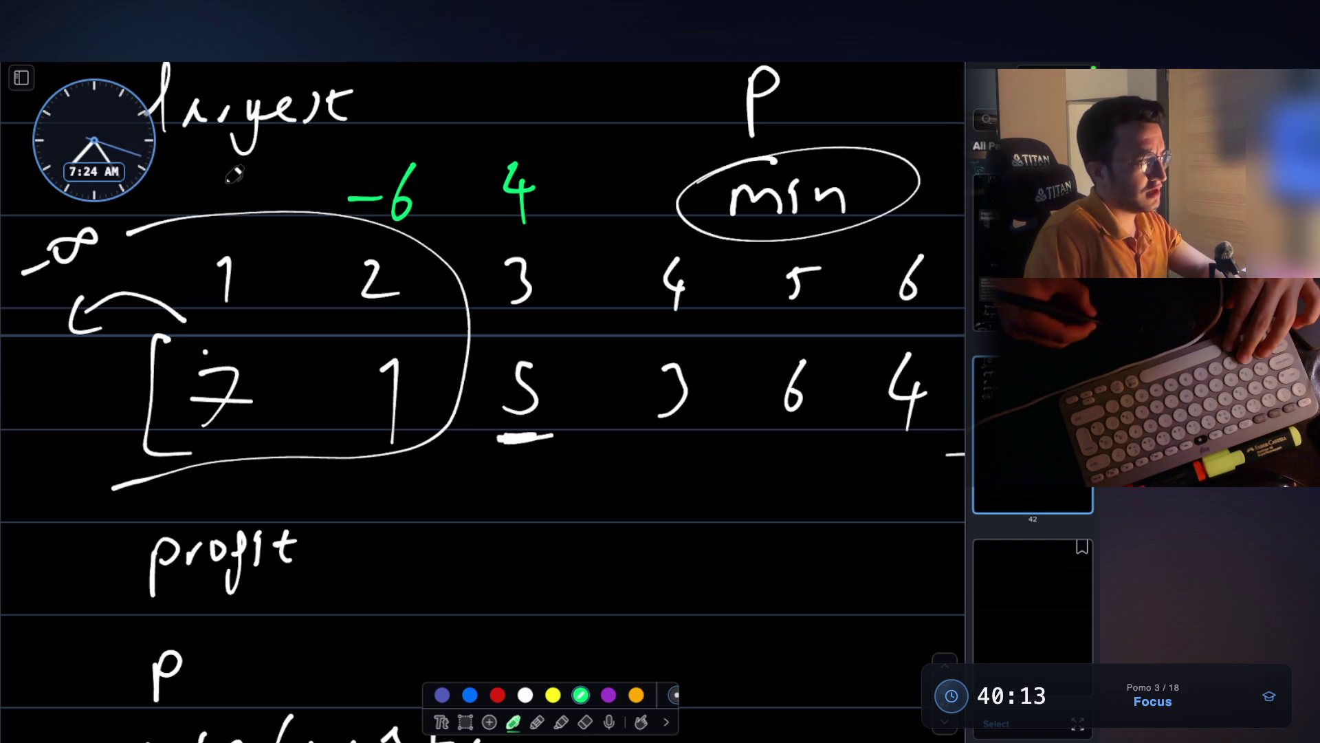
{"action": "left_click_drag", "start_coordinate": [202, 185], "coordinate": [237, 223]}
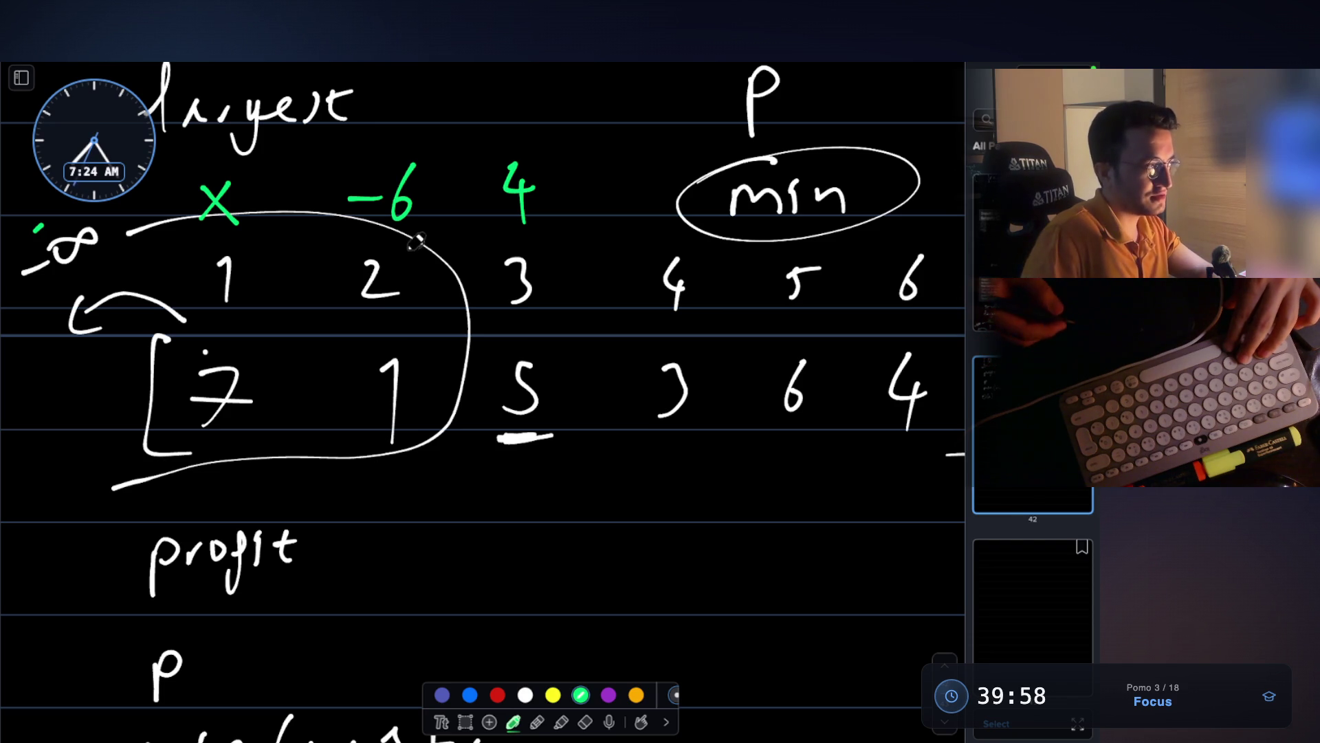
{"action": "left_click", "coordinate": [588, 719]}
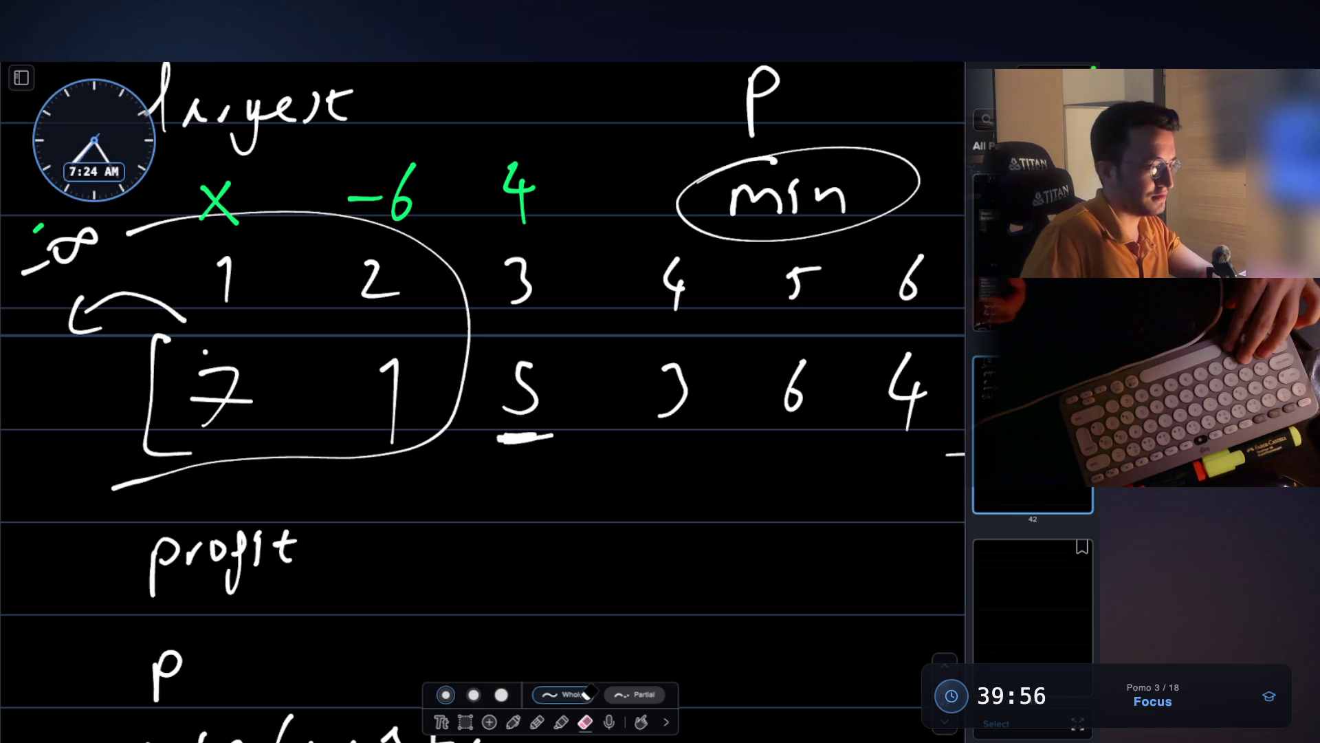
- Erase the -∞ mark and the green X, and write a green 0 above day 1
{"action": "mouse_move", "coordinate": [82, 233]}
{"action": "left_mouse_down"}
{"action": "mouse_move", "coordinate": [41, 242]}
{"action": "mouse_move", "coordinate": [96, 309]}
{"action": "mouse_move", "coordinate": [131, 229]}
{"action": "left_mouse_up"}
{"action": "left_click", "coordinate": [513, 721]}
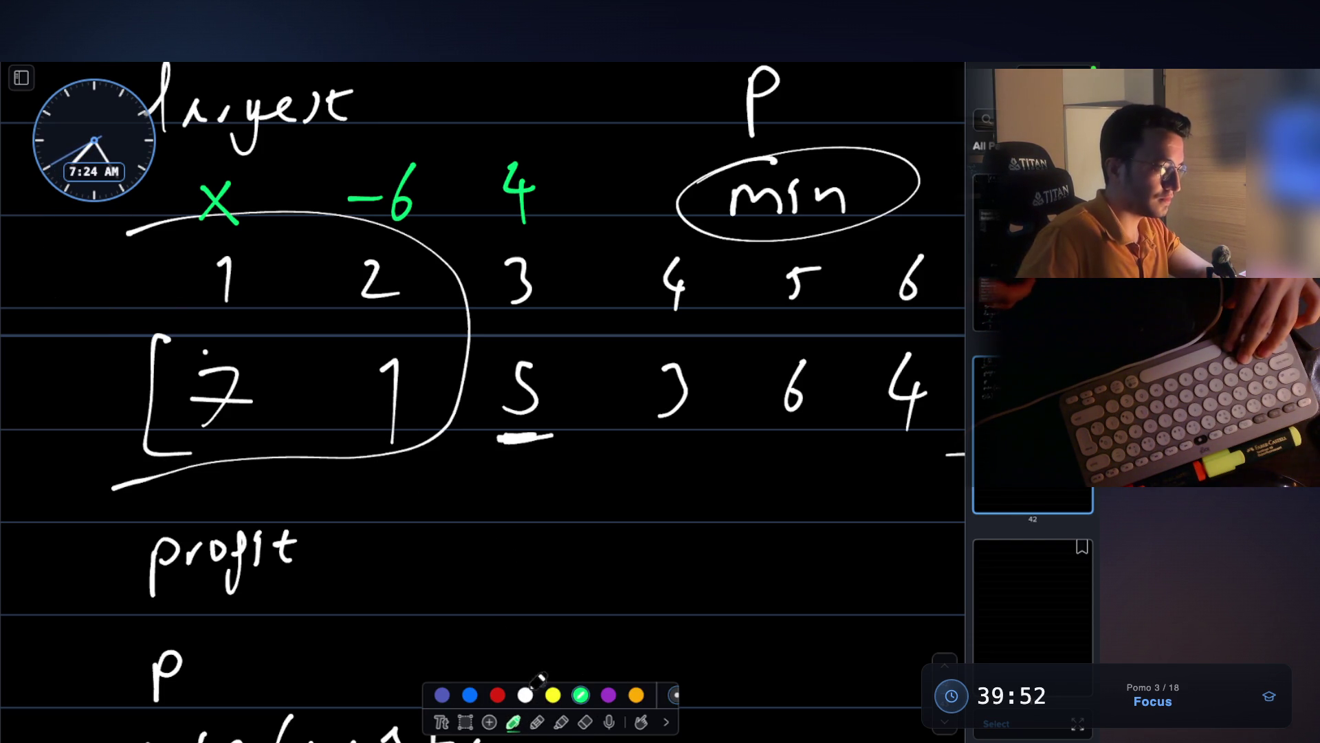
{"action": "left_click", "coordinate": [587, 721]}
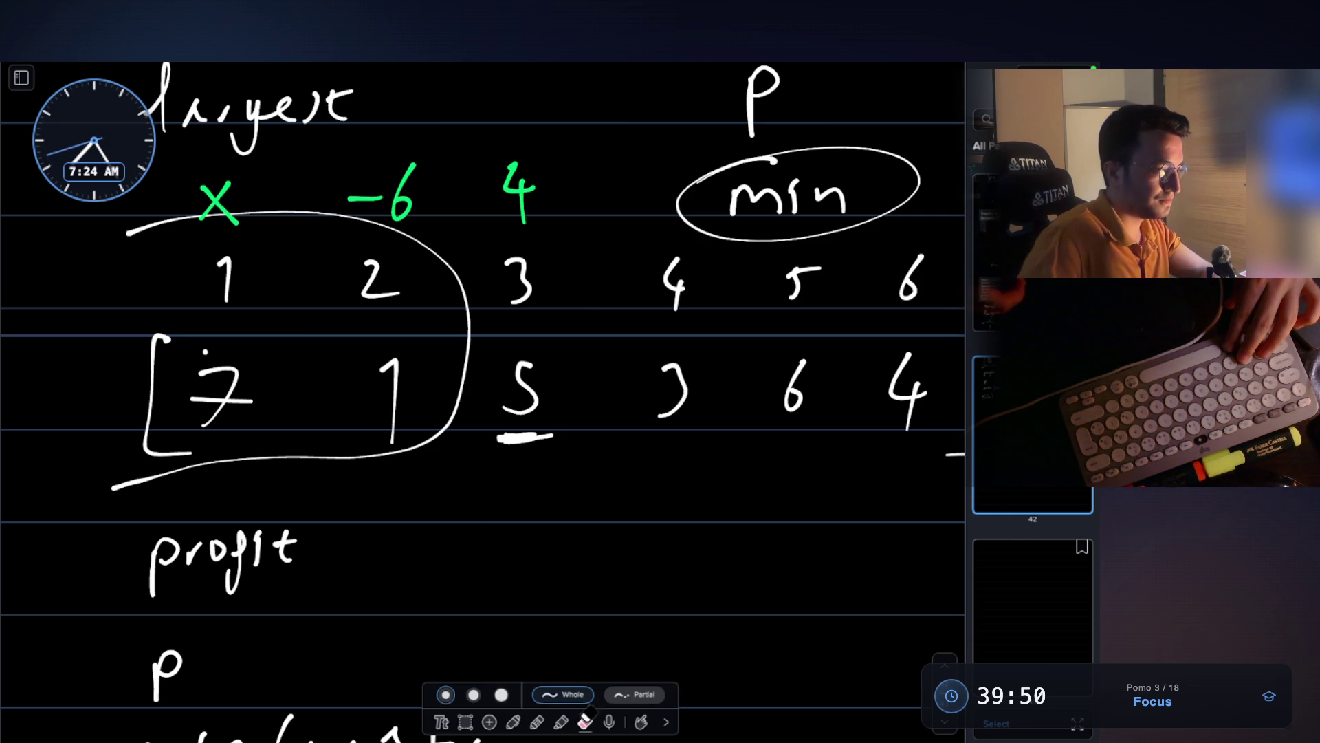
{"action": "mouse_move", "coordinate": [261, 204]}
{"action": "left_mouse_down"}
{"action": "mouse_move", "coordinate": [219, 201]}
{"action": "mouse_move", "coordinate": [267, 251]}
{"action": "left_mouse_up"}
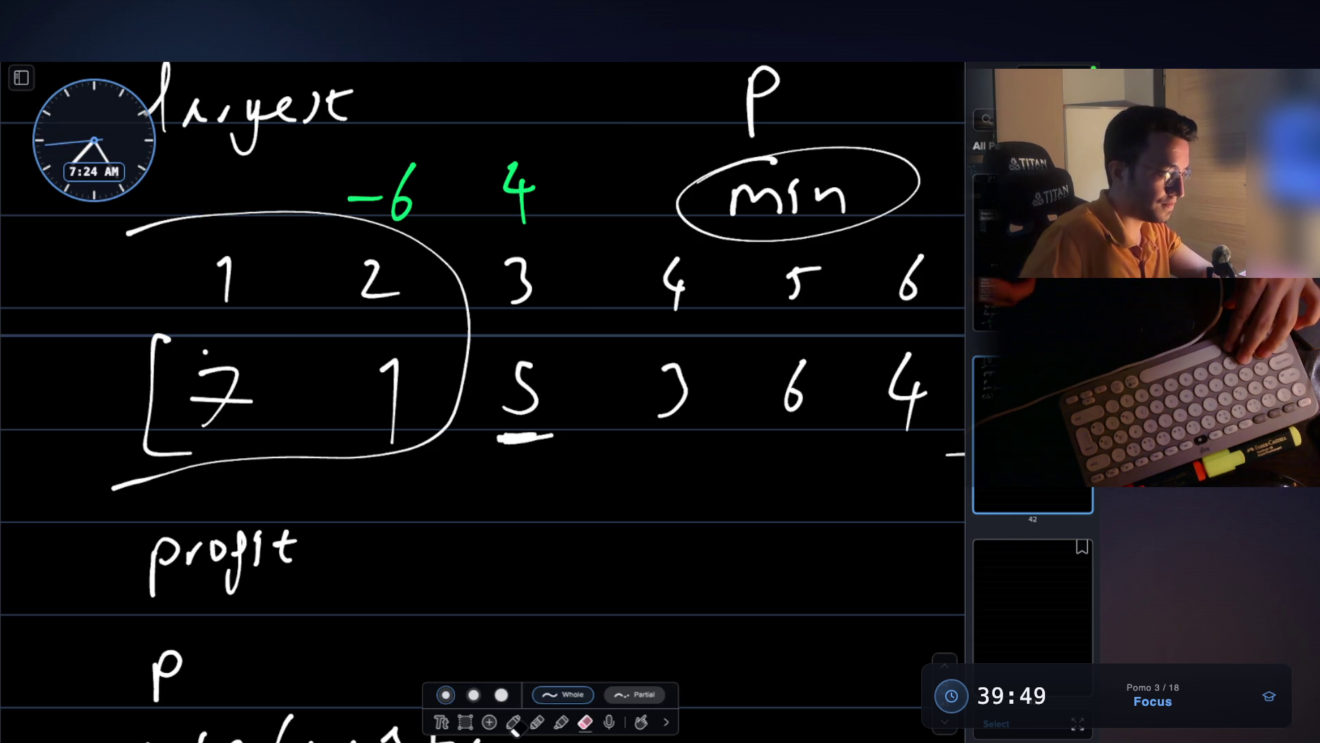
{"action": "left_click", "coordinate": [514, 723]}
{"action": "mouse_move", "coordinate": [232, 176]}
{"action": "left_mouse_down"}
{"action": "mouse_move", "coordinate": [213, 218]}
{"action": "mouse_move", "coordinate": [235, 177]}
{"action": "left_mouse_up"}
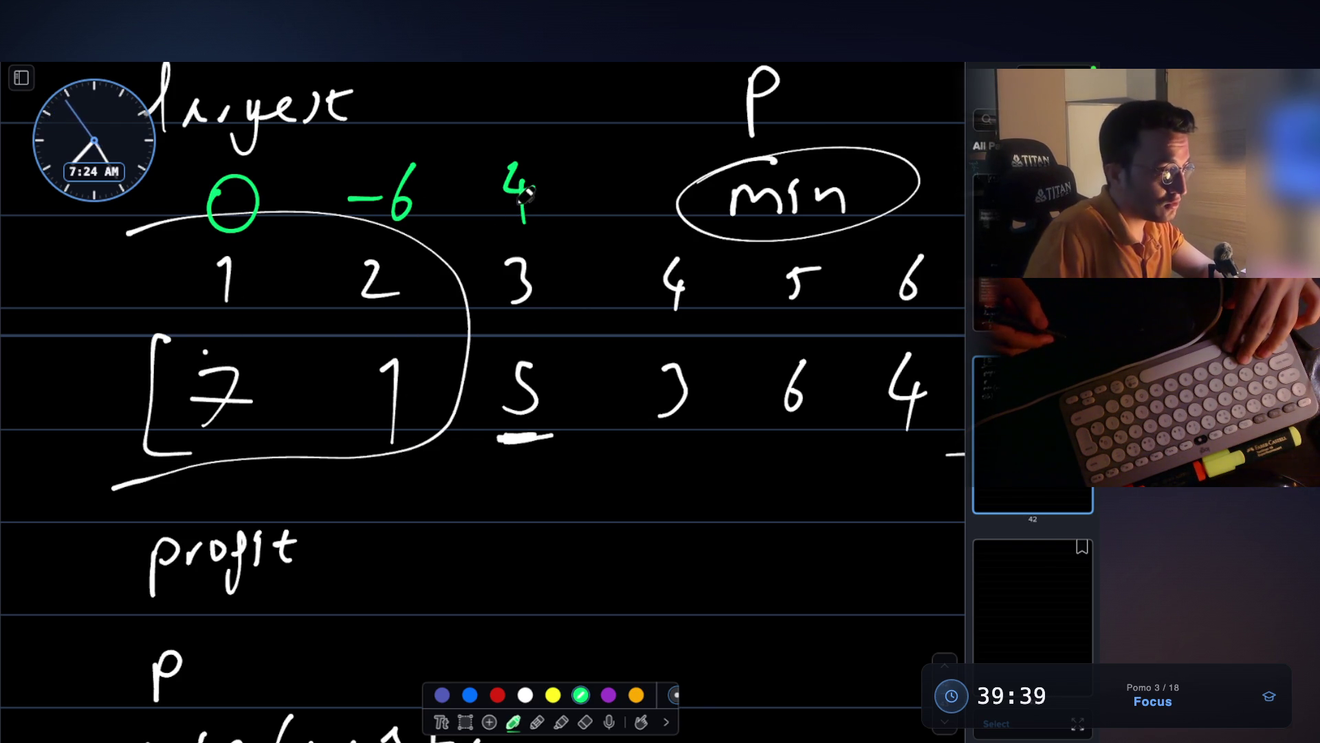
- Erase the big loop around prices 7 and 1, then return to the pen
{"action": "left_click", "coordinate": [546, 717]}
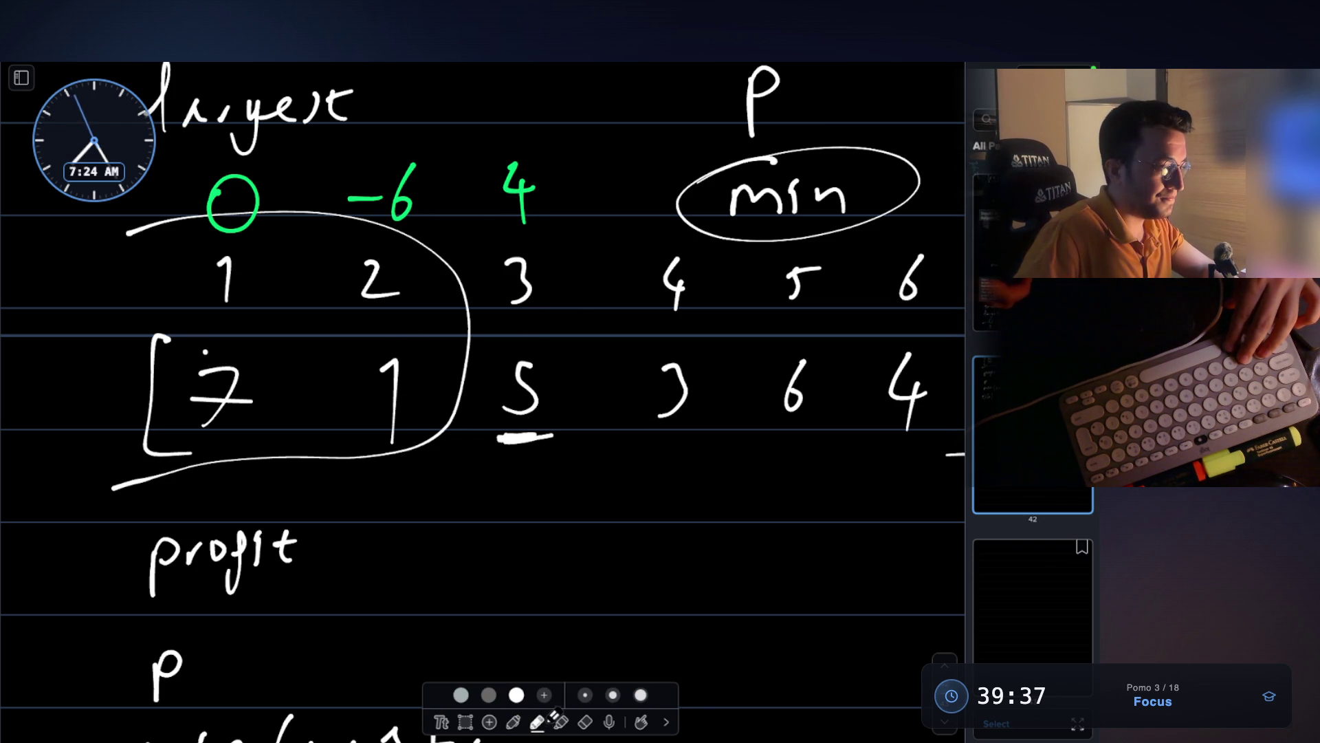
{"action": "left_click", "coordinate": [513, 721]}
{"action": "left_click", "coordinate": [586, 721]}
{"action": "left_click_drag", "start_coordinate": [443, 429], "coordinate": [472, 466]}
{"action": "left_click", "coordinate": [513, 721]}
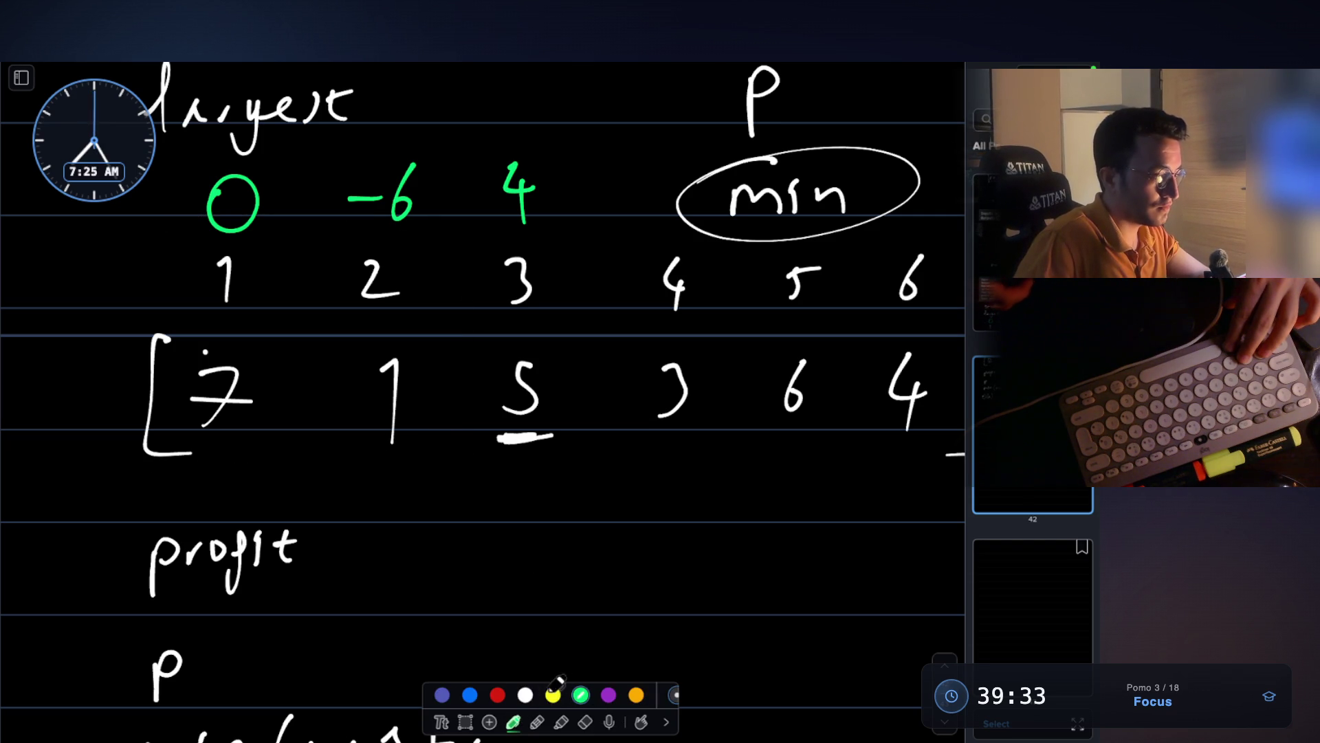
- Write a green 2 above day 4, after undoing a trial white underline beneath 1
{"action": "left_click", "coordinate": [527, 694]}
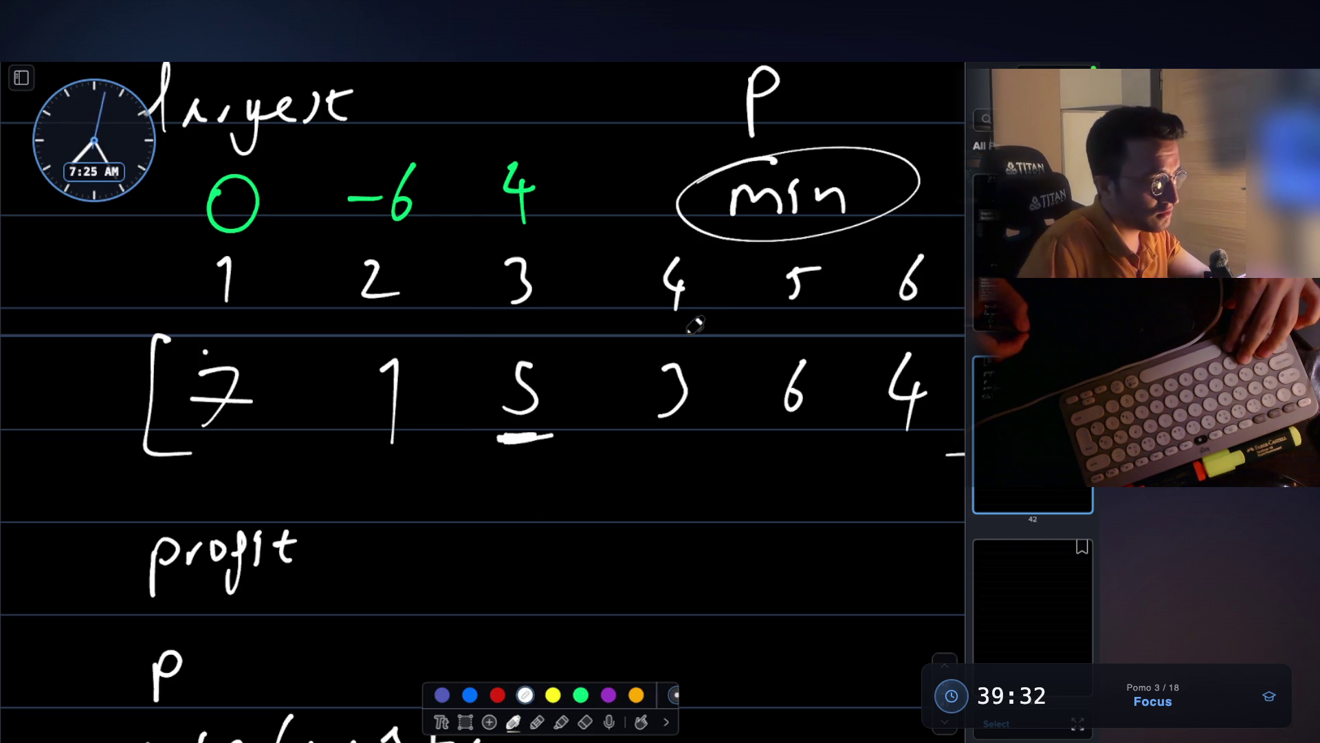
{"action": "left_click_drag", "start_coordinate": [421, 461], "coordinate": [375, 460]}
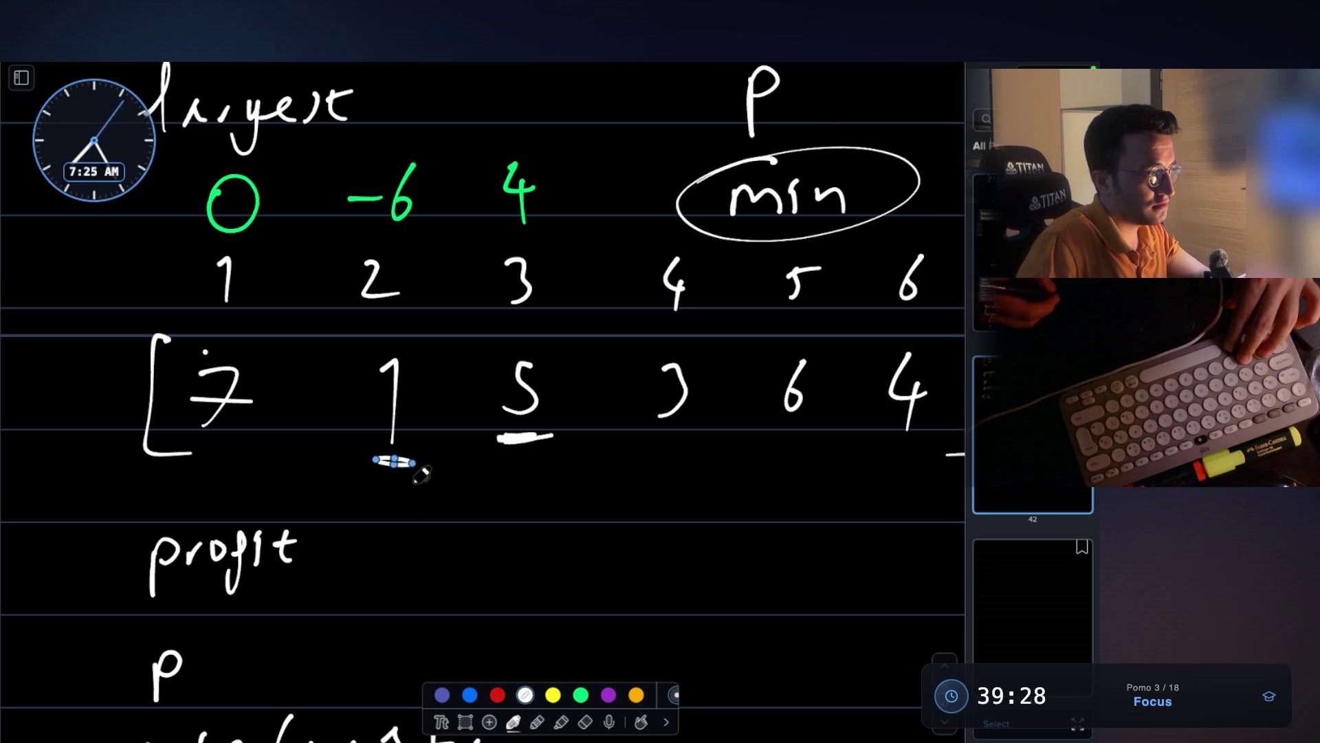
{"action": "key", "text": "ctrl+z"}
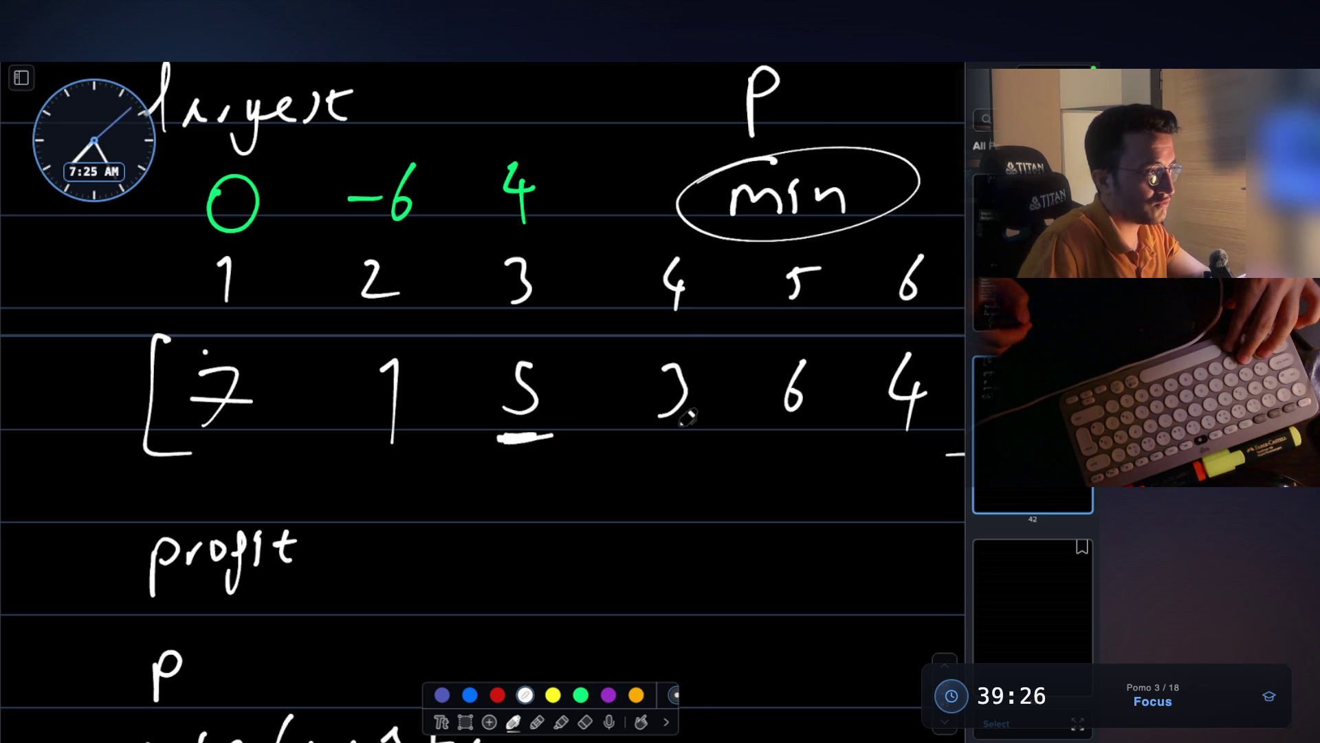
{"action": "left_click", "coordinate": [581, 693]}
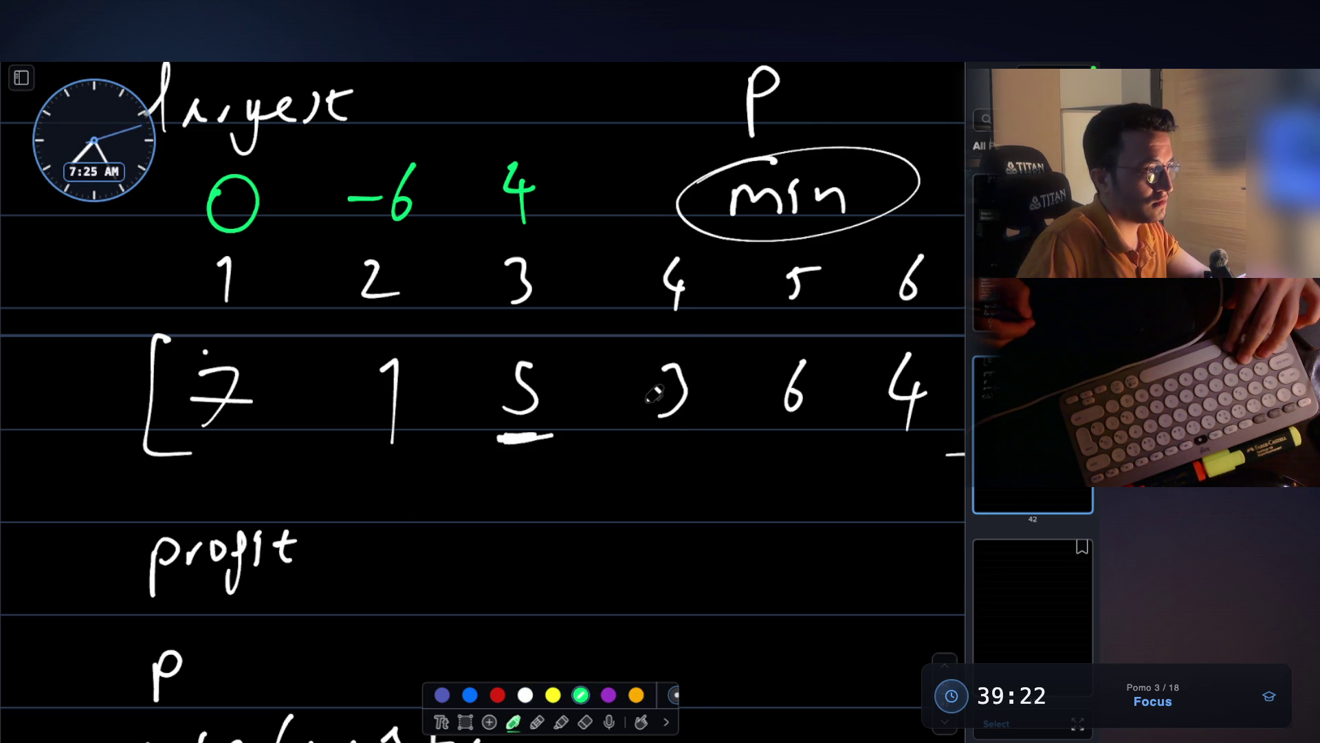
{"action": "left_click_drag", "start_coordinate": [634, 180], "coordinate": [660, 219]}
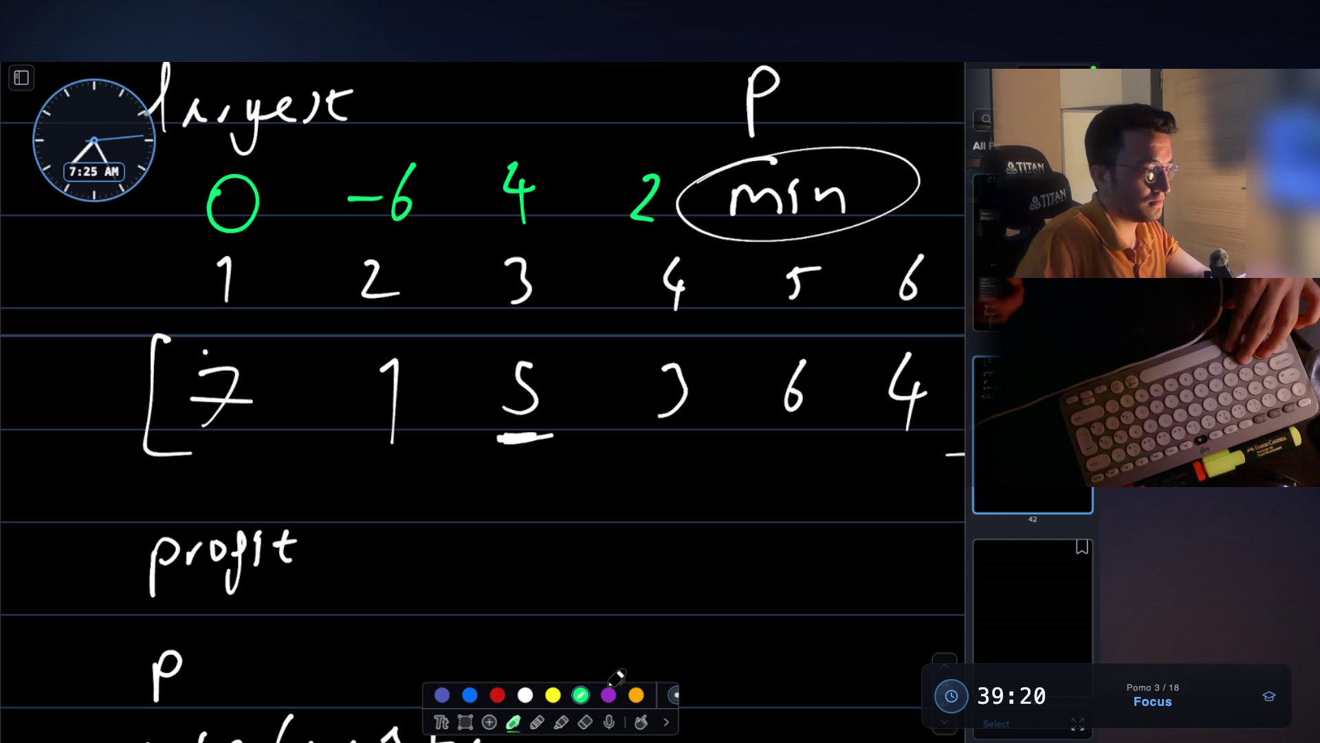
- Erase the circled min label and write green 5 and 3 above days 5 and 6
{"action": "left_click", "coordinate": [588, 721]}
{"action": "mouse_move", "coordinate": [767, 237]}
{"action": "left_mouse_down"}
{"action": "mouse_move", "coordinate": [774, 192]}
{"action": "mouse_move", "coordinate": [818, 200]}
{"action": "mouse_move", "coordinate": [753, 113]}
{"action": "left_mouse_up"}
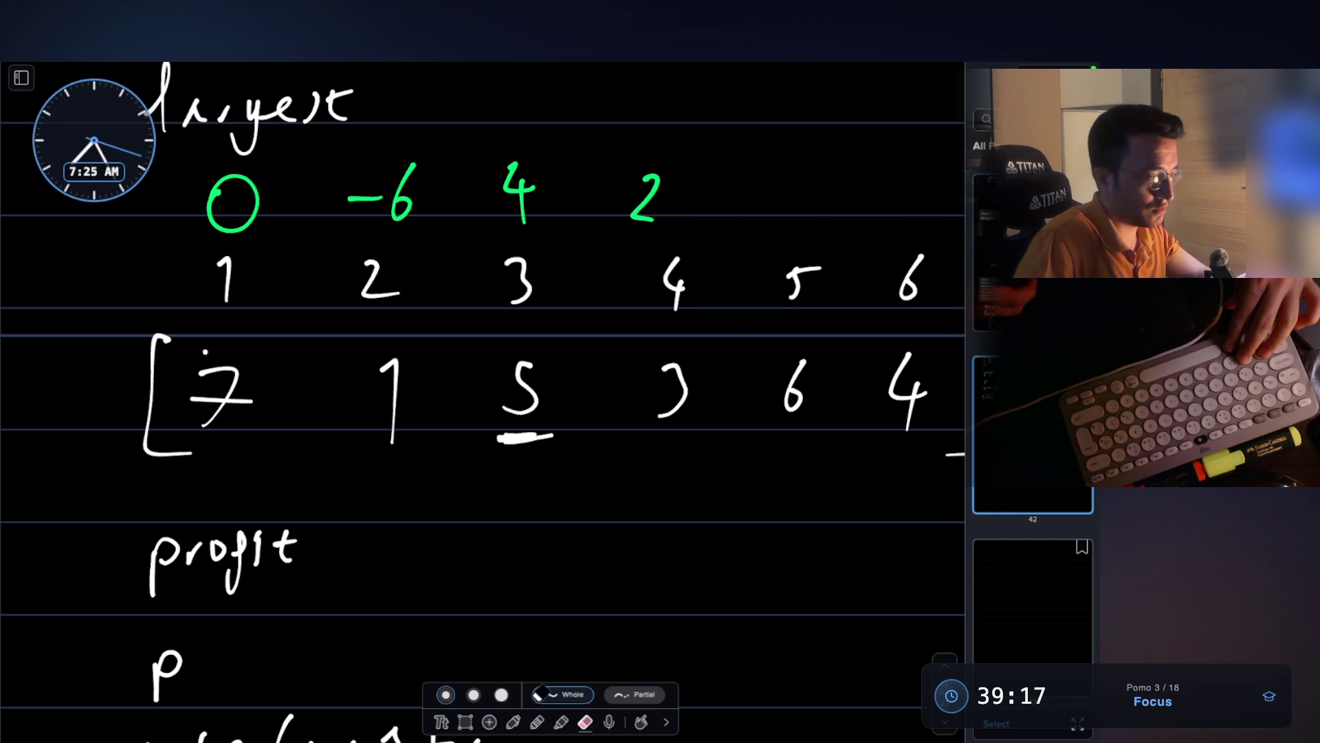
{"action": "left_click", "coordinate": [515, 719]}
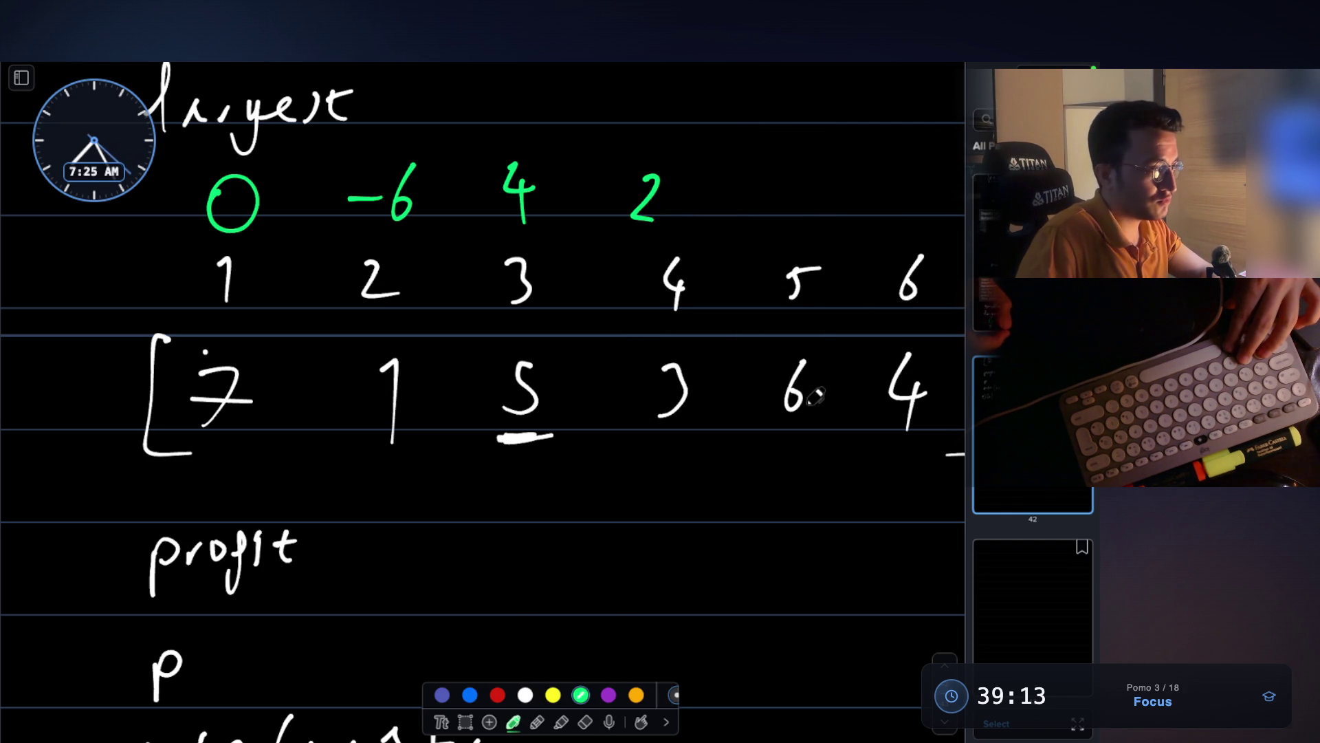
{"action": "left_click_drag", "start_coordinate": [803, 191], "coordinate": [822, 180]}
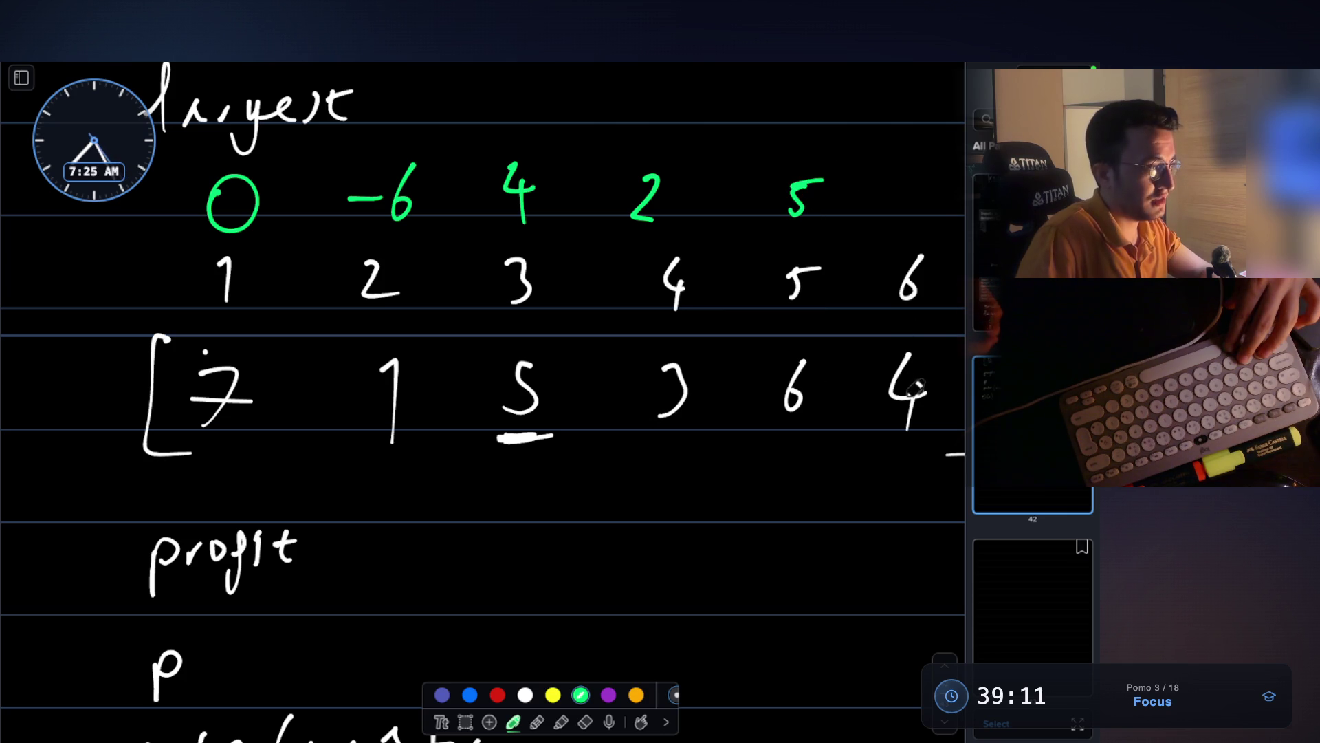
{"action": "left_click_drag", "start_coordinate": [906, 181], "coordinate": [897, 219]}
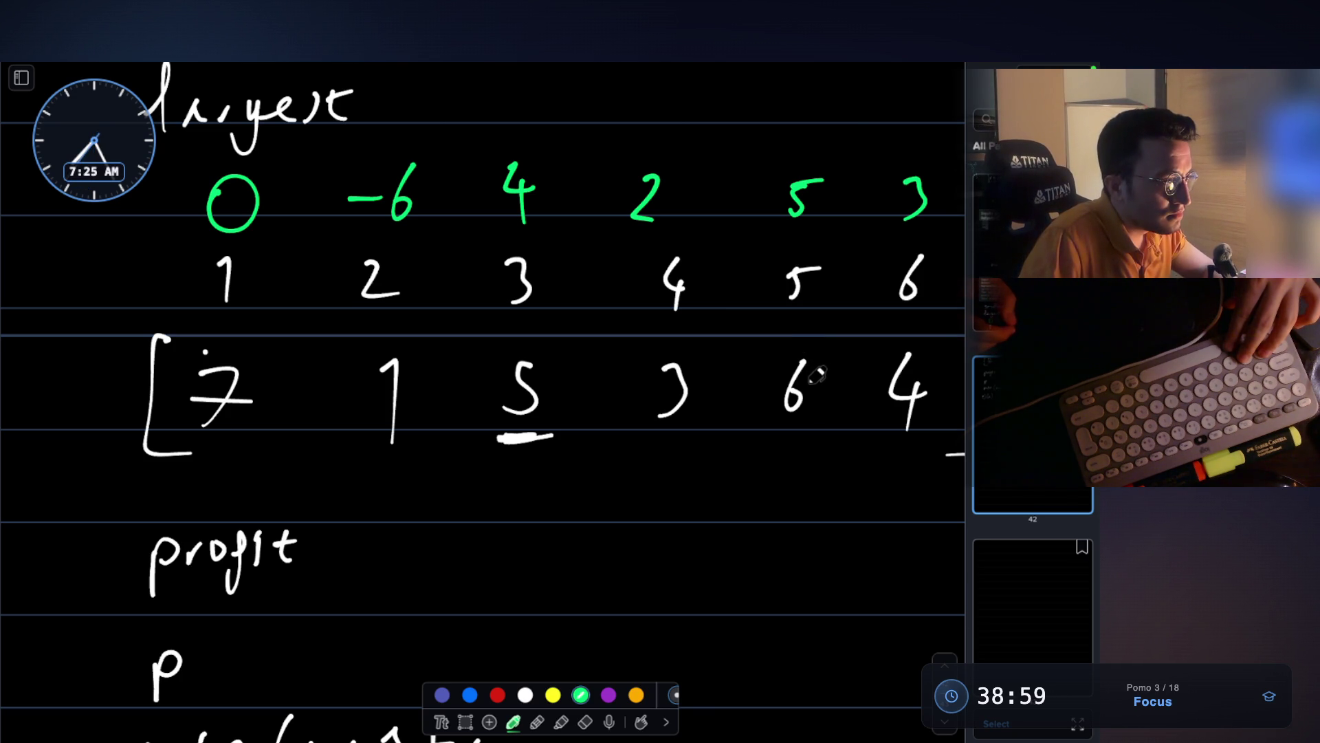
{"action": "scroll", "coordinate": [780, 386], "scroll_direction": "down", "scroll_amount": 5}
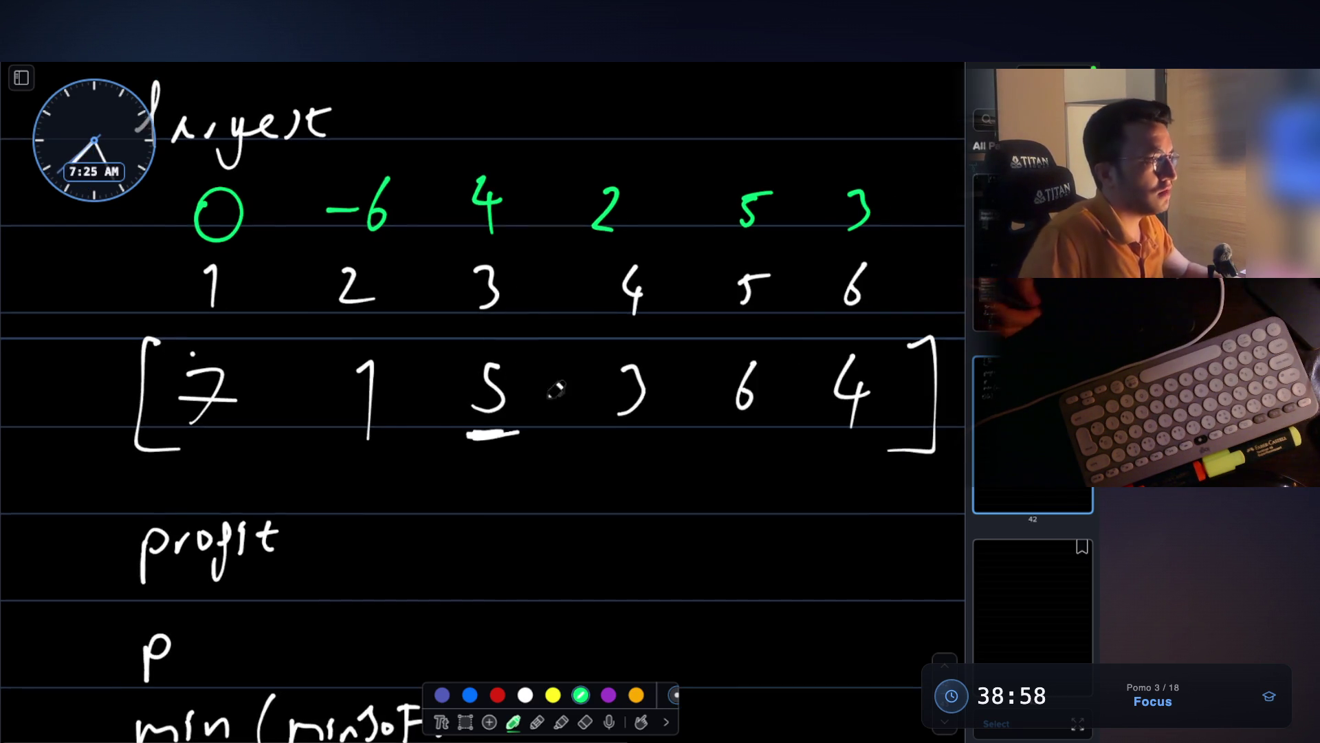
- In green, circle the profit 4 after 5-1 = and the green 3 and 4 in the value row
{"action": "scroll", "coordinate": [413, 288], "scroll_direction": "up", "scroll_amount": 3}
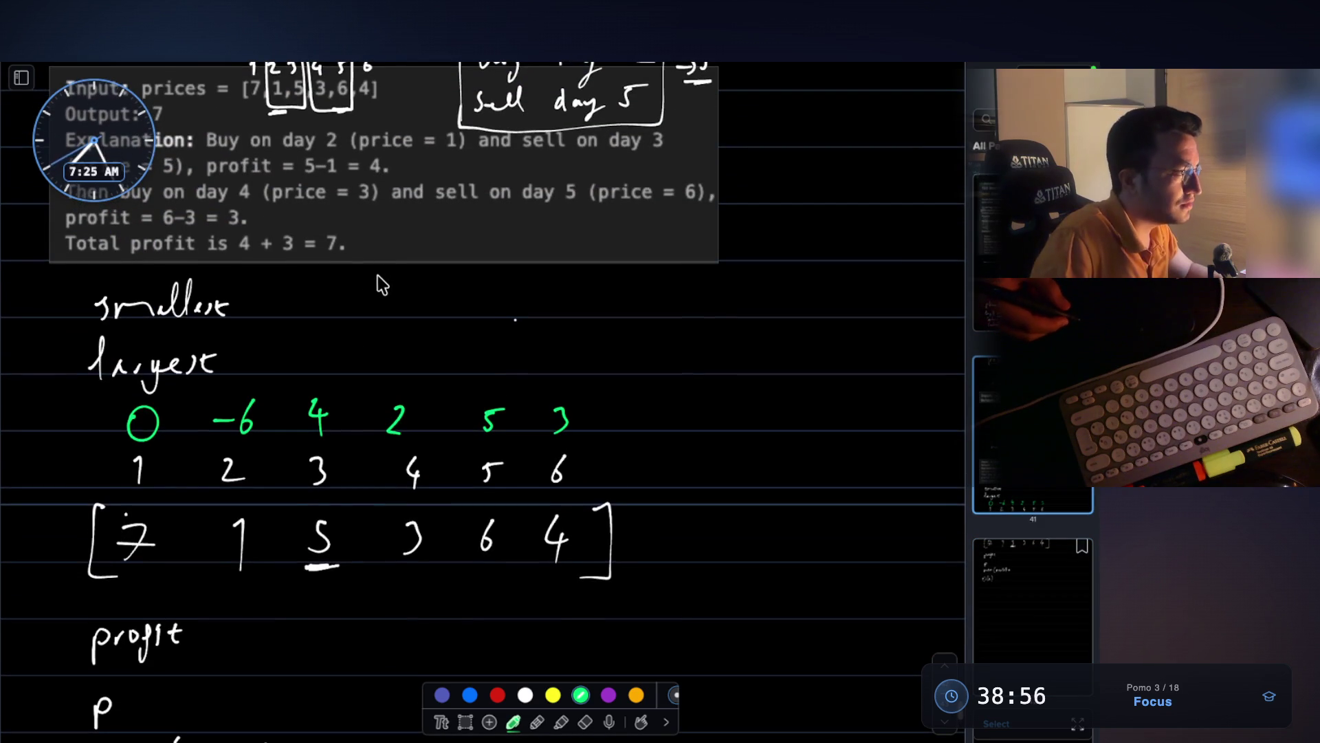
{"action": "scroll", "coordinate": [372, 282], "scroll_direction": "down", "scroll_amount": 2}
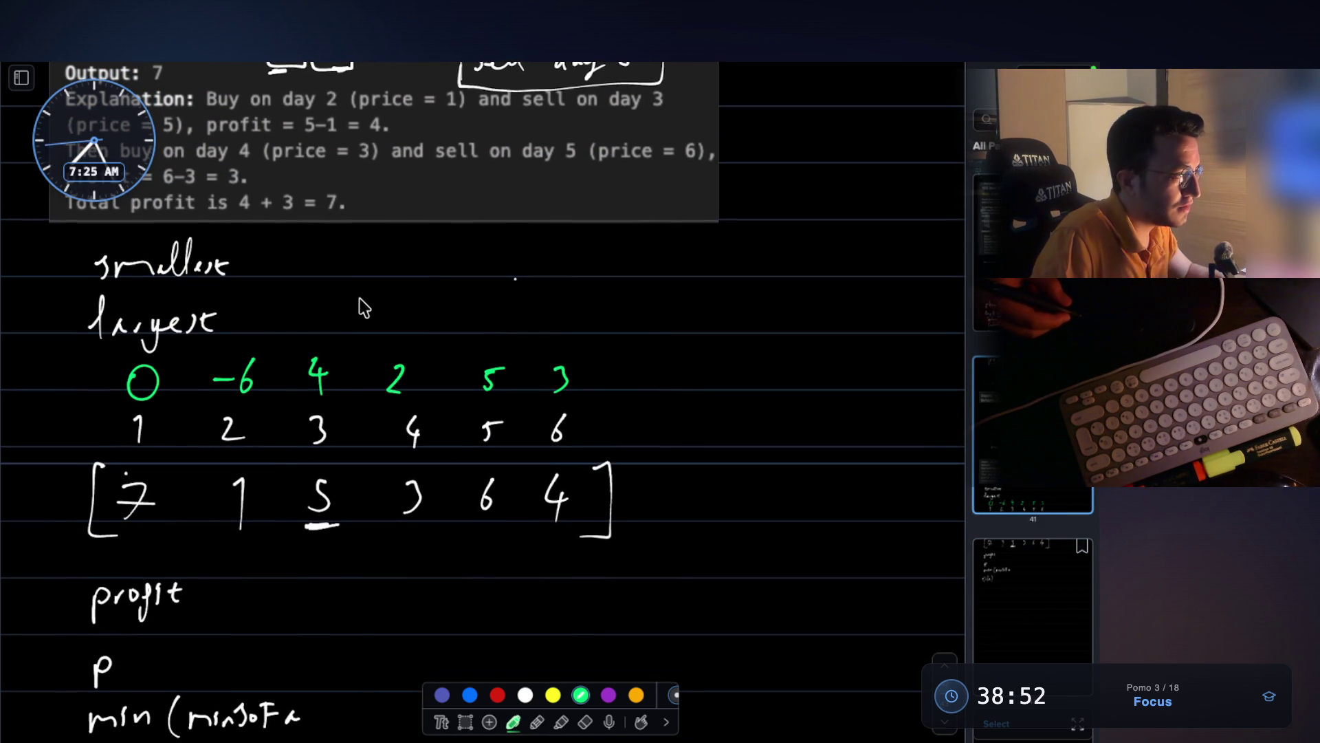
{"action": "scroll", "coordinate": [352, 306], "scroll_direction": "up", "scroll_amount": 5}
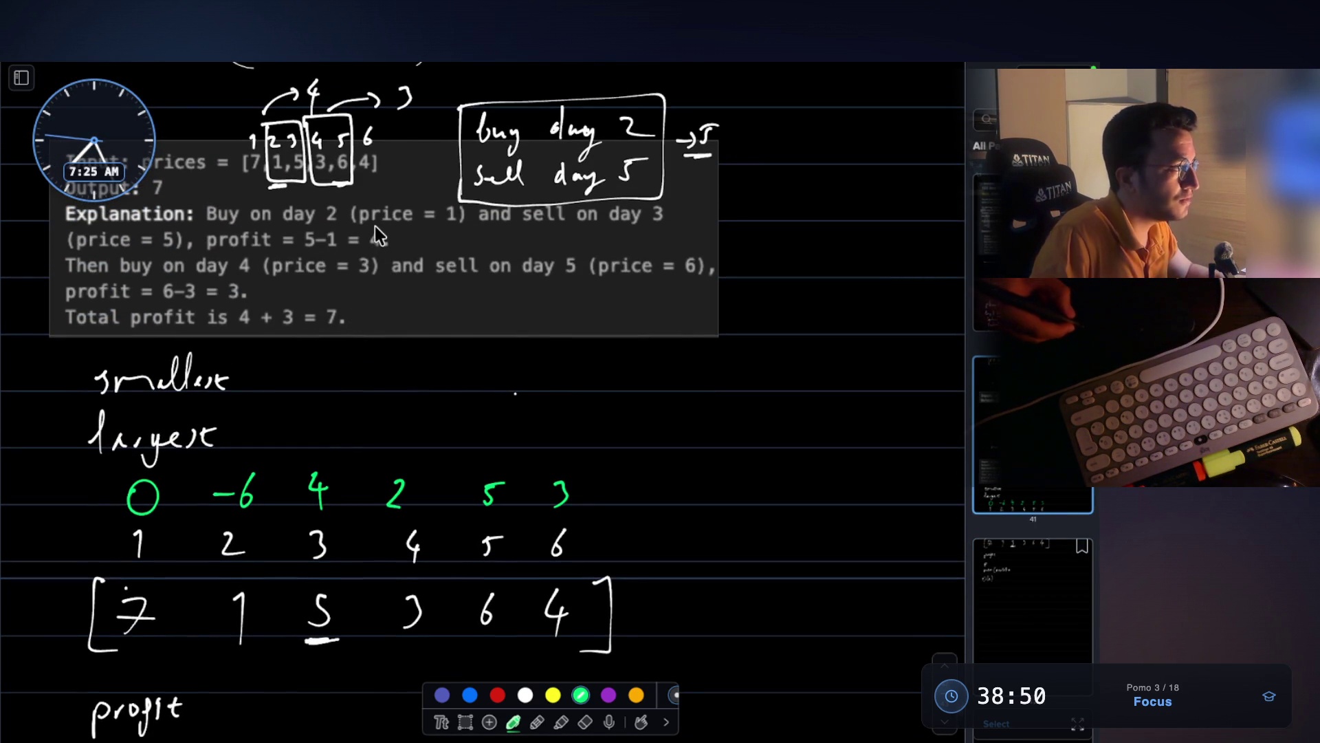
{"action": "mouse_move", "coordinate": [370, 223]}
{"action": "left_mouse_down"}
{"action": "mouse_move", "coordinate": [385, 218]}
{"action": "mouse_move", "coordinate": [362, 238]}
{"action": "left_mouse_up"}
{"action": "mouse_move", "coordinate": [556, 467]}
{"action": "left_mouse_down"}
{"action": "mouse_move", "coordinate": [558, 502]}
{"action": "mouse_move", "coordinate": [595, 506]}
{"action": "mouse_move", "coordinate": [554, 468]}
{"action": "left_mouse_up"}
{"action": "mouse_move", "coordinate": [300, 475]}
{"action": "left_mouse_down"}
{"action": "mouse_move", "coordinate": [351, 461]}
{"action": "mouse_move", "coordinate": [309, 475]}
{"action": "left_mouse_up"}
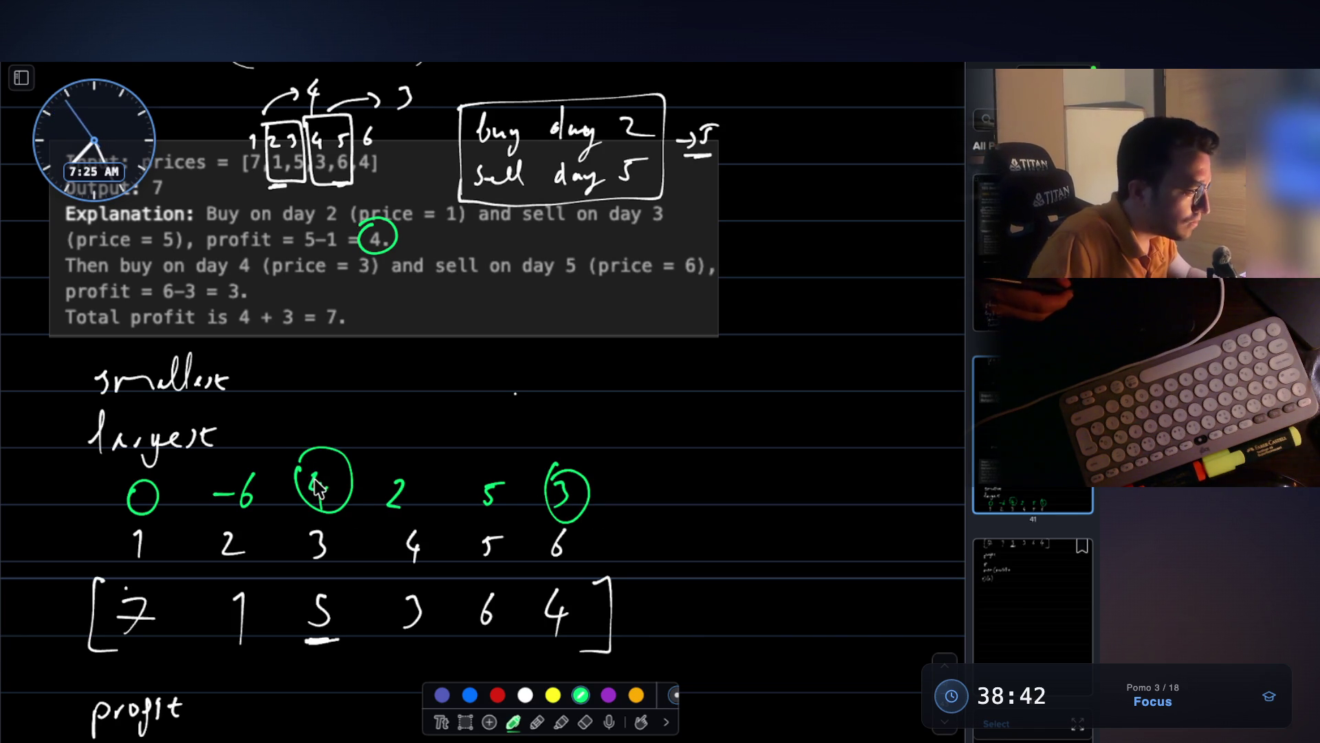
- Undo the circles on the green 4 and 3, underline the 1, and add an arrow to 0
{"action": "key", "text": "ctrl+z"}
{"action": "key", "text": "ctrl+z"}
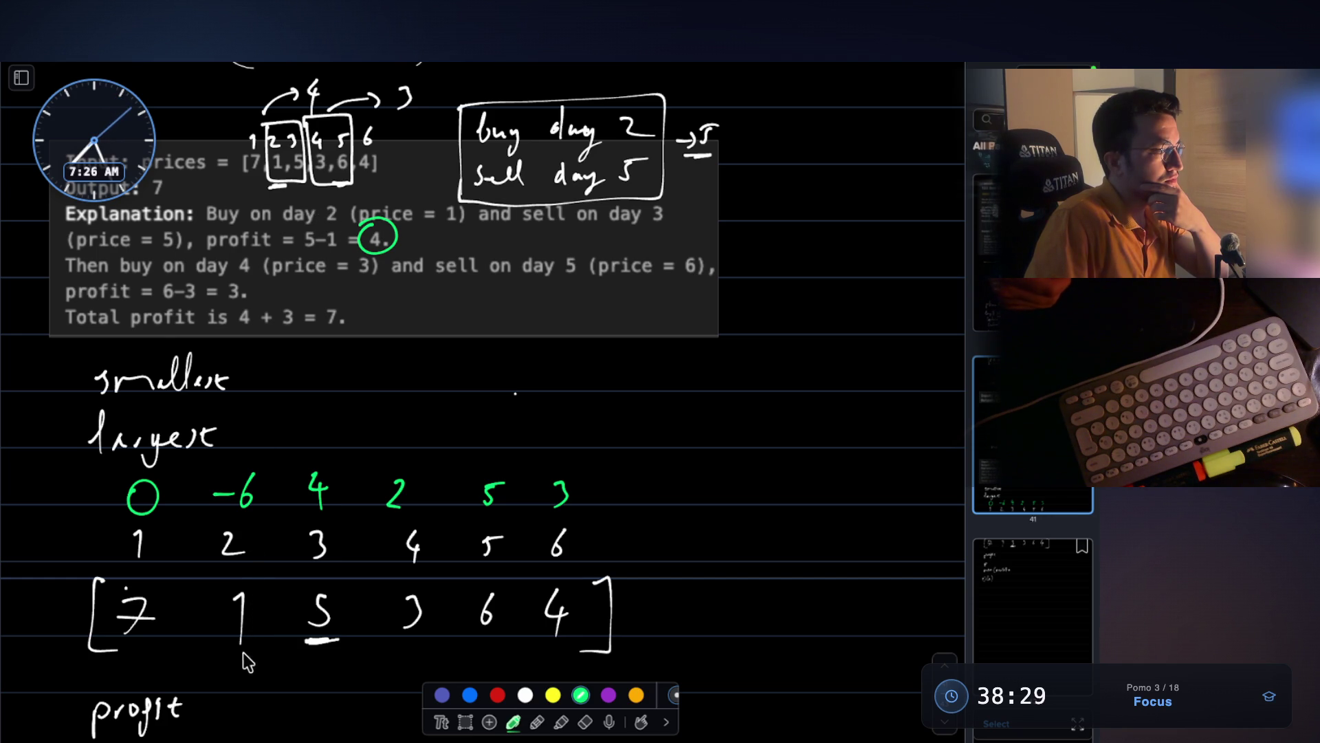
{"action": "left_click_drag", "start_coordinate": [234, 664], "coordinate": [254, 664]}
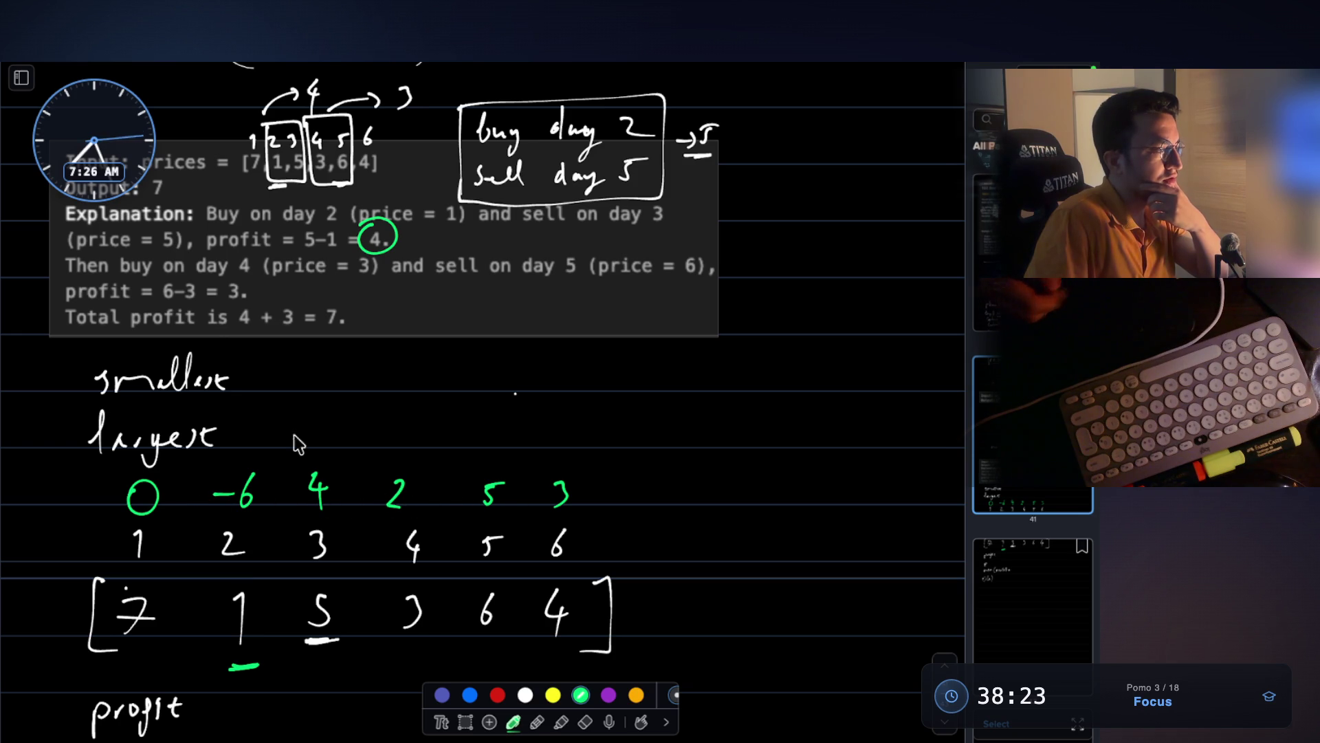
{"action": "left_click_drag", "start_coordinate": [75, 487], "coordinate": [76, 509]}
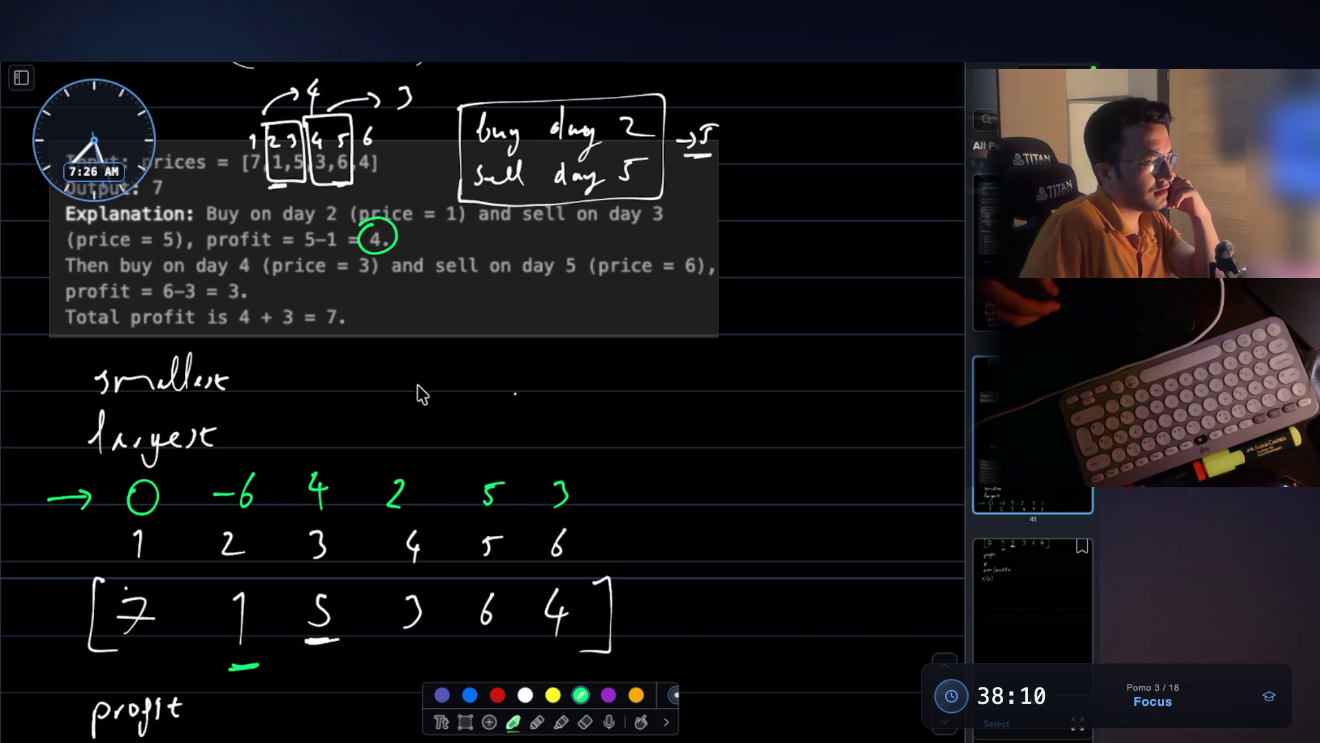
- Write -6, 2, 3, 4, 5 in green beside 'smallest'
{"action": "mouse_move", "coordinate": [365, 391]}
{"action": "left_mouse_down"}
{"action": "mouse_move", "coordinate": [417, 399]}
{"action": "mouse_move", "coordinate": [407, 391]}
{"action": "left_mouse_up"}
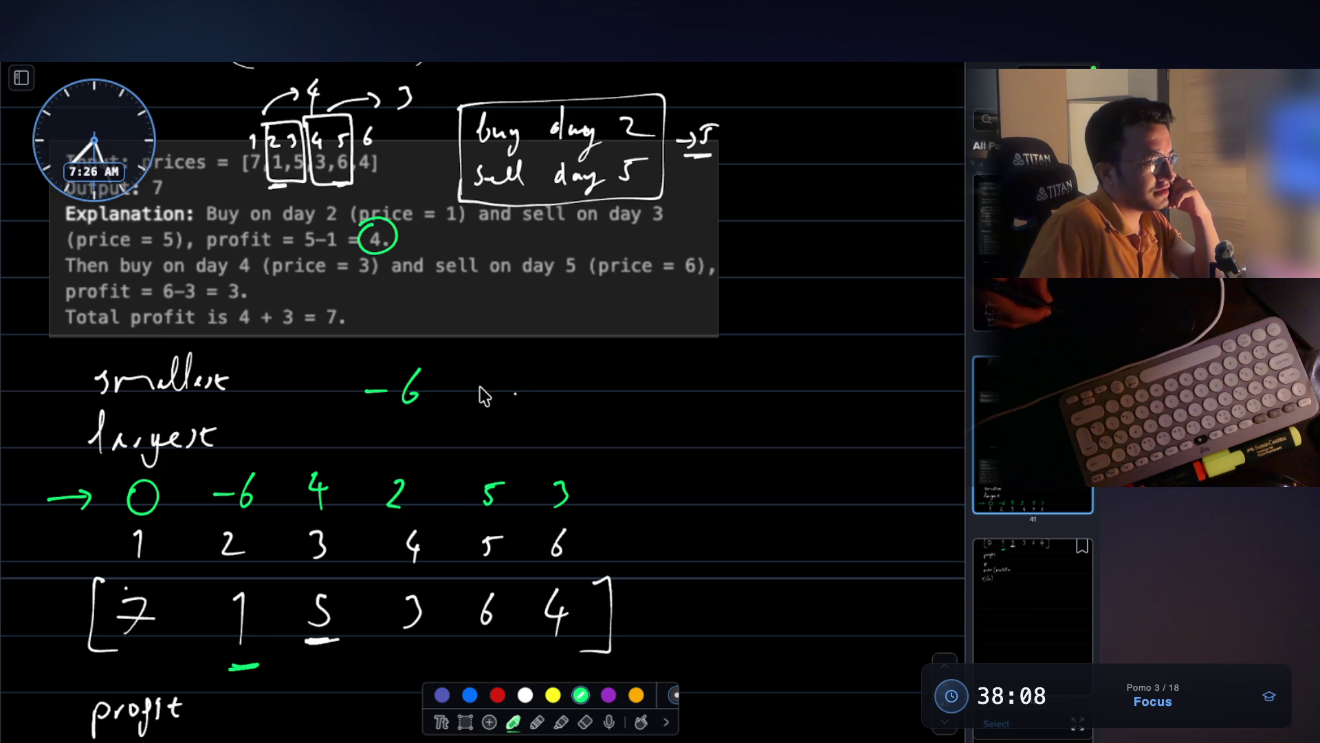
{"action": "left_click_drag", "start_coordinate": [500, 380], "coordinate": [523, 397]}
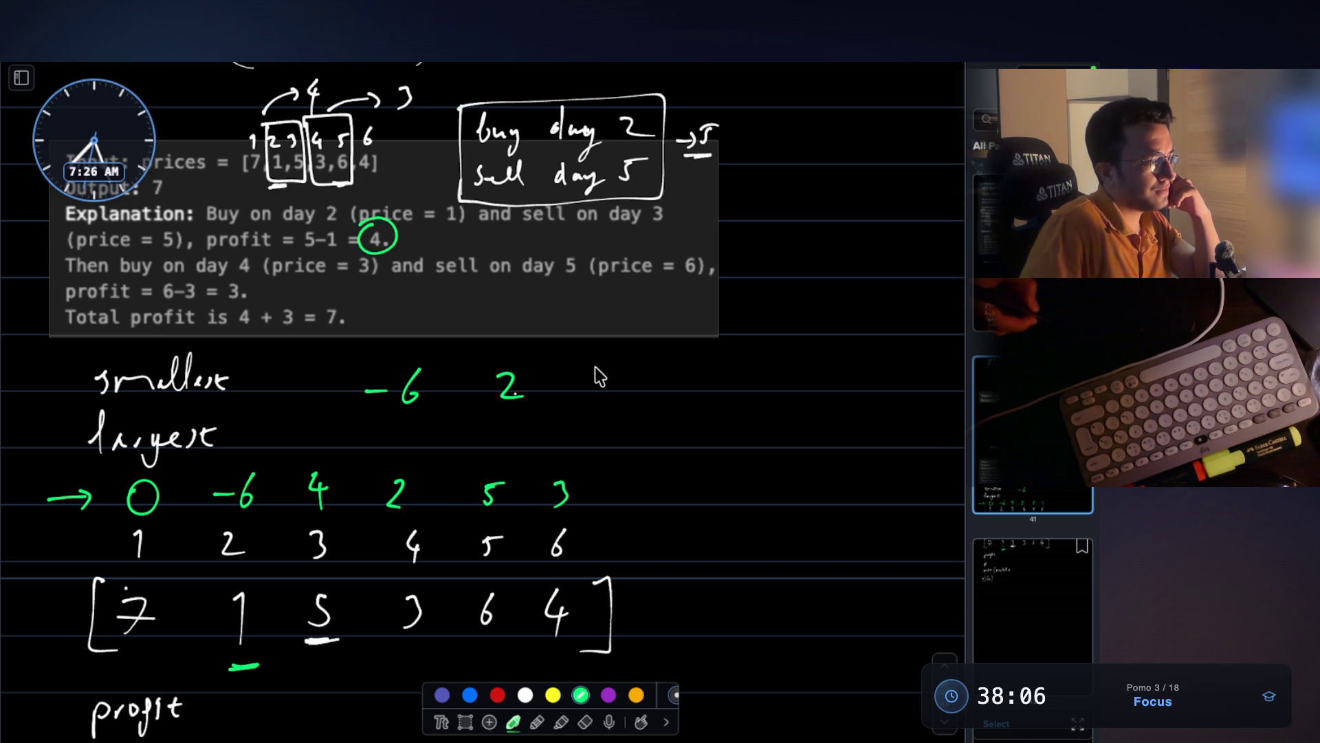
{"action": "mouse_move", "coordinate": [710, 359]}
{"action": "left_mouse_down"}
{"action": "mouse_move", "coordinate": [694, 382]}
{"action": "mouse_move", "coordinate": [719, 405]}
{"action": "left_mouse_up"}
{"action": "mouse_move", "coordinate": [834, 356]}
{"action": "left_mouse_down"}
{"action": "mouse_move", "coordinate": [829, 395]}
{"action": "mouse_move", "coordinate": [865, 359]}
{"action": "left_mouse_up"}
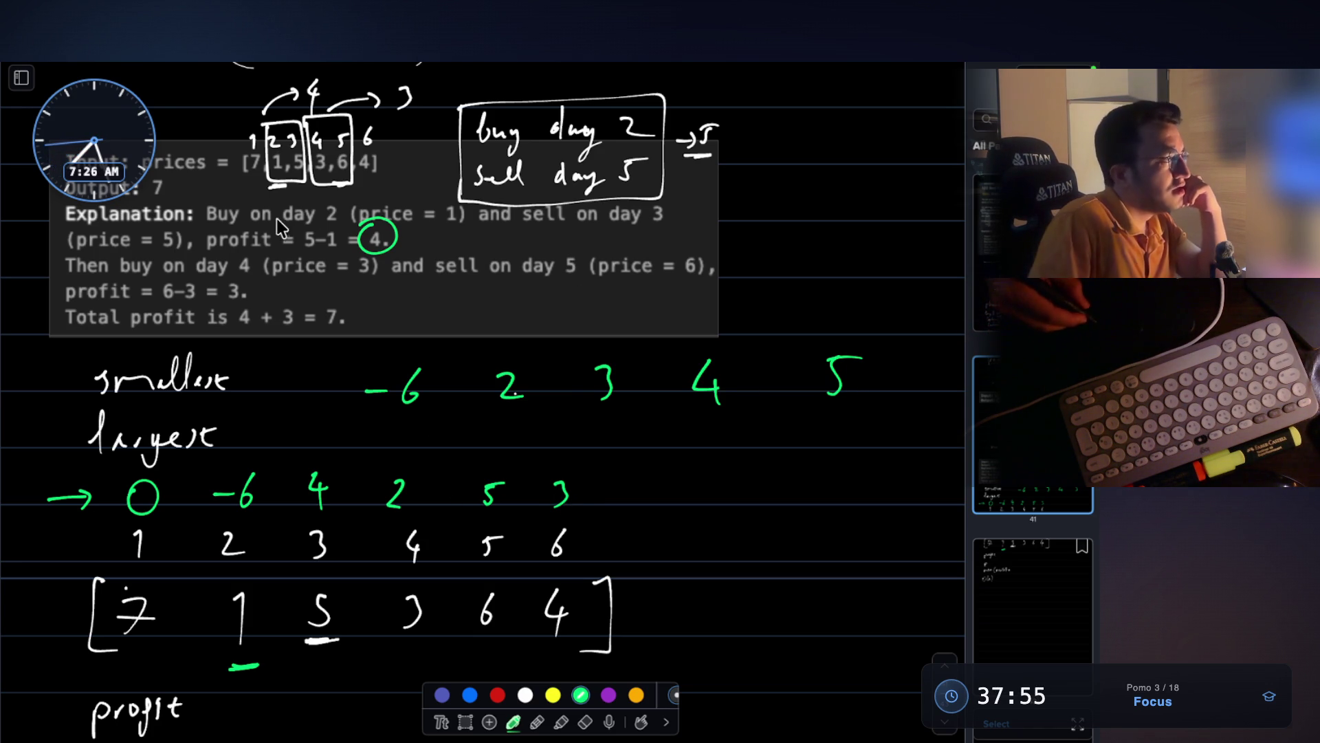
{"action": "left_click", "coordinate": [499, 695]}
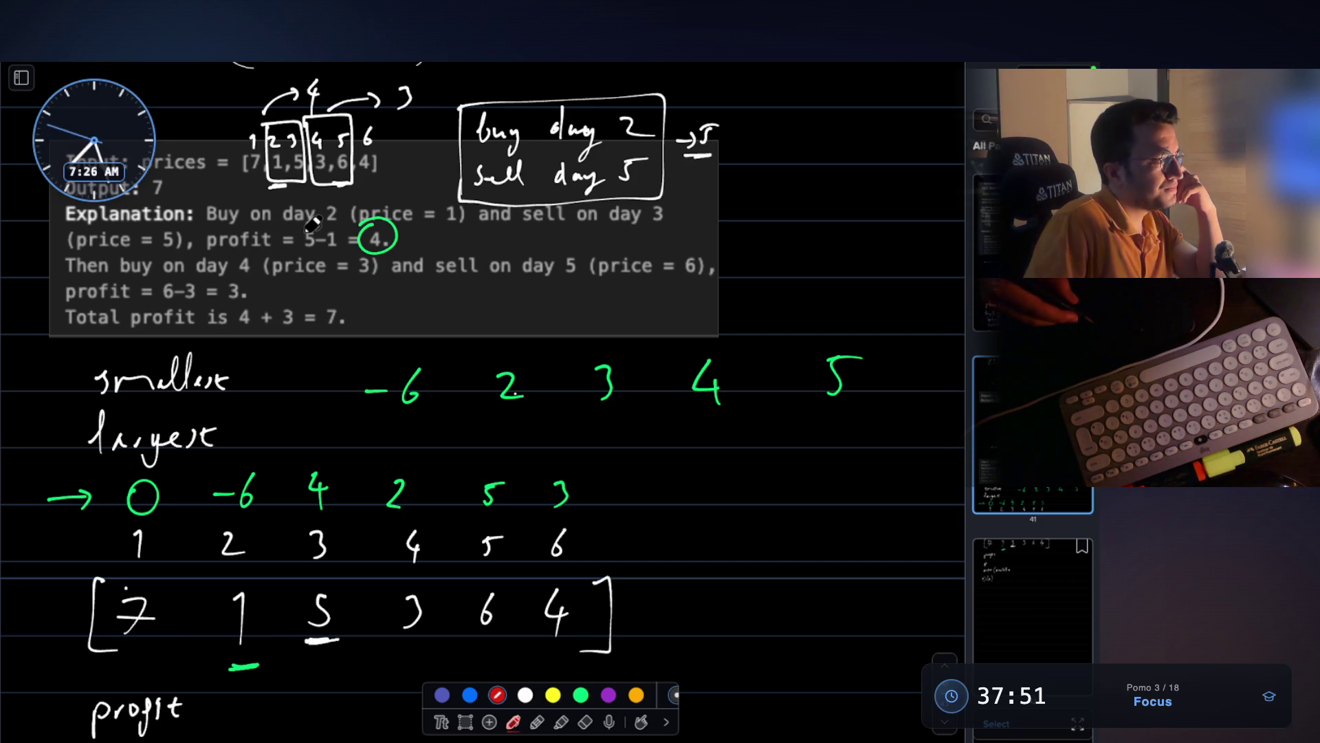
- Add red marks under 1 and 5, box the green 4 in red, and mark under 3 in purple
{"action": "left_click_drag", "start_coordinate": [260, 686], "coordinate": [232, 689]}
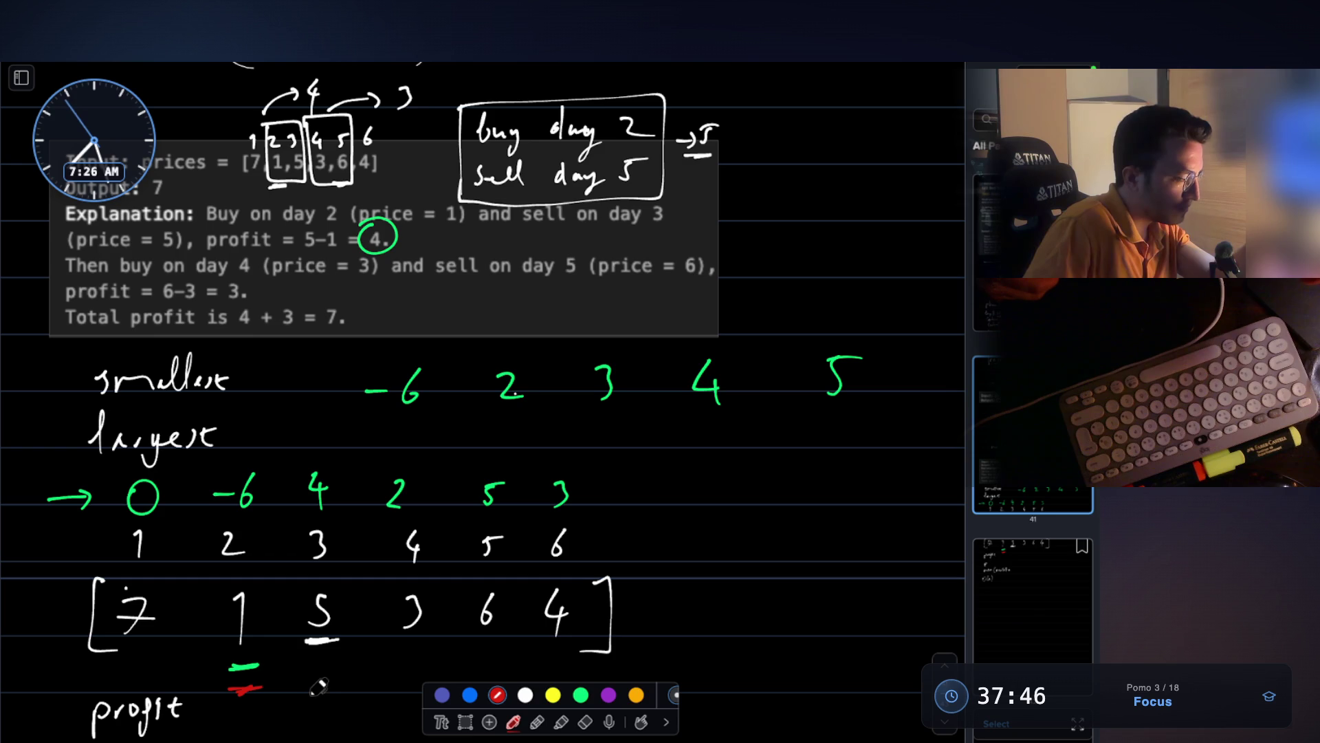
{"action": "left_click_drag", "start_coordinate": [307, 696], "coordinate": [324, 693]}
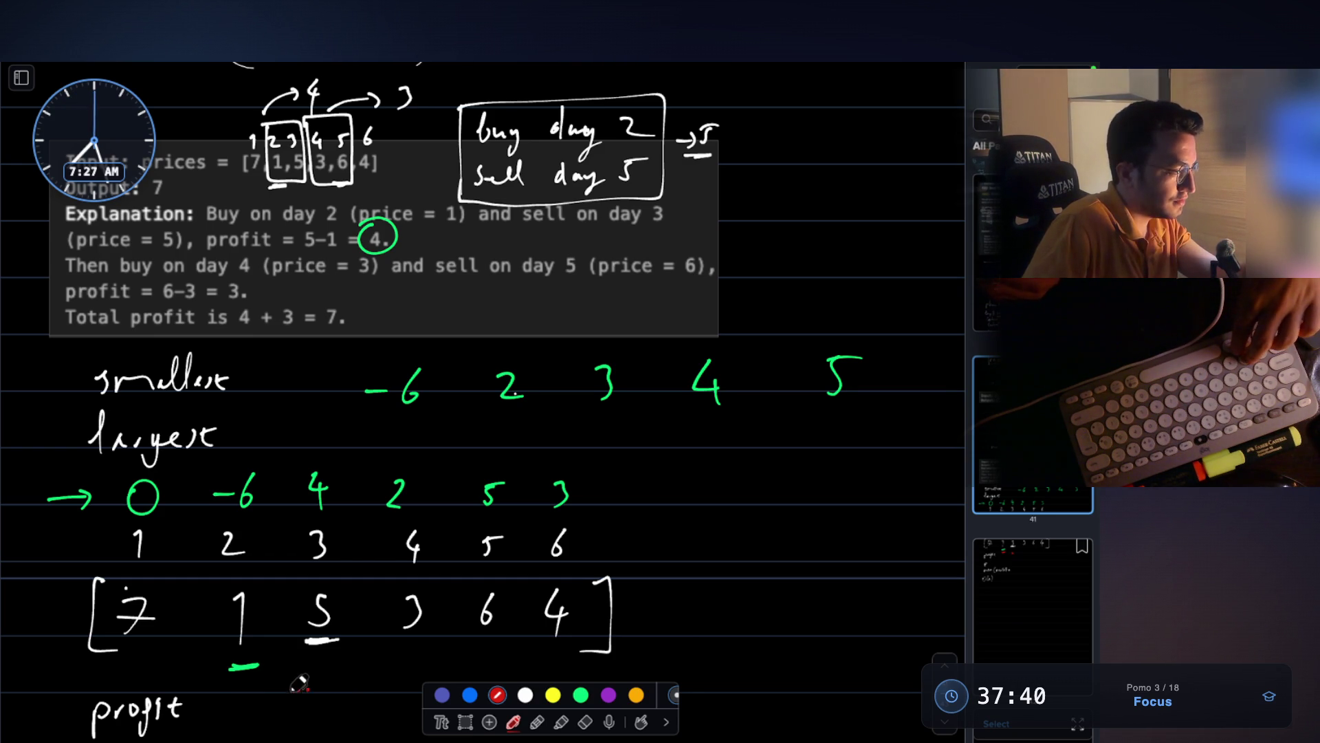
{"action": "mouse_move", "coordinate": [294, 461]}
{"action": "left_mouse_down"}
{"action": "mouse_move", "coordinate": [295, 515]}
{"action": "mouse_move", "coordinate": [341, 474]}
{"action": "mouse_move", "coordinate": [287, 455]}
{"action": "left_mouse_up"}
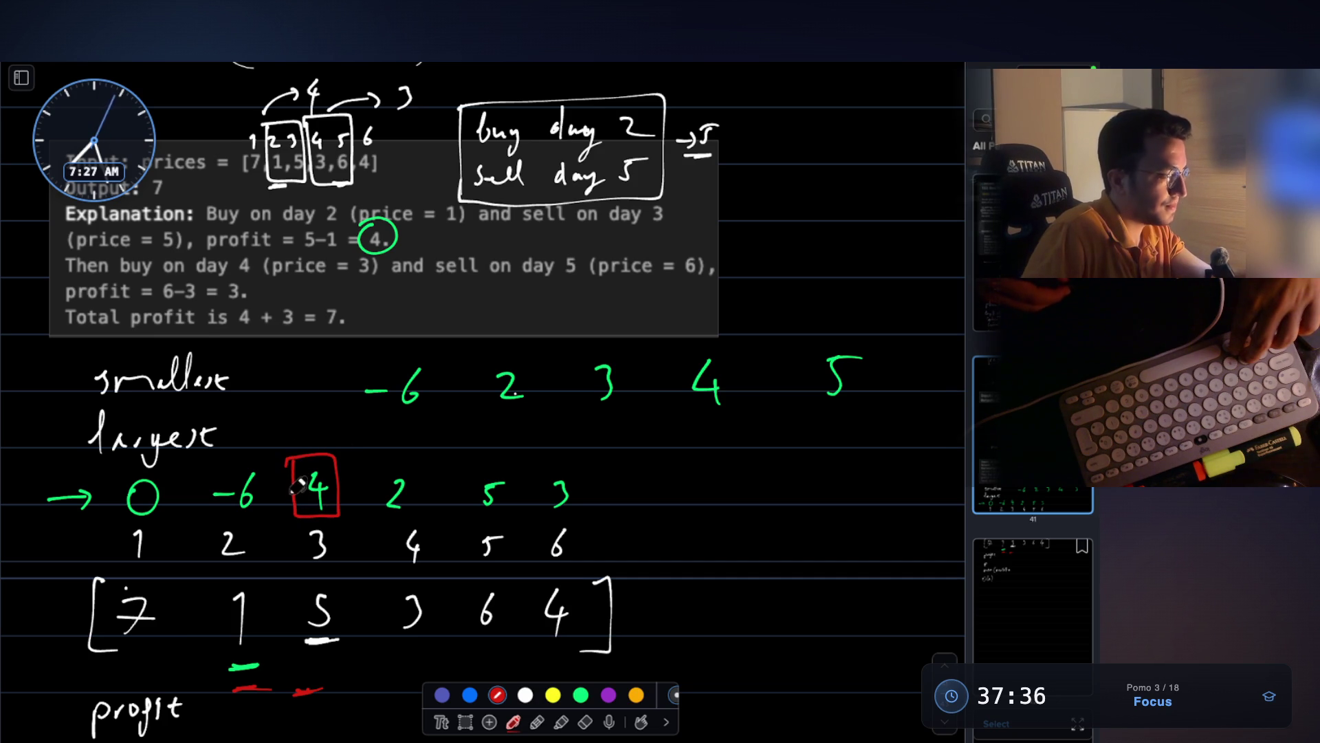
{"action": "left_click", "coordinate": [608, 694]}
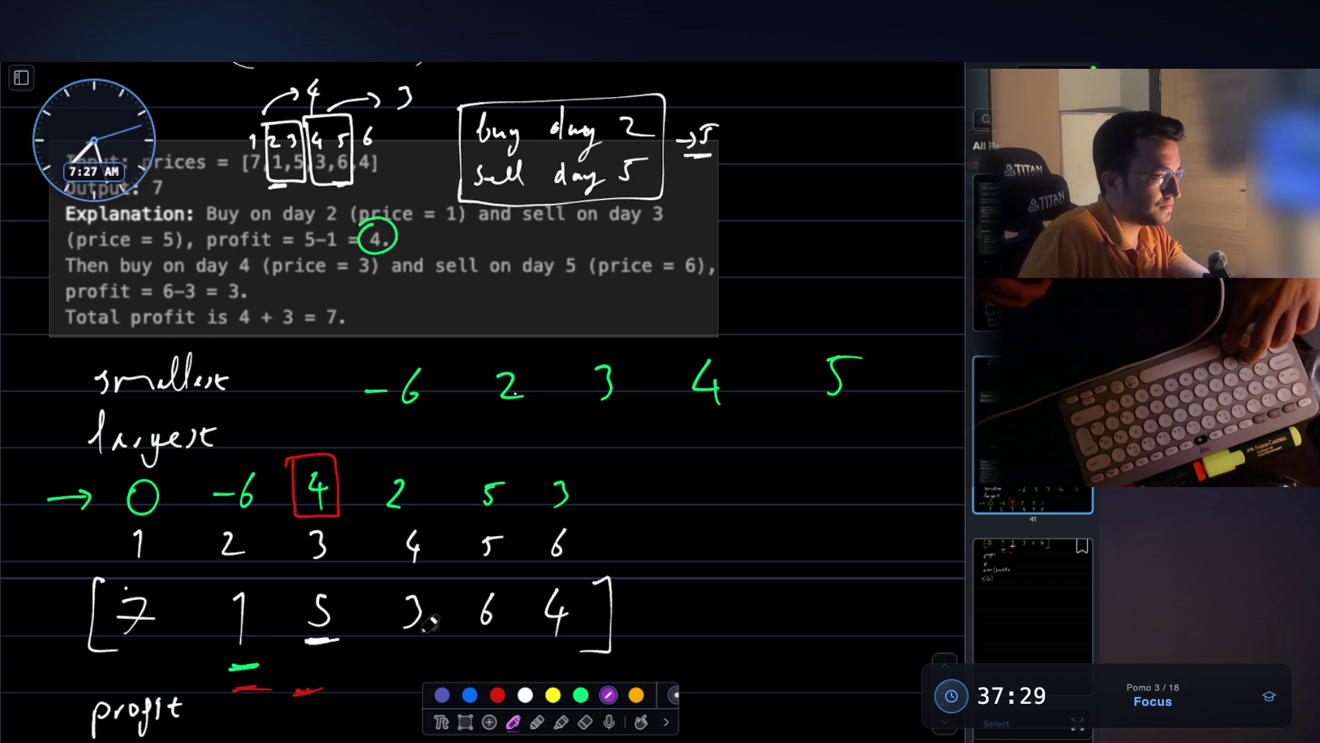
{"action": "left_click_drag", "start_coordinate": [400, 681], "coordinate": [418, 678]}
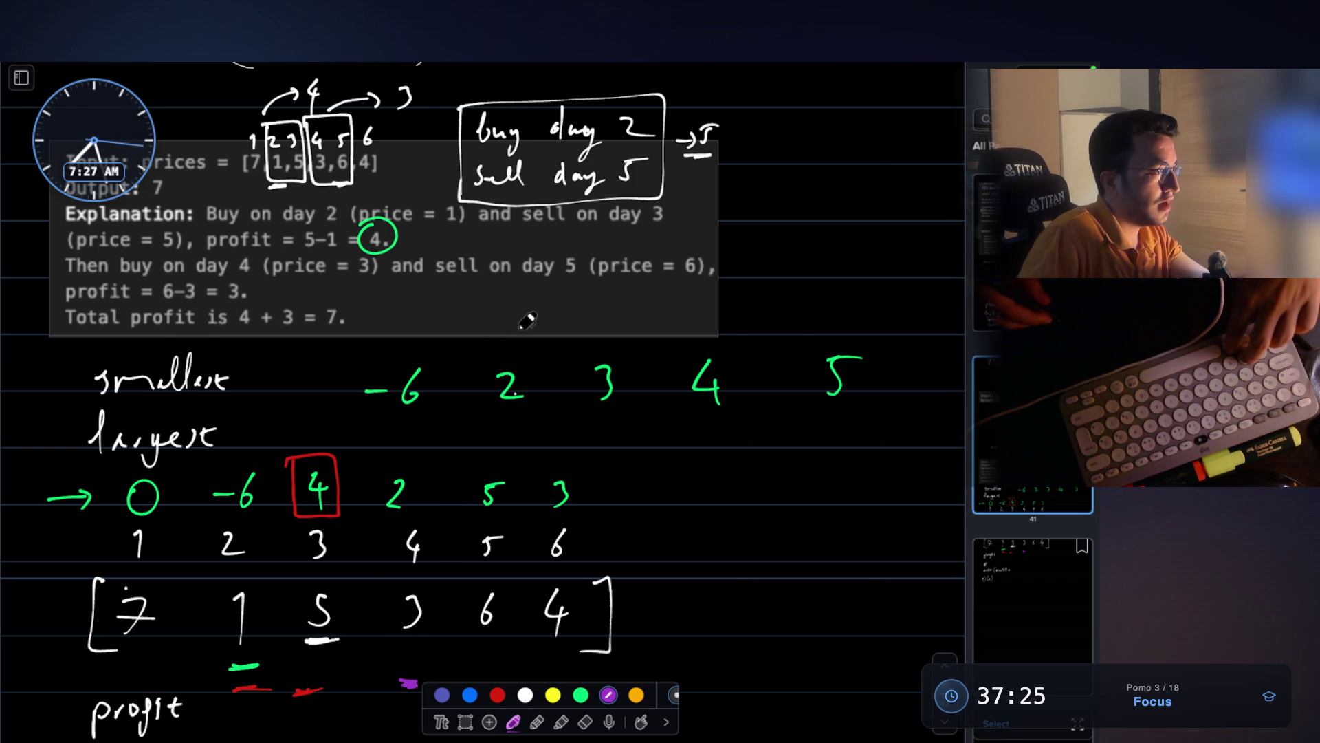
{"action": "scroll", "coordinate": [504, 617], "scroll_direction": "down", "scroll_amount": 3}
- Loop prices 3 and 6 in purple with a curved arrow pointing down
{"action": "left_click_drag", "start_coordinate": [472, 581], "coordinate": [489, 579]}
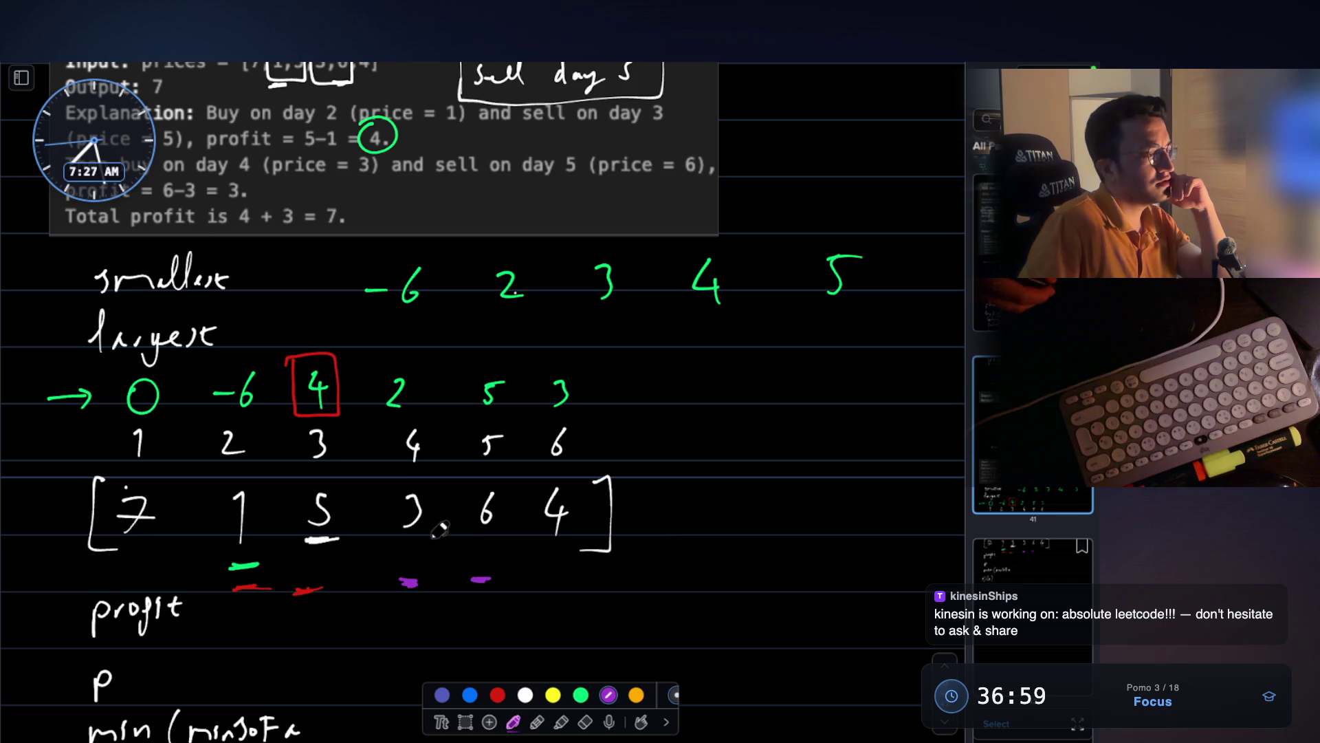
{"action": "mouse_move", "coordinate": [398, 488]}
{"action": "left_mouse_down"}
{"action": "mouse_move", "coordinate": [439, 536]}
{"action": "mouse_move", "coordinate": [421, 479]}
{"action": "left_mouse_up"}
{"action": "mouse_move", "coordinate": [485, 540]}
{"action": "left_mouse_down"}
{"action": "mouse_move", "coordinate": [533, 579]}
{"action": "mouse_move", "coordinate": [540, 622]}
{"action": "left_mouse_up"}
- Loop prices 1 and 5 in red with a curved arrow beneath
{"action": "left_click", "coordinate": [497, 694]}
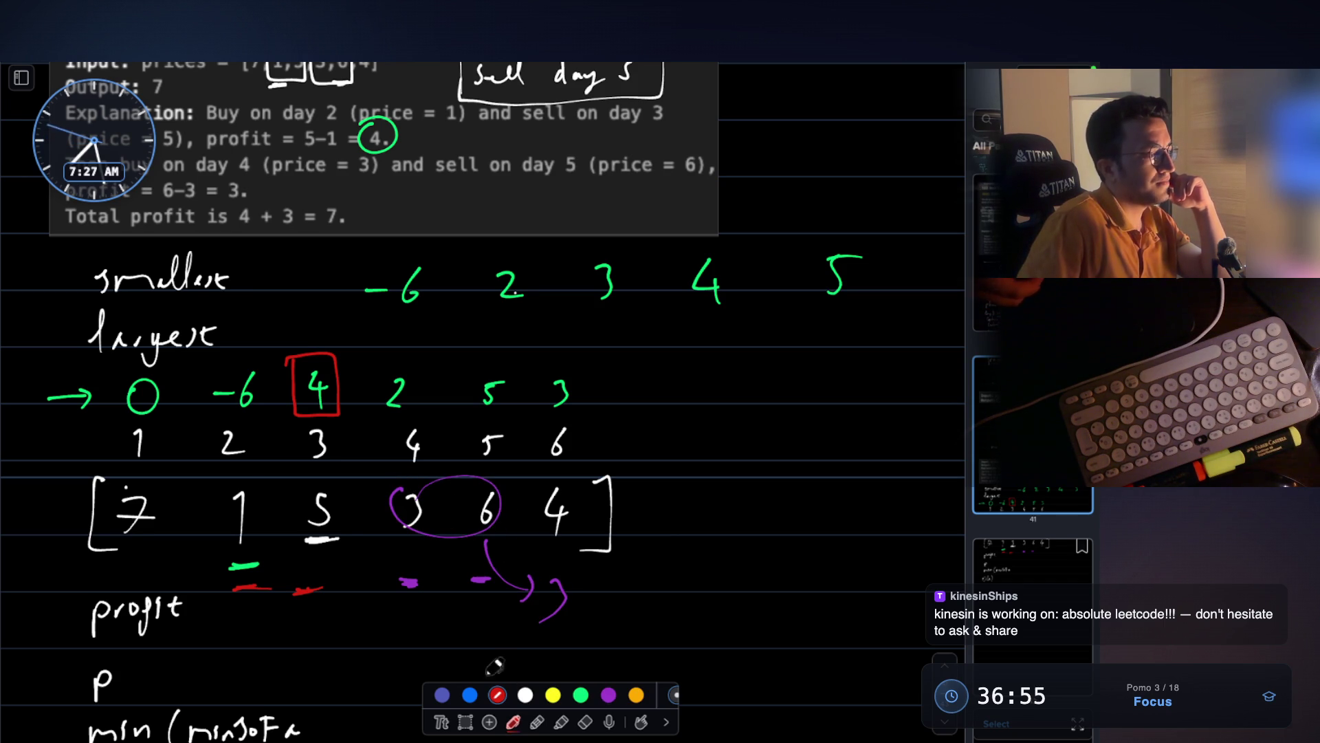
{"action": "mouse_move", "coordinate": [245, 481]}
{"action": "left_mouse_down"}
{"action": "mouse_move", "coordinate": [237, 557]}
{"action": "mouse_move", "coordinate": [245, 481]}
{"action": "left_mouse_up"}
{"action": "left_click_drag", "start_coordinate": [301, 560], "coordinate": [336, 639]}
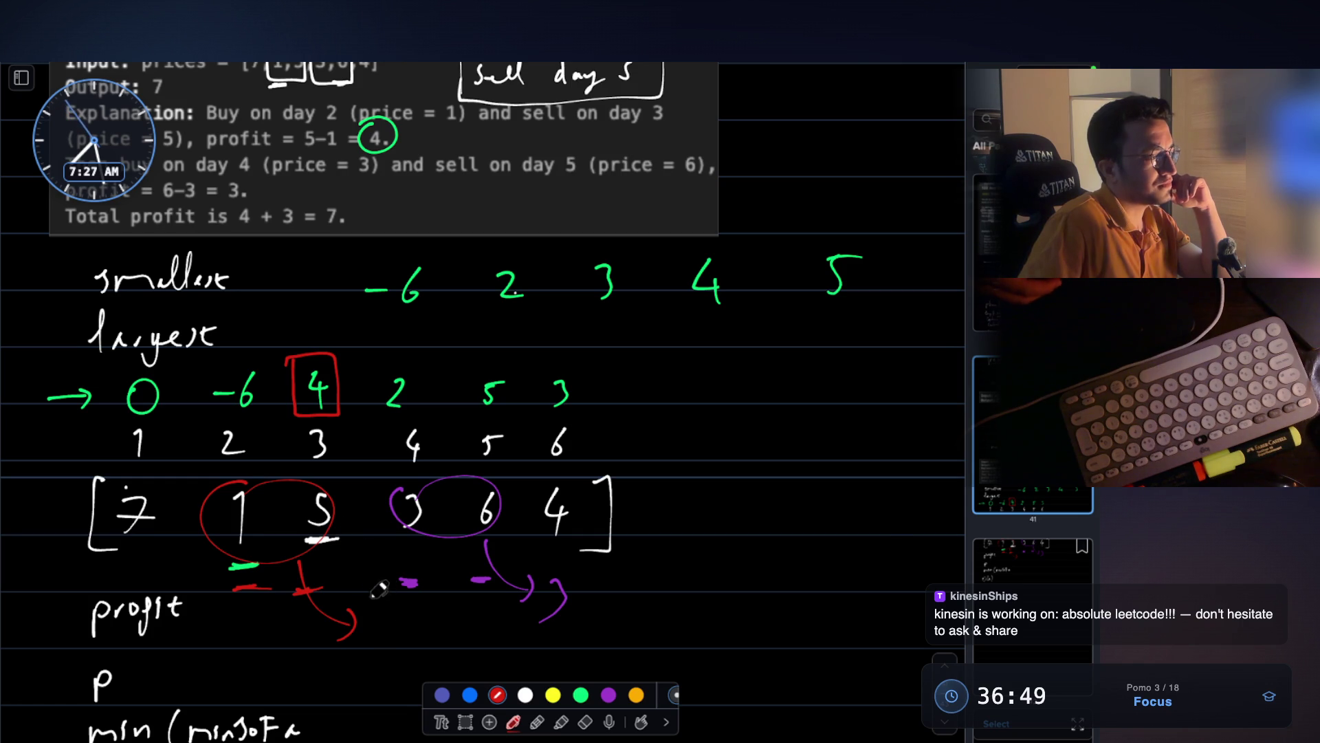
- Write a red 4 at the red arrow's end, replacing a mistaken 2, and circle min(minSoFar in red
{"action": "left_click_drag", "start_coordinate": [394, 607], "coordinate": [394, 641]}
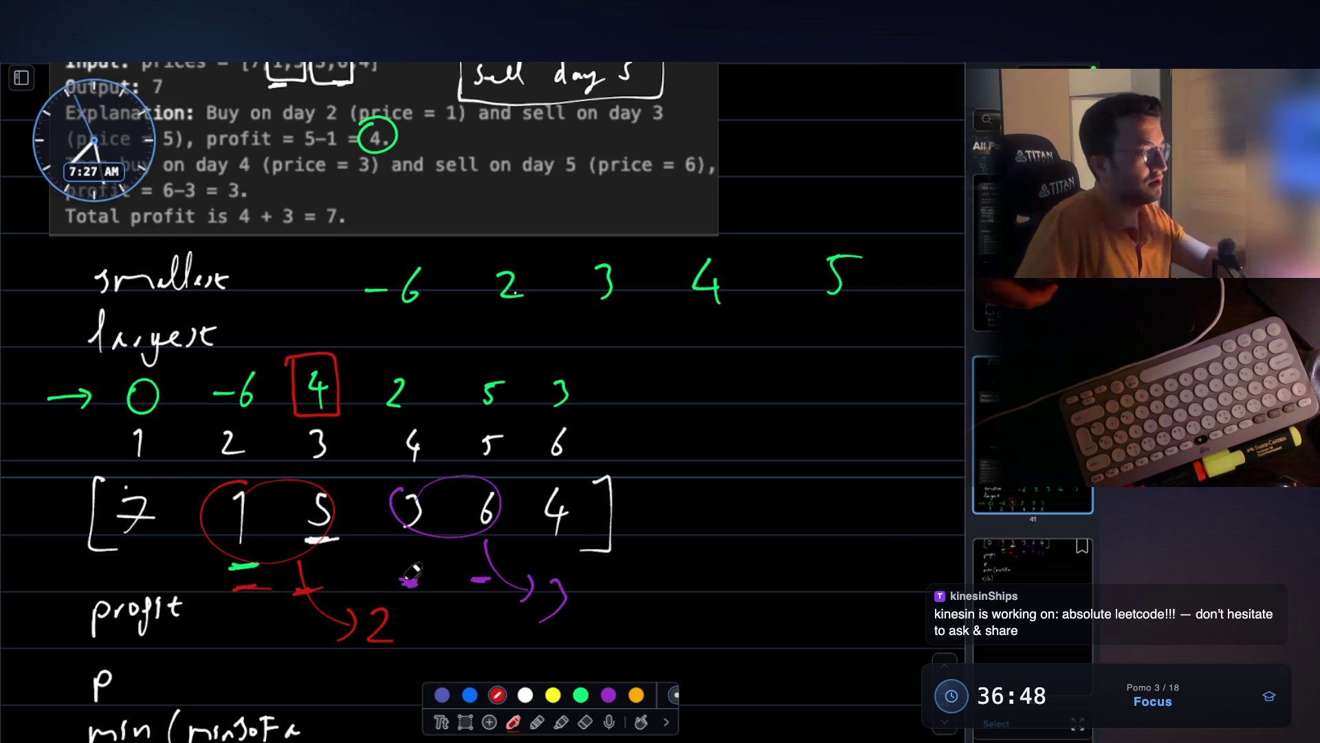
{"action": "scroll", "coordinate": [357, 535], "scroll_direction": "down", "scroll_amount": 2}
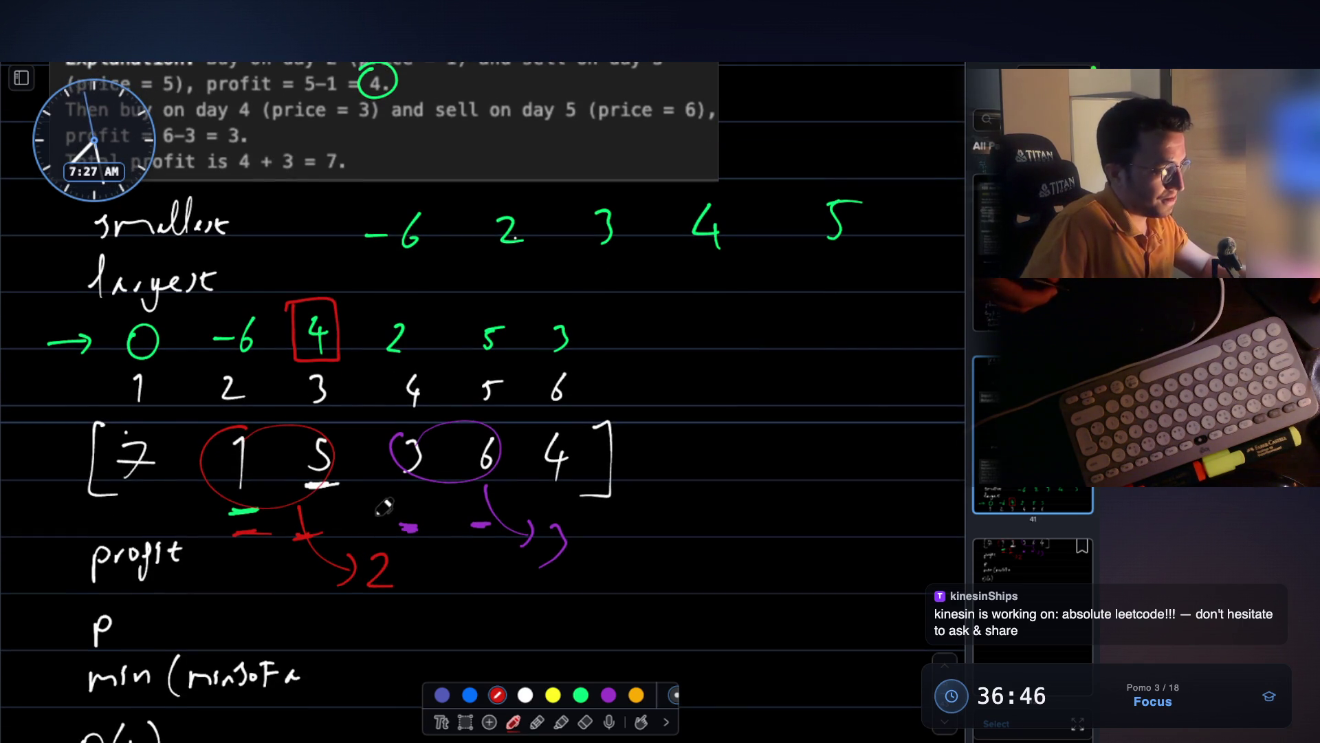
{"action": "key", "text": "ctrl+z"}
{"action": "mouse_move", "coordinate": [380, 552]}
{"action": "left_mouse_down"}
{"action": "mouse_move", "coordinate": [399, 585]}
{"action": "mouse_move", "coordinate": [383, 608]}
{"action": "left_mouse_up"}
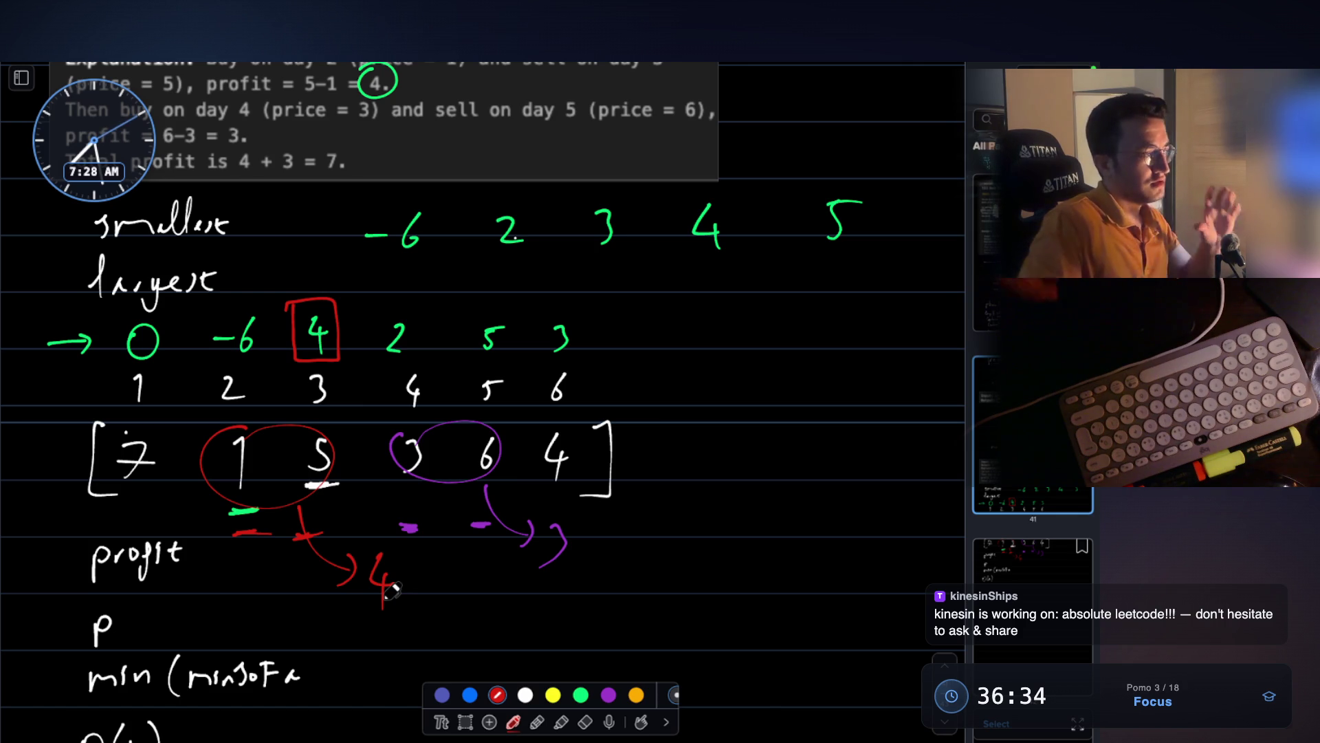
{"action": "scroll", "coordinate": [229, 589], "scroll_direction": "down", "scroll_amount": 3}
{"action": "mouse_move", "coordinate": [238, 557]}
{"action": "left_mouse_down"}
{"action": "mouse_move", "coordinate": [169, 609]}
{"action": "mouse_move", "coordinate": [281, 565]}
{"action": "left_mouse_up"}
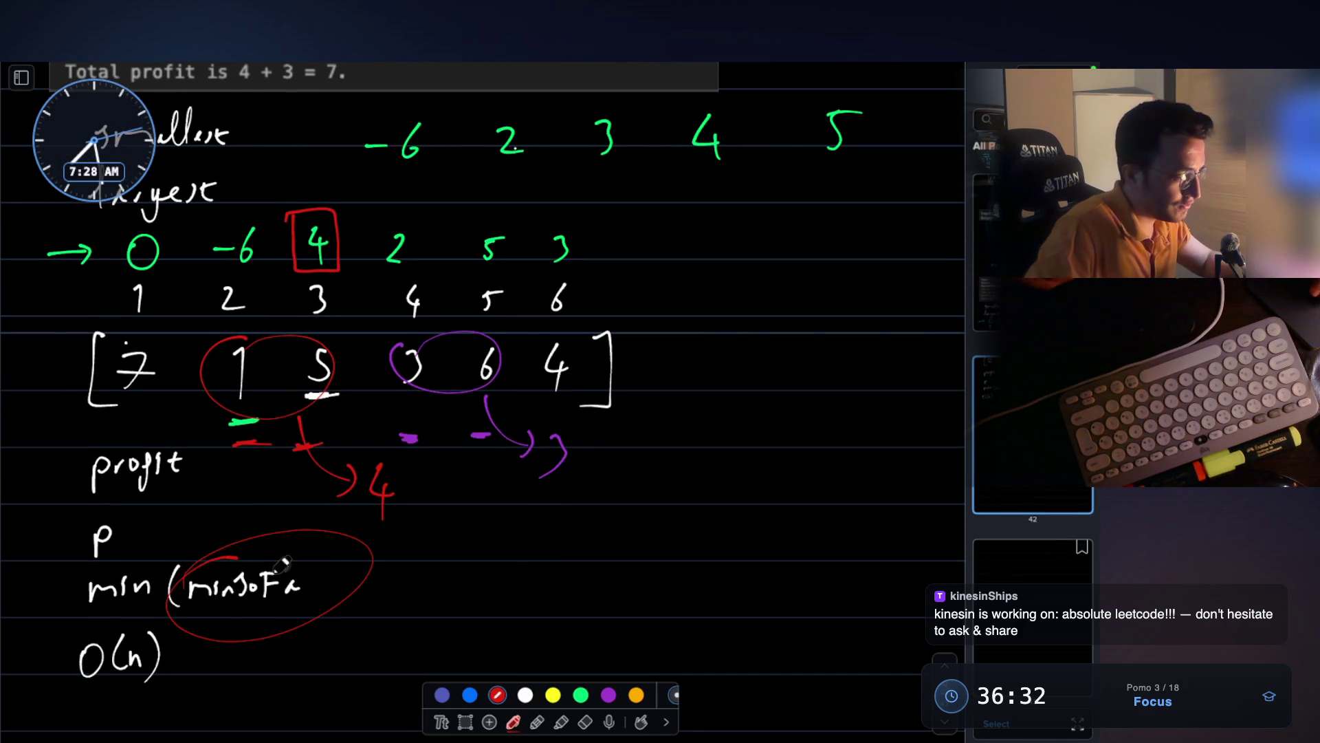
{"action": "left_click", "coordinate": [242, 564]}
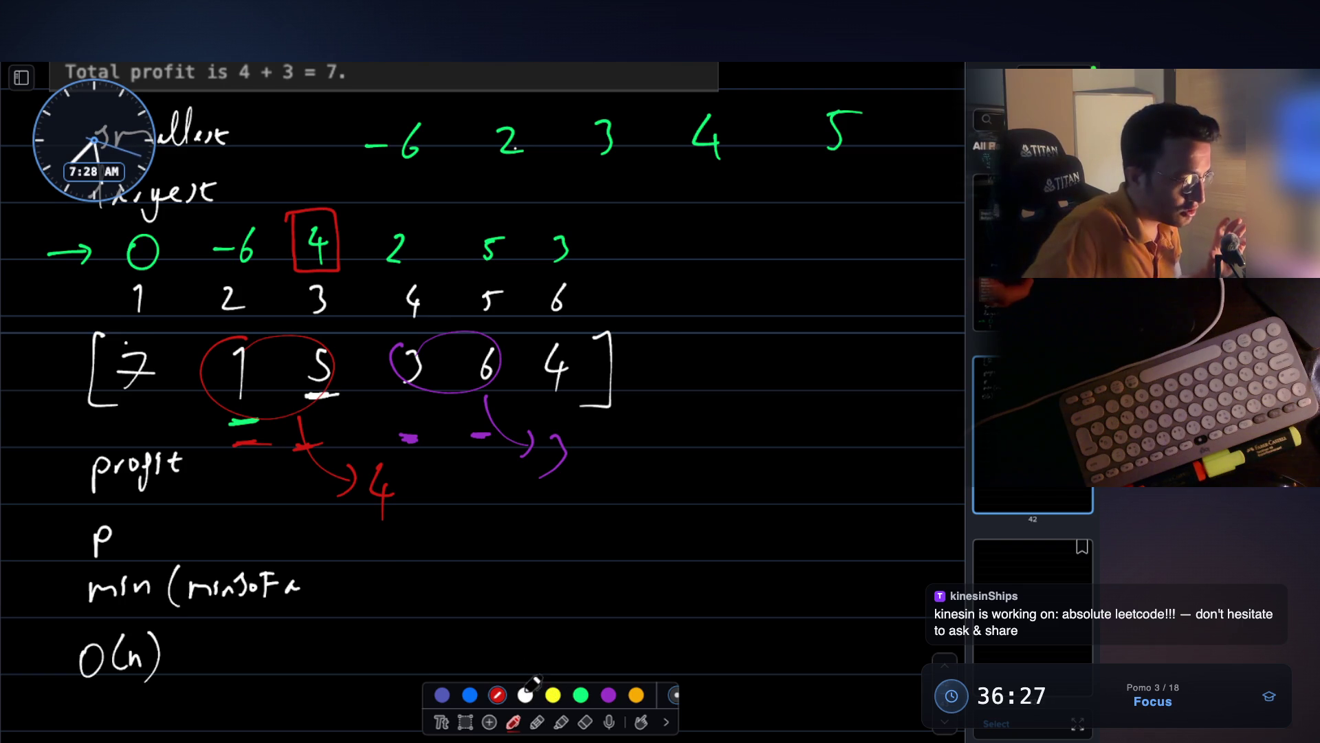
{"action": "left_click", "coordinate": [526, 694]}
{"action": "mouse_move", "coordinate": [303, 581]}
{"action": "left_mouse_down"}
{"action": "mouse_move", "coordinate": [319, 604]}
{"action": "mouse_move", "coordinate": [397, 585]}
{"action": "left_mouse_up"}
{"action": "left_click_drag", "start_coordinate": [382, 573], "coordinate": [384, 602]}
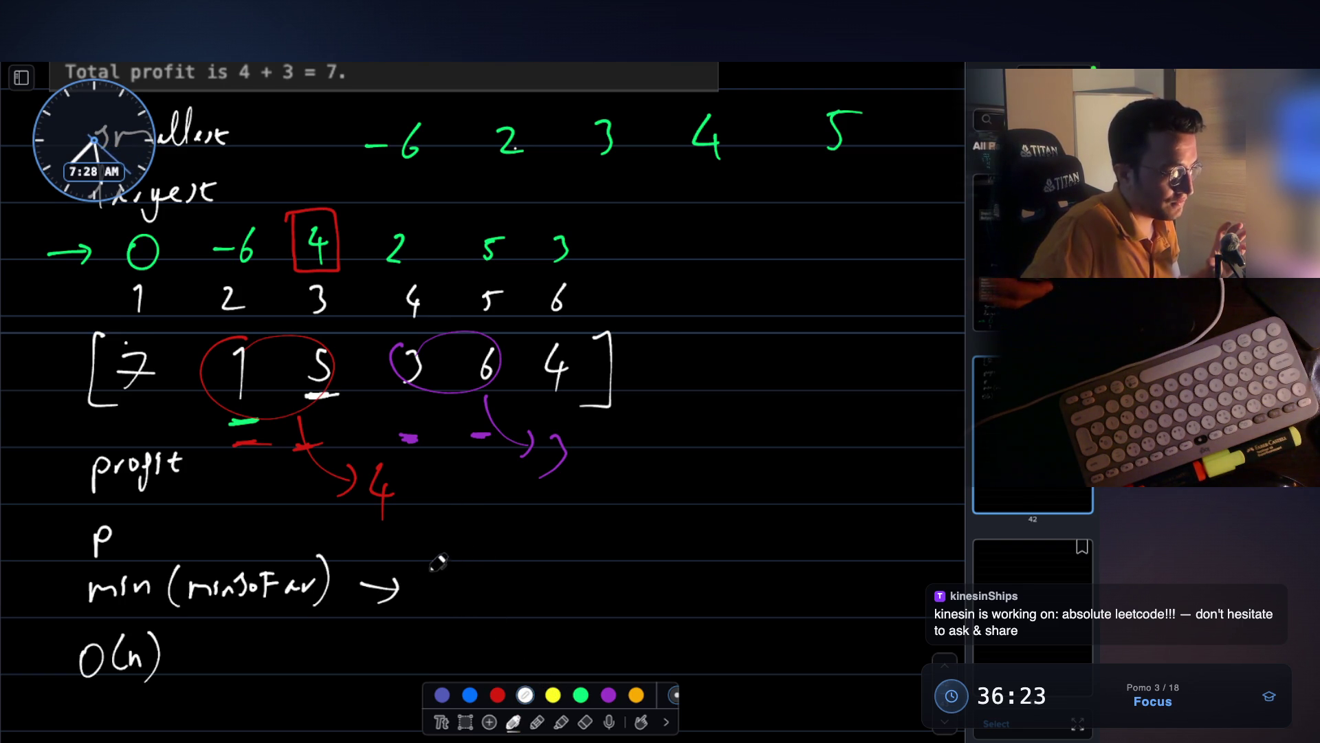
{"action": "mouse_move", "coordinate": [433, 581]}
{"action": "left_mouse_down"}
{"action": "mouse_move", "coordinate": [450, 539]}
{"action": "mouse_move", "coordinate": [434, 599]}
{"action": "left_mouse_up"}
{"action": "mouse_move", "coordinate": [455, 584]}
{"action": "left_mouse_down"}
{"action": "mouse_move", "coordinate": [487, 598]}
{"action": "mouse_move", "coordinate": [528, 550]}
{"action": "mouse_move", "coordinate": [522, 609]}
{"action": "mouse_move", "coordinate": [598, 584]}
{"action": "mouse_move", "coordinate": [636, 602]}
{"action": "mouse_move", "coordinate": [687, 568]}
{"action": "mouse_move", "coordinate": [689, 579]}
{"action": "left_mouse_up"}
{"action": "mouse_move", "coordinate": [715, 578]}
{"action": "left_mouse_down"}
{"action": "mouse_move", "coordinate": [723, 590]}
{"action": "mouse_move", "coordinate": [741, 581]}
{"action": "left_mouse_up"}
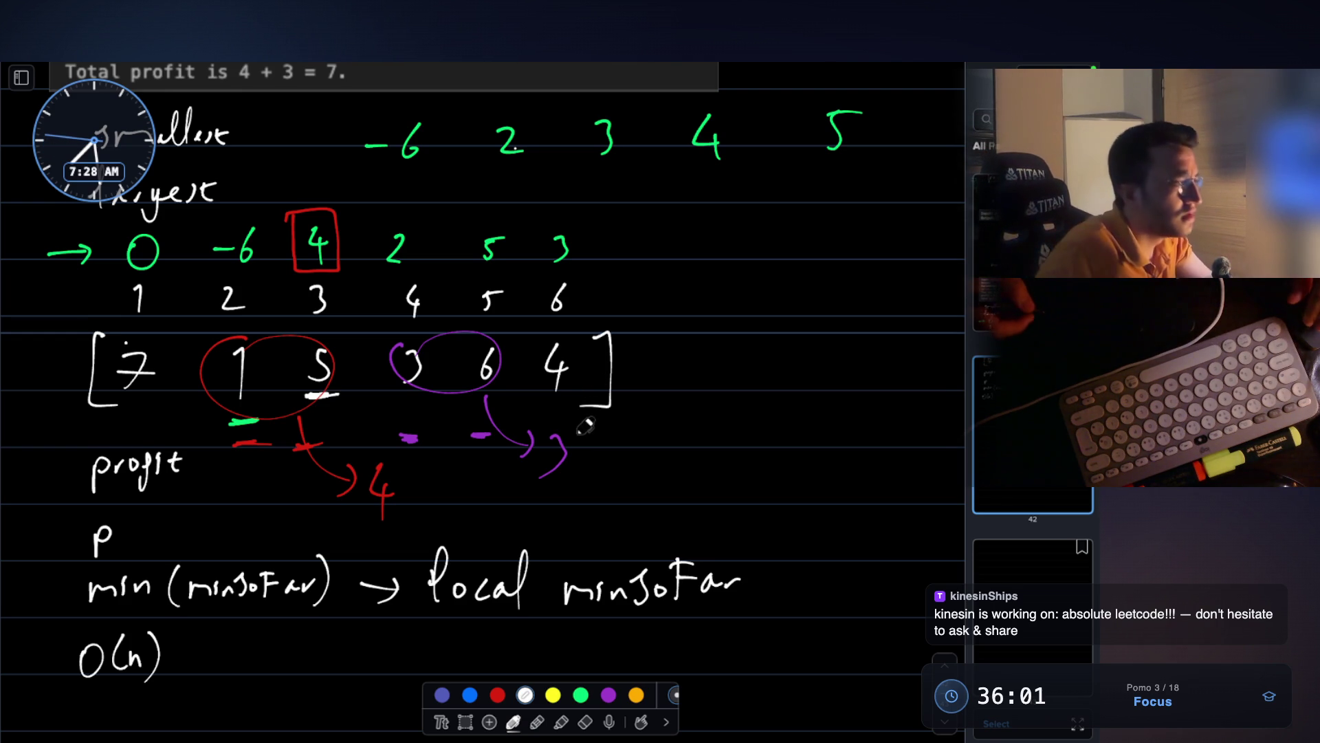
{"action": "scroll", "coordinate": [594, 419], "scroll_direction": "up", "scroll_amount": 2}
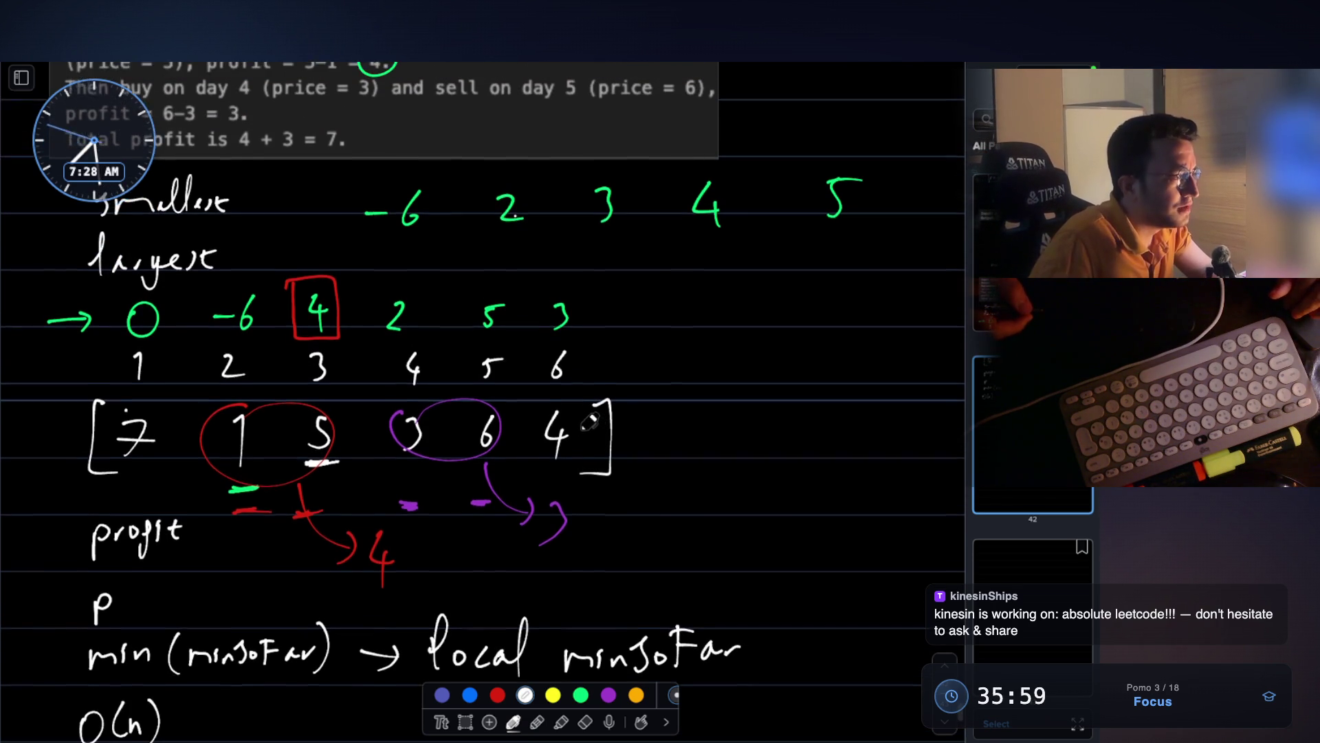
- Draw arrows pointing at p and at min(minSoFar)
{"action": "scroll", "coordinate": [596, 421], "scroll_direction": "up", "scroll_amount": 4}
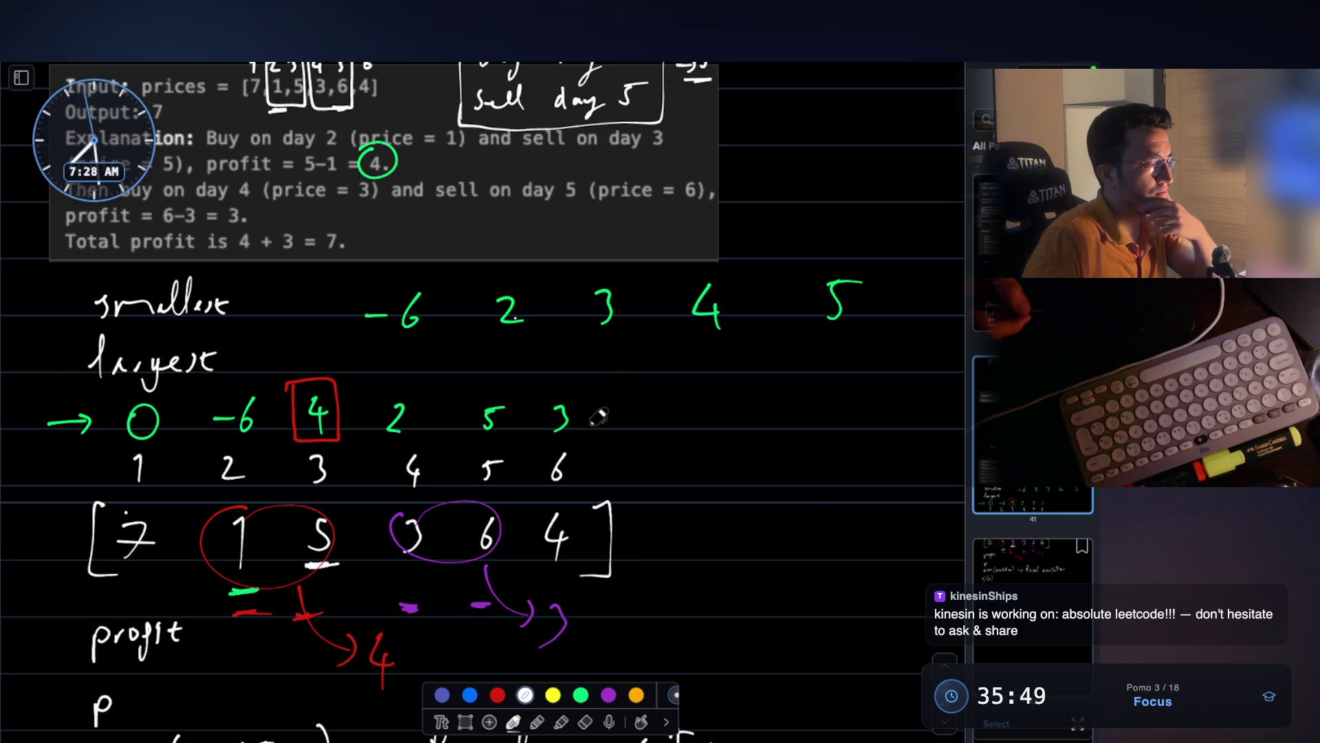
{"action": "scroll", "coordinate": [598, 417], "scroll_direction": "down", "scroll_amount": 2}
{"action": "scroll", "coordinate": [385, 482], "scroll_direction": "down", "scroll_amount": 1}
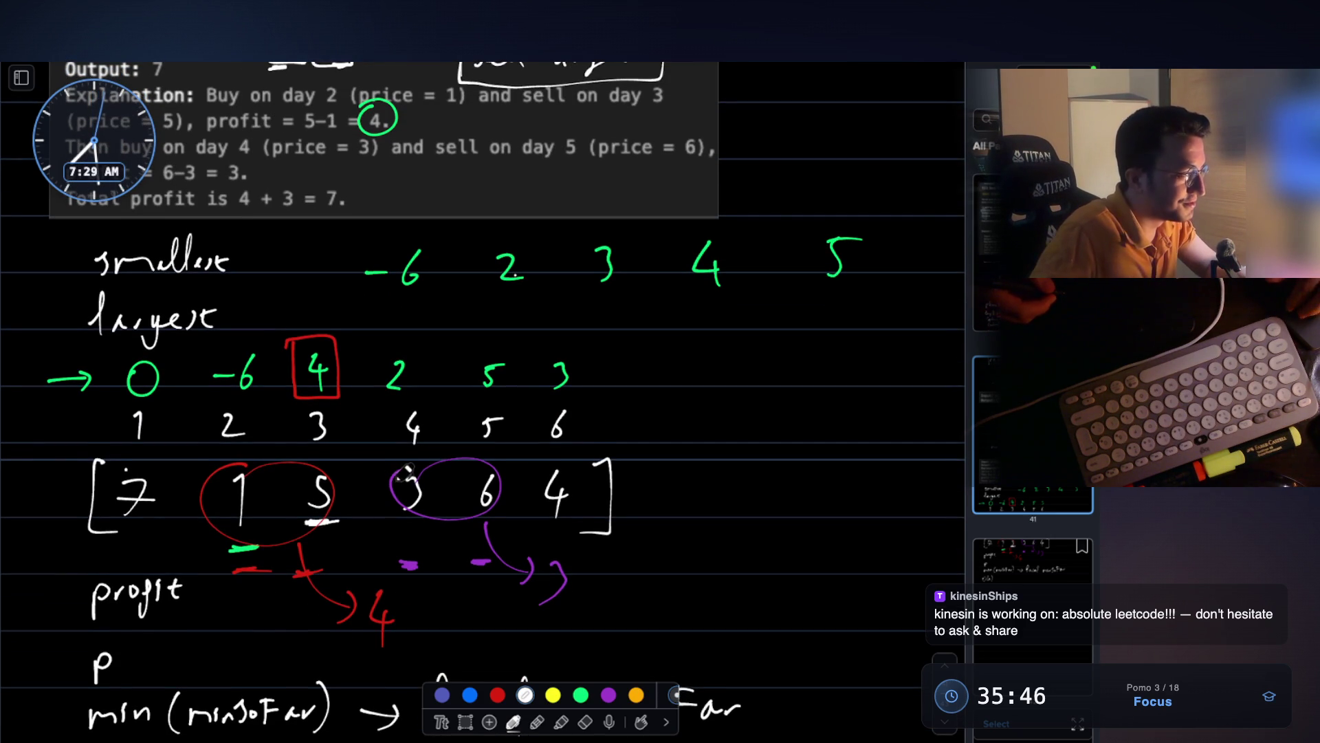
{"action": "scroll", "coordinate": [407, 472], "scroll_direction": "down", "scroll_amount": 1}
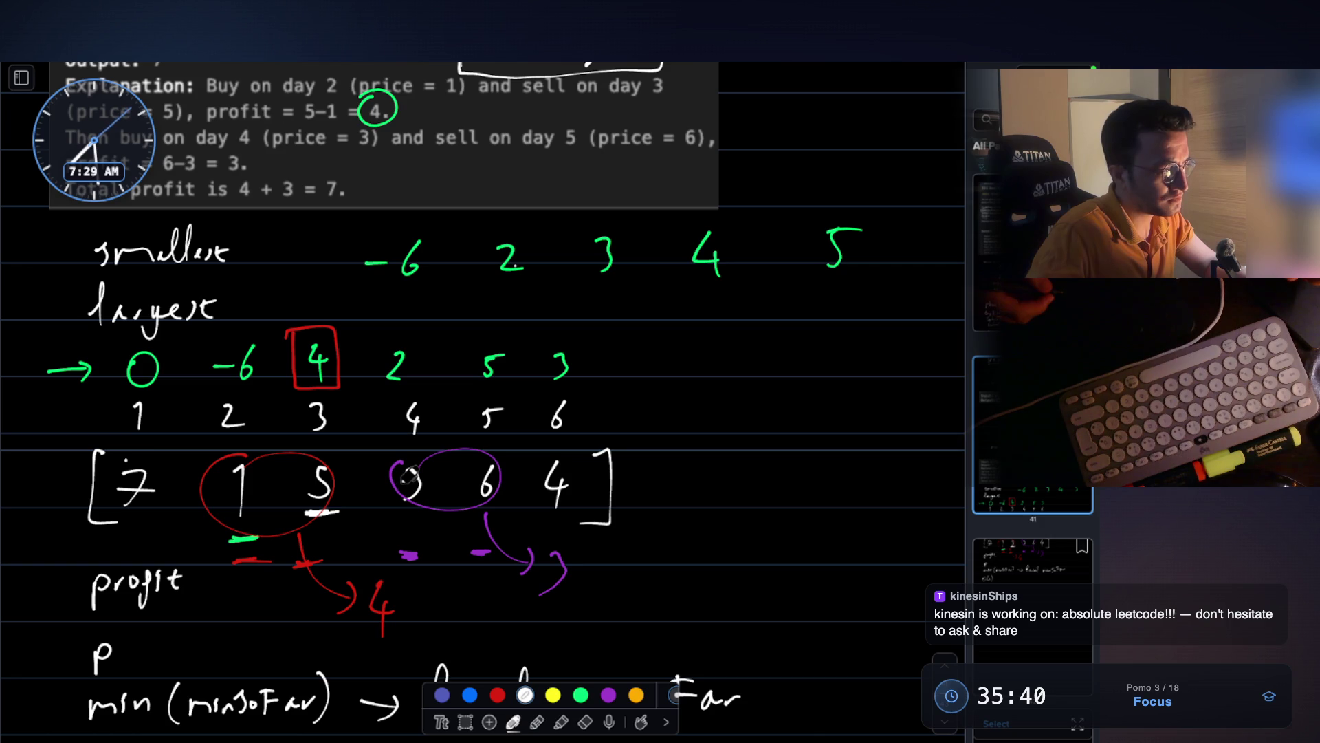
{"action": "scroll", "coordinate": [407, 475], "scroll_direction": "down", "scroll_amount": 5}
{"action": "scroll", "coordinate": [364, 334], "scroll_direction": "up", "scroll_amount": 5}
{"action": "left_click_drag", "start_coordinate": [57, 443], "coordinate": [108, 445]}
{"action": "left_click_drag", "start_coordinate": [52, 514], "coordinate": [107, 516]}
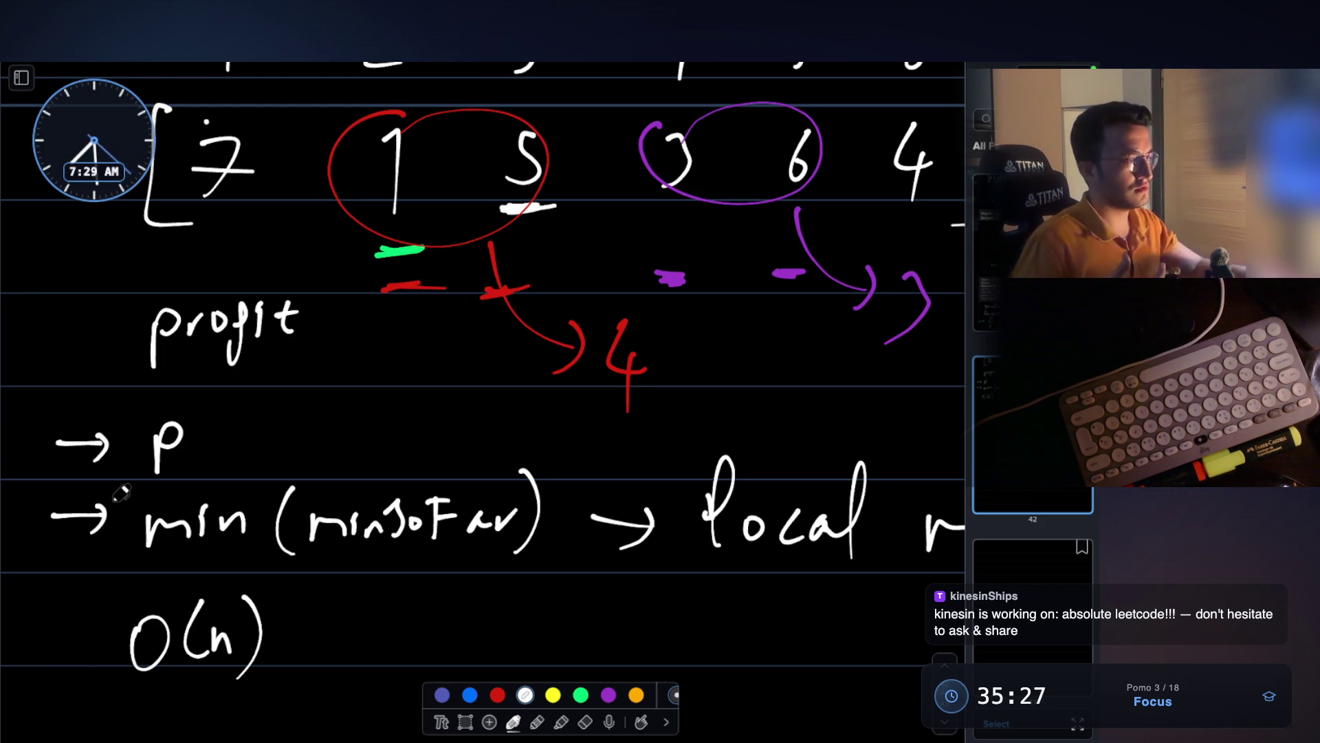
- Erase the green -6 2 3 4 5 row beside 'smallest'
{"action": "scroll", "coordinate": [121, 493], "scroll_direction": "down", "scroll_amount": 5}
{"action": "scroll", "coordinate": [121, 492], "scroll_direction": "up", "scroll_amount": 5}
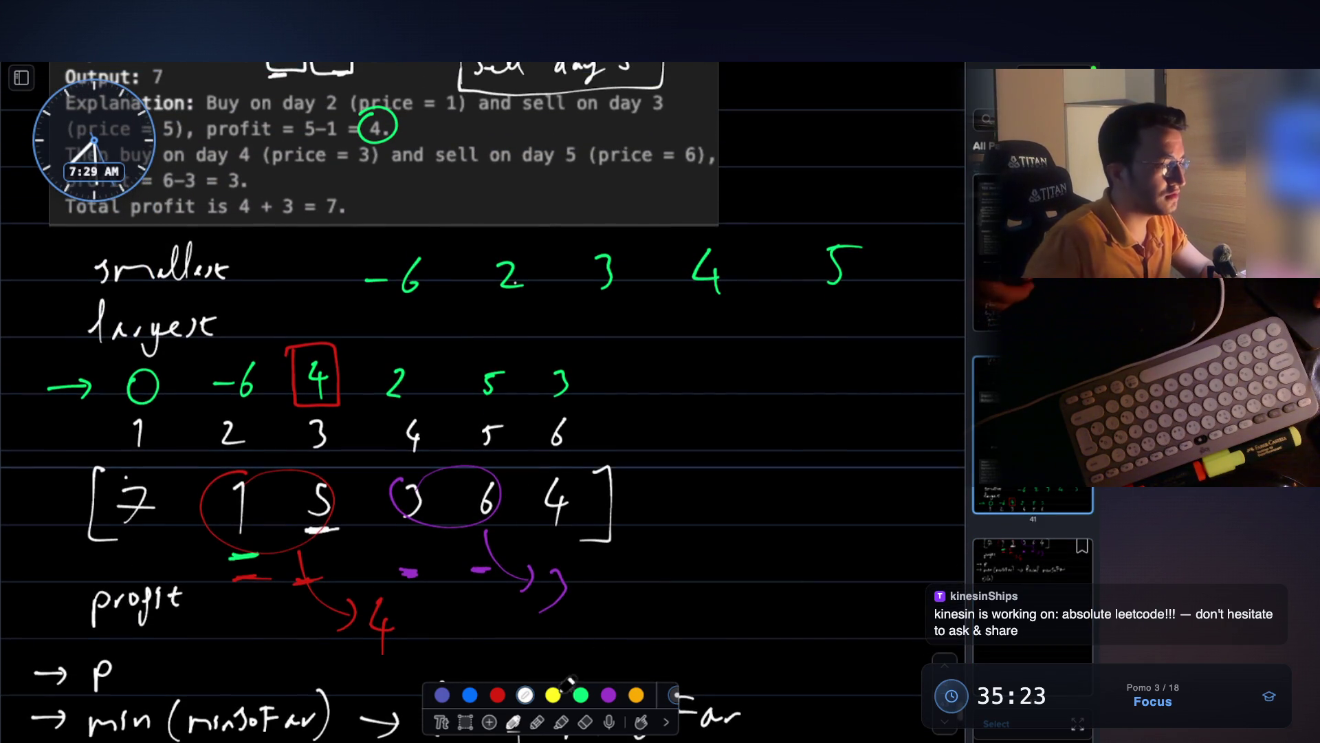
{"action": "left_click", "coordinate": [585, 722]}
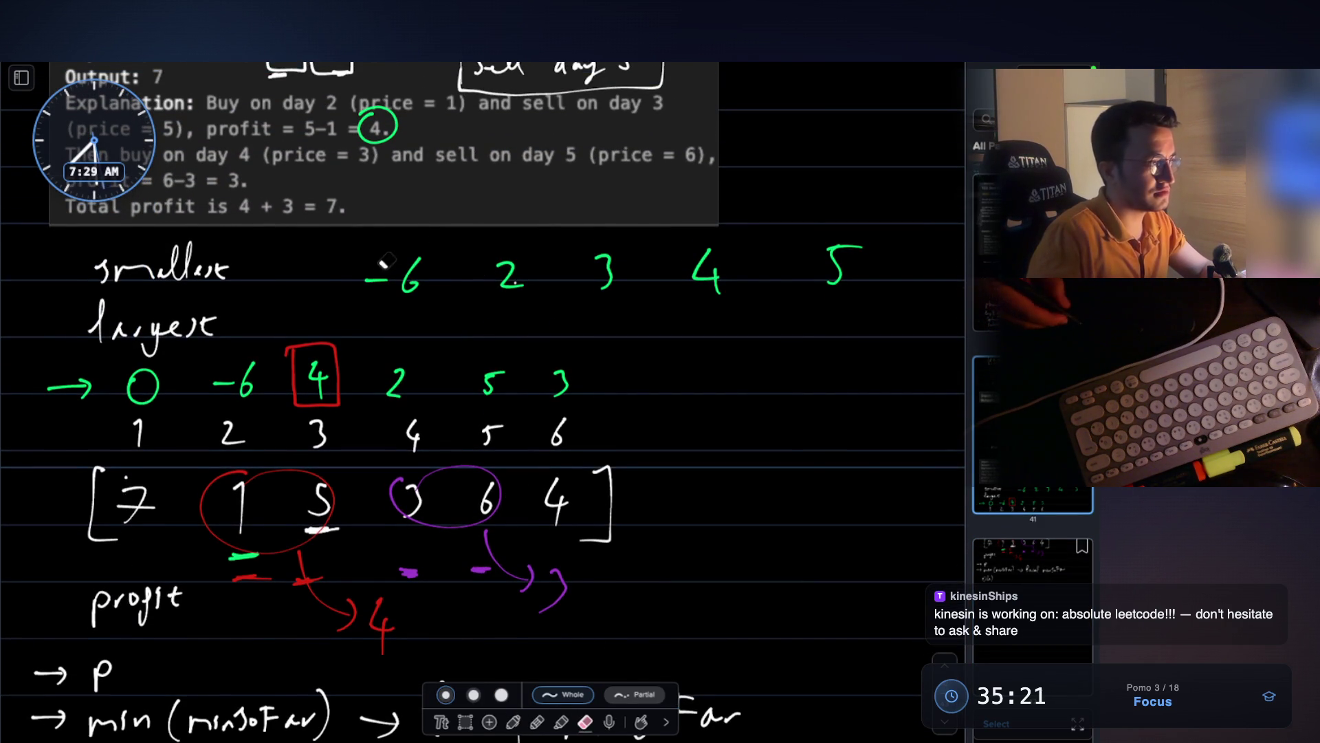
{"action": "scroll", "coordinate": [389, 258], "scroll_direction": "down", "scroll_amount": 2}
{"action": "mouse_move", "coordinate": [461, 220]}
{"action": "left_mouse_down"}
{"action": "mouse_move", "coordinate": [853, 213]}
{"action": "mouse_move", "coordinate": [796, 196]}
{"action": "mouse_move", "coordinate": [505, 237]}
{"action": "left_mouse_up"}
{"action": "left_click_drag", "start_coordinate": [368, 226], "coordinate": [390, 225]}
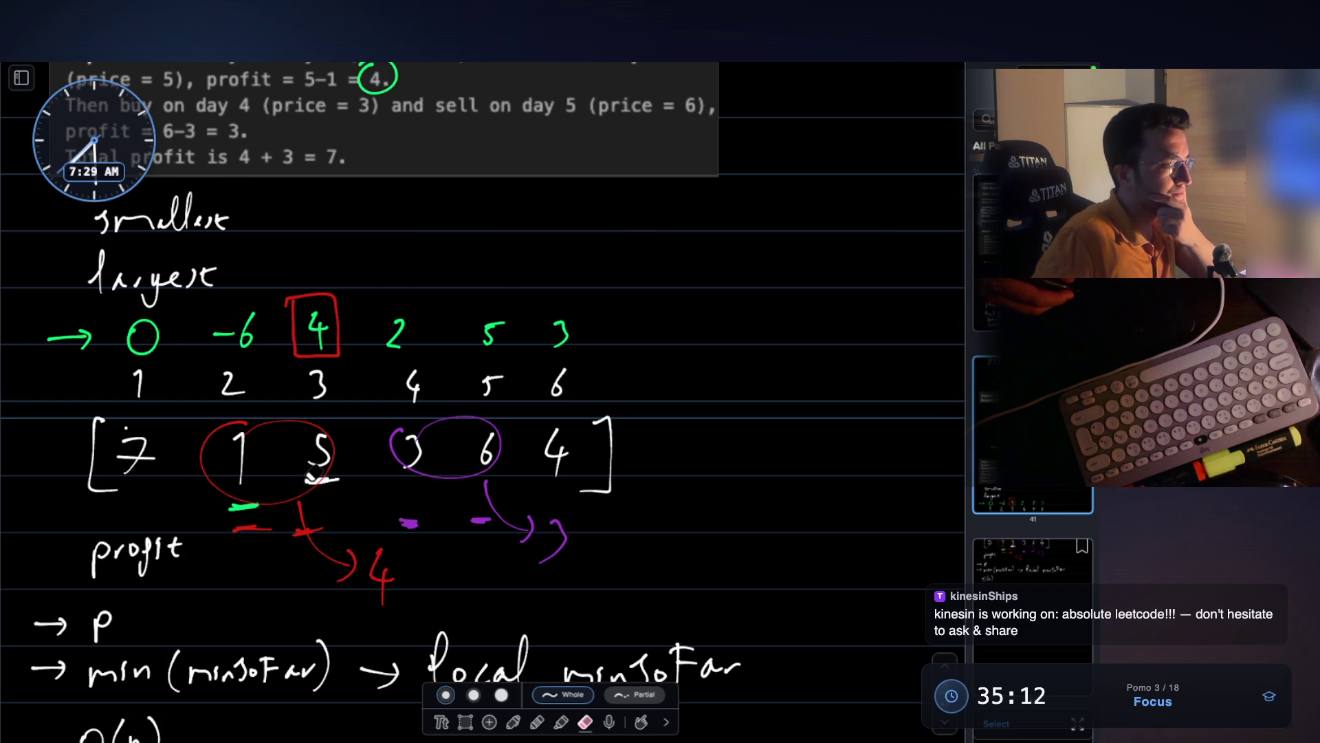
{"action": "left_click", "coordinate": [515, 720]}
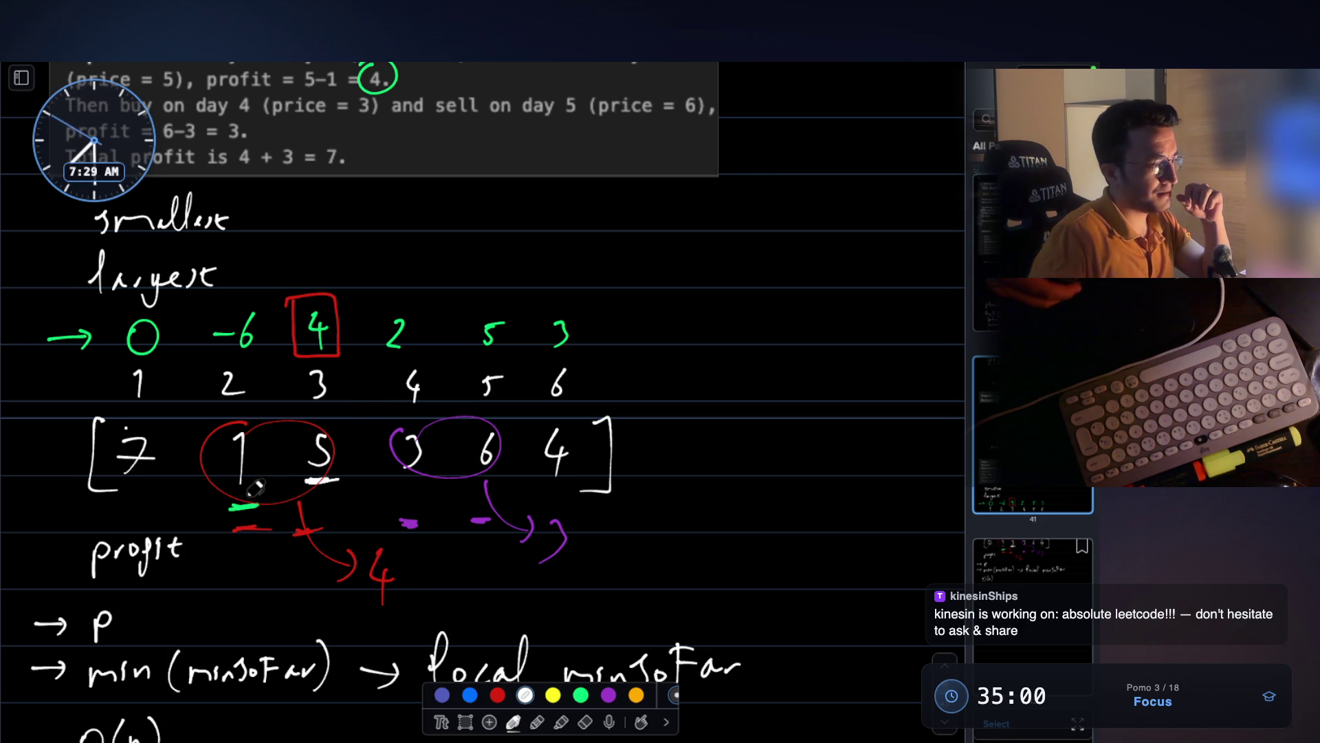
- Add white dashes under the red profit 4 and the purple arrow's end, discarding a trial circled 5
{"action": "scroll", "coordinate": [267, 484], "scroll_direction": "up", "scroll_amount": 5}
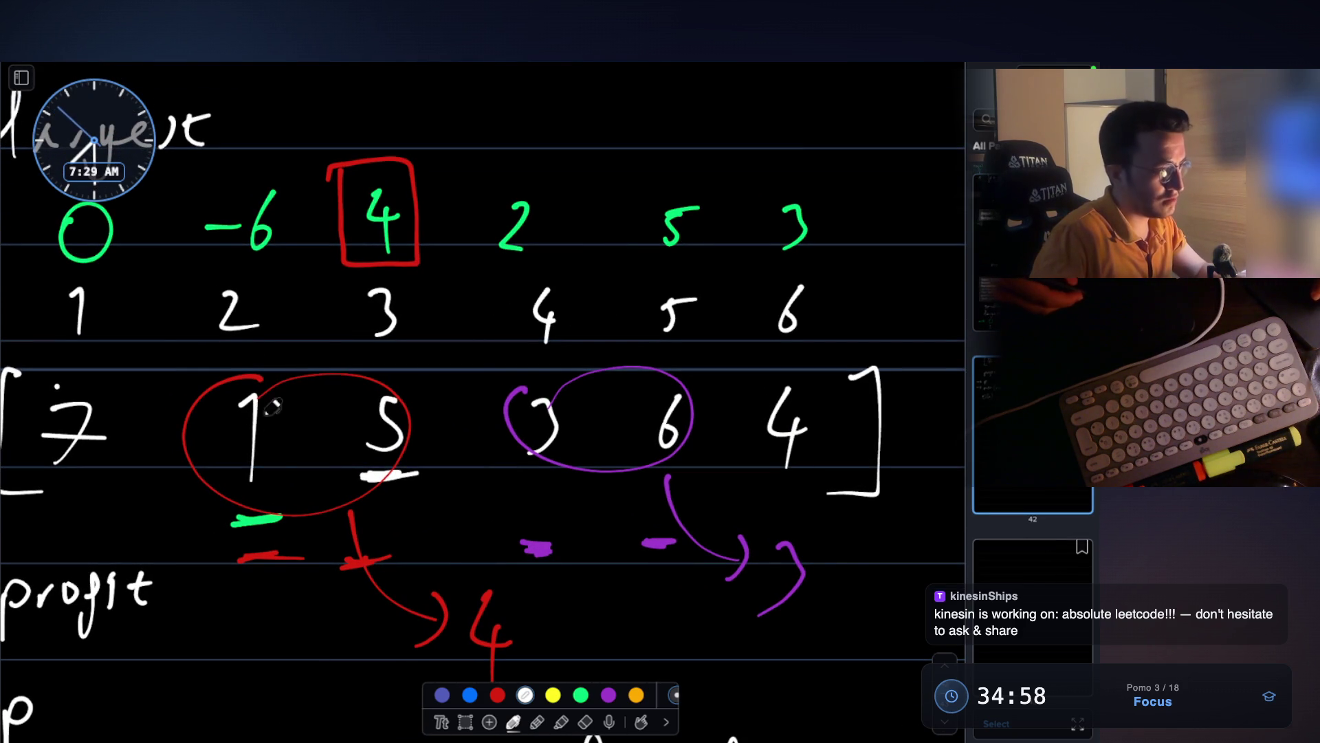
{"action": "scroll", "coordinate": [691, 411], "scroll_direction": "down", "scroll_amount": 5}
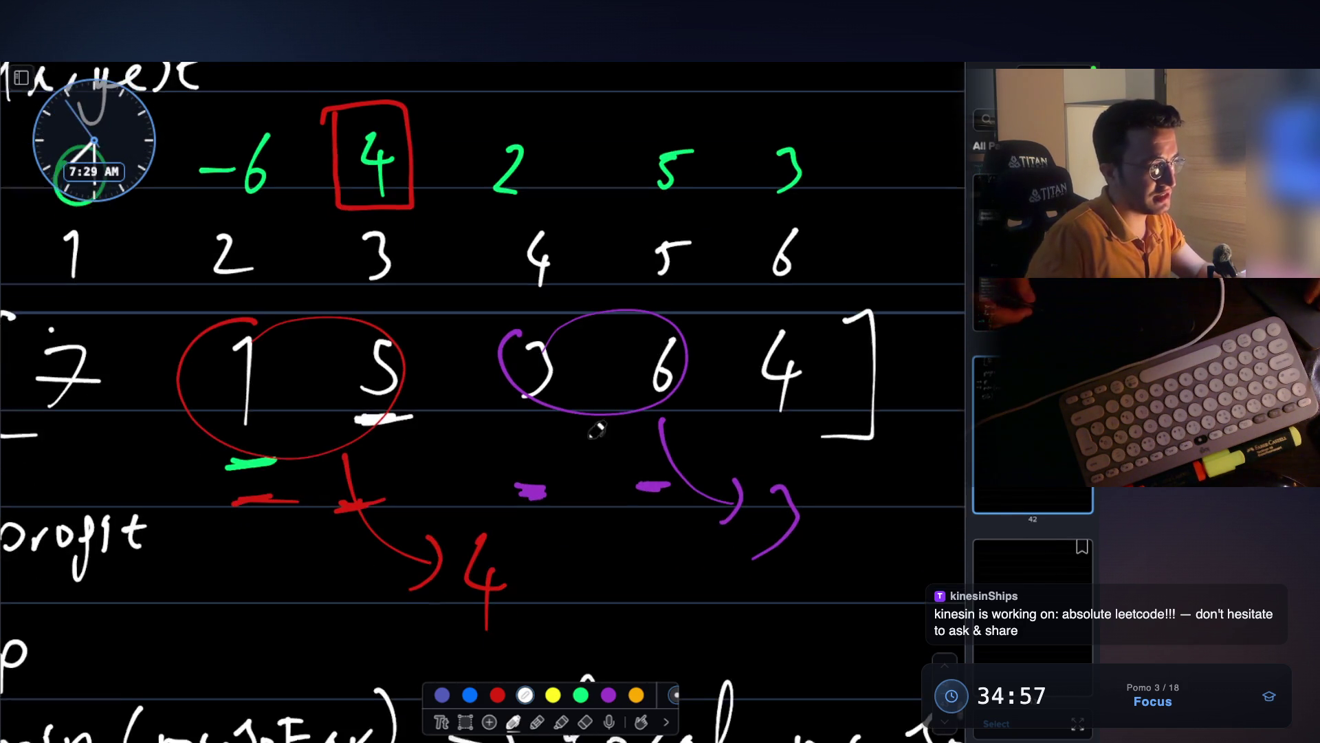
{"action": "left_click_drag", "start_coordinate": [661, 488], "coordinate": [651, 531]}
{"action": "mouse_move", "coordinate": [681, 488]}
{"action": "left_mouse_down"}
{"action": "mouse_move", "coordinate": [701, 488]}
{"action": "mouse_move", "coordinate": [678, 456]}
{"action": "left_mouse_up"}
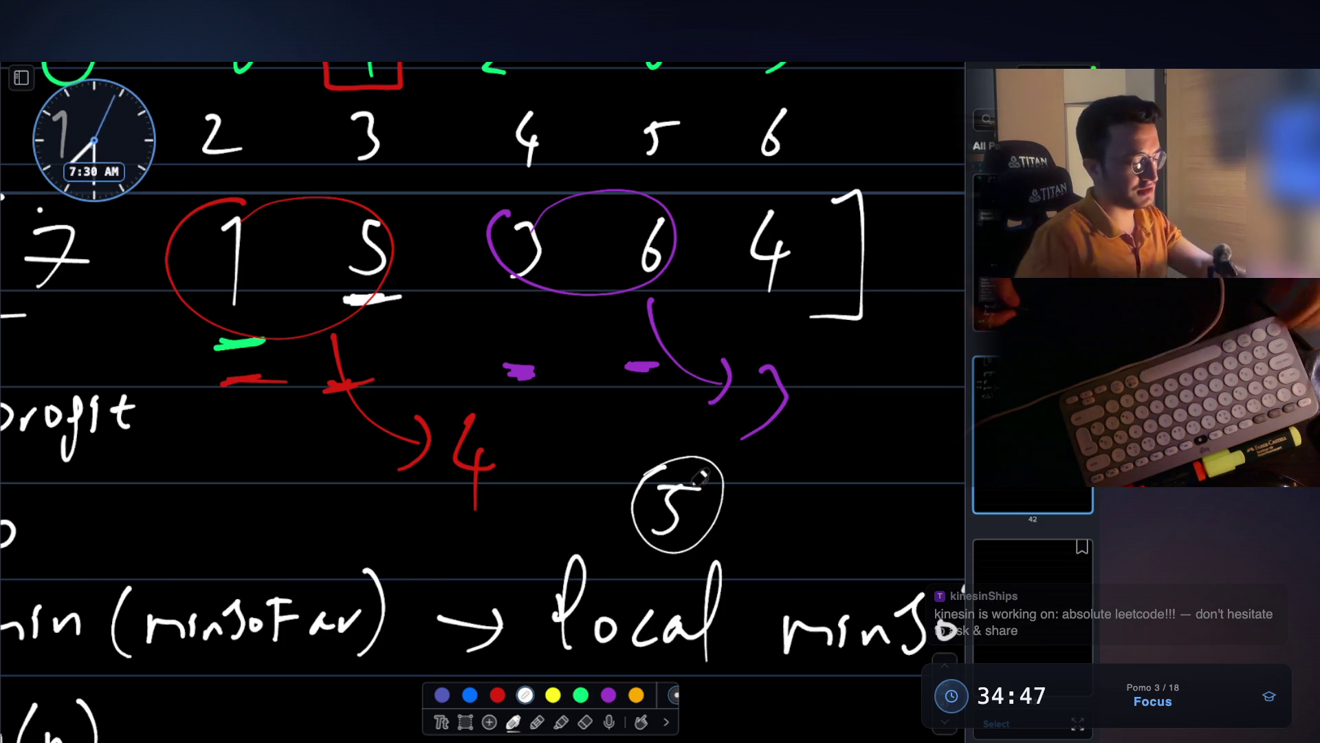
{"action": "key", "text": "ctrl+z"}
{"action": "key", "text": "ctrl+z"}
{"action": "key", "text": "ctrl+z"}
{"action": "key", "text": "ctrl+z"}
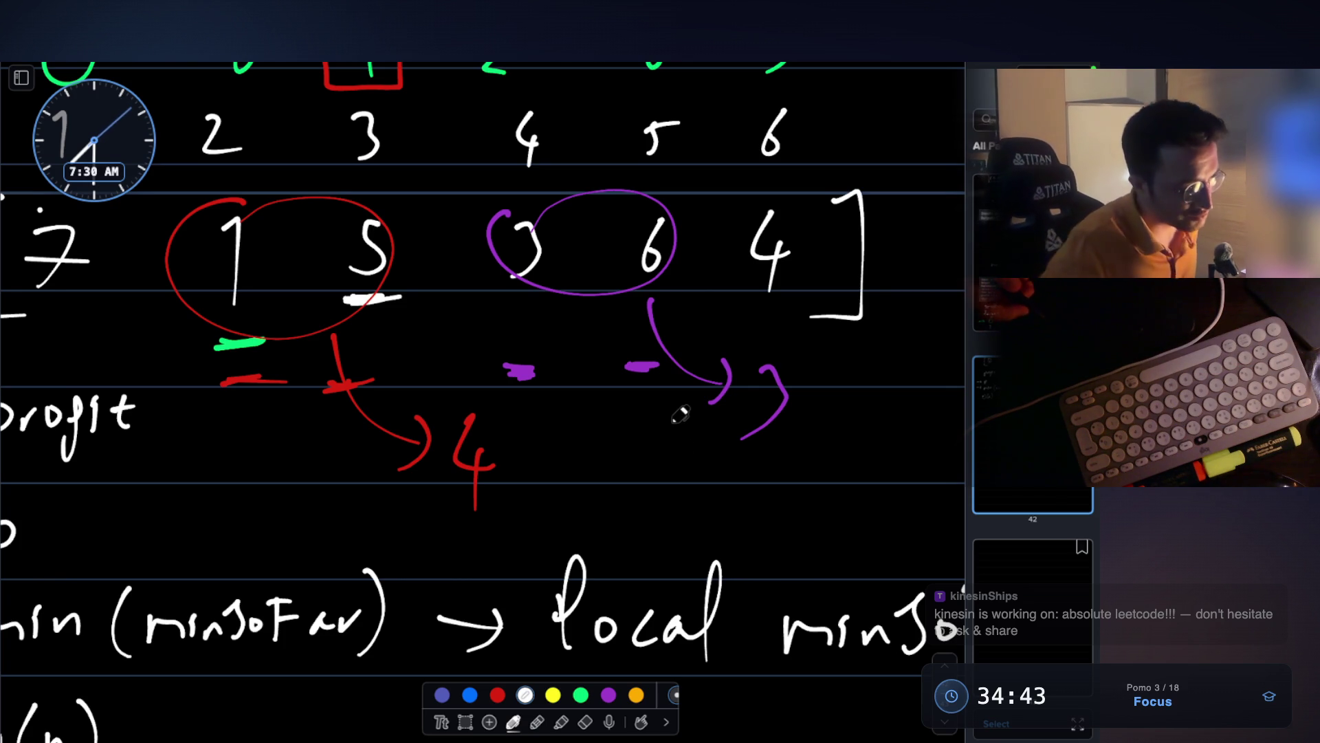
{"action": "mouse_move", "coordinate": [487, 507]}
{"action": "left_mouse_down"}
{"action": "mouse_move", "coordinate": [500, 503]}
{"action": "mouse_move", "coordinate": [466, 531]}
{"action": "left_mouse_up"}
{"action": "mouse_move", "coordinate": [772, 457]}
{"action": "left_mouse_down"}
{"action": "mouse_move", "coordinate": [786, 450]}
{"action": "mouse_move", "coordinate": [746, 471]}
{"action": "left_mouse_up"}
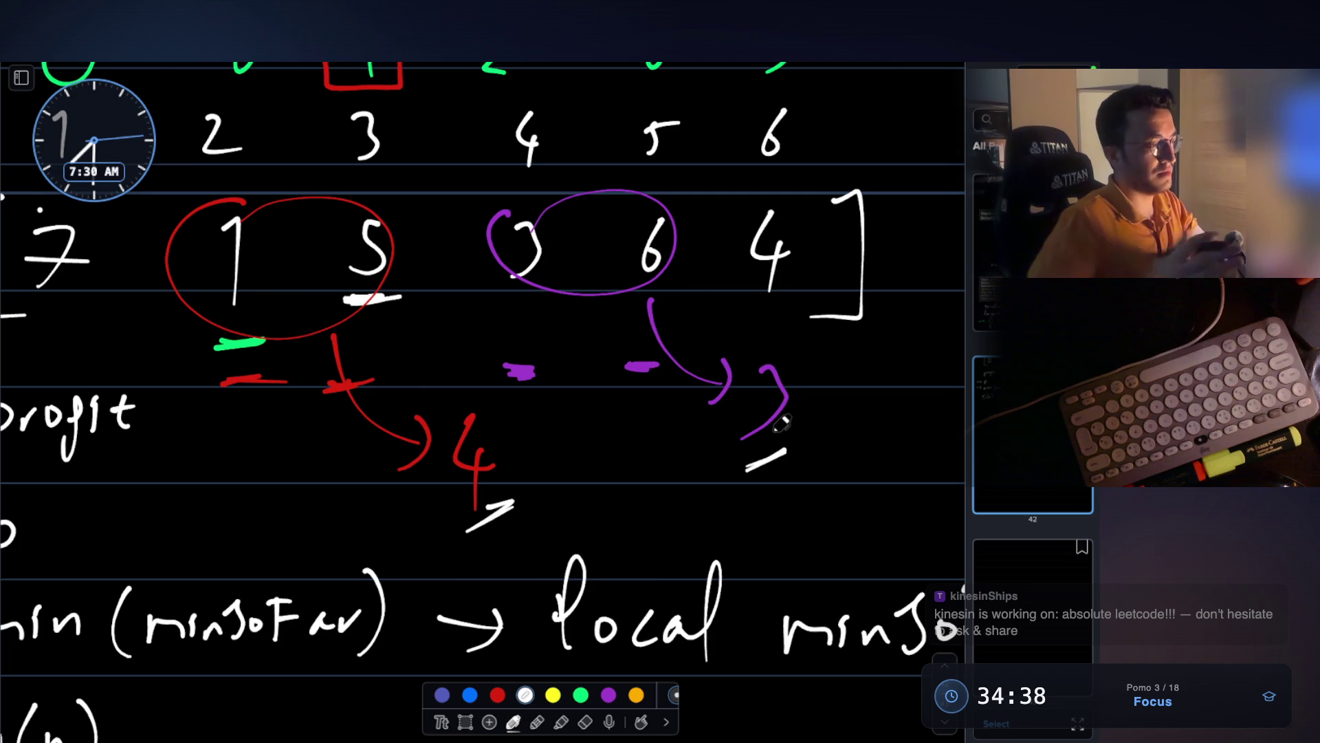
{"action": "scroll", "coordinate": [782, 424], "scroll_direction": "down", "scroll_amount": 3}
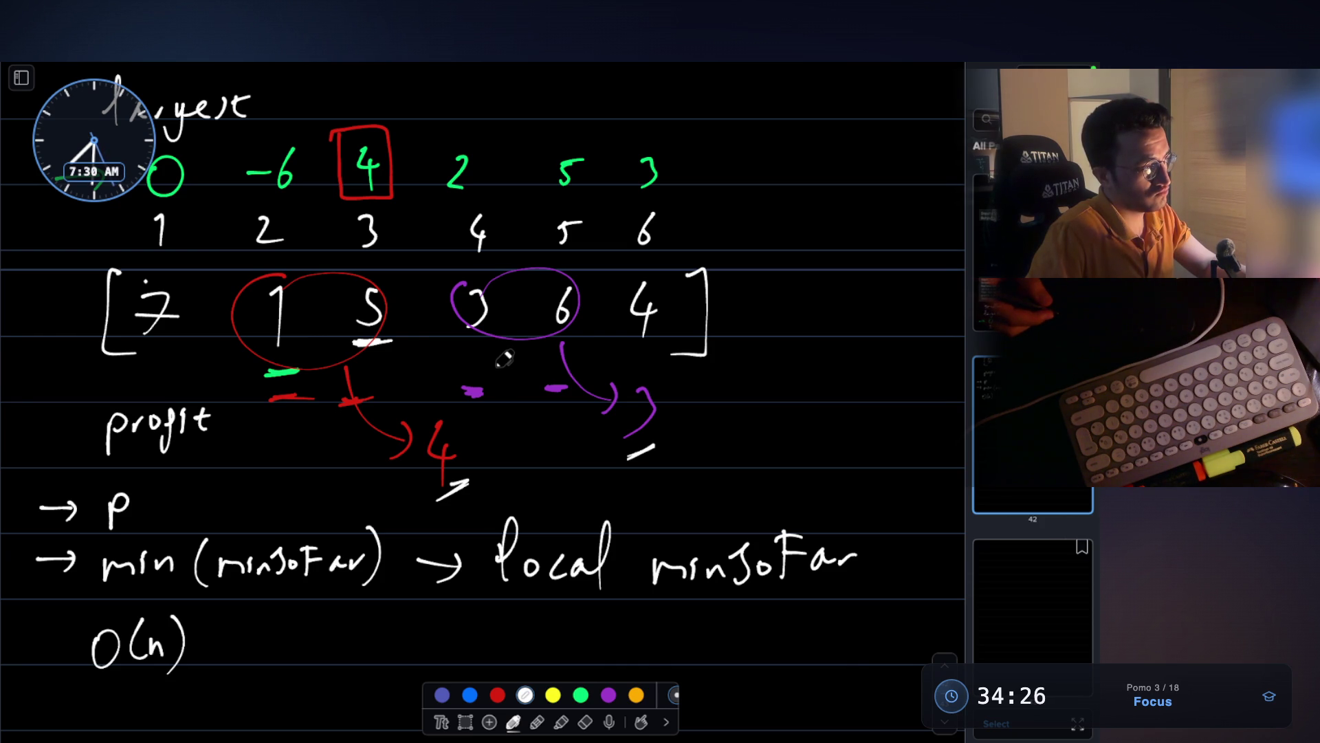
- Scroll back up to the annotated problem 122 statement at the top of the notes
{"action": "scroll", "coordinate": [504, 358], "scroll_direction": "up", "scroll_amount": 10}
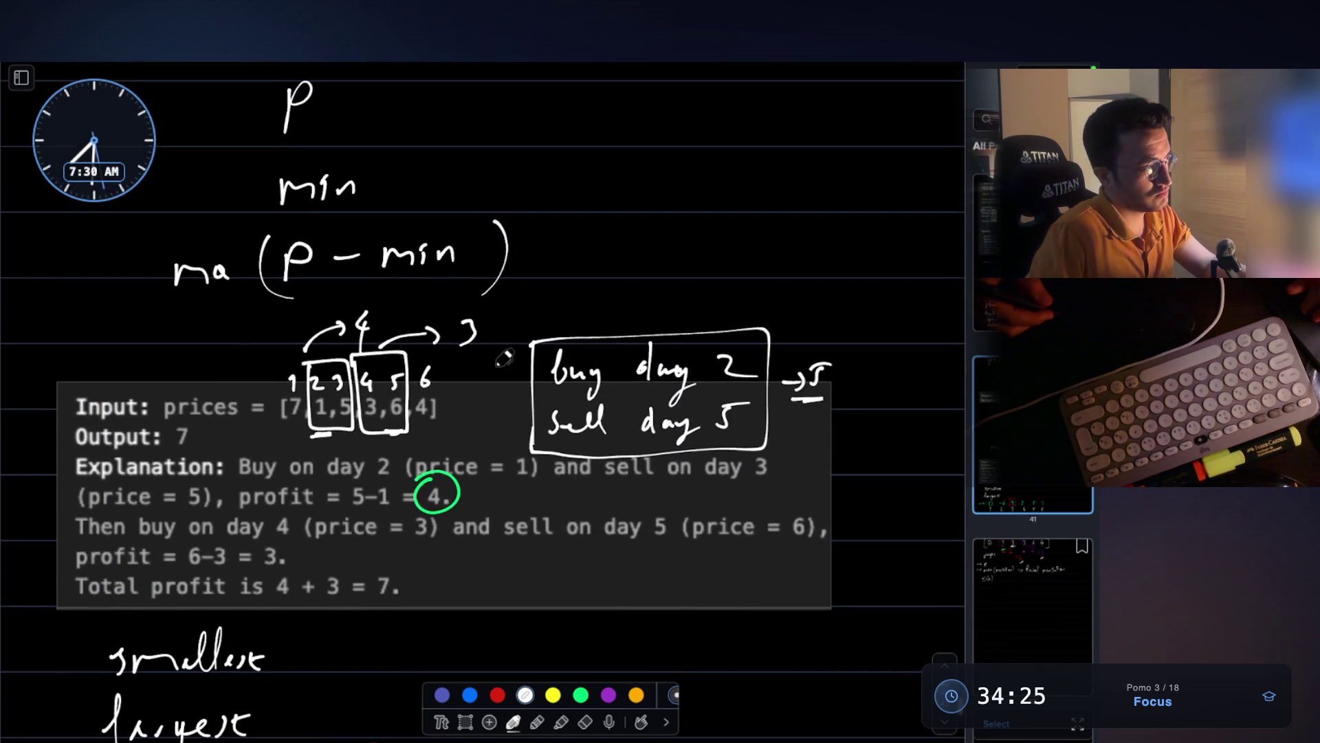
{"action": "scroll", "coordinate": [504, 358], "scroll_direction": "down", "scroll_amount": 3}
{"action": "scroll", "coordinate": [504, 358], "scroll_direction": "up", "scroll_amount": 15}
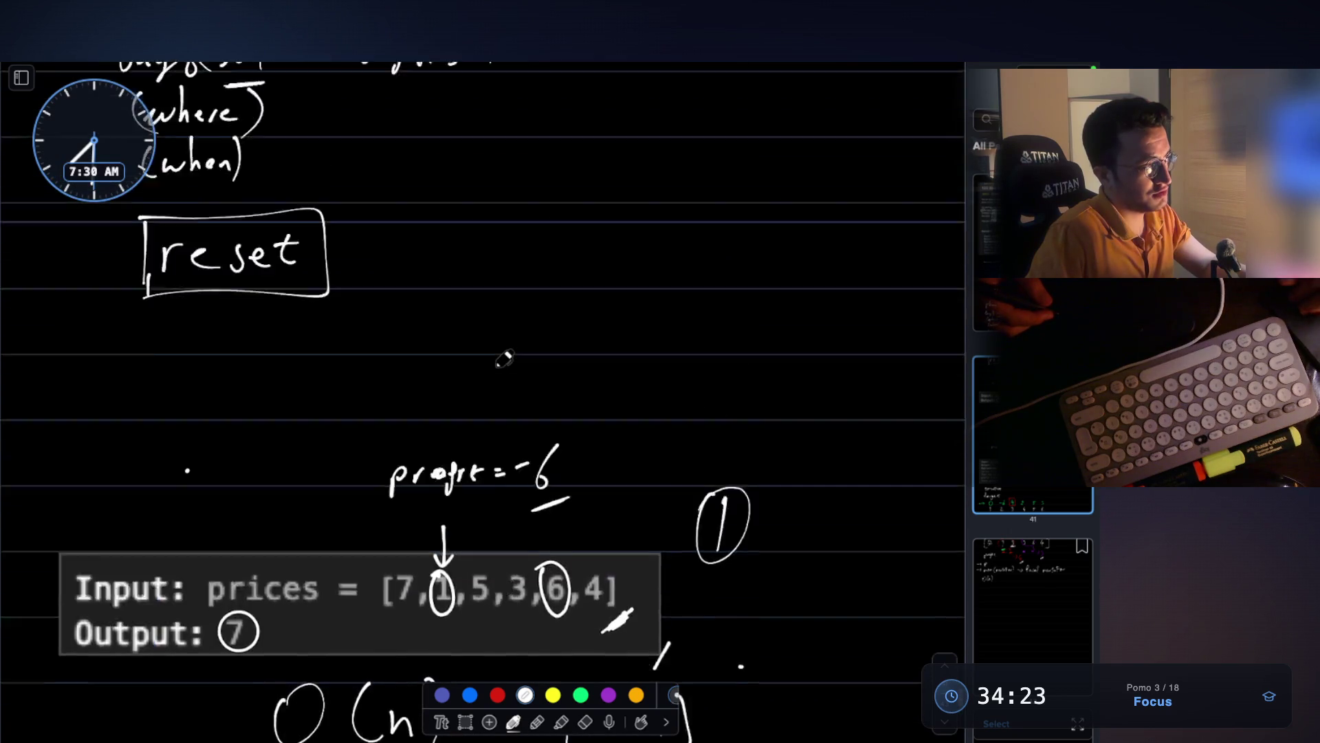
{"action": "scroll", "coordinate": [504, 359], "scroll_direction": "up", "scroll_amount": 15}
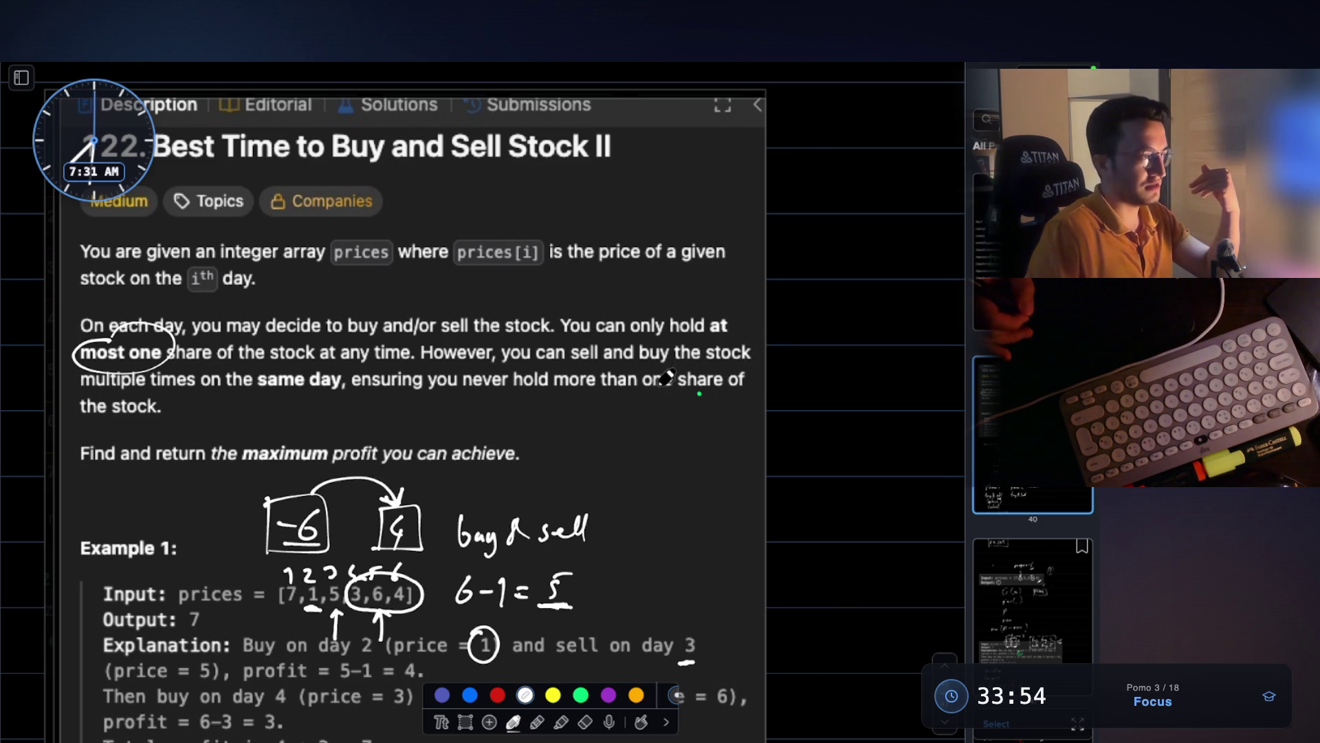
- Underline 'one share of' and circle 'maximum profit' in the problem statement
{"action": "left_click_drag", "start_coordinate": [658, 401], "coordinate": [735, 400]}
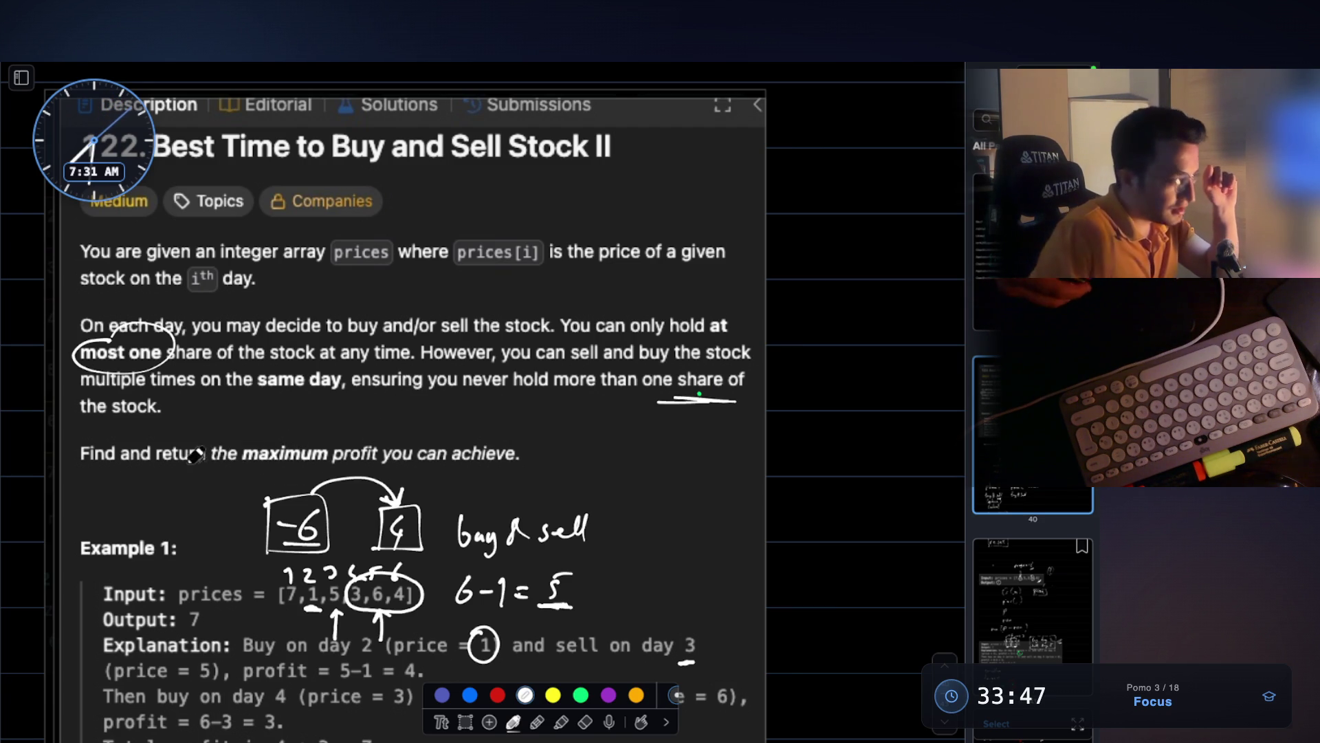
{"action": "mouse_move", "coordinate": [260, 436]}
{"action": "left_mouse_down"}
{"action": "mouse_move", "coordinate": [235, 455]}
{"action": "mouse_move", "coordinate": [361, 474]}
{"action": "mouse_move", "coordinate": [313, 411]}
{"action": "mouse_move", "coordinate": [253, 438]}
{"action": "left_mouse_up"}
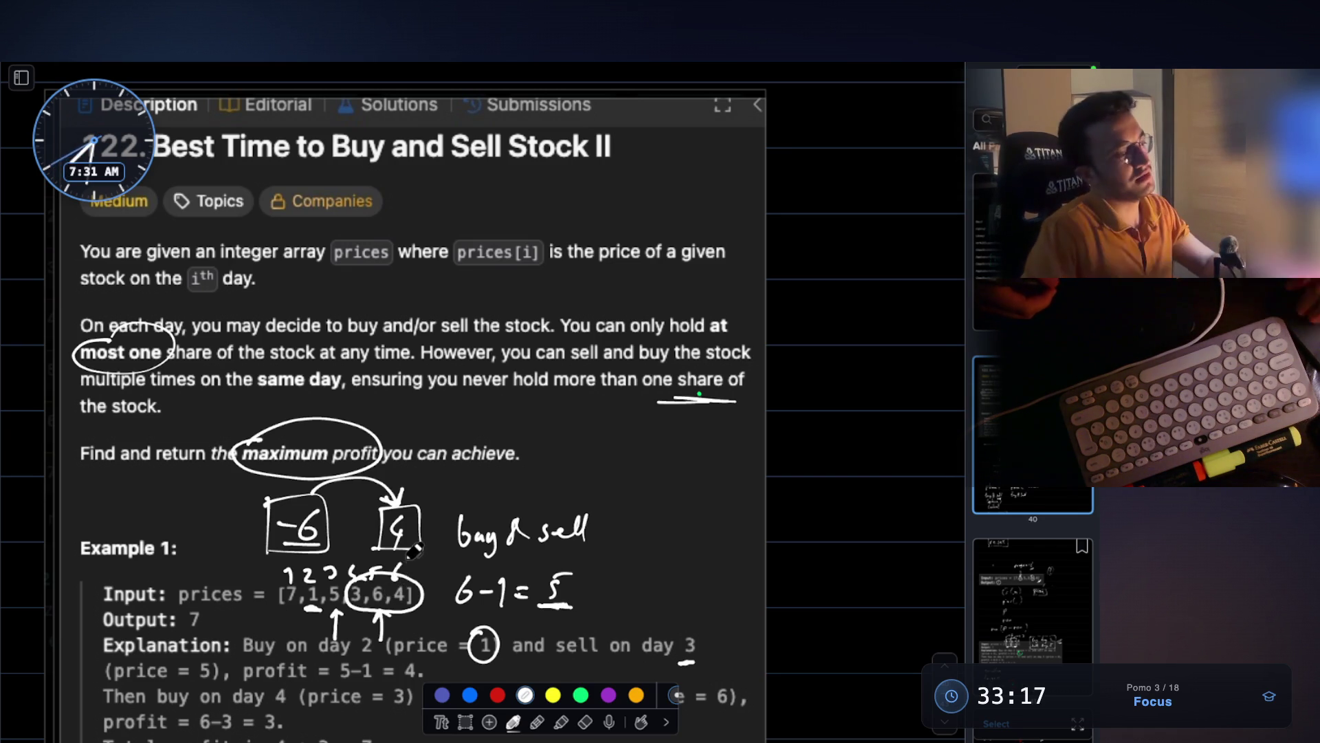
{"action": "scroll", "coordinate": [411, 543], "scroll_direction": "down", "scroll_amount": 6}
{"action": "scroll", "coordinate": [411, 543], "scroll_direction": "down", "scroll_amount": 5}
- Scroll through the notes and close the drawing canvas to return to the note page
{"action": "scroll", "coordinate": [411, 543], "scroll_direction": "down", "scroll_amount": 6}
{"action": "scroll", "coordinate": [411, 544], "scroll_direction": "down", "scroll_amount": 5}
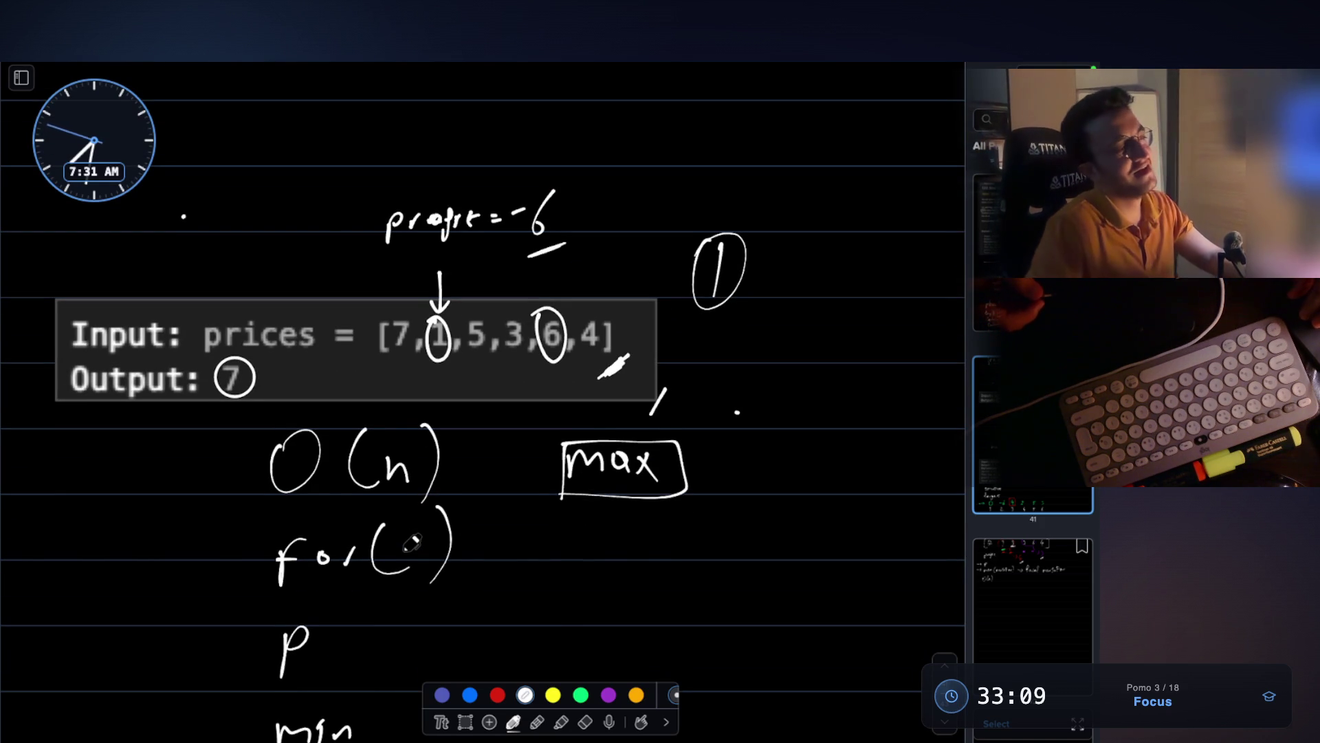
{"action": "scroll", "coordinate": [449, 452], "scroll_direction": "down", "scroll_amount": 8}
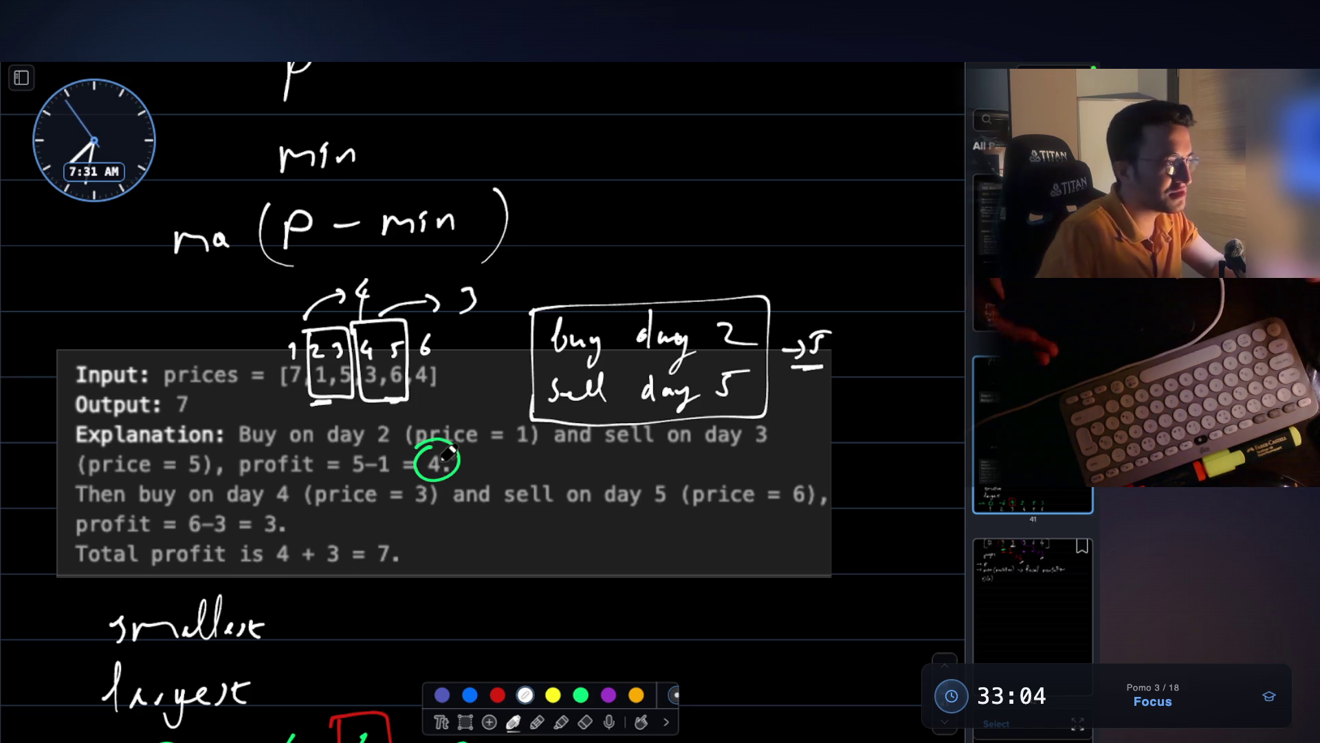
{"action": "scroll", "coordinate": [449, 454], "scroll_direction": "down", "scroll_amount": 2}
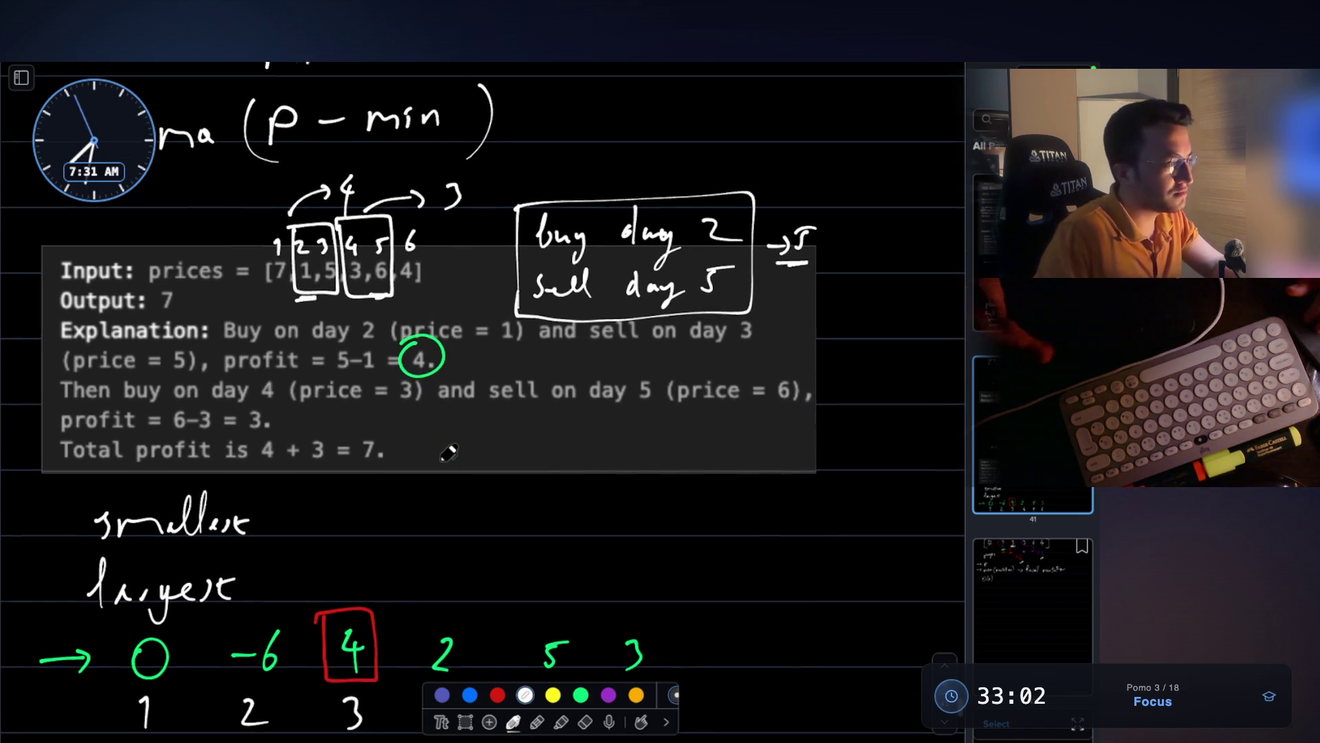
{"action": "key", "text": "Escape"}
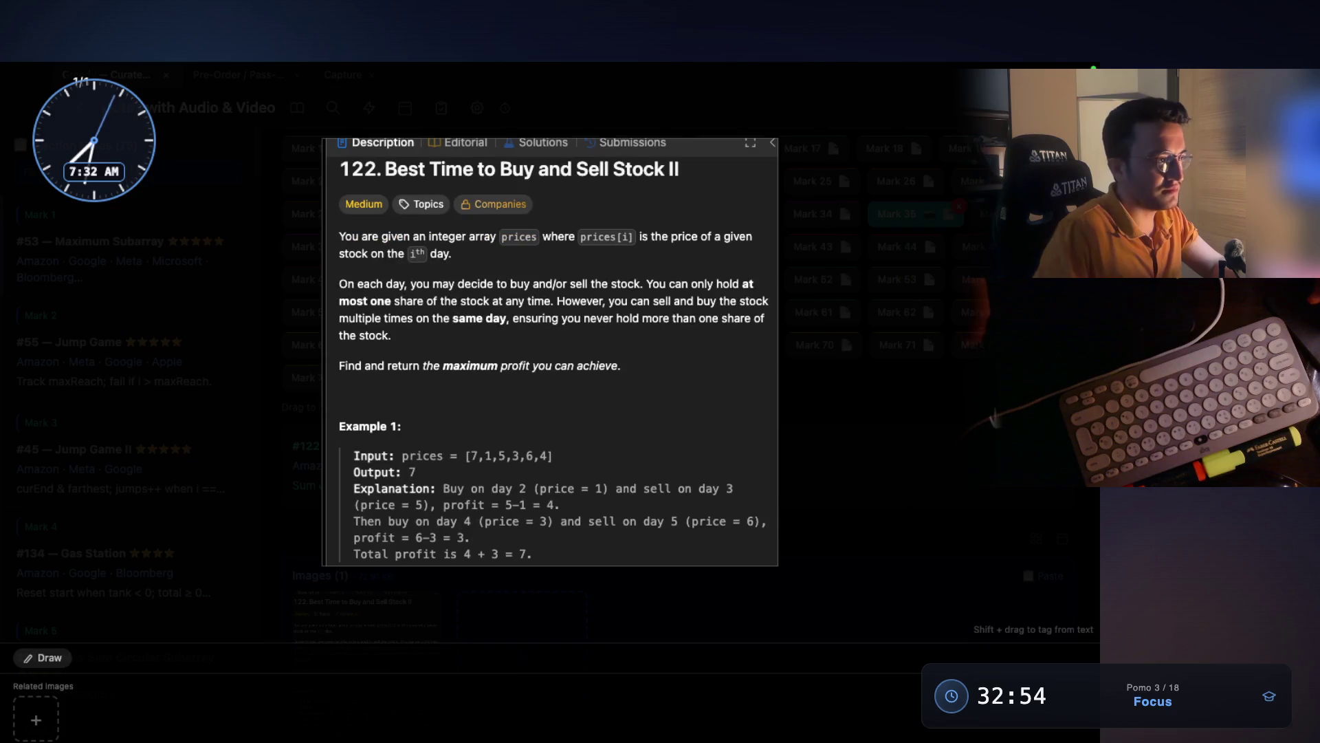
- Highlight the Two-Pointer / Counter Greedy text and open the #122 Best Time to Buy/Sell Stock II mark
{"action": "scroll", "coordinate": [724, 352], "scroll_direction": "up", "scroll_amount": 6}
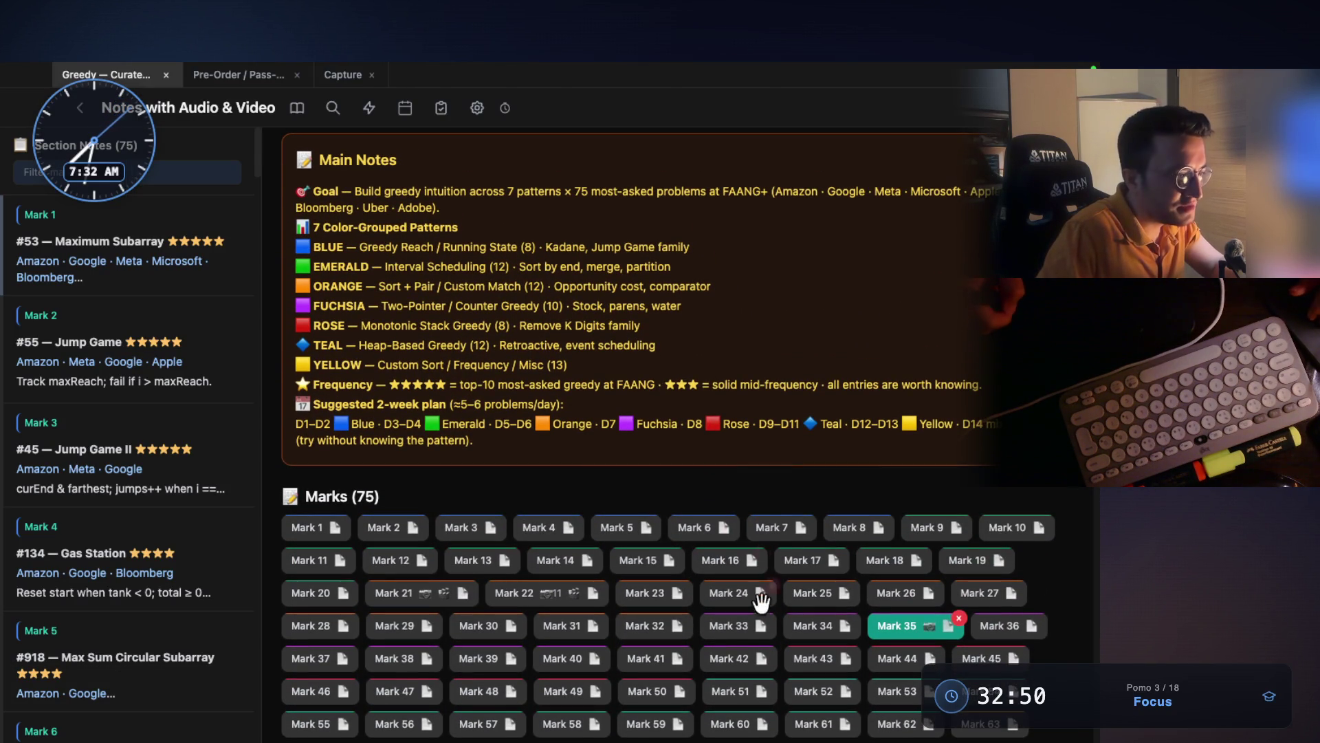
{"action": "left_click_drag", "start_coordinate": [382, 306], "coordinate": [681, 310]}
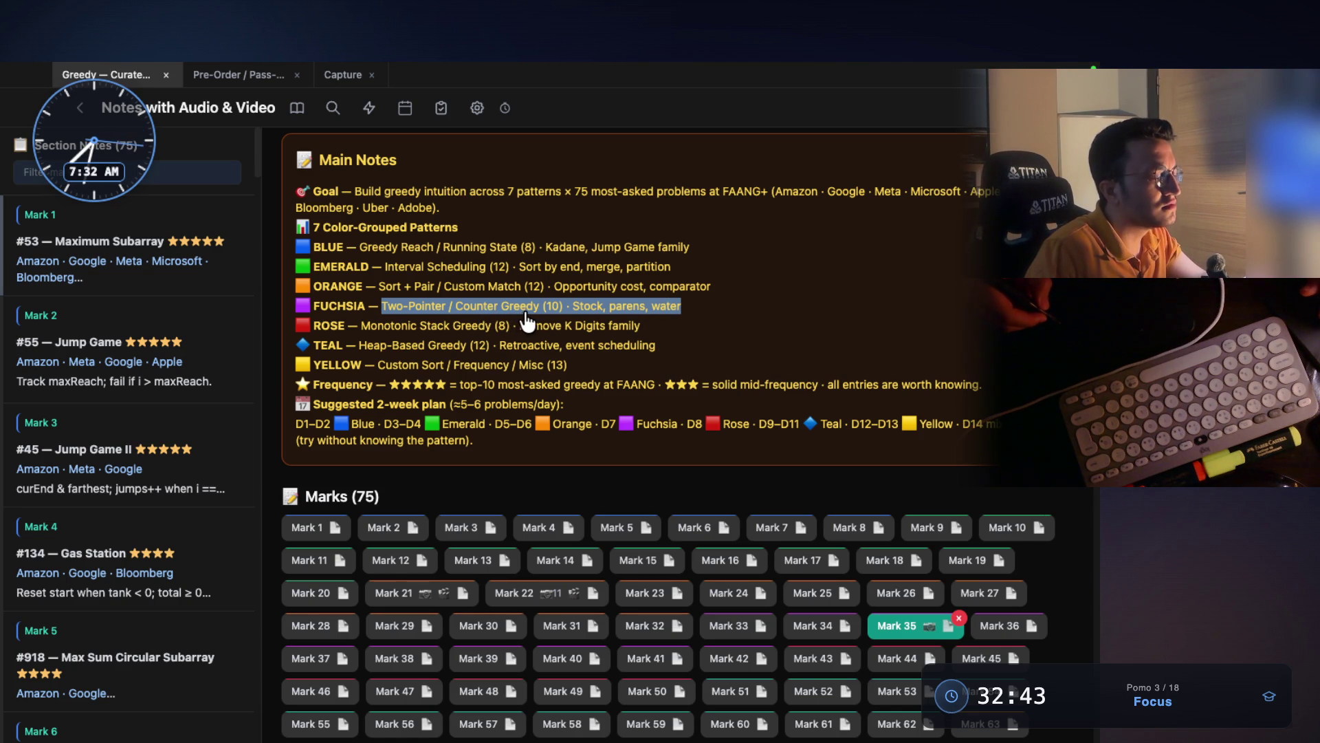
{"action": "scroll", "coordinate": [530, 323], "scroll_direction": "down", "scroll_amount": 5}
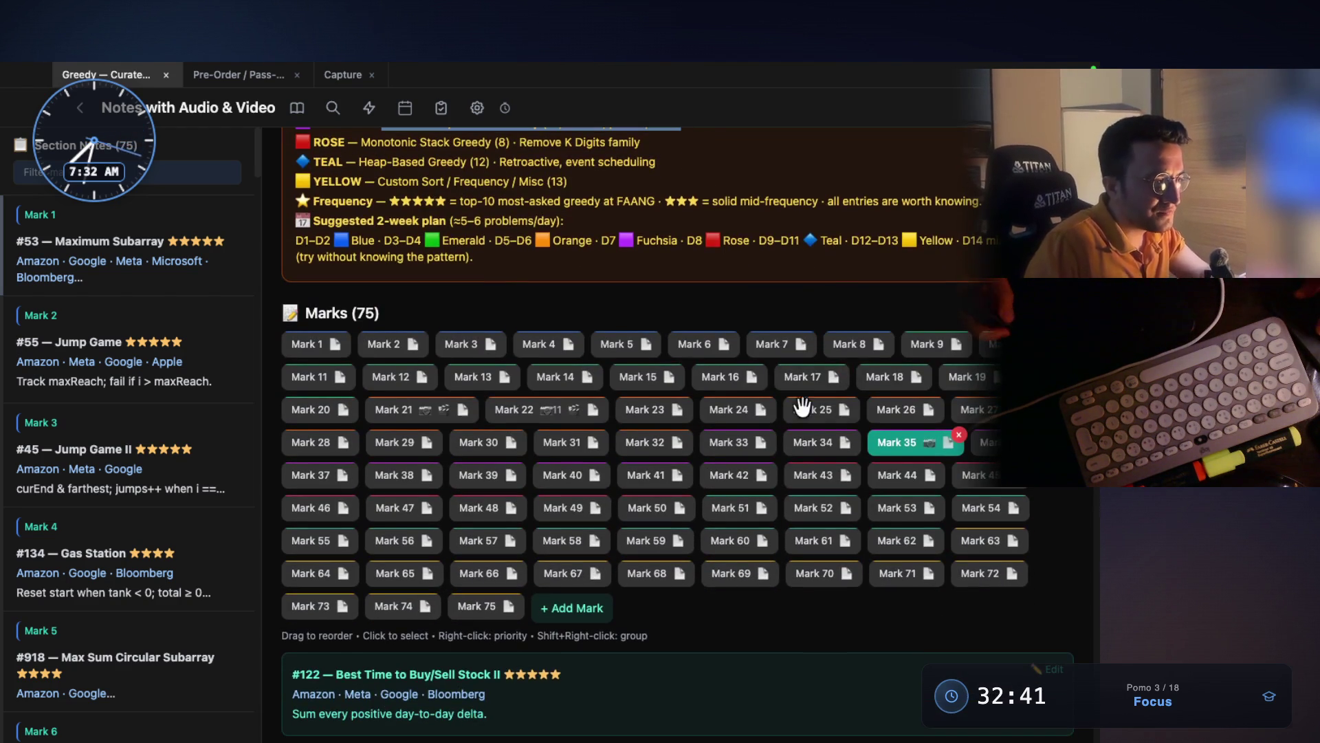
{"action": "left_click", "coordinate": [818, 442]}
{"action": "scroll", "coordinate": [820, 444], "scroll_direction": "down", "scroll_amount": 1}
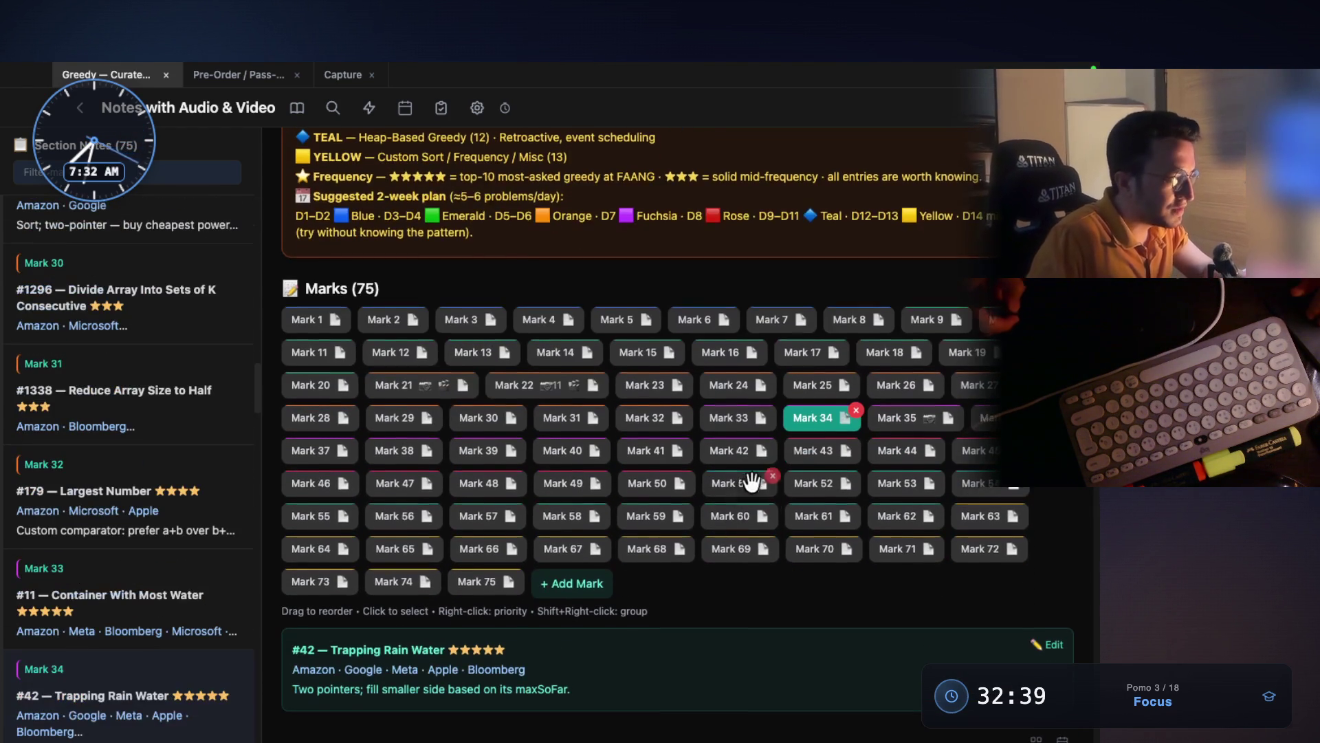
{"action": "left_click", "coordinate": [749, 416]}
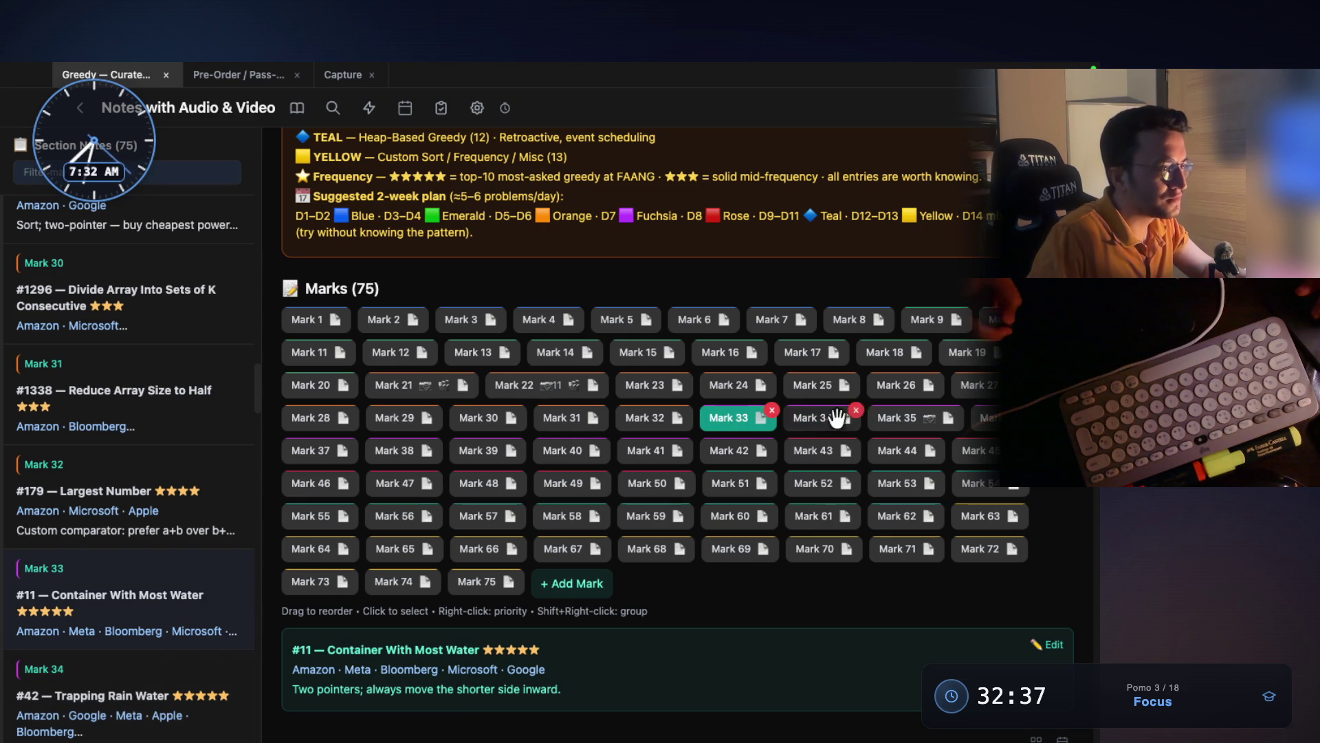
{"action": "left_click", "coordinate": [898, 418]}
- Switch over to the handwritten whiteboard notes
{"action": "scroll", "coordinate": [842, 444], "scroll_direction": "up", "scroll_amount": 6}
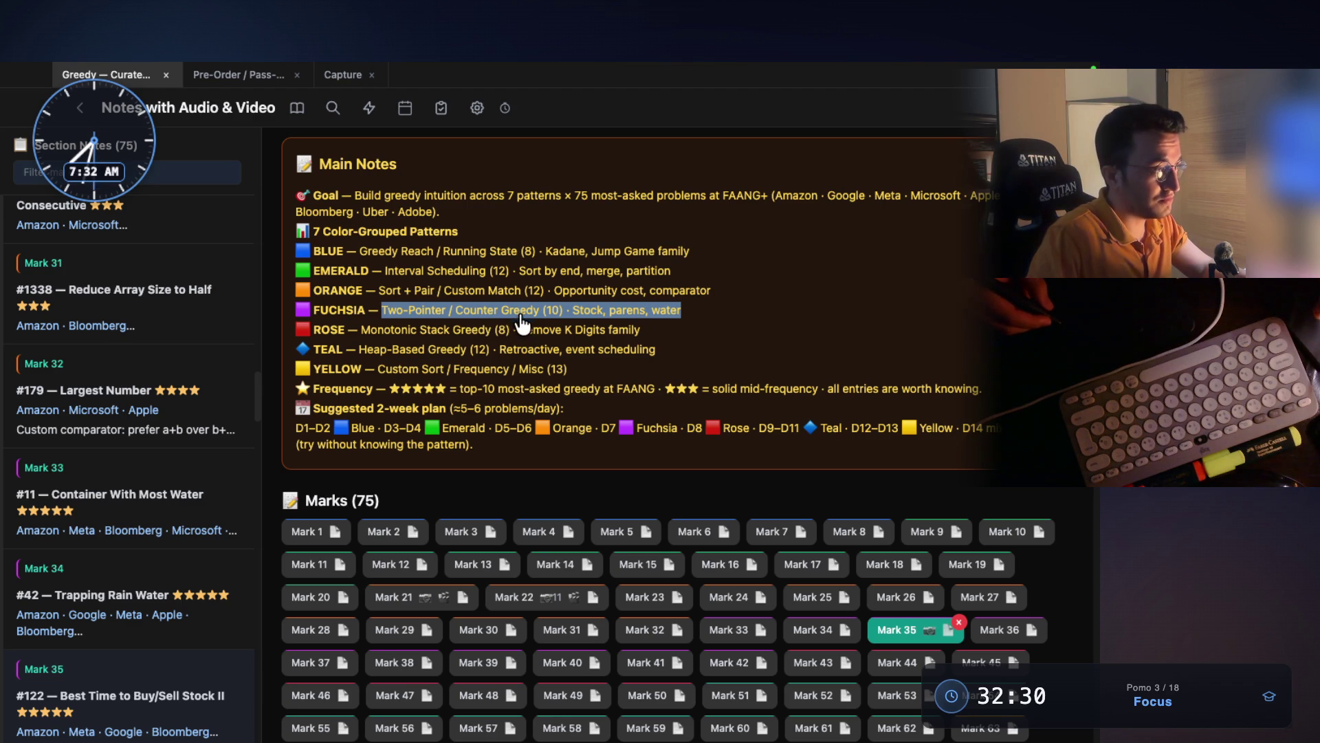
{"action": "key", "text": "ctrl+Right"}
{"action": "key", "text": "ctrl+Right"}
{"action": "scroll", "coordinate": [522, 325], "scroll_direction": "down", "scroll_amount": 5}
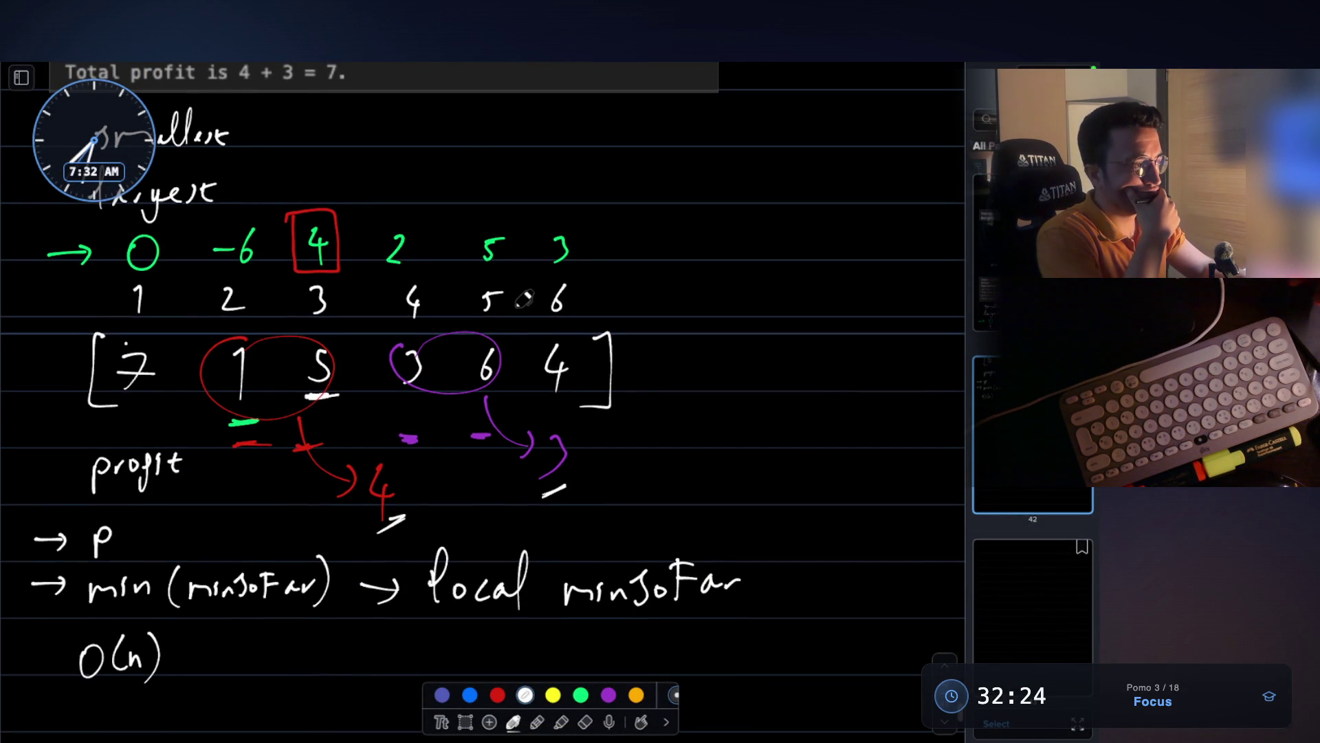
- Handwrite 'Counter greedy' beside the price array with an underlined 'multiple' below it
{"action": "left_click_drag", "start_coordinate": [730, 170], "coordinate": [729, 197]}
{"action": "mouse_move", "coordinate": [747, 180]}
{"action": "left_mouse_down"}
{"action": "mouse_move", "coordinate": [825, 185]}
{"action": "mouse_move", "coordinate": [936, 165]}
{"action": "mouse_move", "coordinate": [940, 184]}
{"action": "left_mouse_up"}
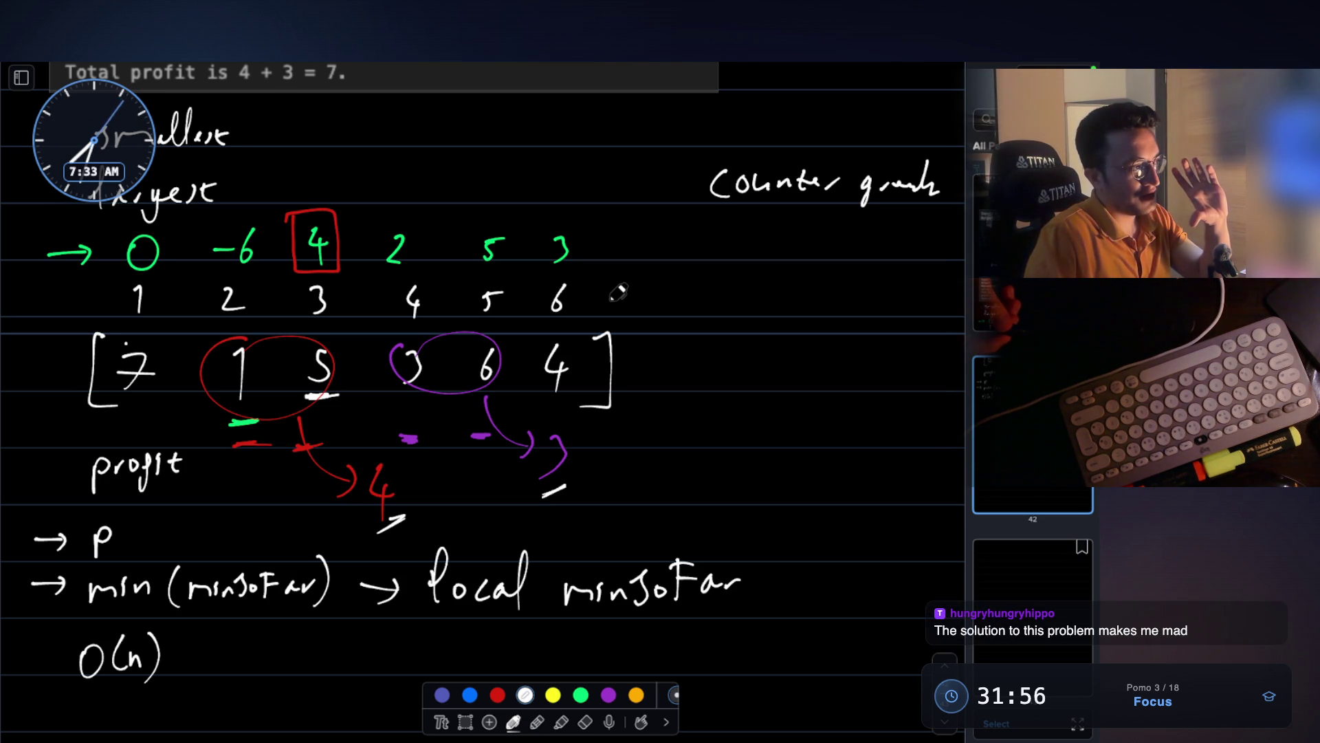
{"action": "mouse_move", "coordinate": [720, 338]}
{"action": "left_mouse_down"}
{"action": "mouse_move", "coordinate": [795, 303]}
{"action": "mouse_move", "coordinate": [854, 323]}
{"action": "mouse_move", "coordinate": [896, 306]}
{"action": "mouse_move", "coordinate": [894, 348]}
{"action": "mouse_move", "coordinate": [874, 332]}
{"action": "left_mouse_up"}
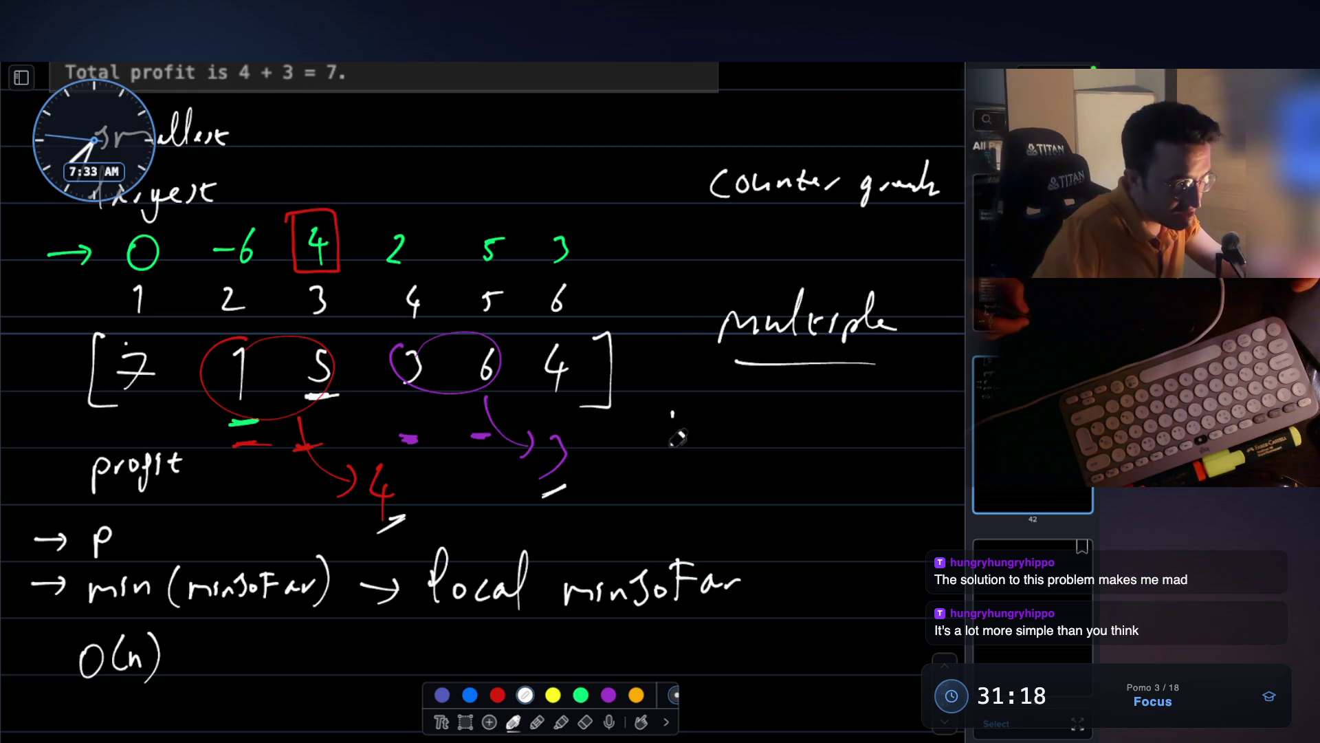
- Write a 'Database quiz' note below 'multiple', then undo its quiz and circle strokes
{"action": "left_click_drag", "start_coordinate": [673, 406], "coordinate": [705, 425]}
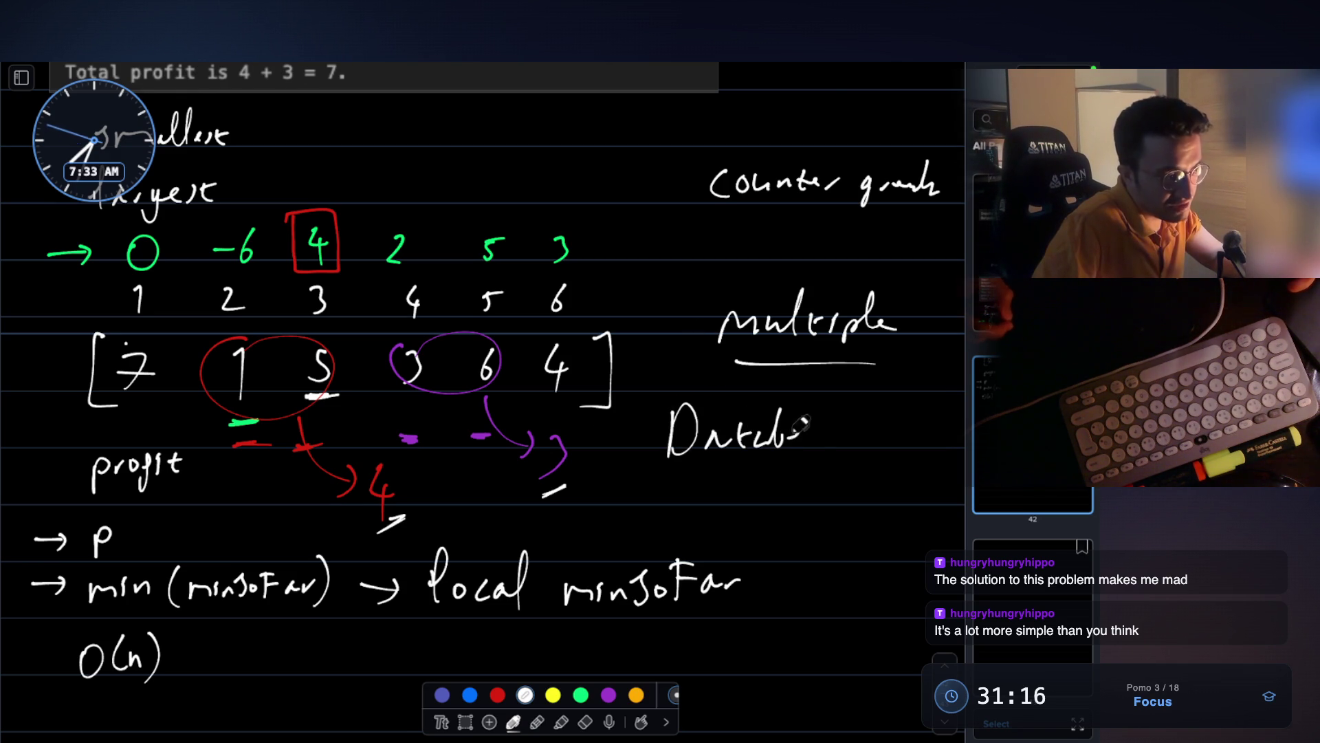
{"action": "left_click_drag", "start_coordinate": [806, 421], "coordinate": [836, 434]}
{"action": "left_click_drag", "start_coordinate": [687, 473], "coordinate": [818, 470]}
{"action": "left_click_drag", "start_coordinate": [835, 436], "coordinate": [859, 450]}
{"action": "scroll", "coordinate": [691, 462], "scroll_direction": "down", "scroll_amount": 2}
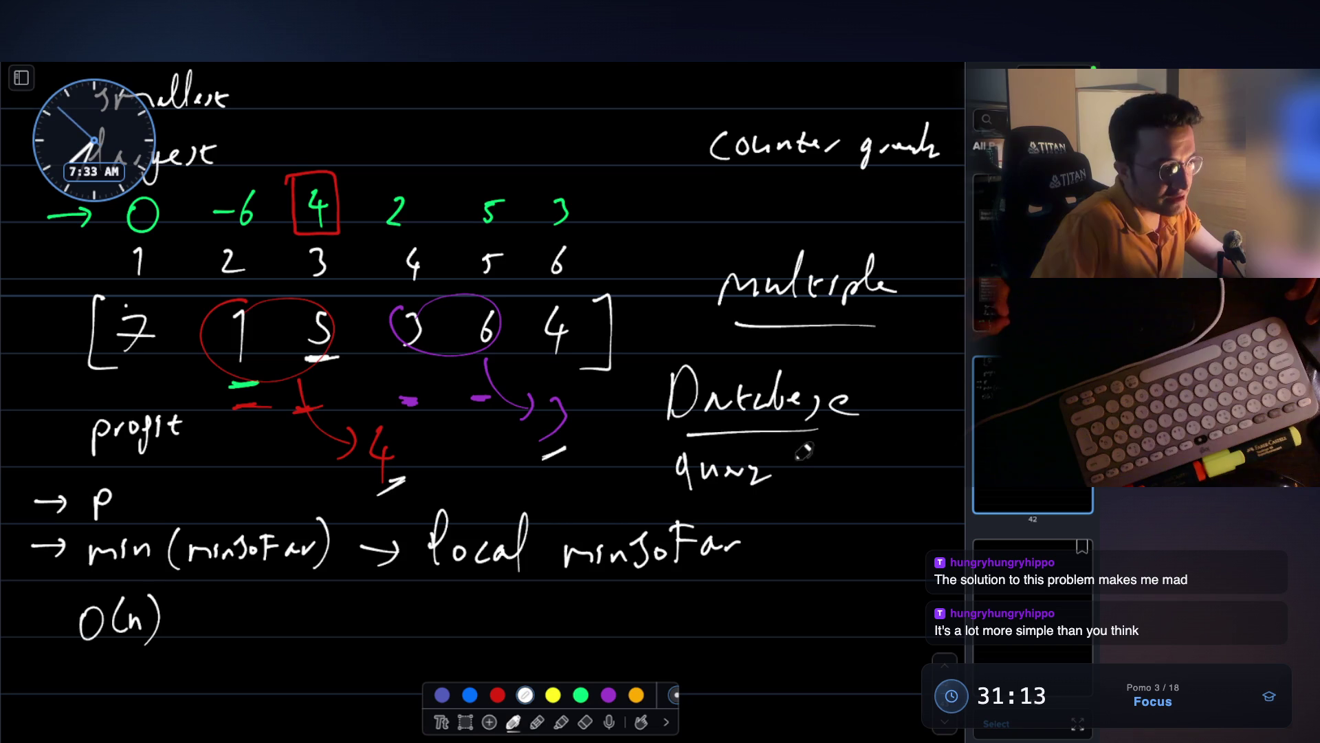
{"action": "scroll", "coordinate": [804, 456], "scroll_direction": "down", "scroll_amount": 1}
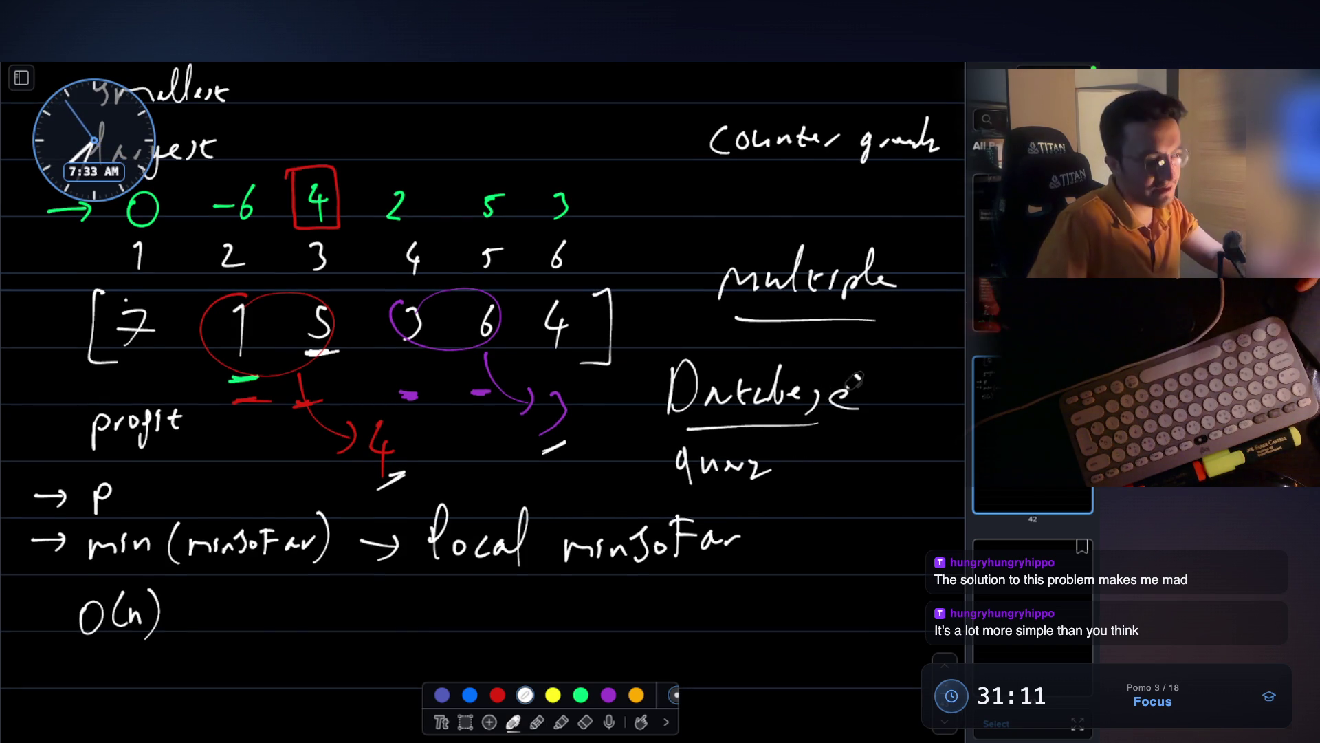
{"action": "mouse_move", "coordinate": [722, 432]}
{"action": "left_mouse_down"}
{"action": "mouse_move", "coordinate": [650, 465]}
{"action": "mouse_move", "coordinate": [749, 430]}
{"action": "left_mouse_up"}
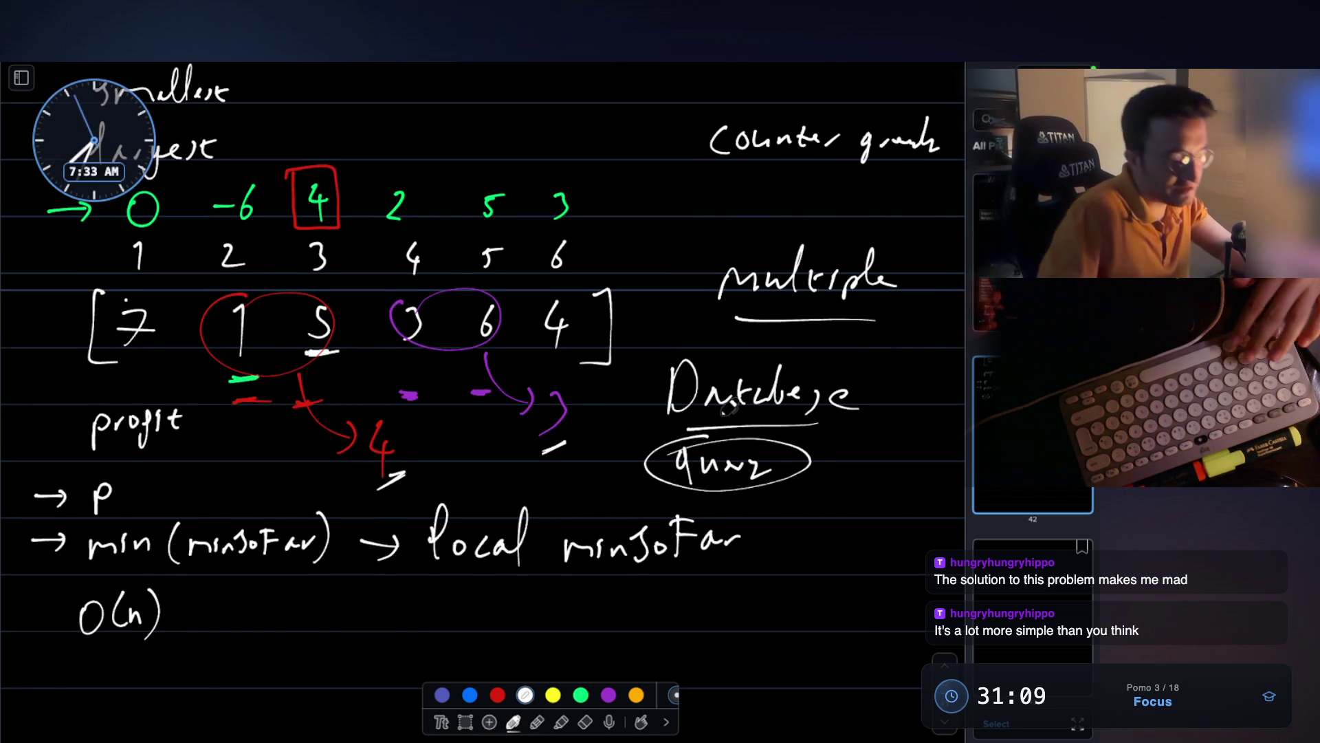
{"action": "key", "text": "ctrl+z"}
{"action": "key", "text": "ctrl+z"}
{"action": "key", "text": "ctrl+z"}
{"action": "key", "text": "ctrl+z"}
{"action": "key", "text": "ctrl+z"}
{"action": "key", "text": "ctrl+z"}
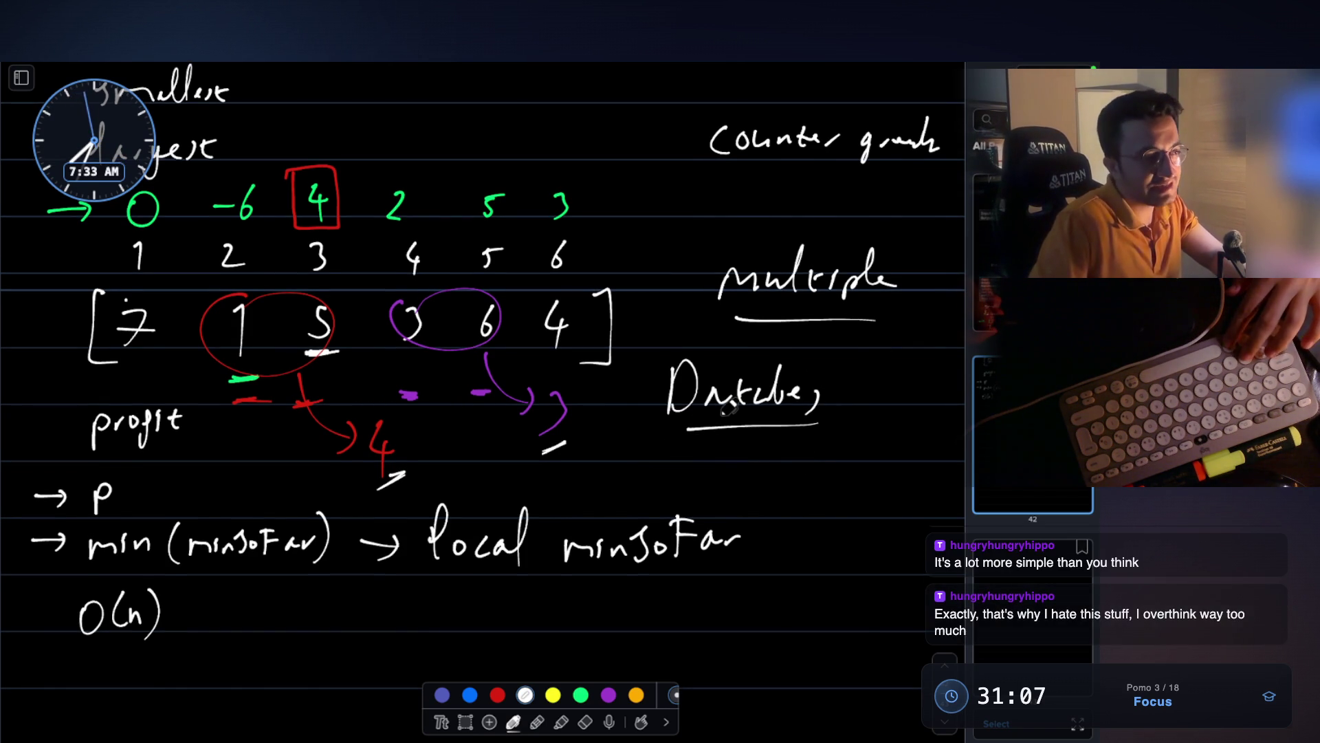
{"action": "key", "text": "ctrl+z"}
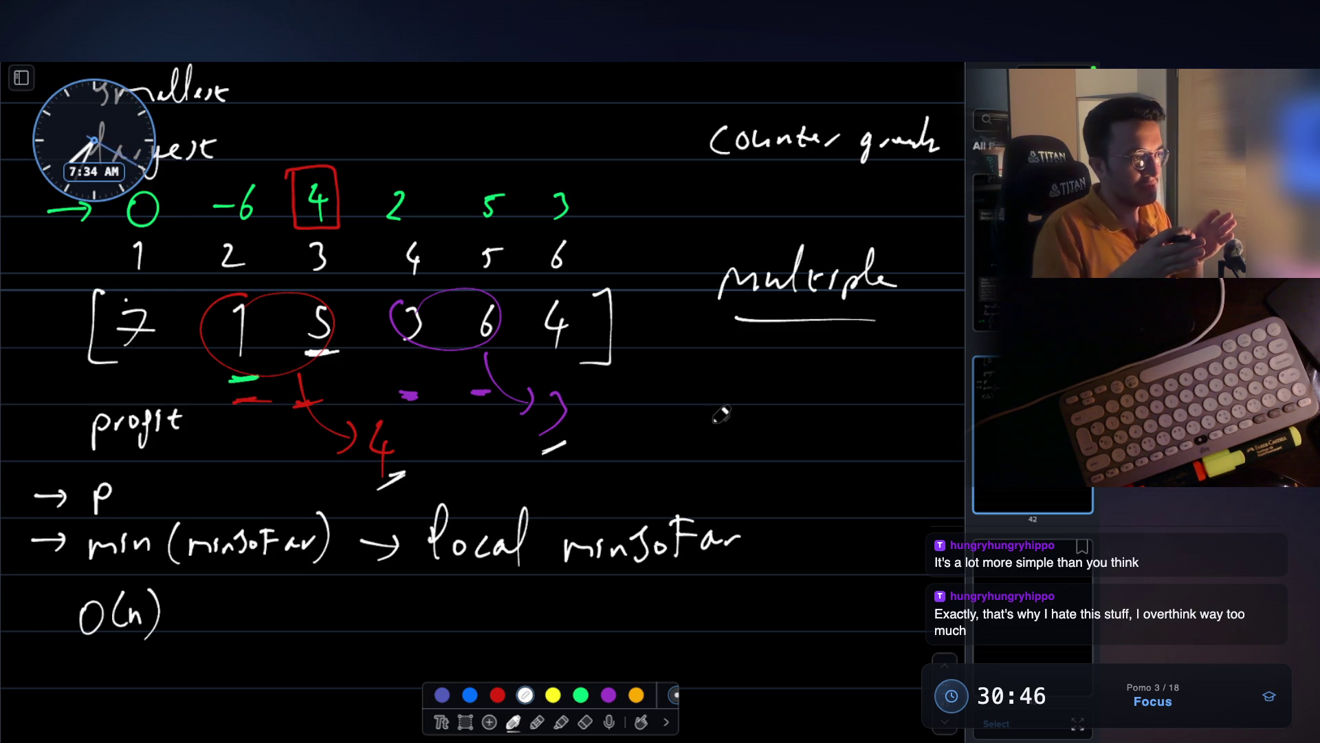
- Return to the two-pointer bar chart and circle its three key bars in purple
{"action": "scroll", "coordinate": [502, 275], "scroll_direction": "up", "scroll_amount": 15}
{"action": "scroll", "coordinate": [502, 275], "scroll_direction": "down", "scroll_amount": 5}
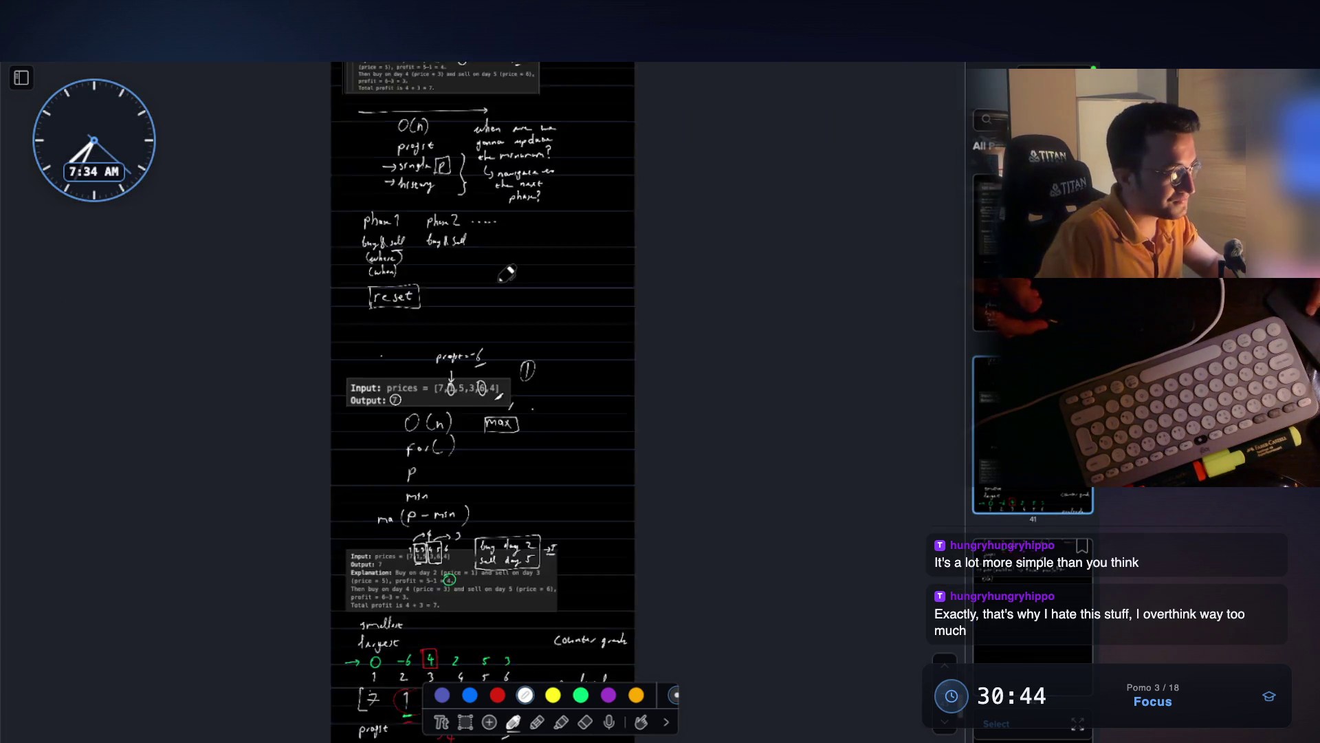
{"action": "scroll", "coordinate": [500, 300], "scroll_direction": "up", "scroll_amount": 20}
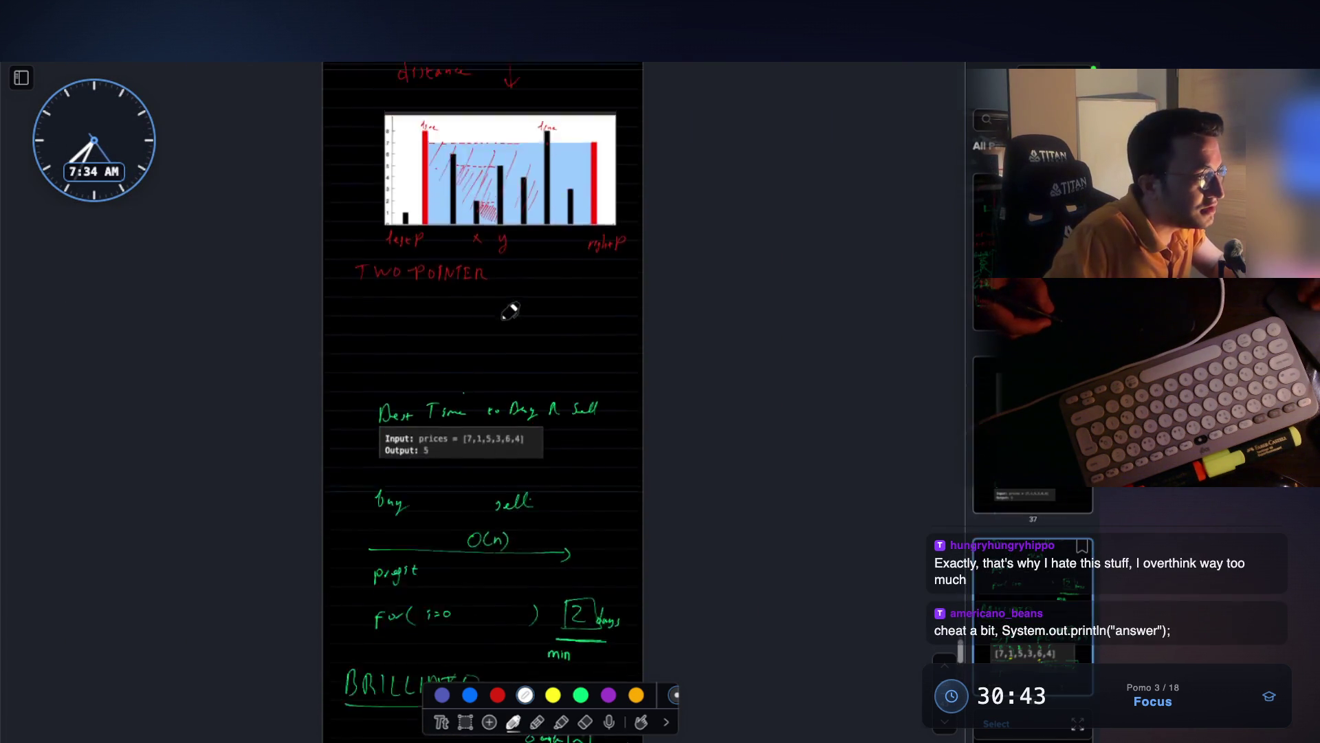
{"action": "scroll", "coordinate": [504, 315], "scroll_direction": "up", "scroll_amount": 5}
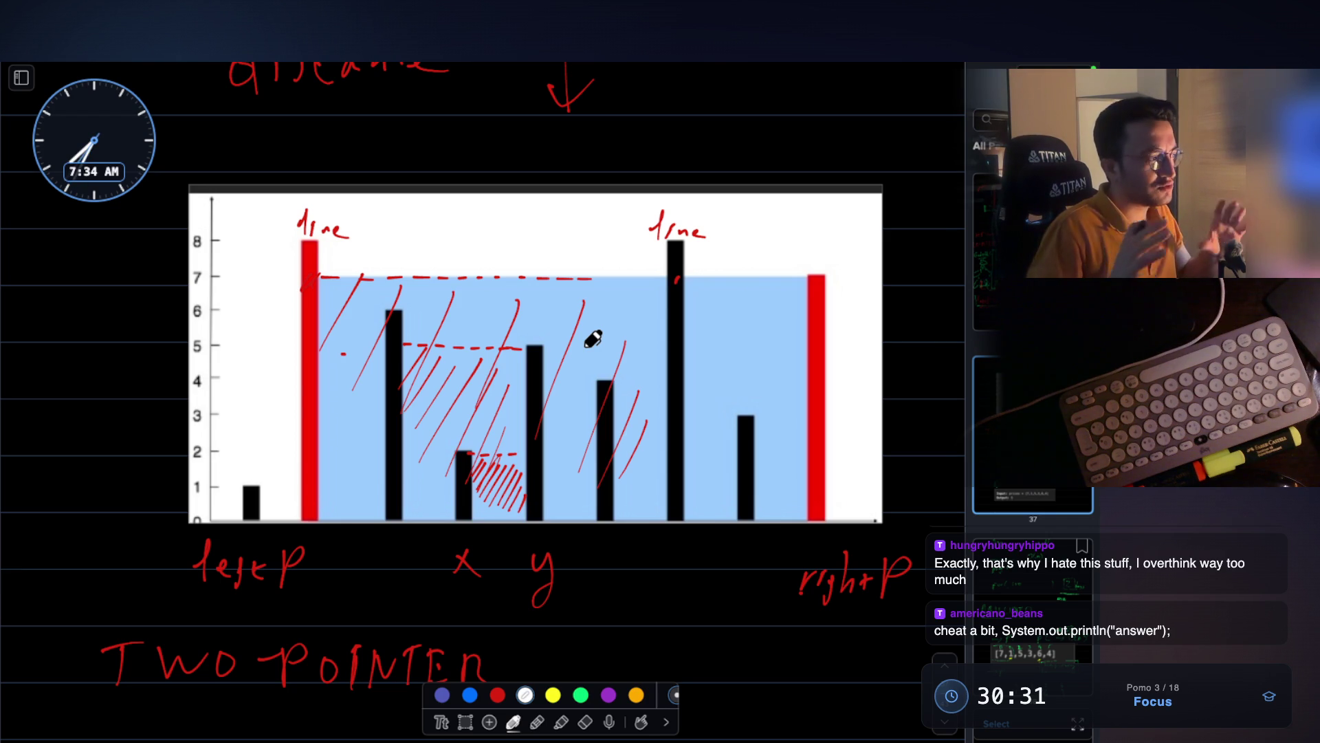
{"action": "mouse_move", "coordinate": [218, 513]}
{"action": "left_mouse_down"}
{"action": "mouse_move", "coordinate": [315, 489]}
{"action": "mouse_move", "coordinate": [303, 467]}
{"action": "mouse_move", "coordinate": [217, 449]}
{"action": "mouse_move", "coordinate": [201, 505]}
{"action": "left_mouse_up"}
{"action": "key", "text": "ctrl+z"}
{"action": "left_click", "coordinate": [608, 694]}
{"action": "mouse_move", "coordinate": [722, 317]}
{"action": "left_mouse_down"}
{"action": "mouse_move", "coordinate": [902, 339]}
{"action": "mouse_move", "coordinate": [791, 285]}
{"action": "left_mouse_up"}
{"action": "mouse_move", "coordinate": [423, 455]}
{"action": "left_mouse_down"}
{"action": "mouse_move", "coordinate": [459, 402]}
{"action": "mouse_move", "coordinate": [481, 416]}
{"action": "left_mouse_up"}
{"action": "mouse_move", "coordinate": [572, 372]}
{"action": "left_mouse_down"}
{"action": "mouse_move", "coordinate": [628, 498]}
{"action": "mouse_move", "coordinate": [622, 390]}
{"action": "left_mouse_up"}
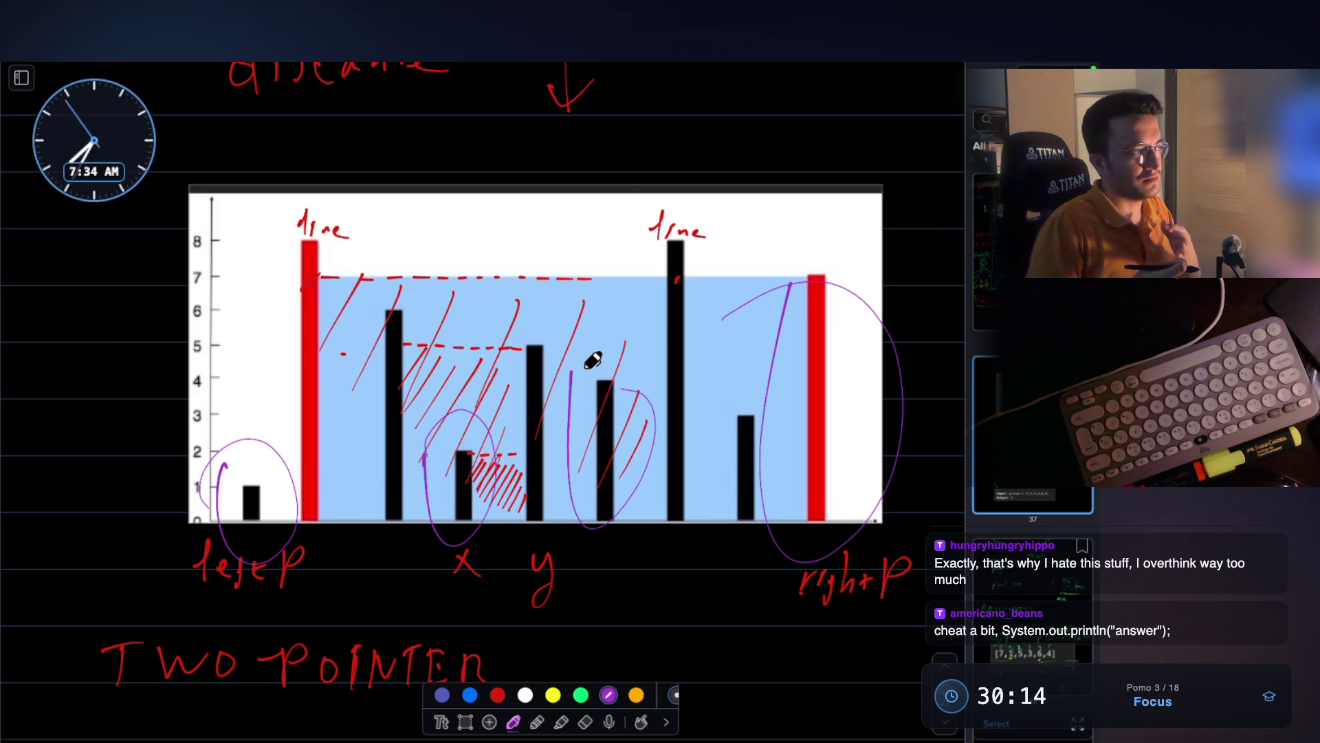
- Label the chart '2-pointer' and hatch the water area in purple
{"action": "mouse_move", "coordinate": [431, 233]}
{"action": "left_mouse_down"}
{"action": "mouse_move", "coordinate": [465, 263]}
{"action": "mouse_move", "coordinate": [490, 250]}
{"action": "left_mouse_up"}
{"action": "left_click_drag", "start_coordinate": [498, 242], "coordinate": [533, 256]}
{"action": "left_click_drag", "start_coordinate": [547, 248], "coordinate": [583, 255]}
{"action": "left_click_drag", "start_coordinate": [572, 244], "coordinate": [592, 243]}
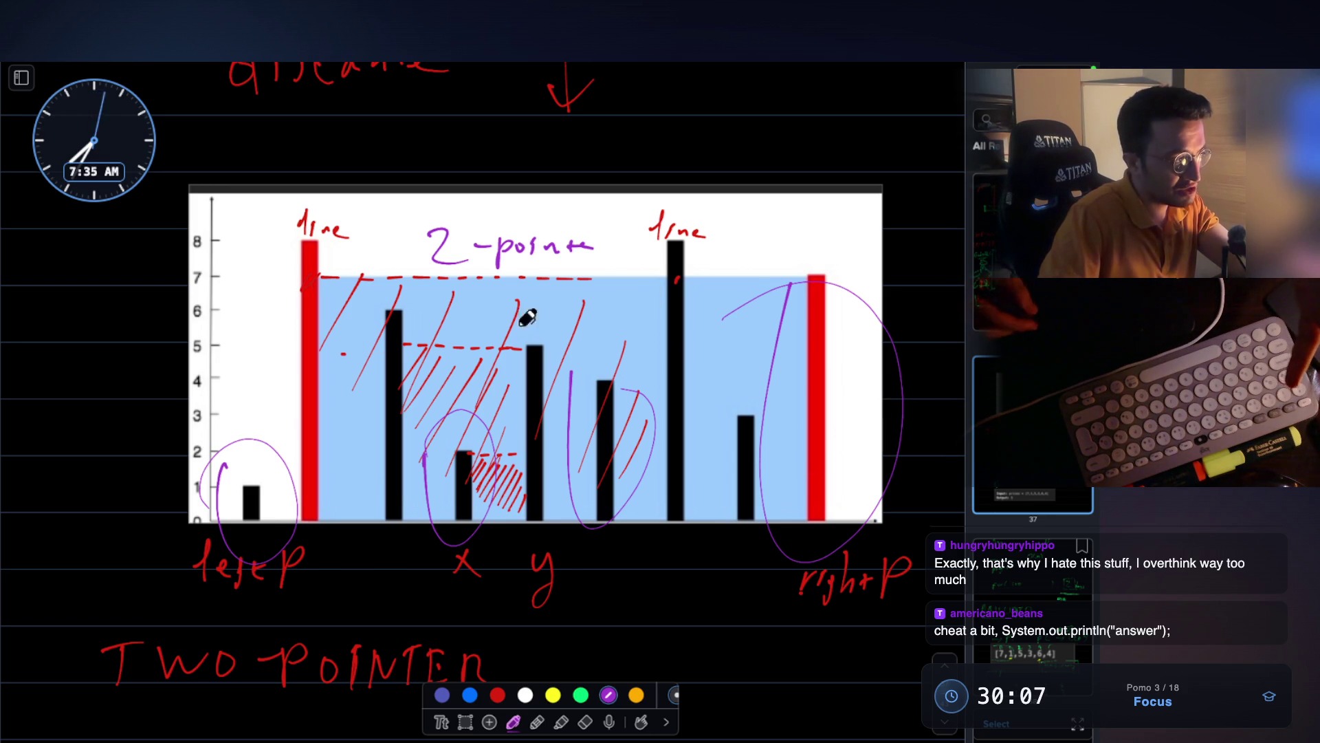
{"action": "left_click_drag", "start_coordinate": [359, 294], "coordinate": [347, 391]}
{"action": "left_click_drag", "start_coordinate": [381, 381], "coordinate": [416, 330]}
{"action": "left_click_drag", "start_coordinate": [475, 313], "coordinate": [457, 385]}
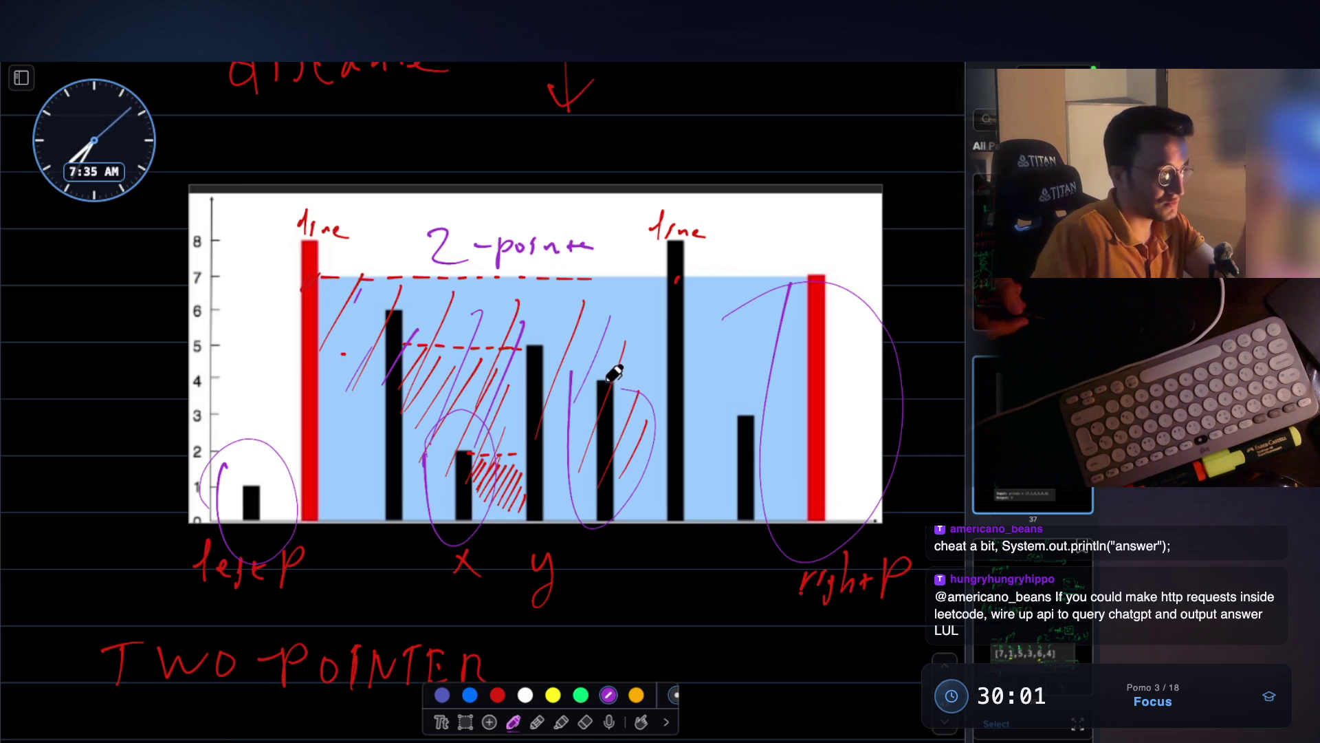
{"action": "mouse_move", "coordinate": [249, 480]}
{"action": "left_mouse_down"}
{"action": "mouse_move", "coordinate": [275, 525]}
{"action": "mouse_move", "coordinate": [263, 489]}
{"action": "left_mouse_up"}
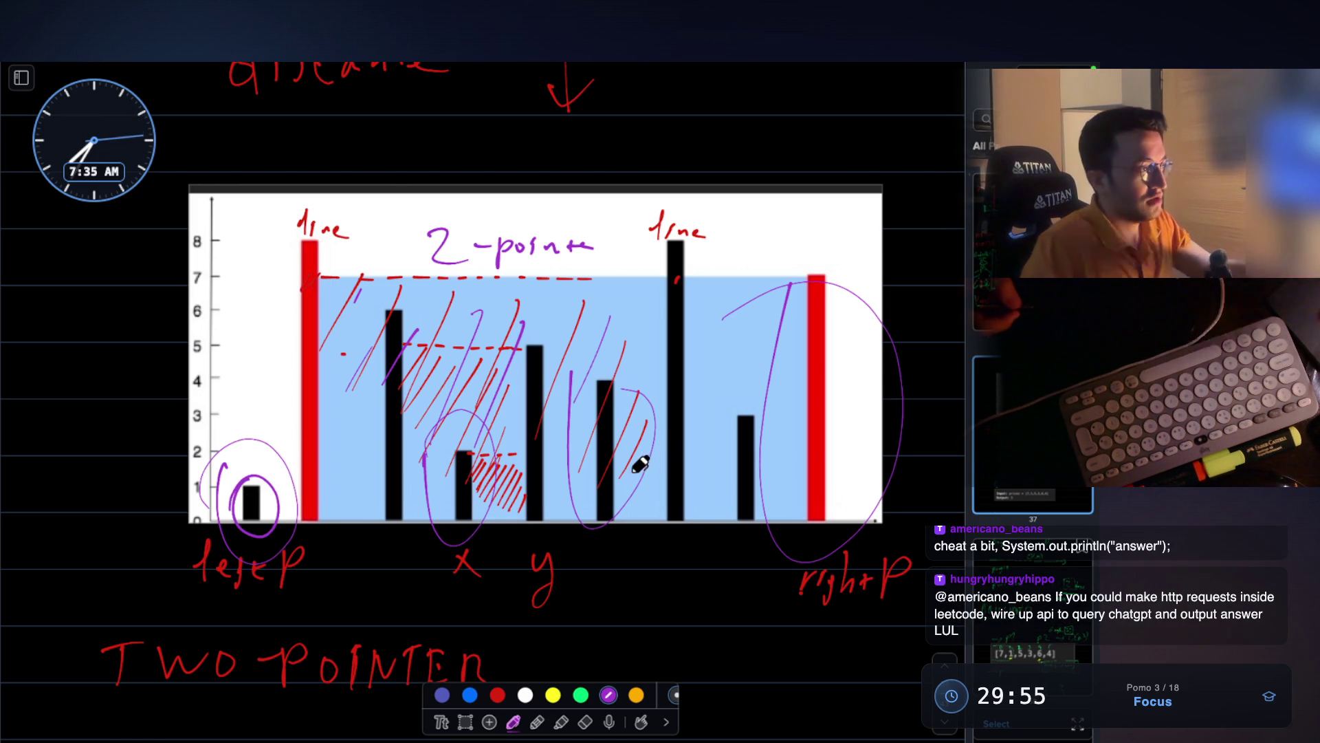
{"action": "scroll", "coordinate": [657, 456], "scroll_direction": "down", "scroll_amount": 2}
- Scroll the canvas back down to the green profit row beside 'Counter greedy'
{"action": "scroll", "coordinate": [640, 456], "scroll_direction": "down", "scroll_amount": 15}
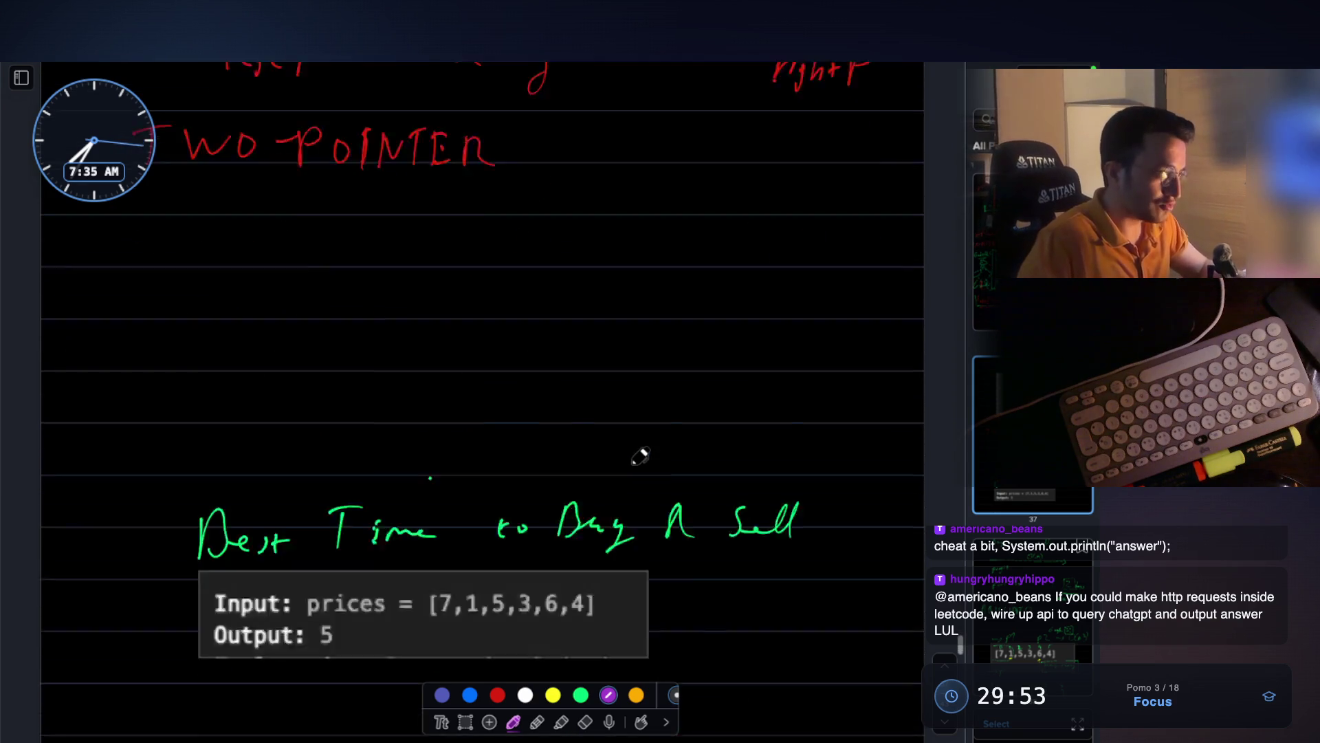
{"action": "scroll", "coordinate": [619, 406], "scroll_direction": "down", "scroll_amount": 15}
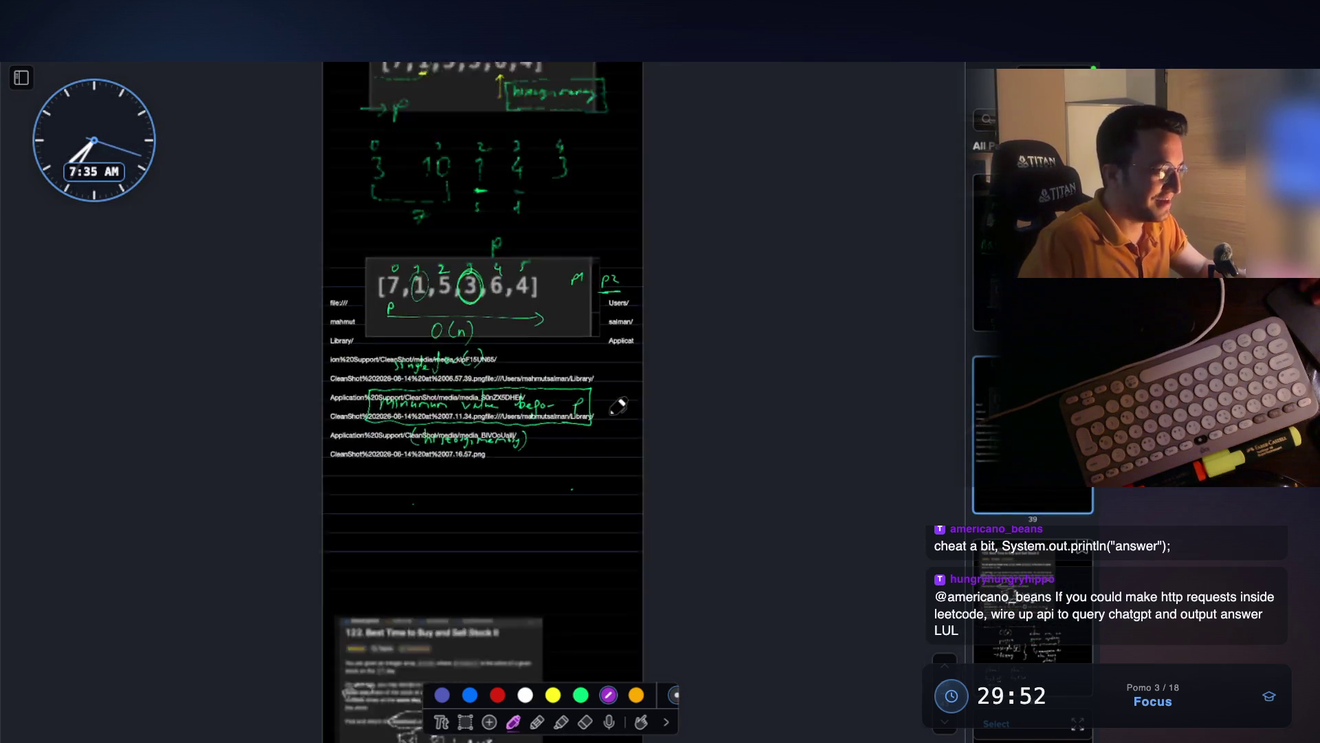
{"action": "scroll", "coordinate": [619, 406], "scroll_direction": "up", "scroll_amount": 3}
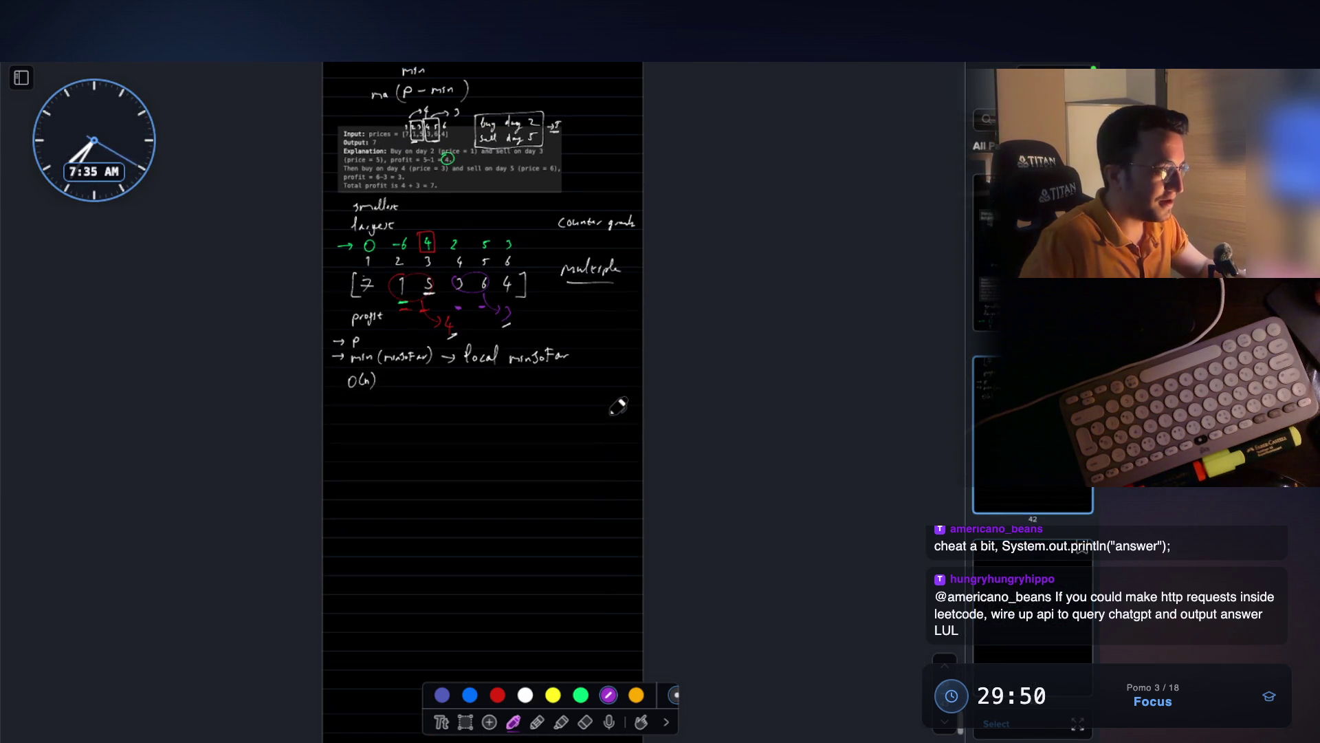
{"action": "scroll", "coordinate": [489, 358], "scroll_direction": "up", "scroll_amount": 5}
{"action": "scroll", "coordinate": [490, 357], "scroll_direction": "up", "scroll_amount": 5}
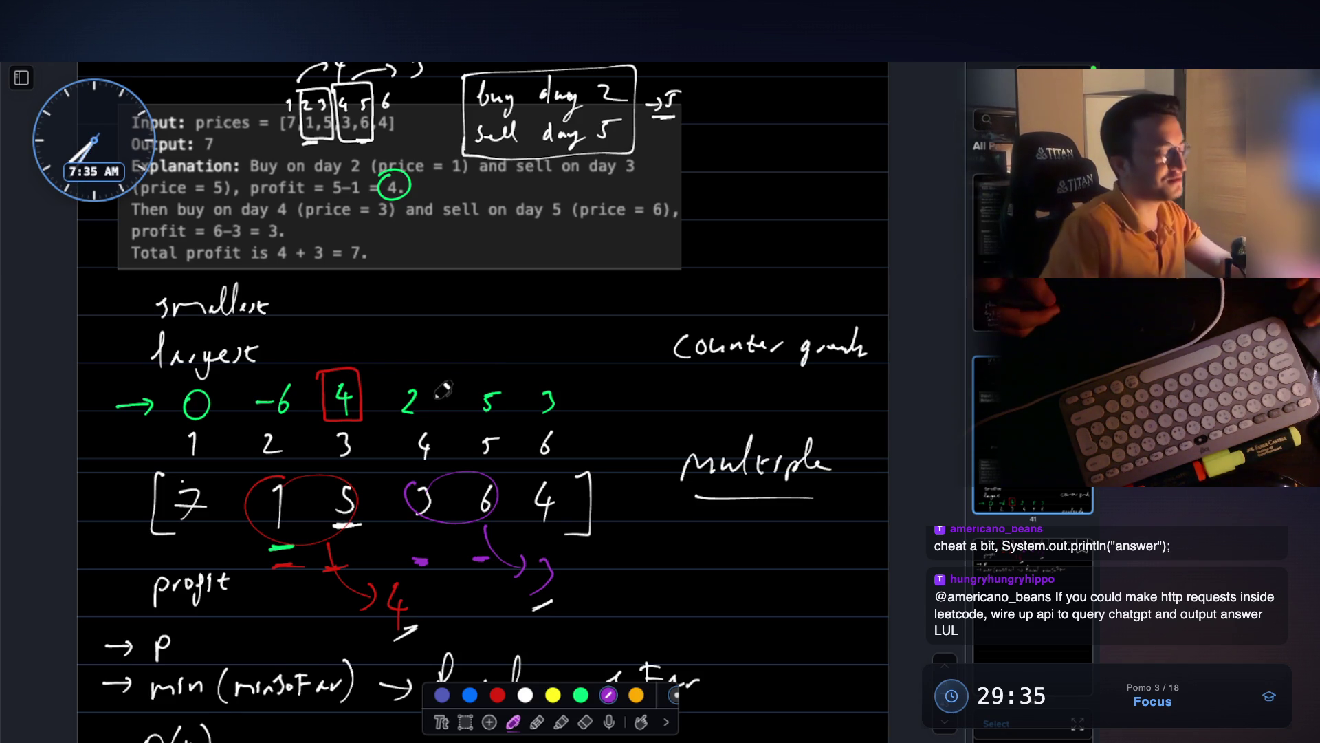
{"action": "scroll", "coordinate": [446, 384], "scroll_direction": "down", "scroll_amount": 3}
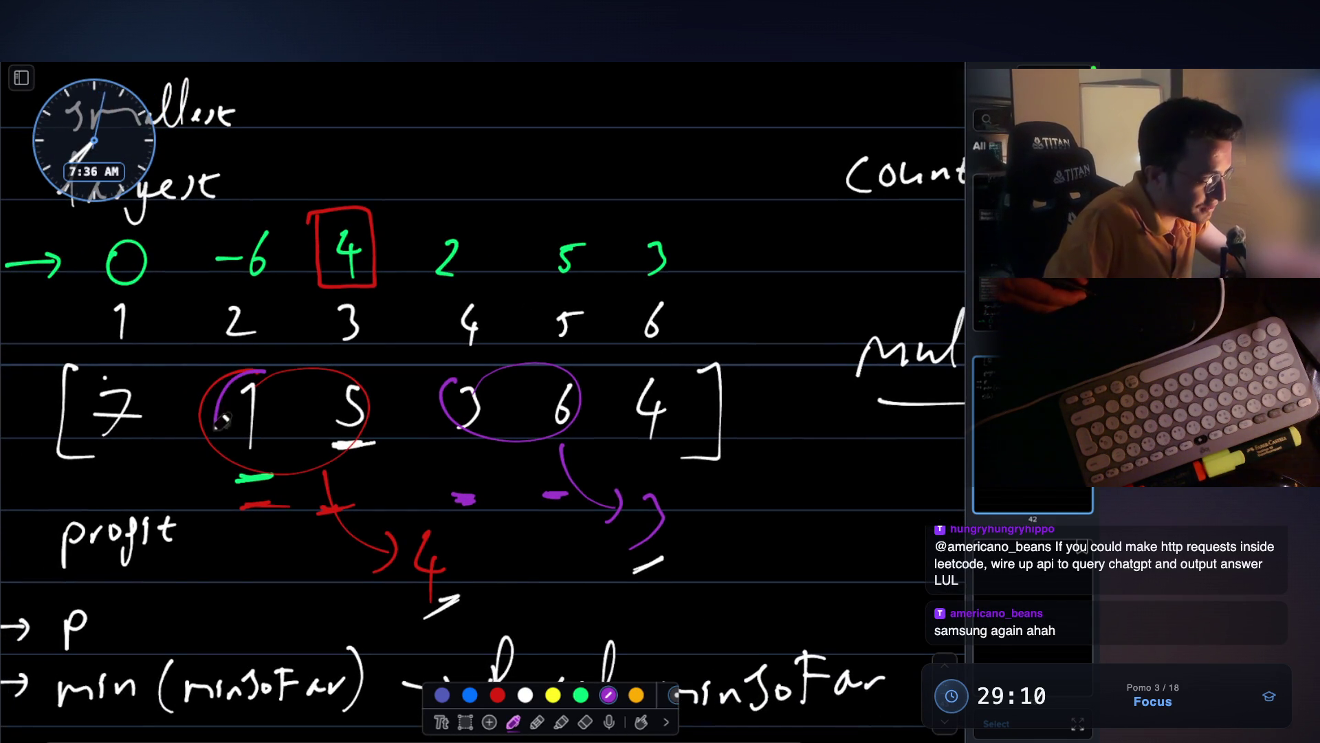
- With the white pen, try a day-3/4 divider and circles on 1 and 6, undoing each
{"action": "left_click", "coordinate": [525, 695]}
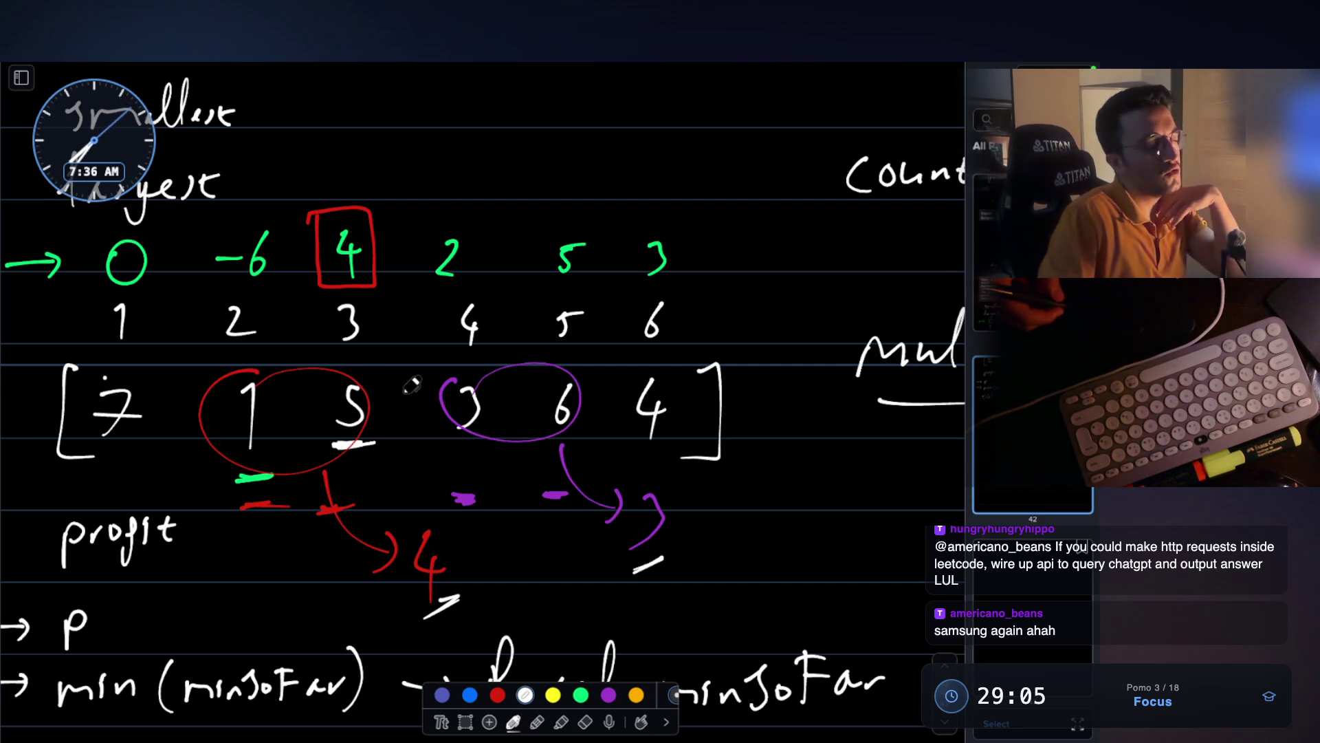
{"action": "left_click_drag", "start_coordinate": [390, 325], "coordinate": [403, 499]}
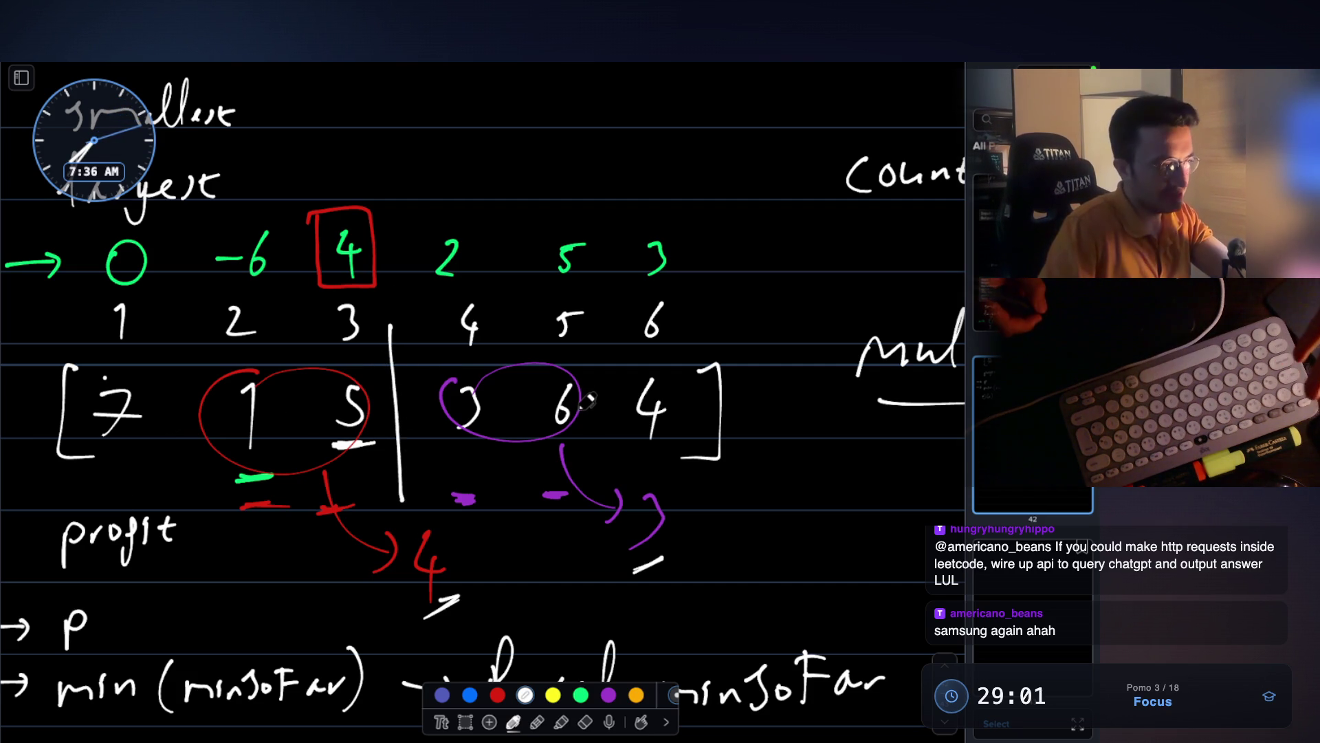
{"action": "key", "text": "ctrl+z"}
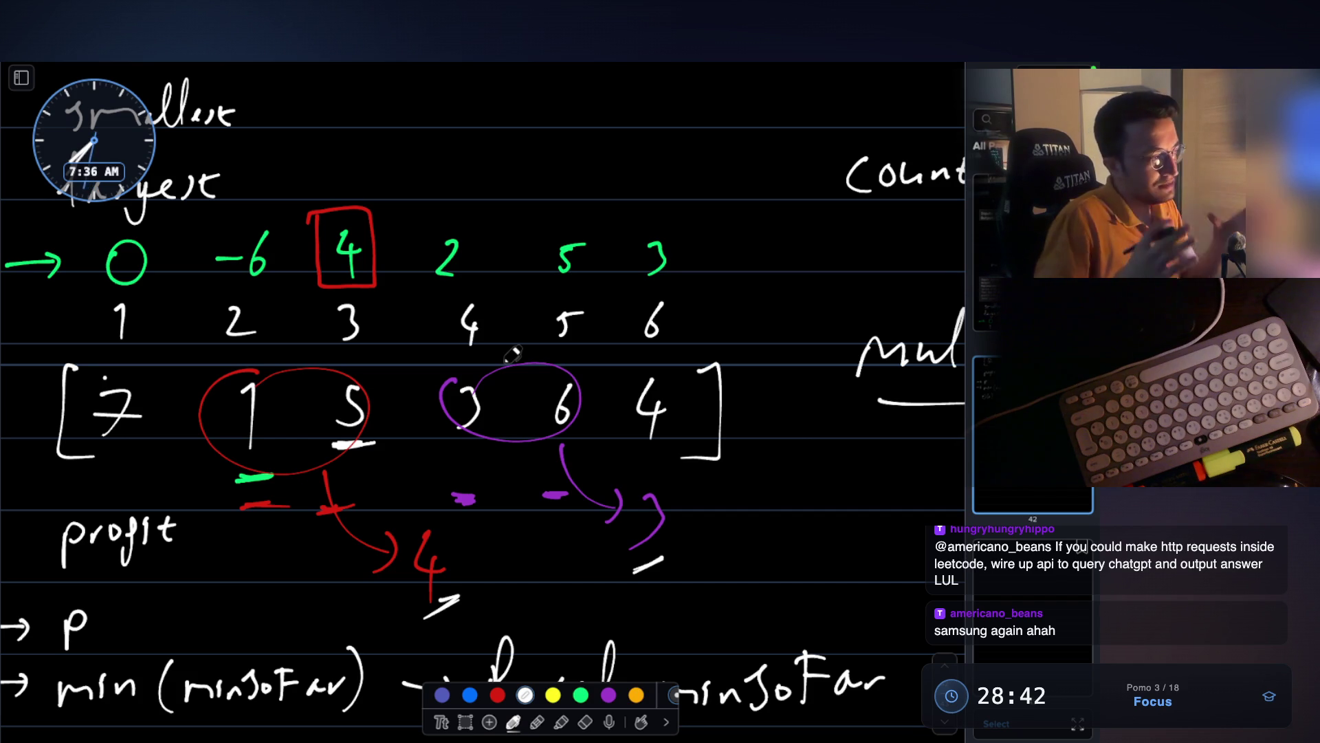
{"action": "mouse_move", "coordinate": [246, 364]}
{"action": "left_mouse_down"}
{"action": "mouse_move", "coordinate": [218, 428]}
{"action": "mouse_move", "coordinate": [297, 382]}
{"action": "mouse_move", "coordinate": [236, 371]}
{"action": "left_mouse_up"}
{"action": "mouse_move", "coordinate": [555, 357]}
{"action": "left_mouse_down"}
{"action": "mouse_move", "coordinate": [596, 354]}
{"action": "mouse_move", "coordinate": [550, 396]}
{"action": "left_mouse_up"}
{"action": "key", "text": "ctrl+z"}
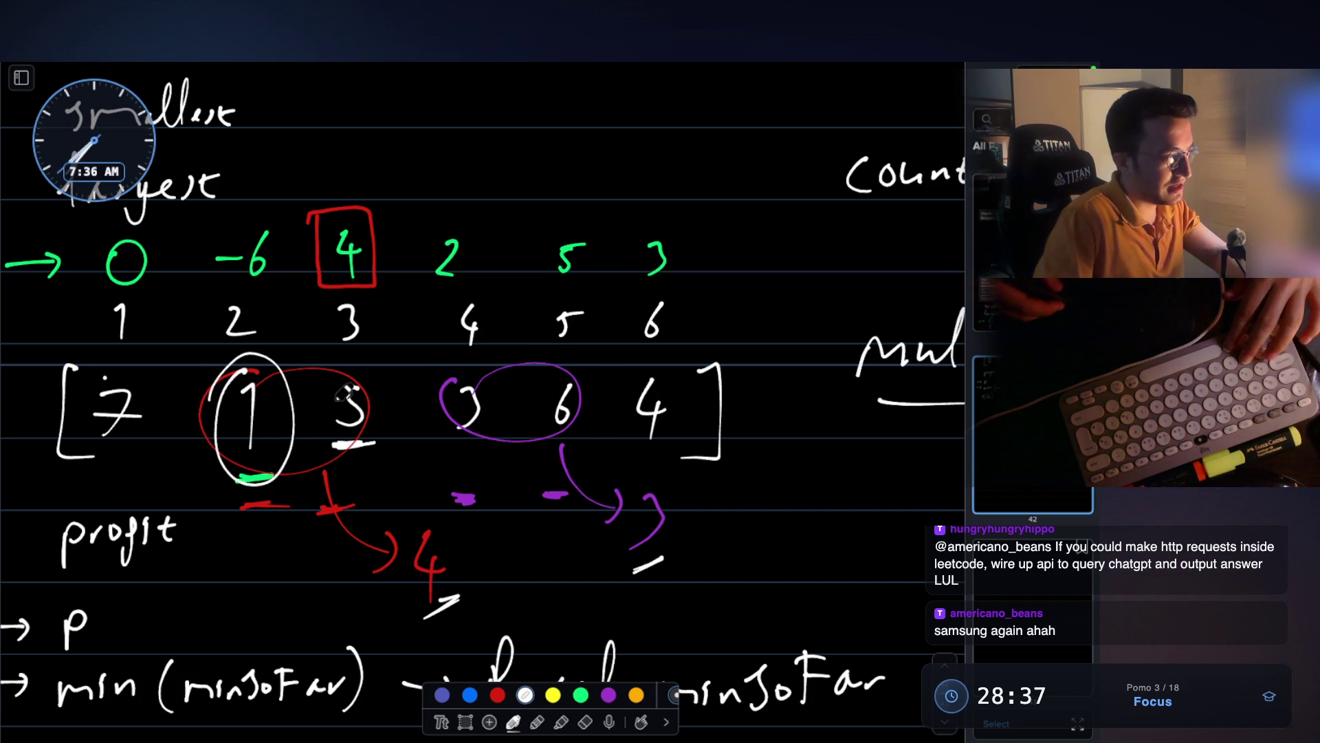
{"action": "key", "text": "ctrl+z"}
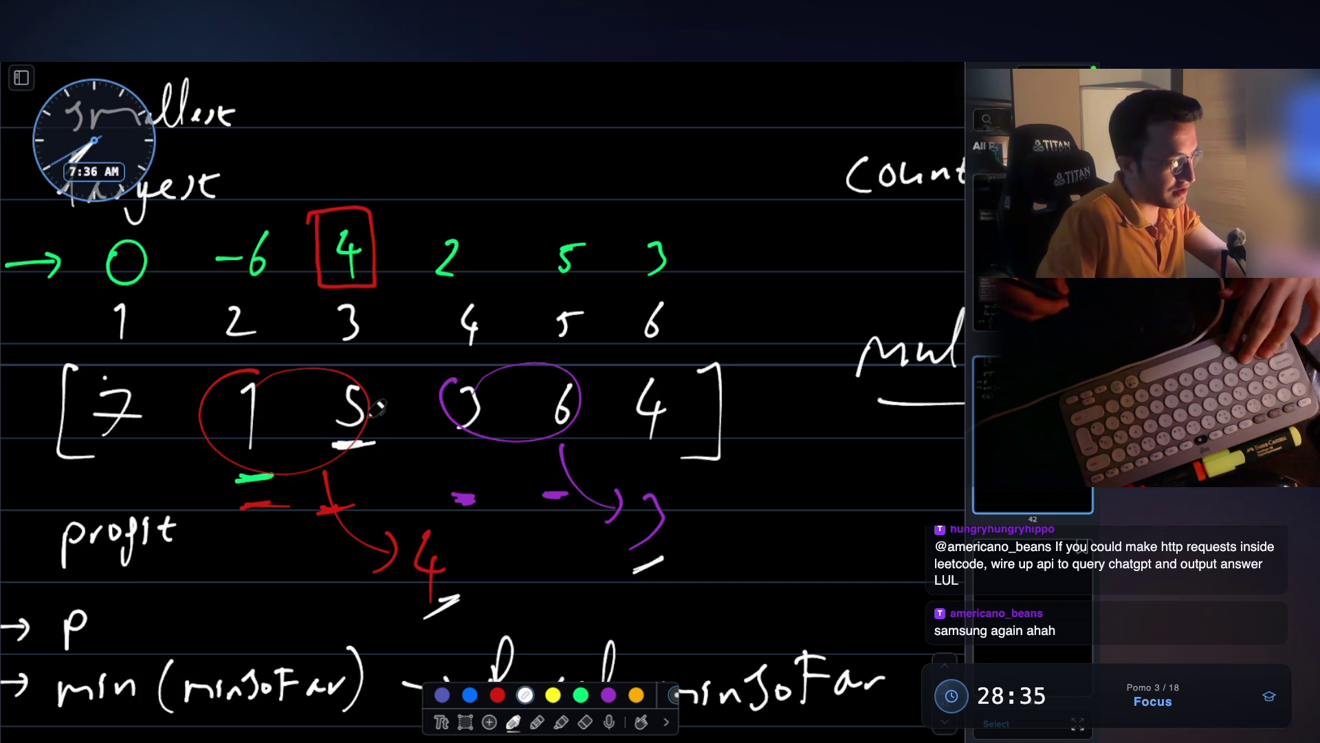
- Write a total of 7 right of the price array, then undo it
{"action": "left_click_drag", "start_coordinate": [771, 488], "coordinate": [784, 531]}
{"action": "left_click_drag", "start_coordinate": [791, 451], "coordinate": [789, 454]}
{"action": "key", "text": "ctrl+z"}
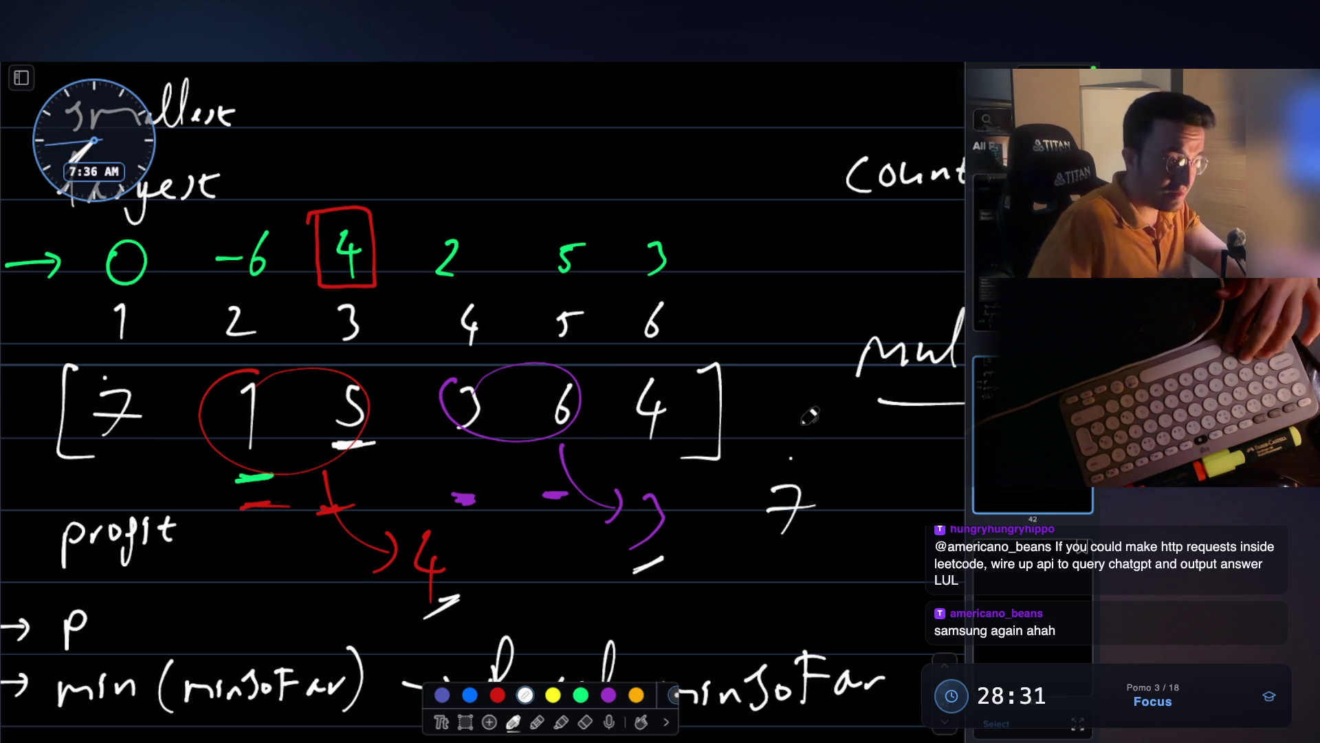
{"action": "key", "text": "ctrl+z"}
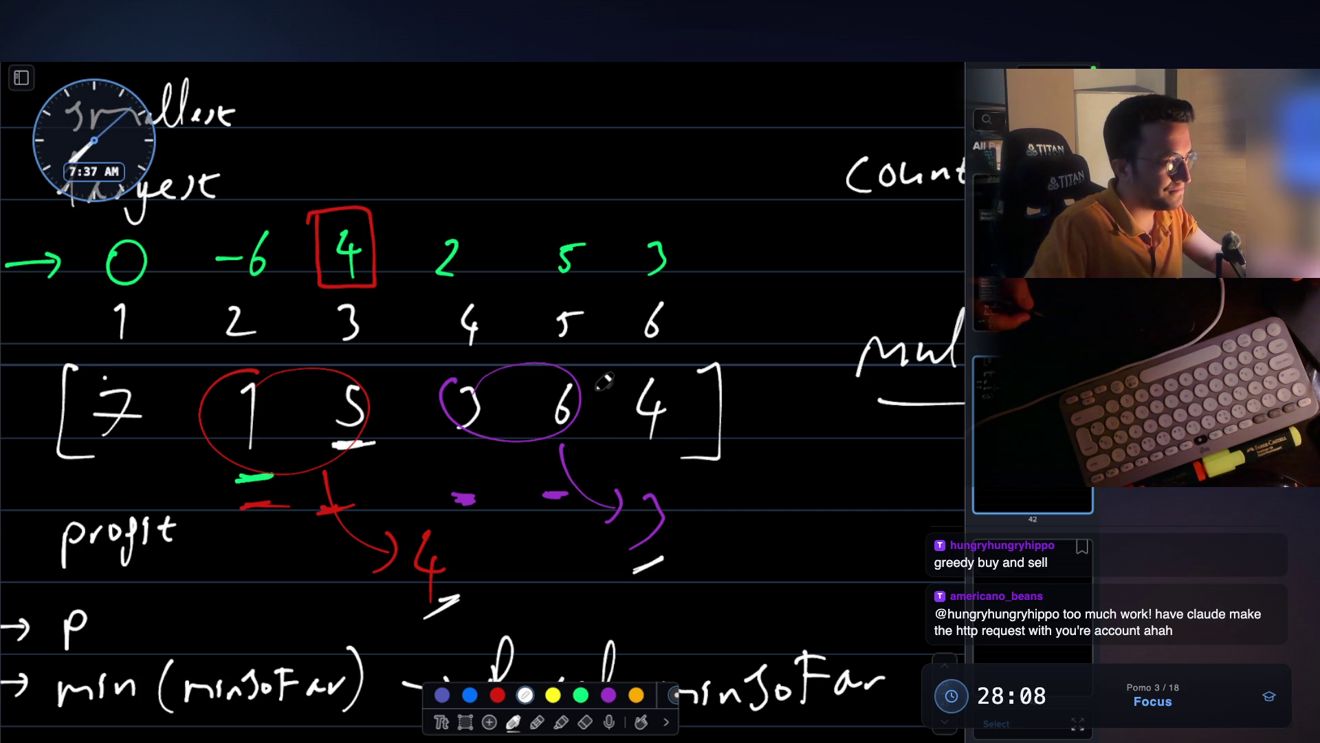
- Cycle through the open apps to reach the greedy problem notes page
{"action": "key", "text": "ctrl+Right"}
{"action": "key", "text": "ctrl+Right"}
{"action": "key", "text": "ctrl+Right"}
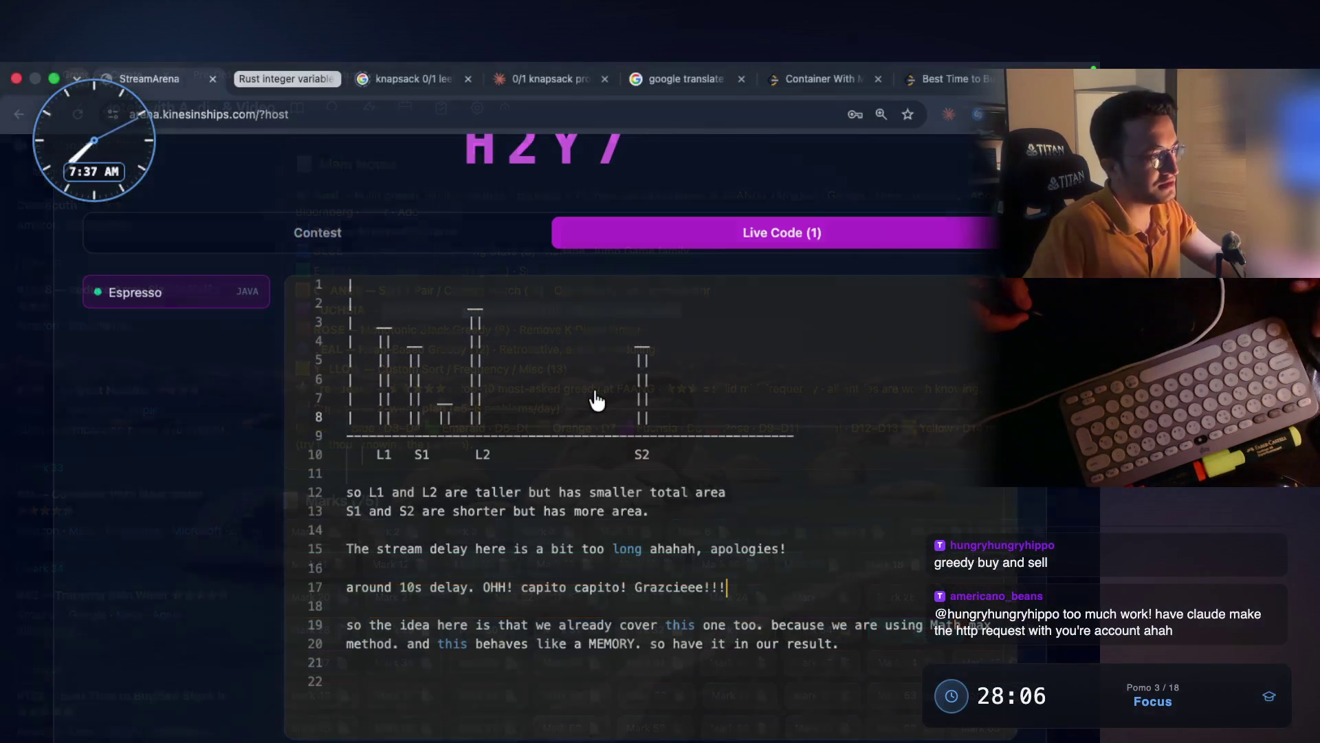
{"action": "right_click", "coordinate": [596, 401]}
{"action": "key", "text": "ctrl+Right"}
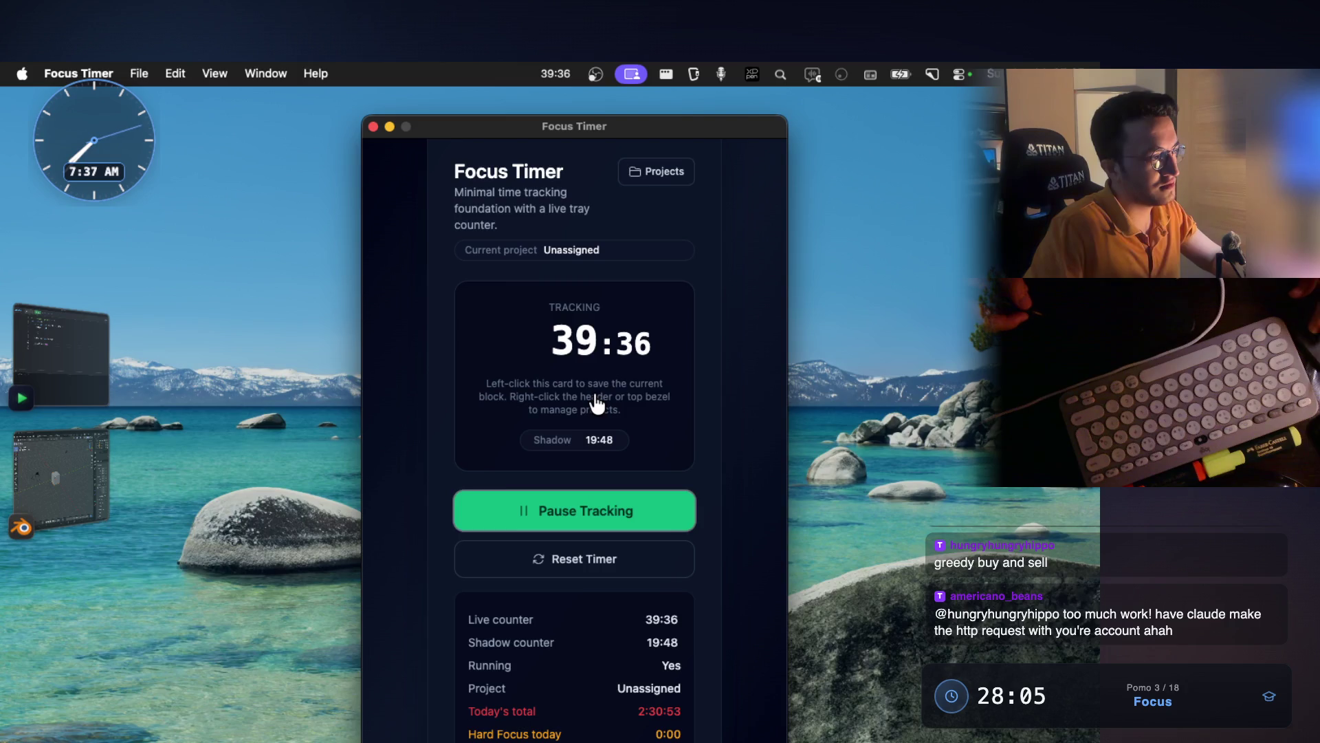
{"action": "key", "text": "ctrl+Left"}
{"action": "key", "text": "ctrl+Left"}
{"action": "key", "text": "ctrl+Right"}
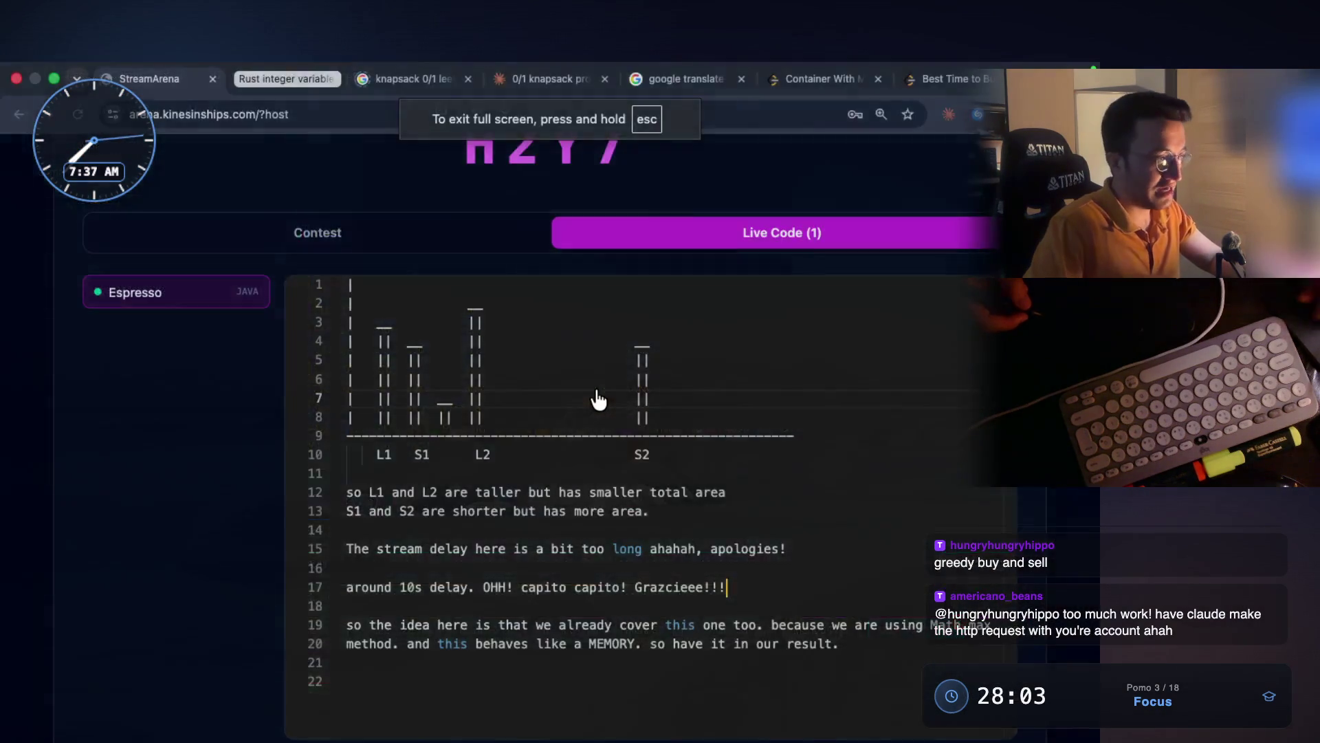
{"action": "key", "text": "ctrl+Right"}
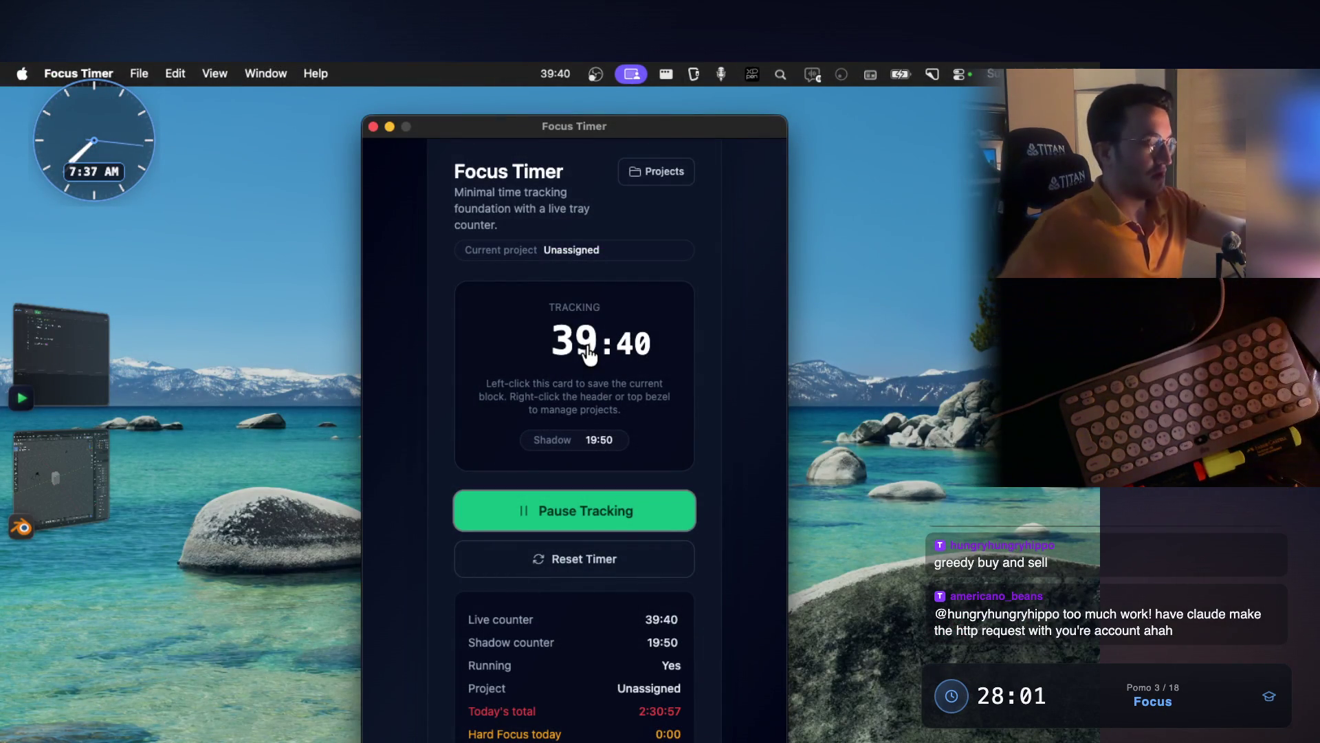
{"action": "key", "text": "ctrl+Left"}
{"action": "key", "text": "ctrl+Left"}
{"action": "key", "text": "ctrl+Left"}
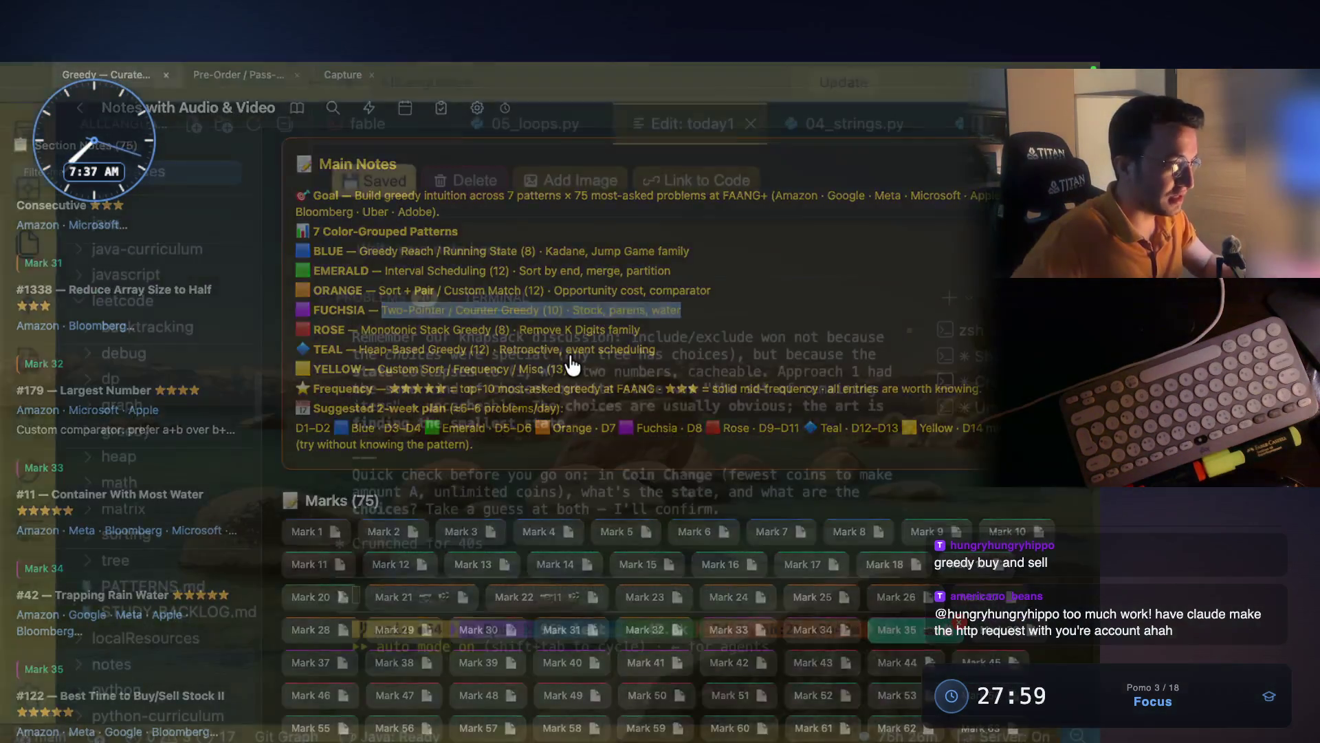
{"action": "key", "text": "ctrl+Right"}
- Enlarge the saved Best Time to Buy/Sell Stock II image and screenshot it to the clipboard
{"action": "scroll", "coordinate": [757, 564], "scroll_direction": "down", "scroll_amount": 5}
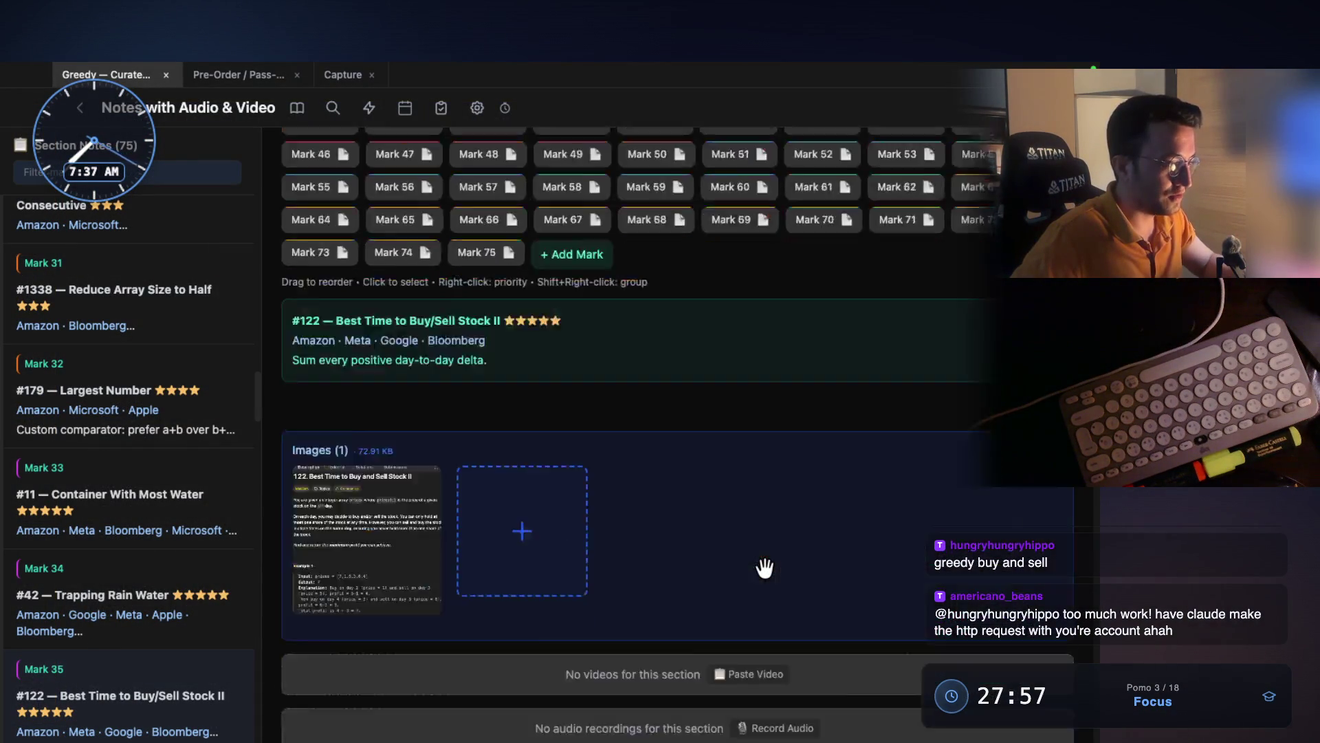
{"action": "left_click", "coordinate": [362, 451]}
{"action": "key", "text": "super+shift+4"}
{"action": "mouse_move", "coordinate": [317, 132]}
{"action": "left_mouse_down"}
{"action": "mouse_move", "coordinate": [840, 571]}
{"action": "mouse_move", "coordinate": [766, 570]}
{"action": "left_mouse_up"}
{"action": "key", "text": "ctrl+Left"}
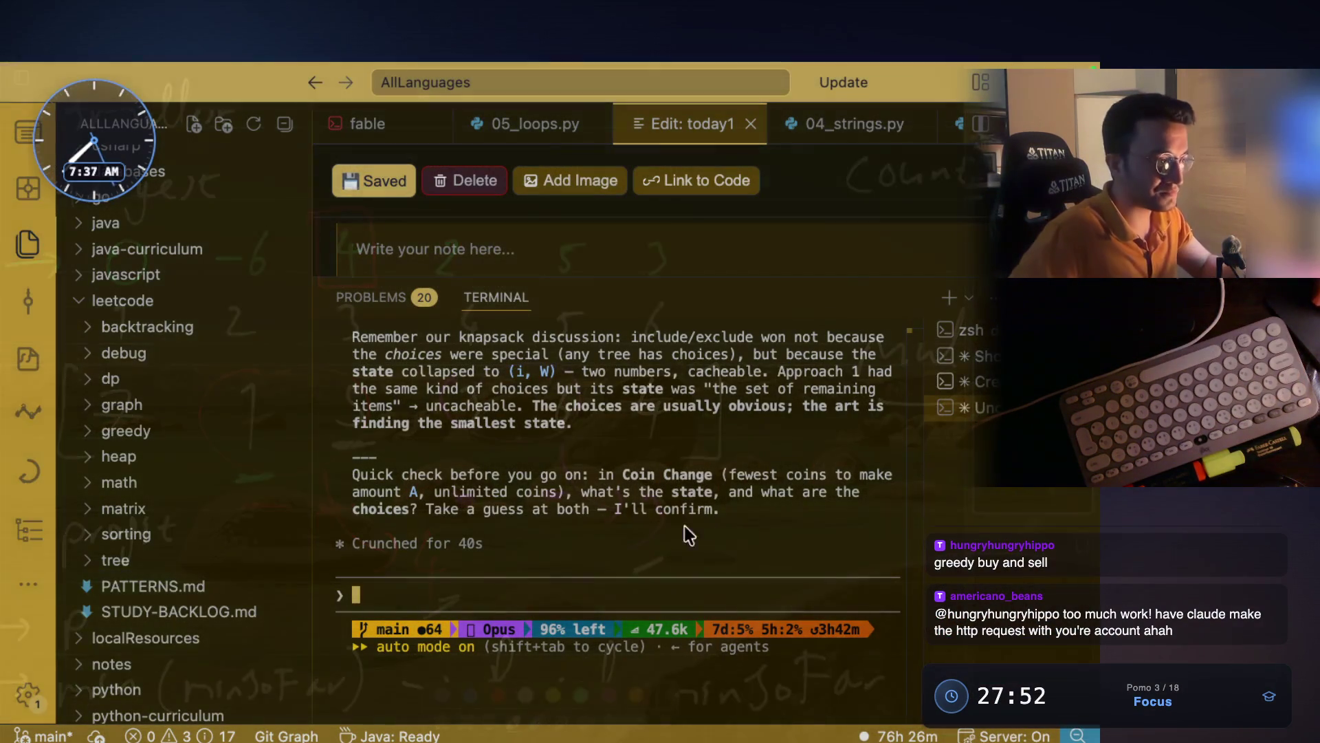
- Paste the captured problem screenshot into the terminal prompt as [Image #5]
{"action": "key", "text": "ctrl+v"}
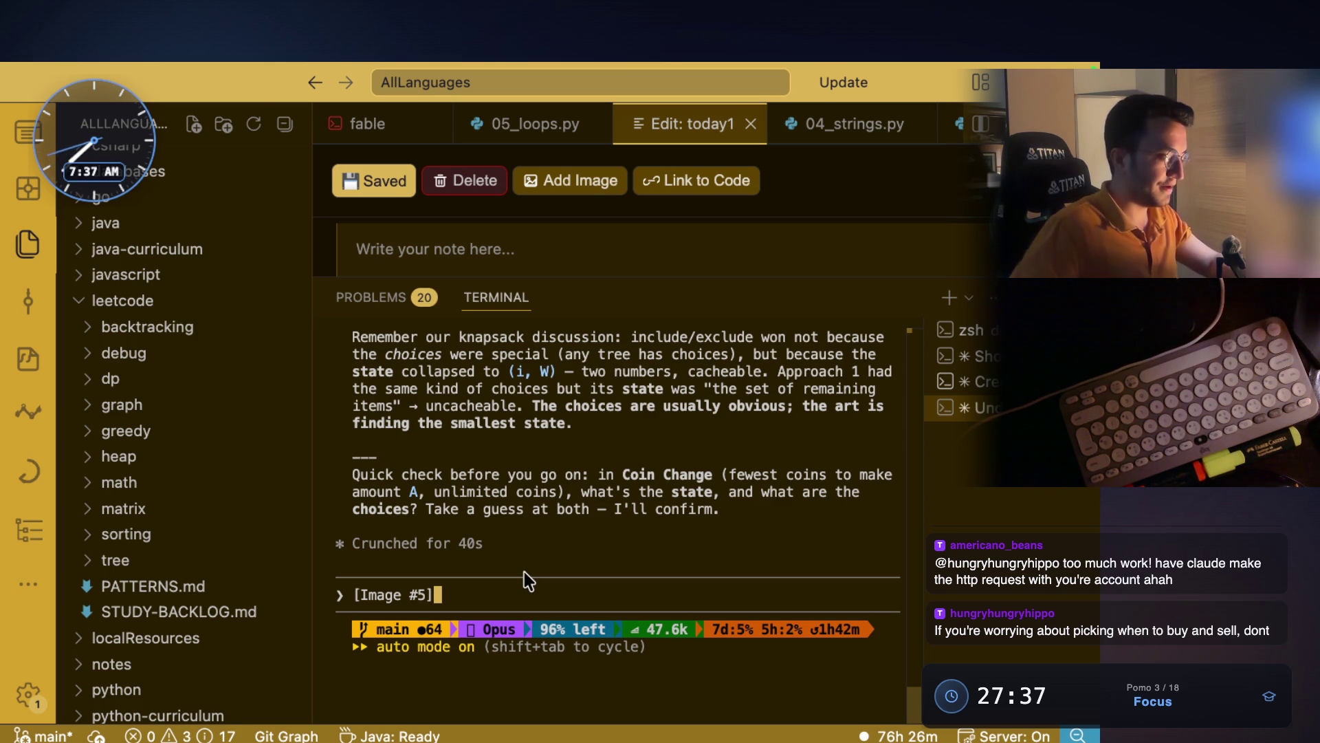
- Back on the whiteboard, write p1 and p2 beside the prices box and box p1
{"action": "key", "text": "super+Tab"}
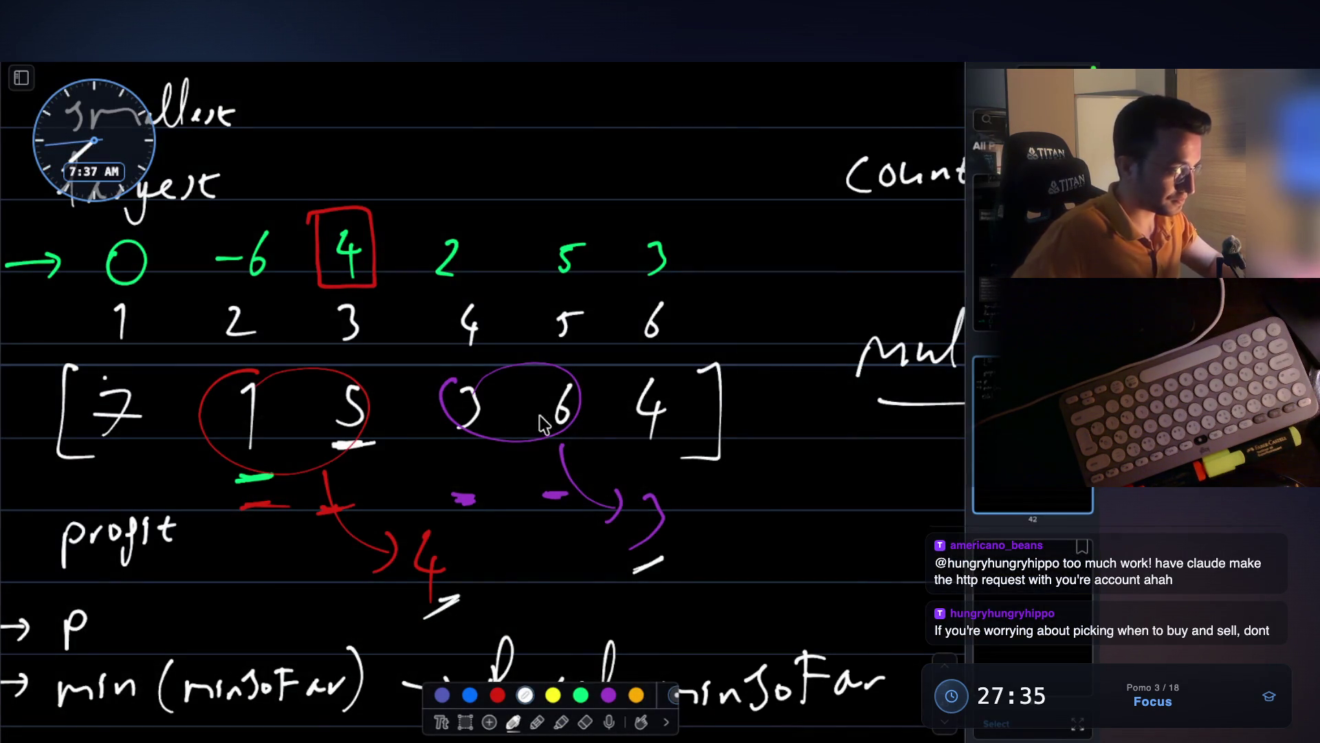
{"action": "scroll", "coordinate": [588, 435], "scroll_direction": "up", "scroll_amount": 10}
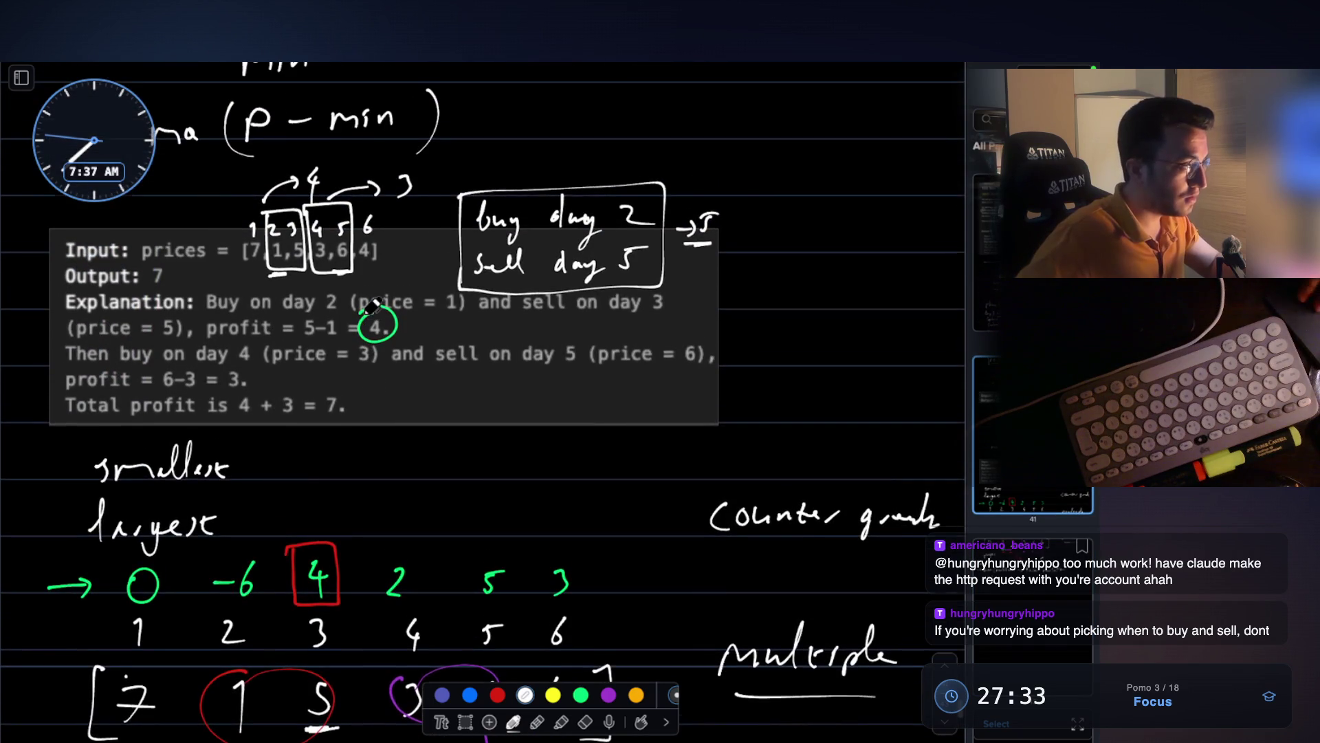
{"action": "scroll", "coordinate": [387, 330], "scroll_direction": "up", "scroll_amount": 20}
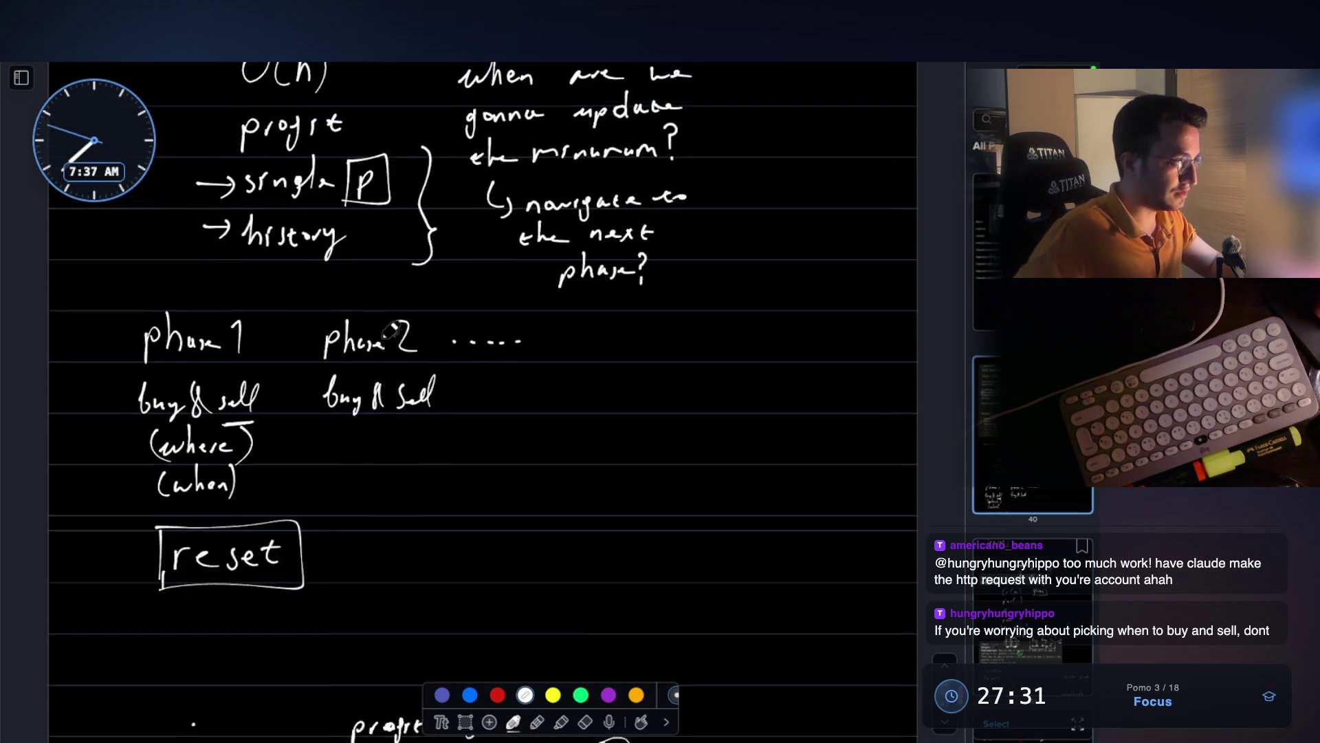
{"action": "scroll", "coordinate": [390, 330], "scroll_direction": "up", "scroll_amount": 20}
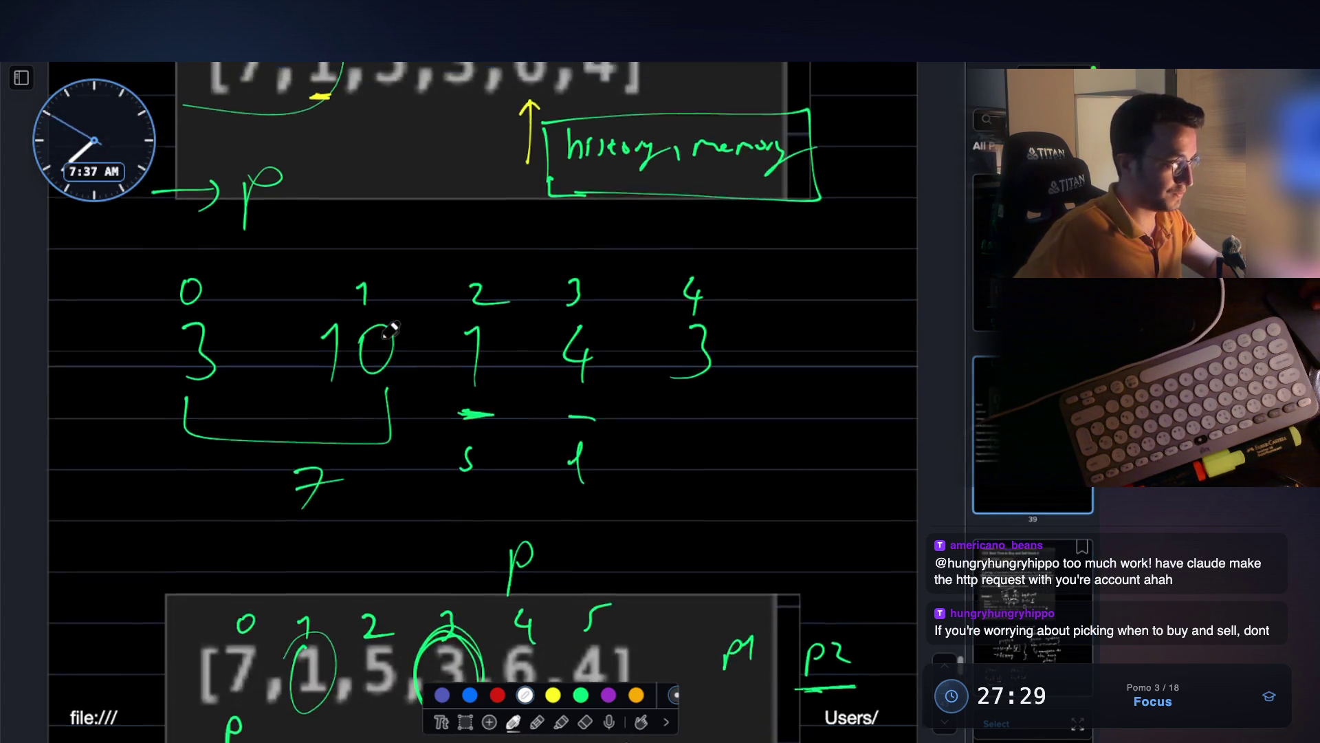
{"action": "scroll", "coordinate": [389, 331], "scroll_direction": "up", "scroll_amount": 20}
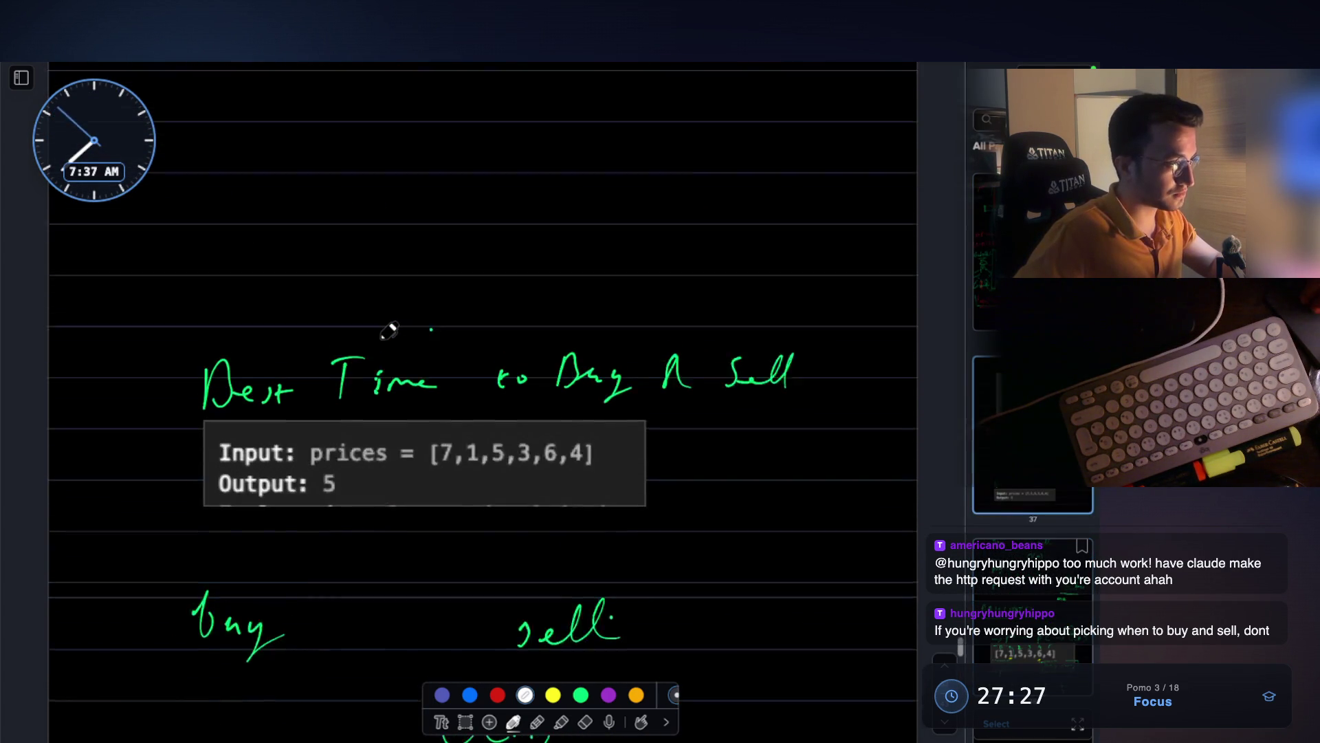
{"action": "scroll", "coordinate": [388, 330], "scroll_direction": "down", "scroll_amount": 3}
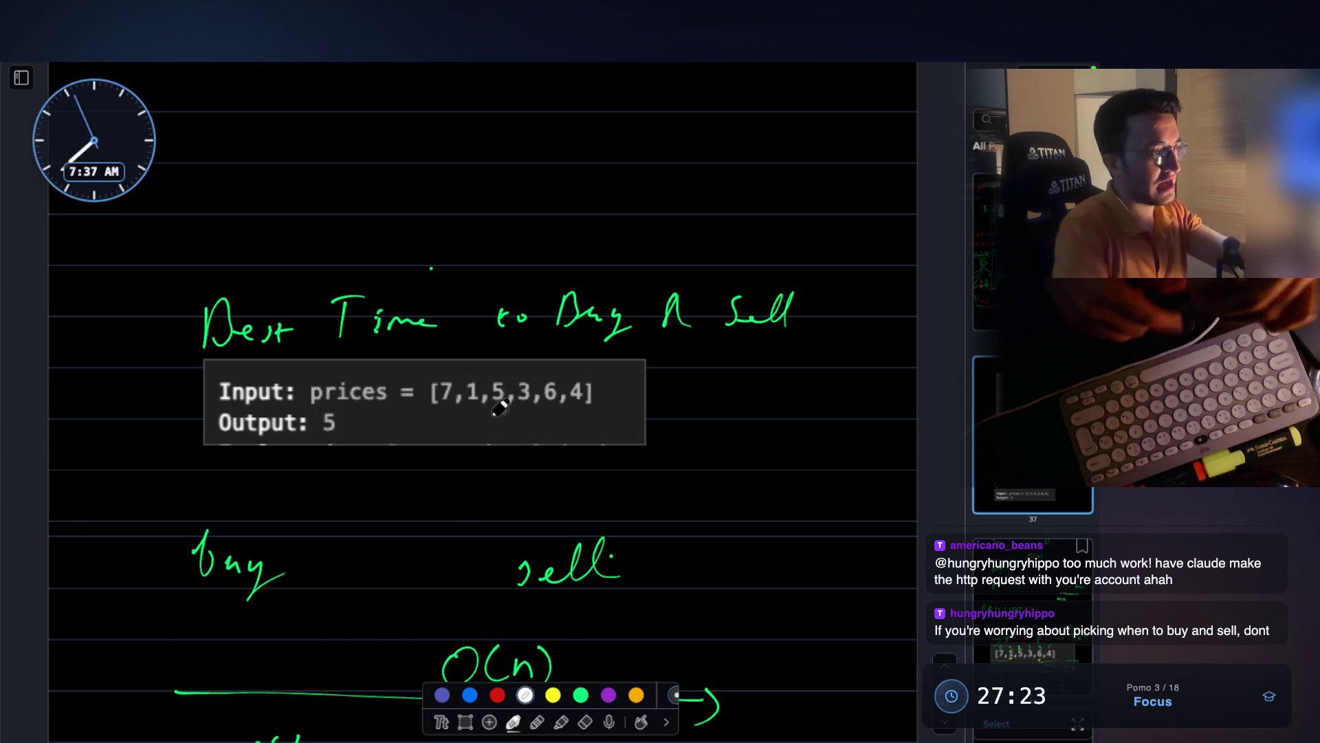
{"action": "mouse_move", "coordinate": [679, 411]}
{"action": "left_mouse_down"}
{"action": "mouse_move", "coordinate": [679, 450]}
{"action": "mouse_move", "coordinate": [712, 414]}
{"action": "mouse_move", "coordinate": [719, 440]}
{"action": "mouse_move", "coordinate": [789, 417]}
{"action": "mouse_move", "coordinate": [845, 428]}
{"action": "left_mouse_up"}
{"action": "left_click_drag", "start_coordinate": [728, 441], "coordinate": [735, 454]}
{"action": "left_click_drag", "start_coordinate": [652, 393], "coordinate": [650, 494]}
{"action": "mouse_move", "coordinate": [653, 396]}
{"action": "left_mouse_down"}
{"action": "mouse_move", "coordinate": [727, 422]}
{"action": "mouse_move", "coordinate": [674, 473]}
{"action": "left_mouse_up"}
- Write O(n) below the prices box with a single-iteration note to its left
{"action": "mouse_move", "coordinate": [397, 473]}
{"action": "left_mouse_down"}
{"action": "mouse_move", "coordinate": [421, 479]}
{"action": "mouse_move", "coordinate": [431, 459]}
{"action": "mouse_move", "coordinate": [451, 516]}
{"action": "left_mouse_up"}
{"action": "left_click_drag", "start_coordinate": [485, 451], "coordinate": [489, 517]}
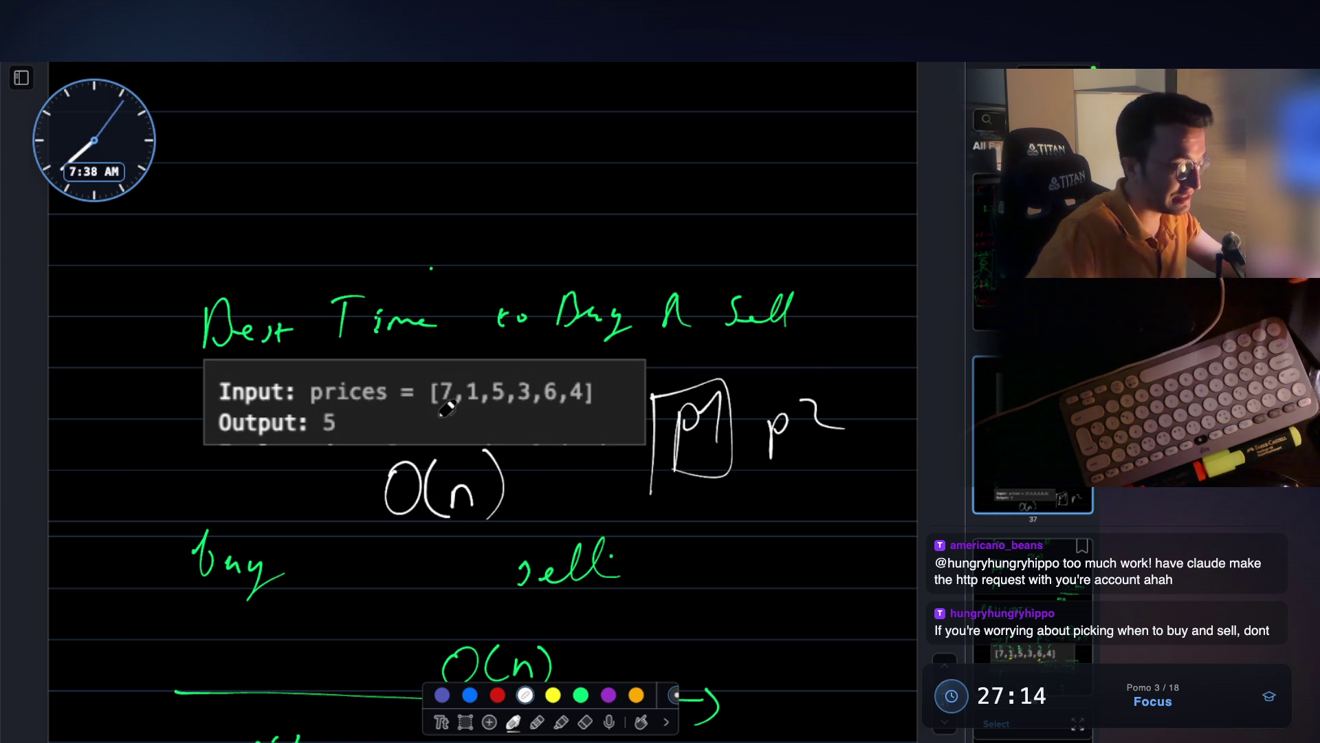
{"action": "left_click_drag", "start_coordinate": [151, 467], "coordinate": [141, 497]}
{"action": "left_click_drag", "start_coordinate": [159, 477], "coordinate": [300, 485]}
{"action": "left_click", "coordinate": [323, 492]}
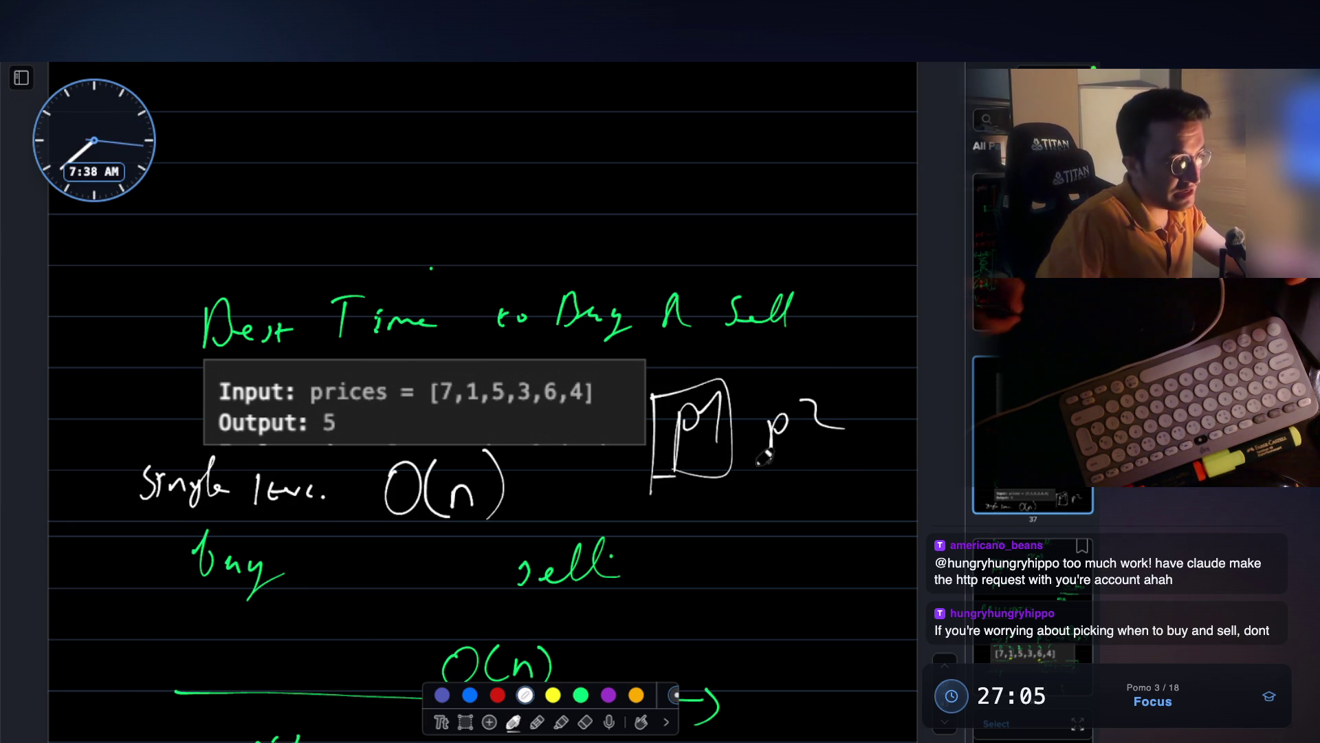
- Underline p2 and draw arrows above the prices 1 and 5
{"action": "left_click_drag", "start_coordinate": [851, 473], "coordinate": [801, 469]}
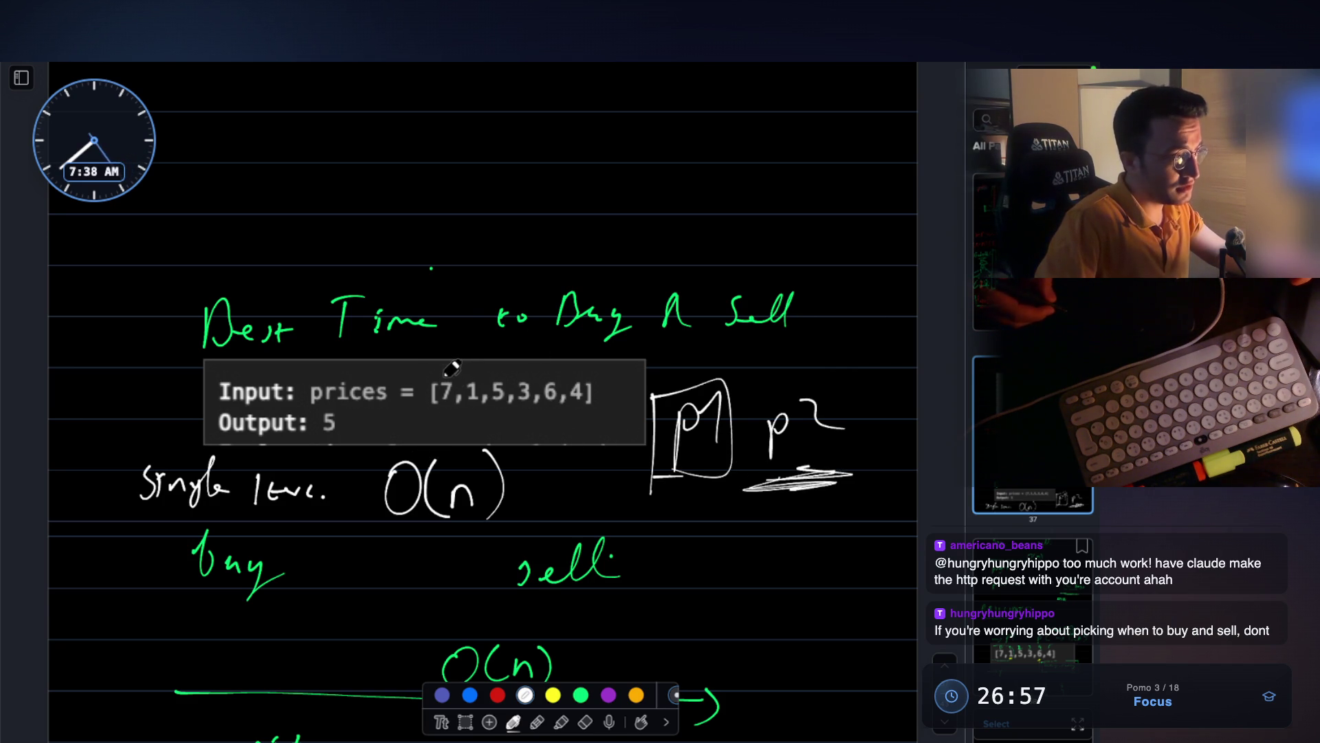
{"action": "mouse_move", "coordinate": [431, 371]}
{"action": "left_mouse_down"}
{"action": "mouse_move", "coordinate": [472, 372]}
{"action": "mouse_move", "coordinate": [440, 413]}
{"action": "left_mouse_up"}
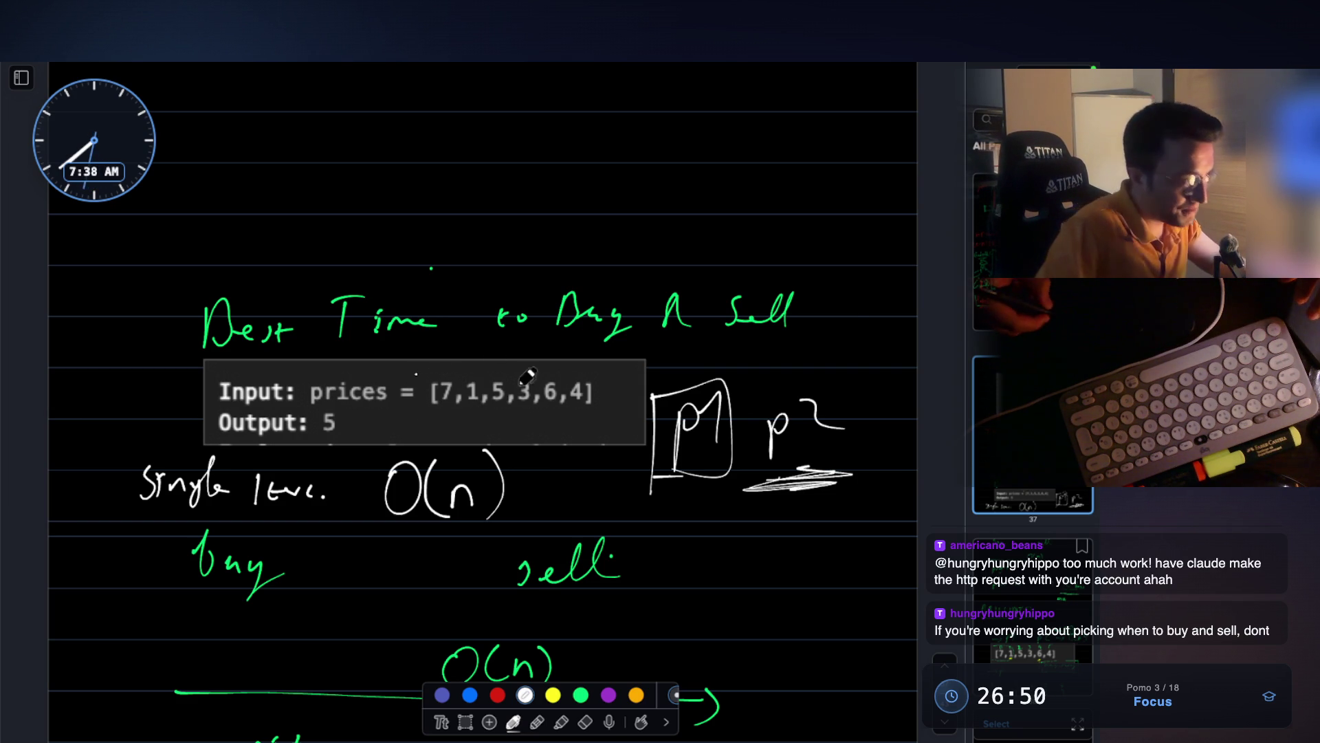
{"action": "mouse_move", "coordinate": [471, 353]}
{"action": "left_mouse_down"}
{"action": "mouse_move", "coordinate": [471, 381]}
{"action": "mouse_move", "coordinate": [500, 370]}
{"action": "left_mouse_up"}
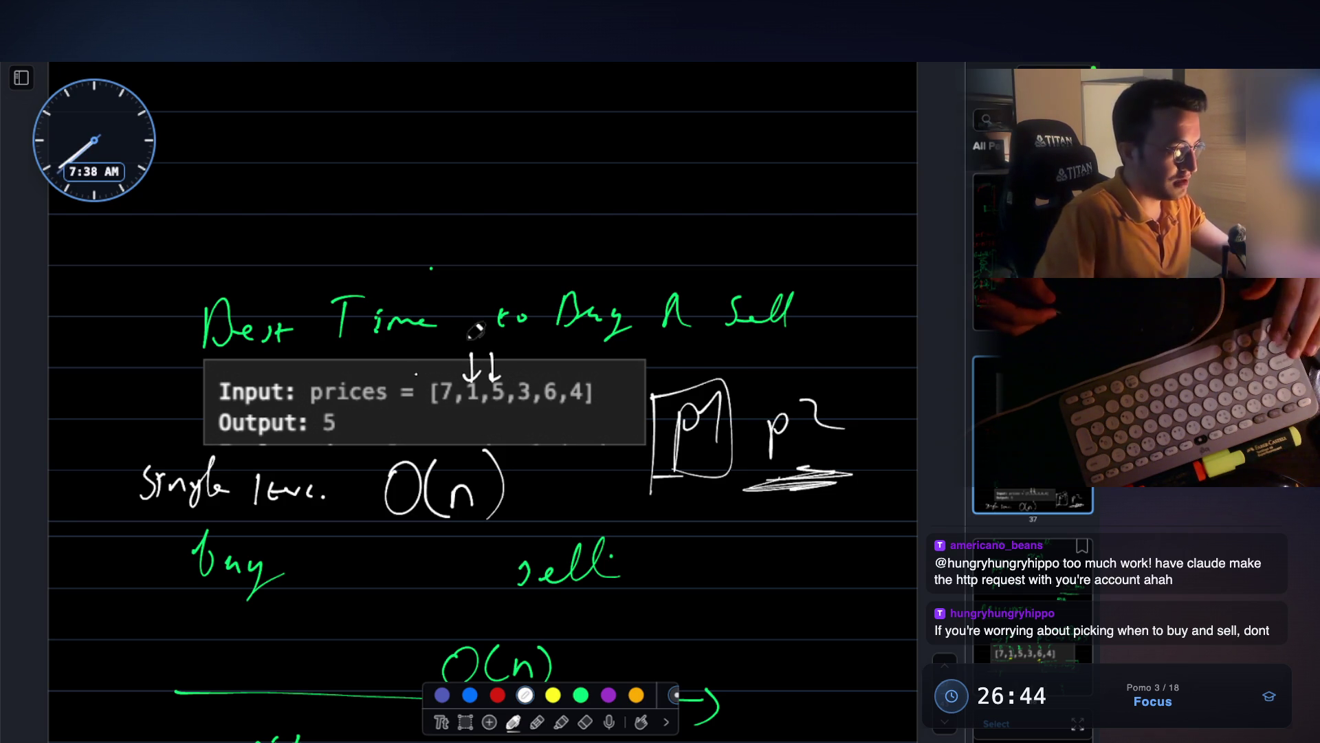
{"action": "scroll", "coordinate": [485, 375], "scroll_direction": "up", "scroll_amount": 5}
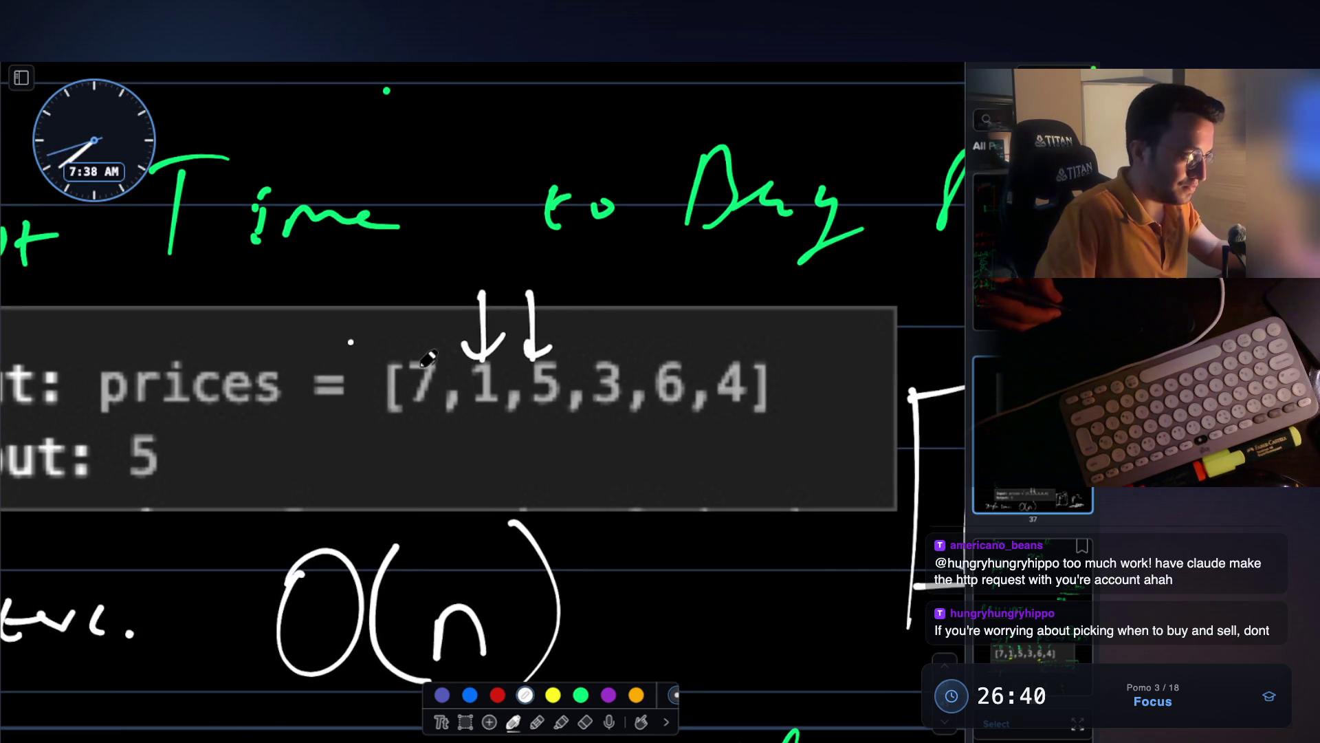
- Mark beneath the 7 and the 1 in the prices array and underline the p1/p2 box
{"action": "left_click_drag", "start_coordinate": [427, 421], "coordinate": [412, 414]}
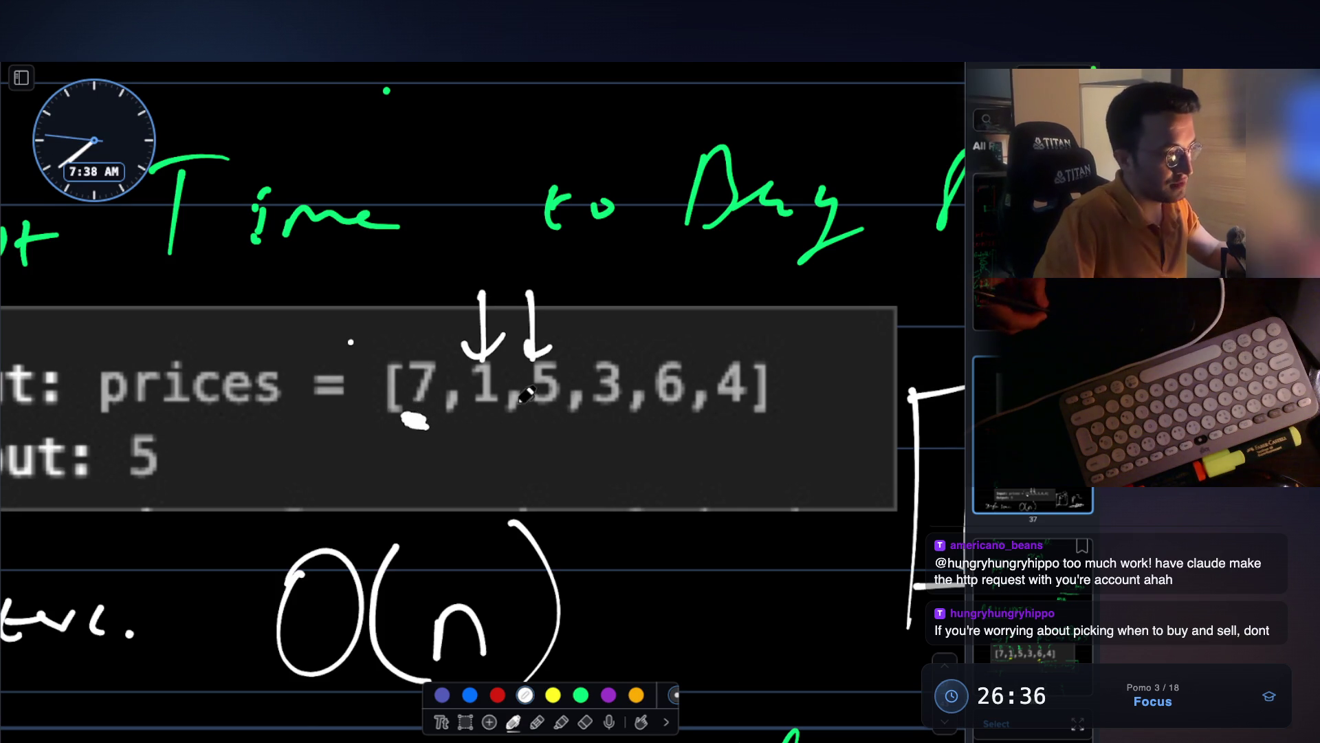
{"action": "left_click_drag", "start_coordinate": [503, 428], "coordinate": [473, 425]}
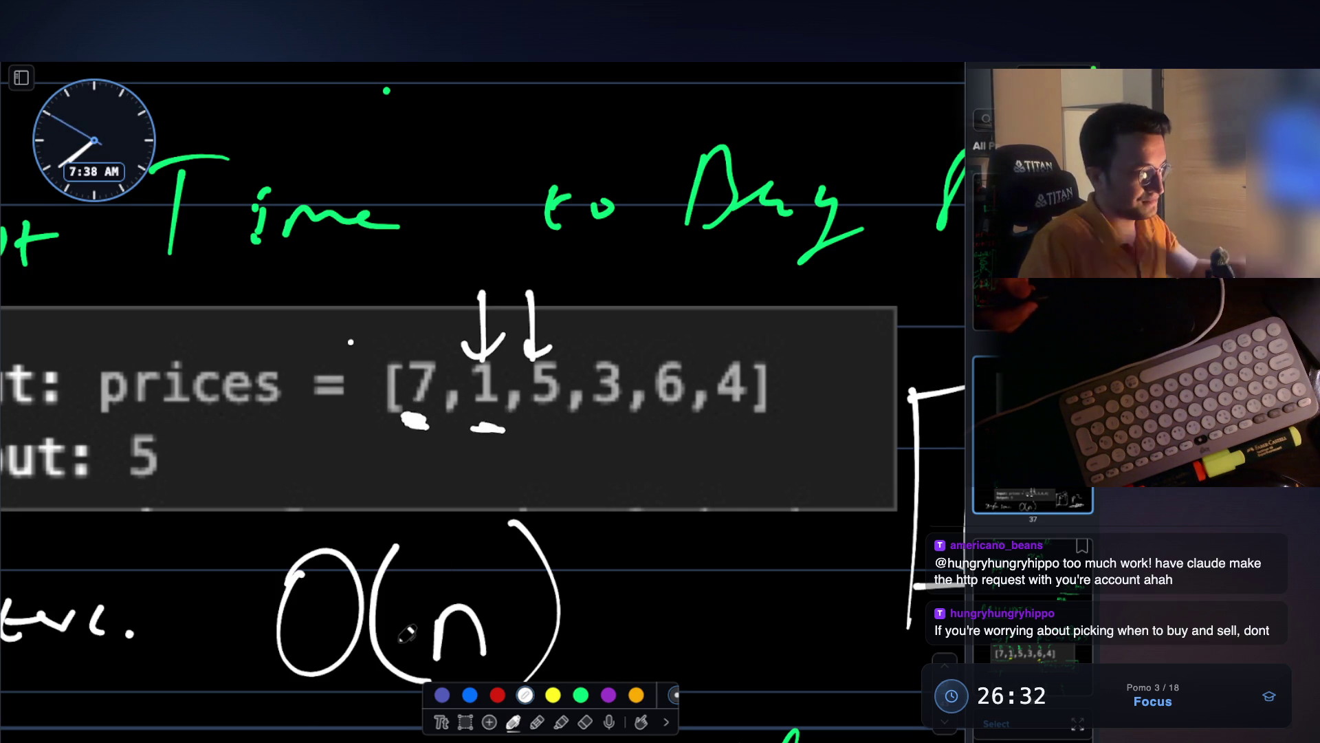
{"action": "scroll", "coordinate": [407, 634], "scroll_direction": "down", "scroll_amount": 5}
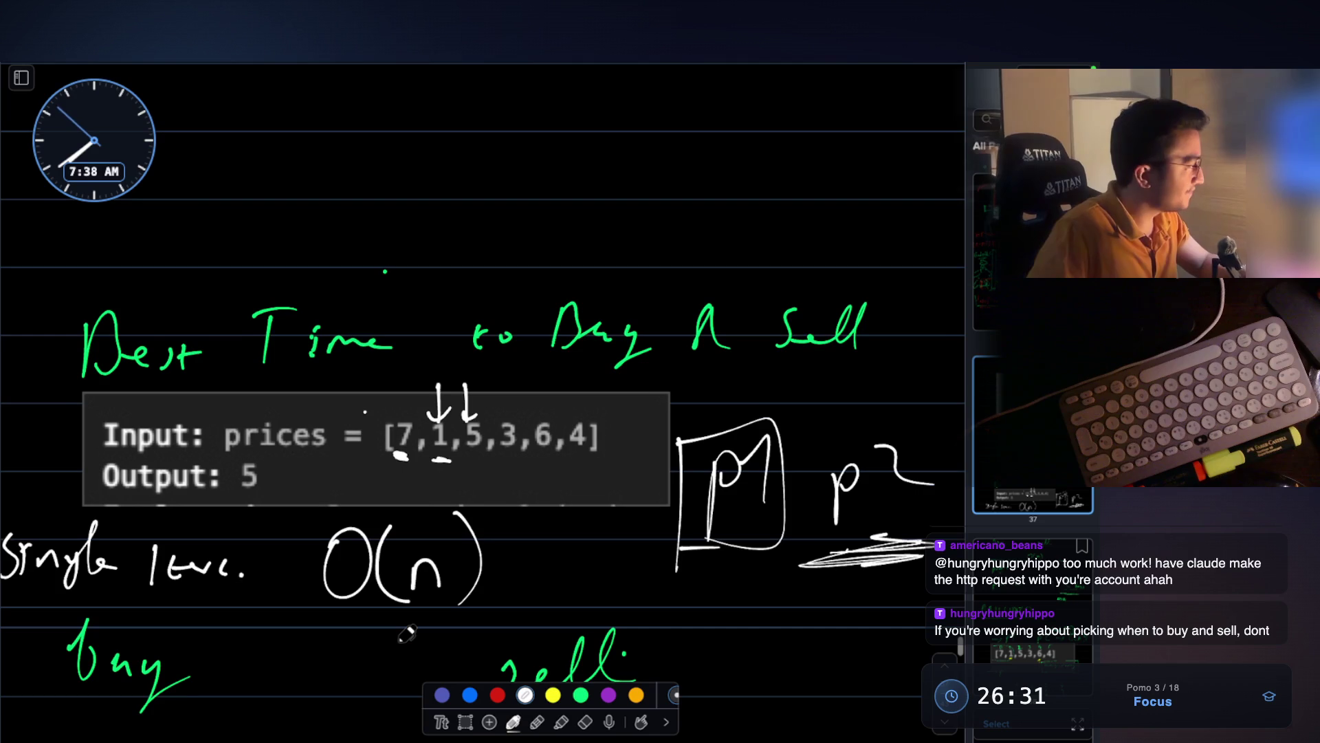
{"action": "scroll", "coordinate": [407, 633], "scroll_direction": "down", "scroll_amount": 2}
{"action": "scroll", "coordinate": [407, 633], "scroll_direction": "right", "scroll_amount": 2}
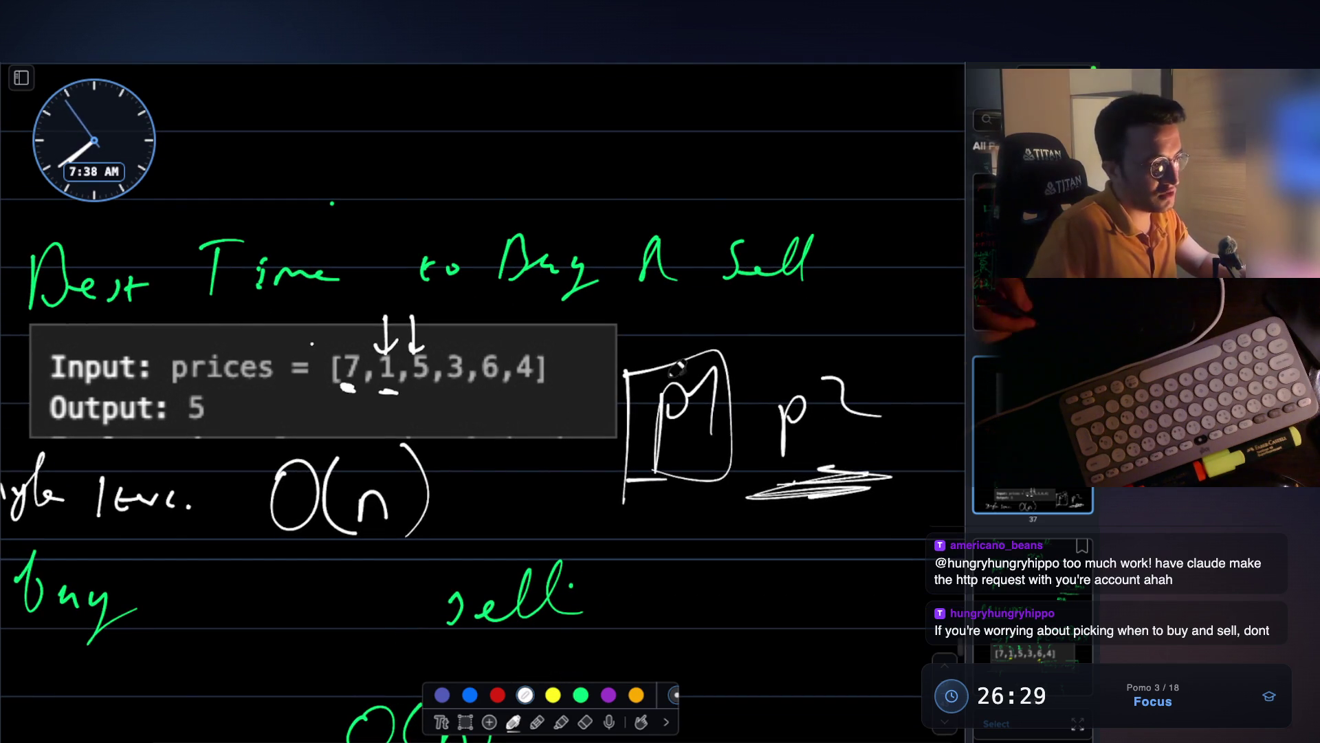
{"action": "left_click_drag", "start_coordinate": [852, 491], "coordinate": [646, 489]}
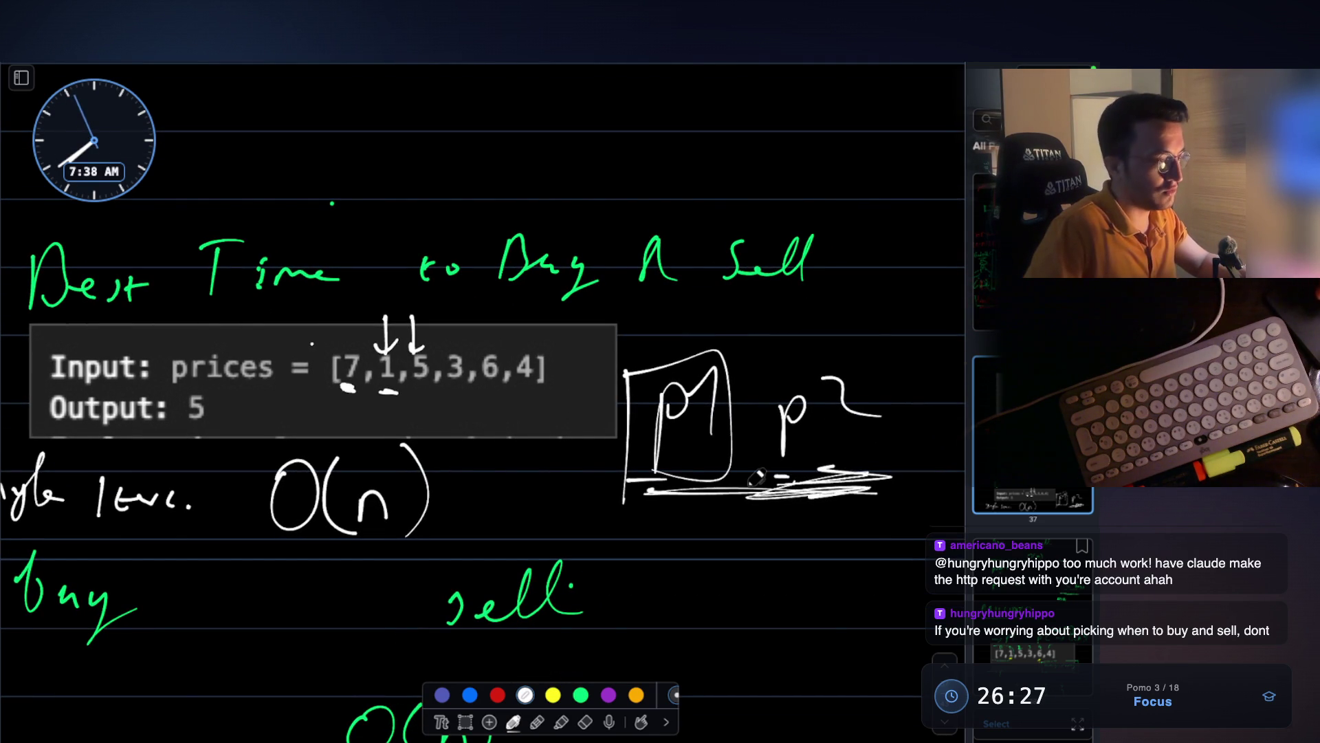
- Glance at the code editor's assistant output, then come back to the whiteboard
{"action": "scroll", "coordinate": [756, 479], "scroll_direction": "down", "scroll_amount": 15}
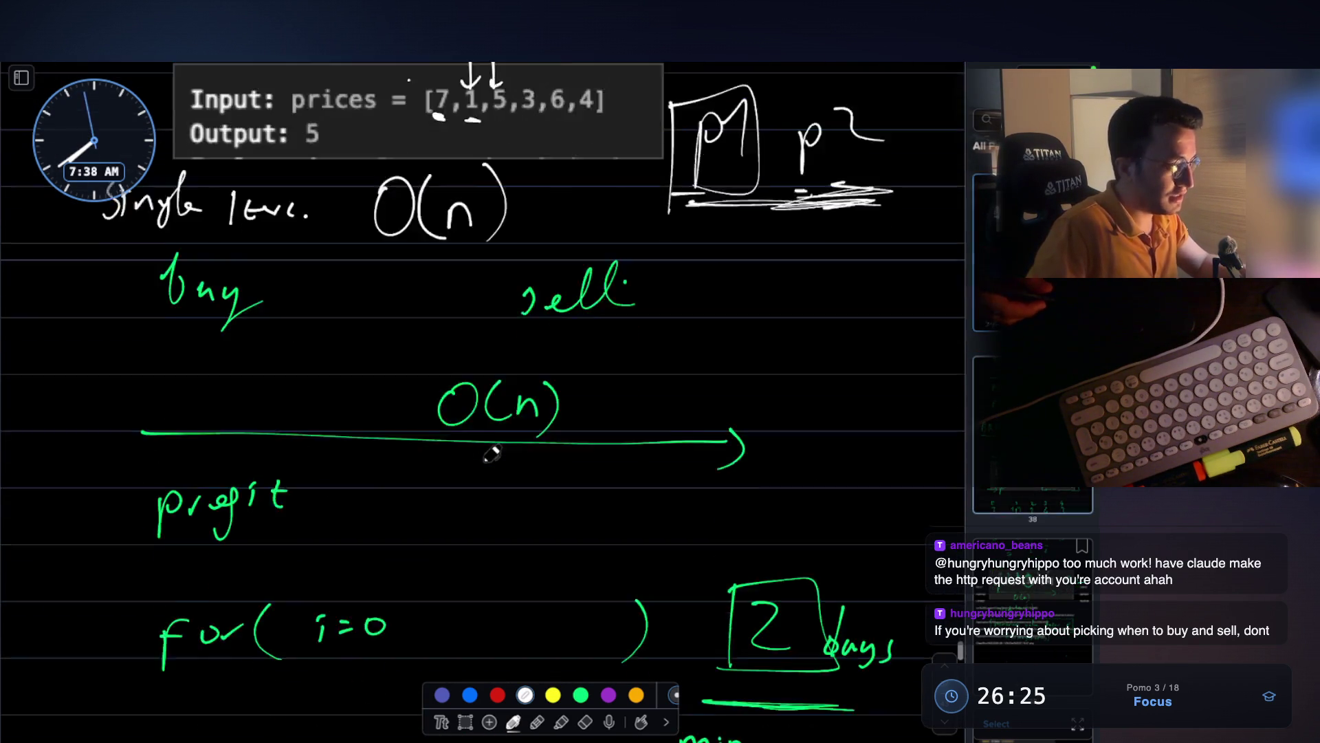
{"action": "scroll", "coordinate": [485, 422], "scroll_direction": "down", "scroll_amount": 3}
{"action": "key", "text": "super+Tab"}
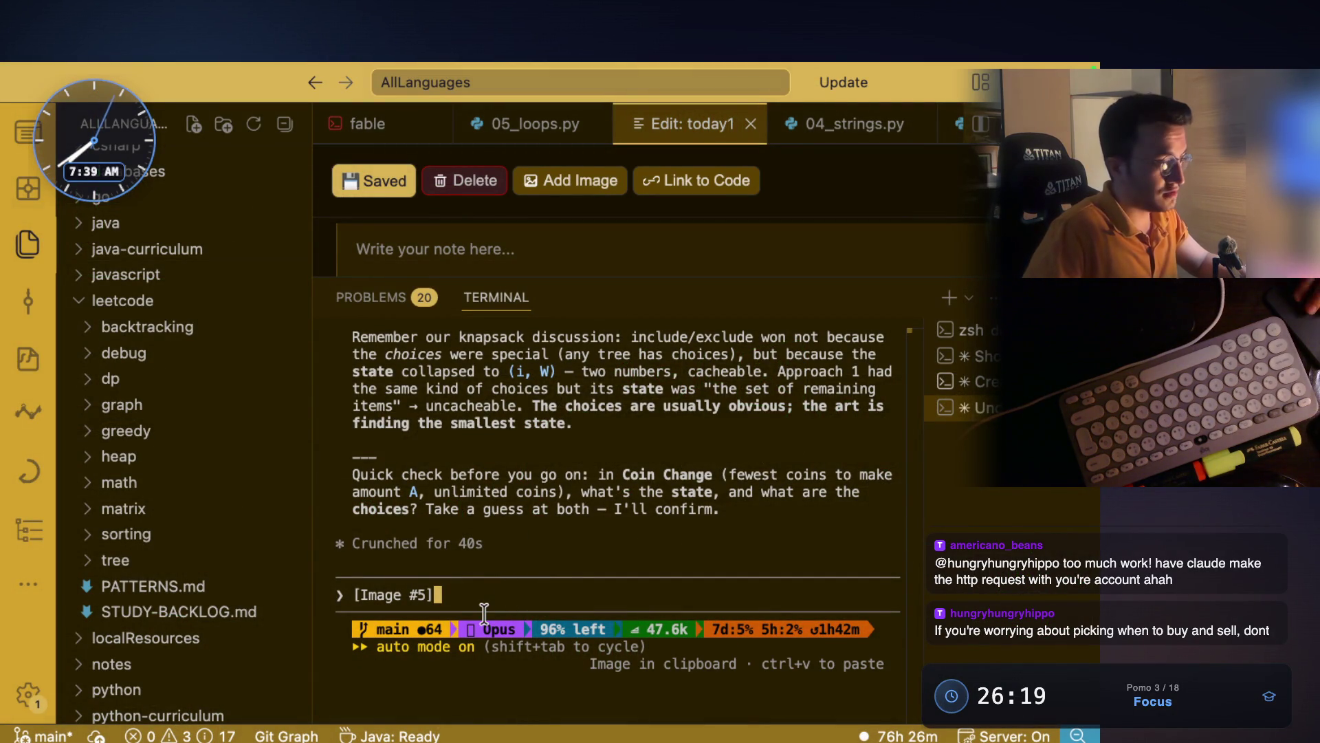
{"action": "key", "text": "super+Tab"}
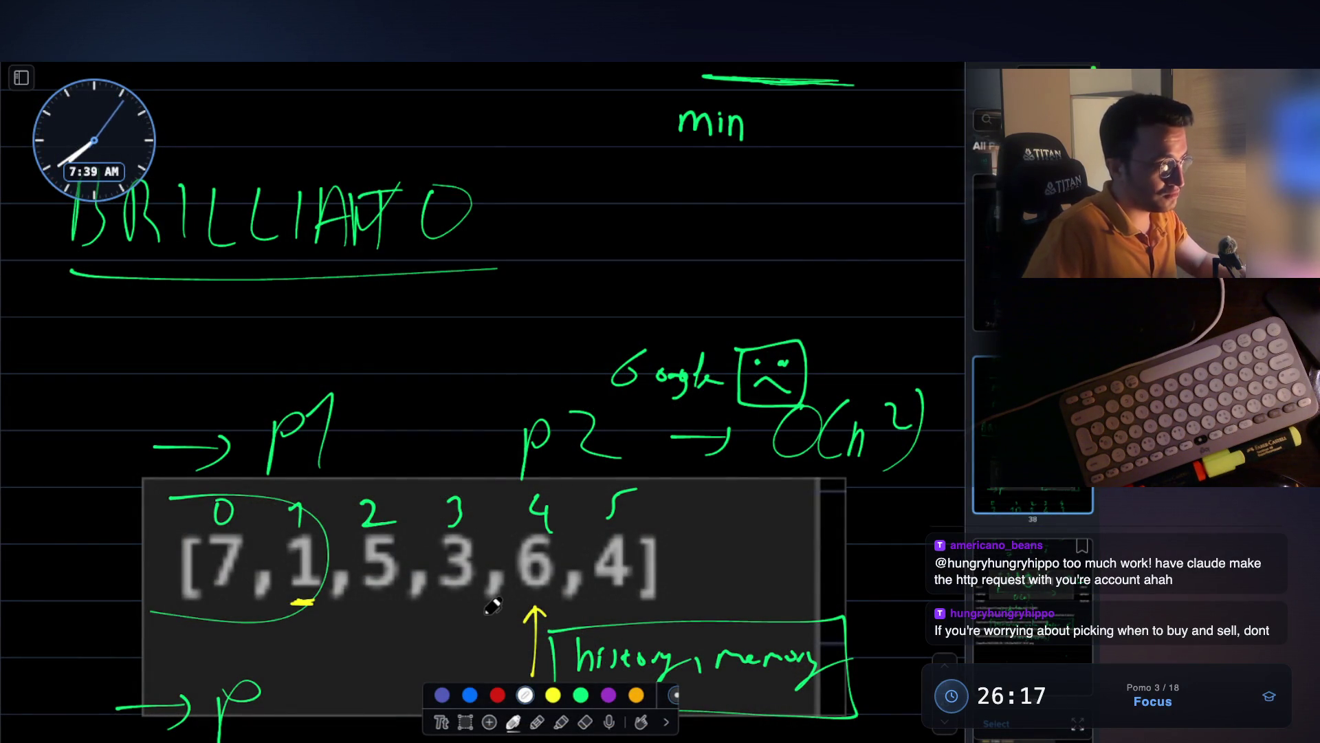
- Strike through the O(n) beside the single-level note and write a 1 right of 'sell'
{"action": "scroll", "coordinate": [493, 605], "scroll_direction": "up", "scroll_amount": 5}
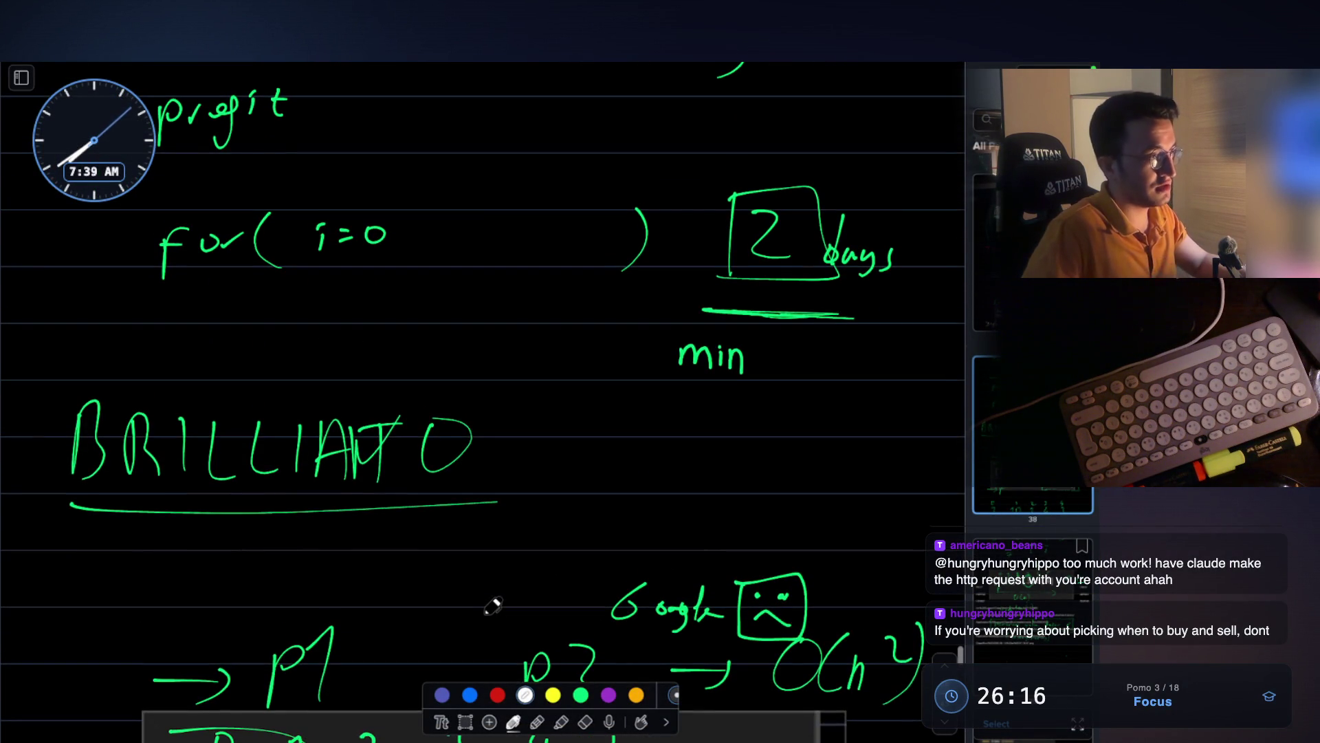
{"action": "scroll", "coordinate": [493, 605], "scroll_direction": "up", "scroll_amount": 7}
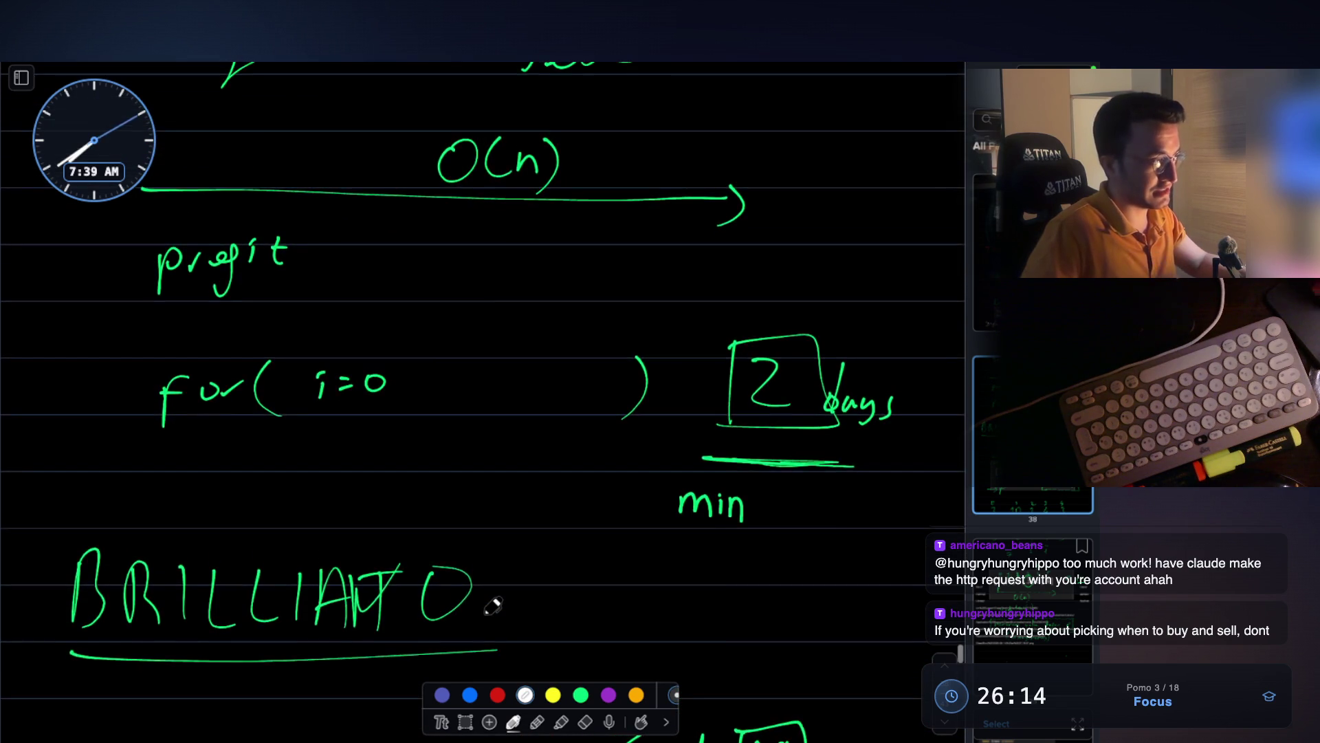
{"action": "scroll", "coordinate": [493, 605], "scroll_direction": "up", "scroll_amount": 6}
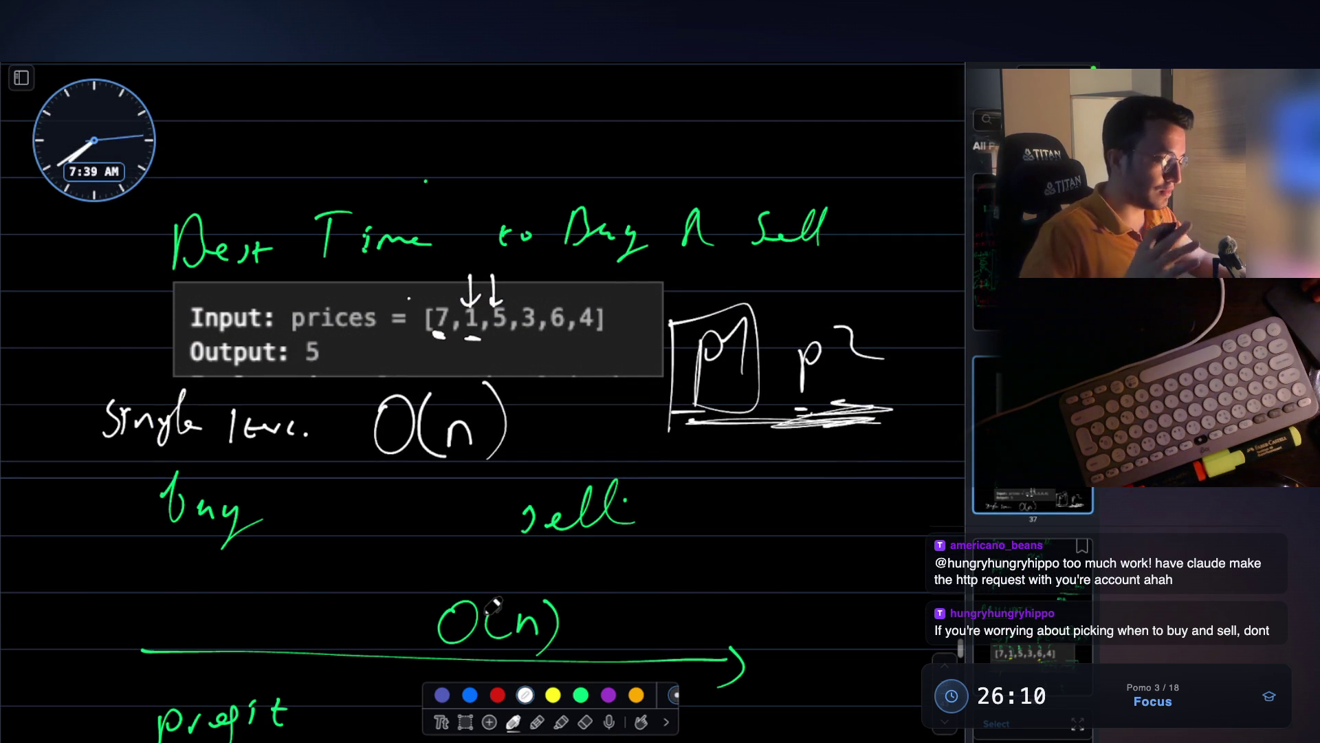
{"action": "scroll", "coordinate": [494, 605], "scroll_direction": "up", "scroll_amount": 1}
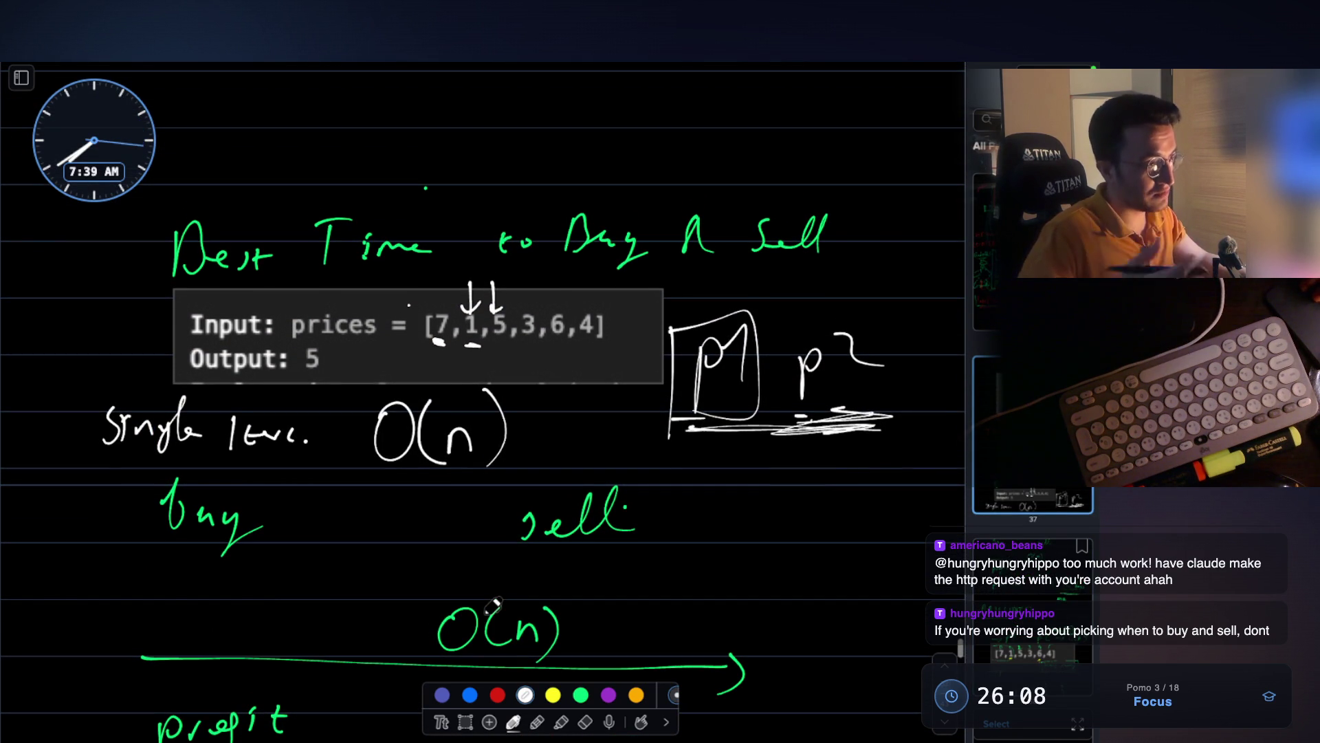
{"action": "scroll", "coordinate": [493, 605], "scroll_direction": "up", "scroll_amount": 1}
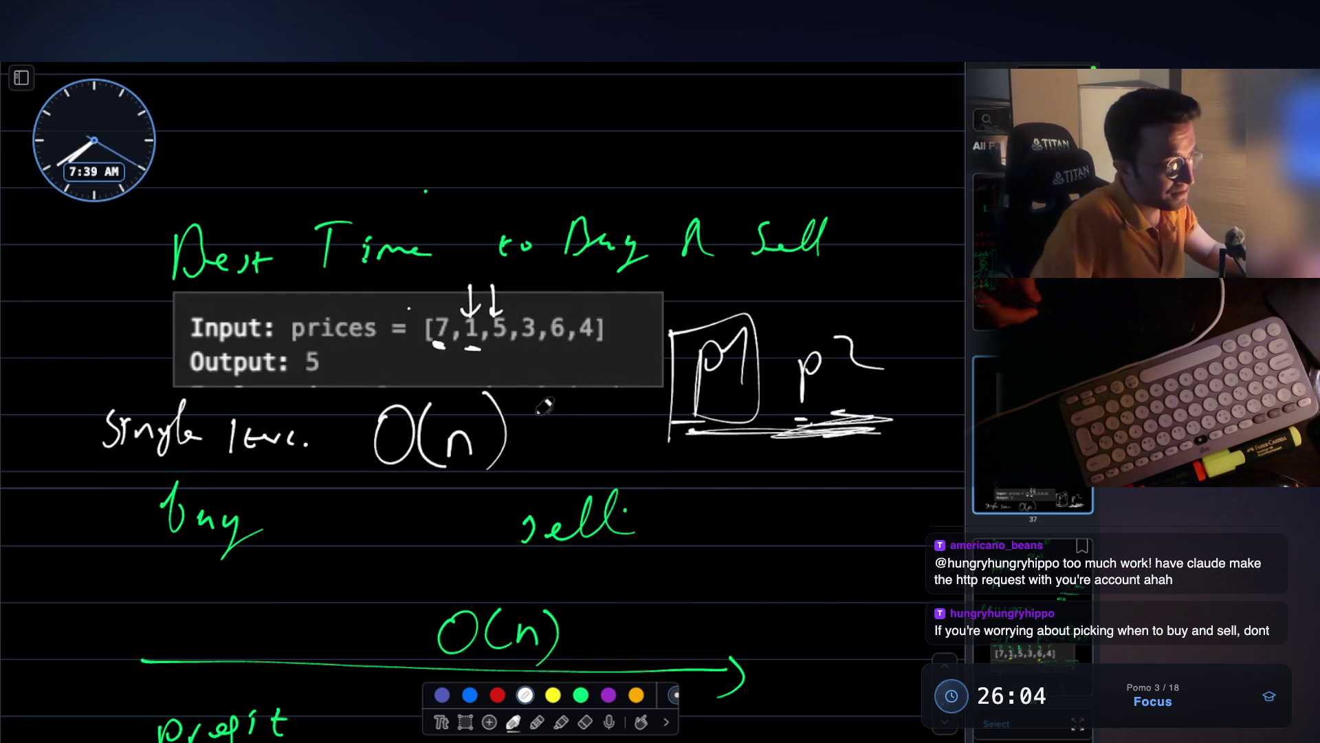
{"action": "mouse_move", "coordinate": [543, 414]}
{"action": "left_mouse_down"}
{"action": "mouse_move", "coordinate": [512, 446]}
{"action": "mouse_move", "coordinate": [494, 441]}
{"action": "left_mouse_up"}
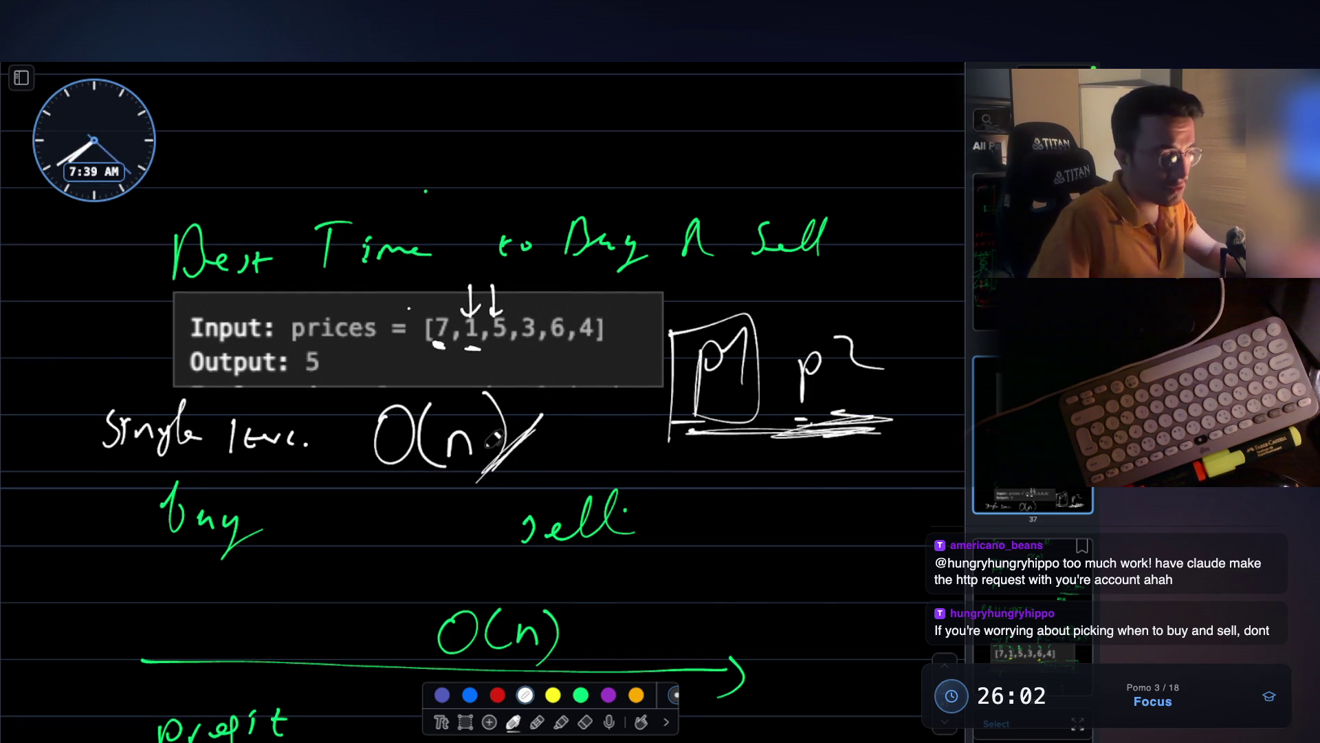
{"action": "mouse_move", "coordinate": [775, 500]}
{"action": "left_mouse_down"}
{"action": "mouse_move", "coordinate": [781, 580]}
{"action": "mouse_move", "coordinate": [753, 476]}
{"action": "mouse_move", "coordinate": [710, 577]}
{"action": "left_mouse_up"}
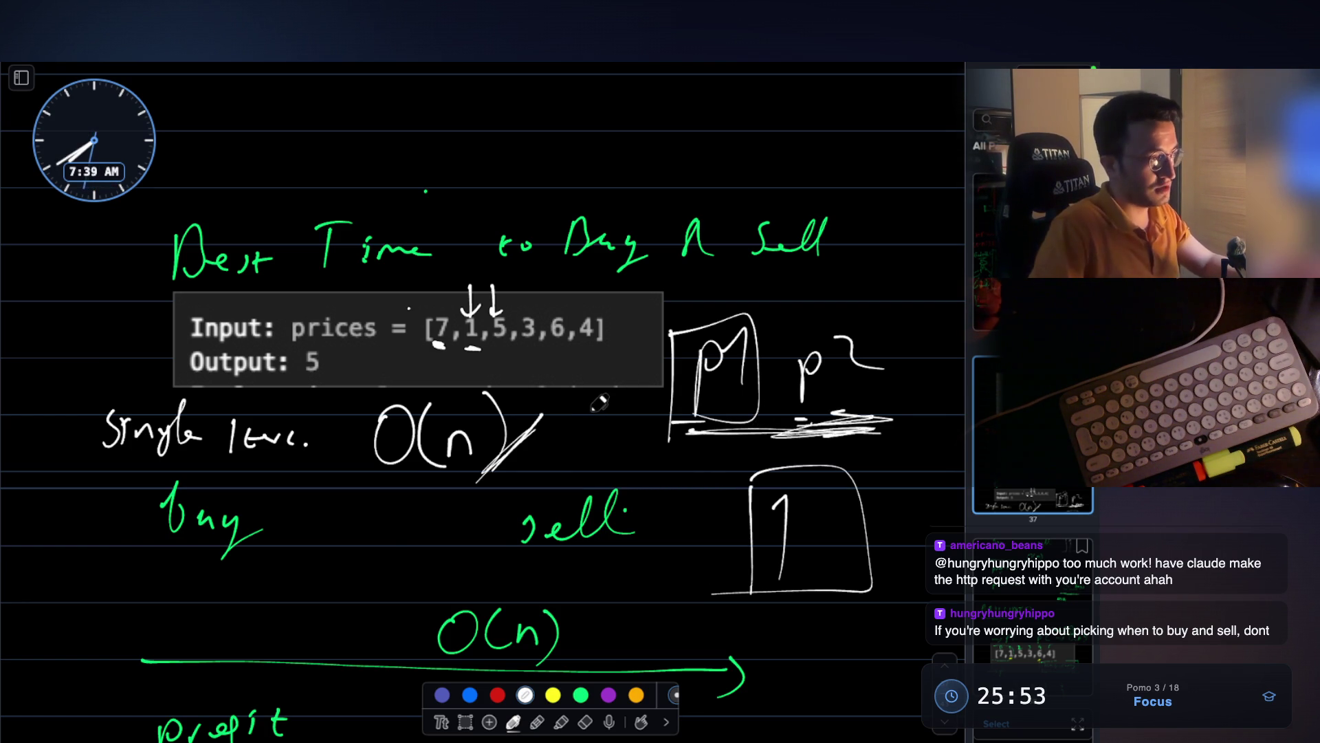
{"action": "scroll", "coordinate": [599, 403], "scroll_direction": "down", "scroll_amount": 15}
- Write an underlined 5 below the Explanation box's total-profit line
{"action": "scroll", "coordinate": [599, 403], "scroll_direction": "down", "scroll_amount": 20}
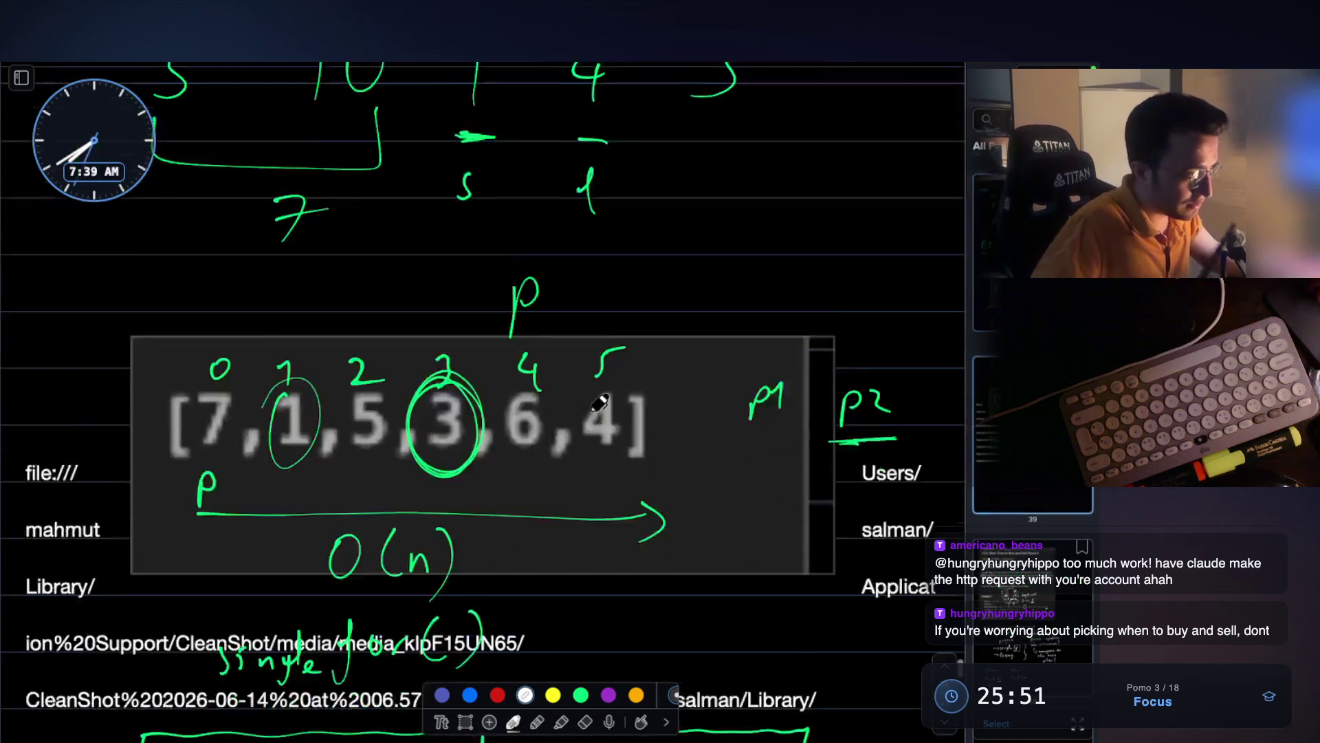
{"action": "scroll", "coordinate": [599, 403], "scroll_direction": "down", "scroll_amount": 20}
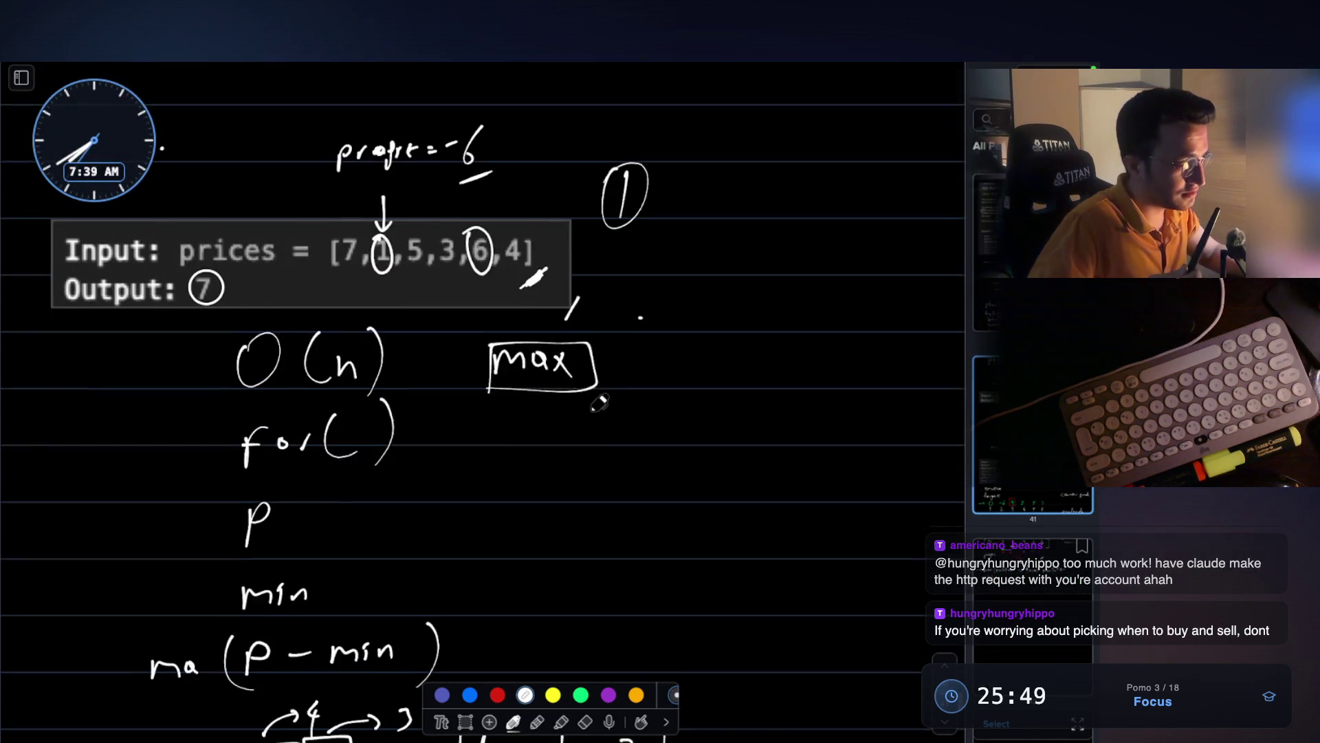
{"action": "scroll", "coordinate": [599, 403], "scroll_direction": "up", "scroll_amount": 5}
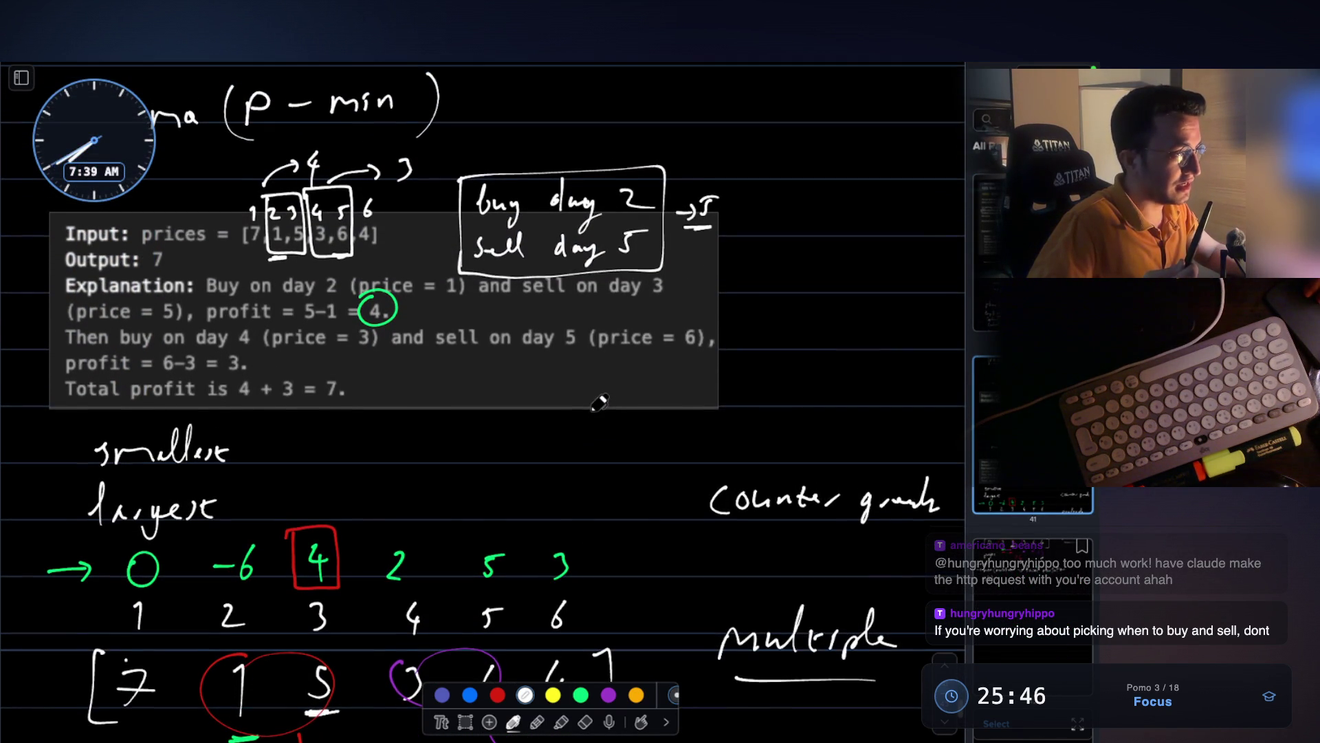
{"action": "scroll", "coordinate": [599, 403], "scroll_direction": "up", "scroll_amount": 2}
{"action": "scroll", "coordinate": [599, 403], "scroll_direction": "up", "scroll_amount": 1, "text": "ctrl"}
{"action": "scroll", "coordinate": [599, 403], "scroll_direction": "down", "scroll_amount": 2}
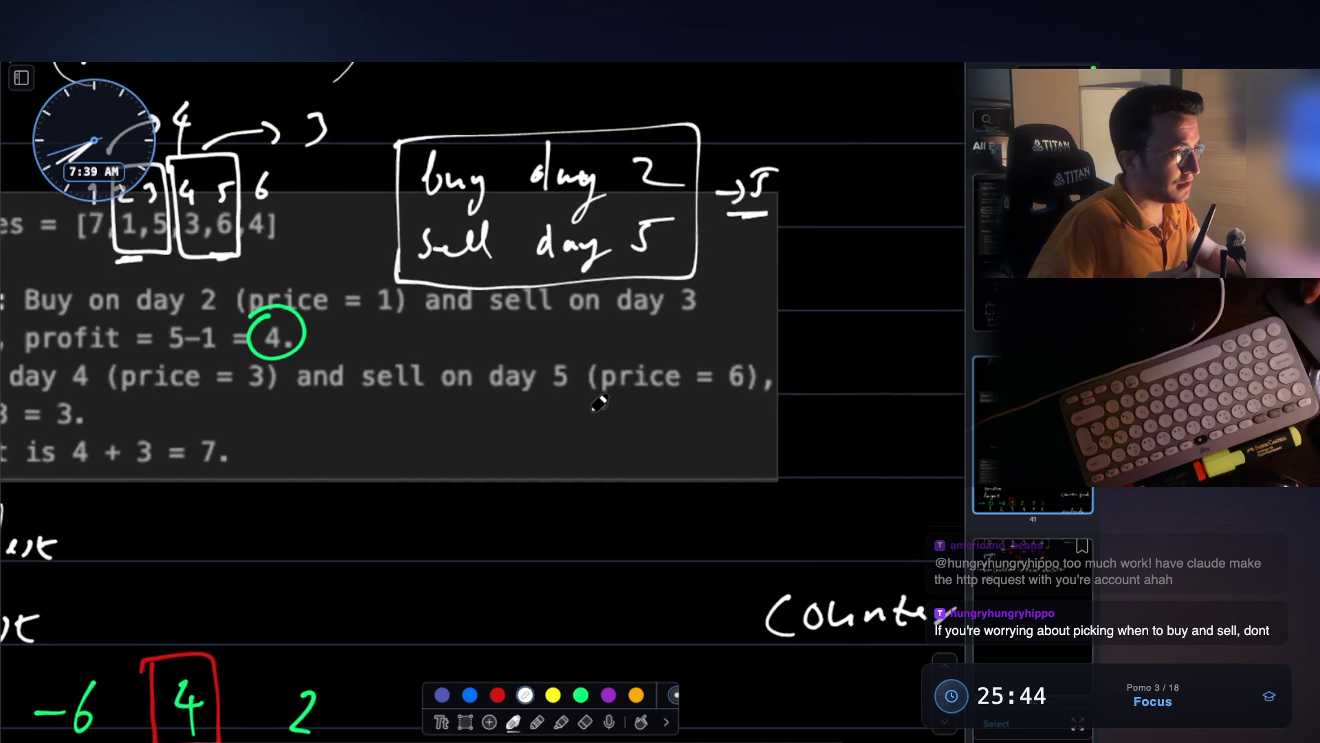
{"action": "scroll", "coordinate": [598, 403], "scroll_direction": "up", "scroll_amount": 2}
{"action": "scroll", "coordinate": [599, 403], "scroll_direction": "up", "scroll_amount": 2, "text": "ctrl"}
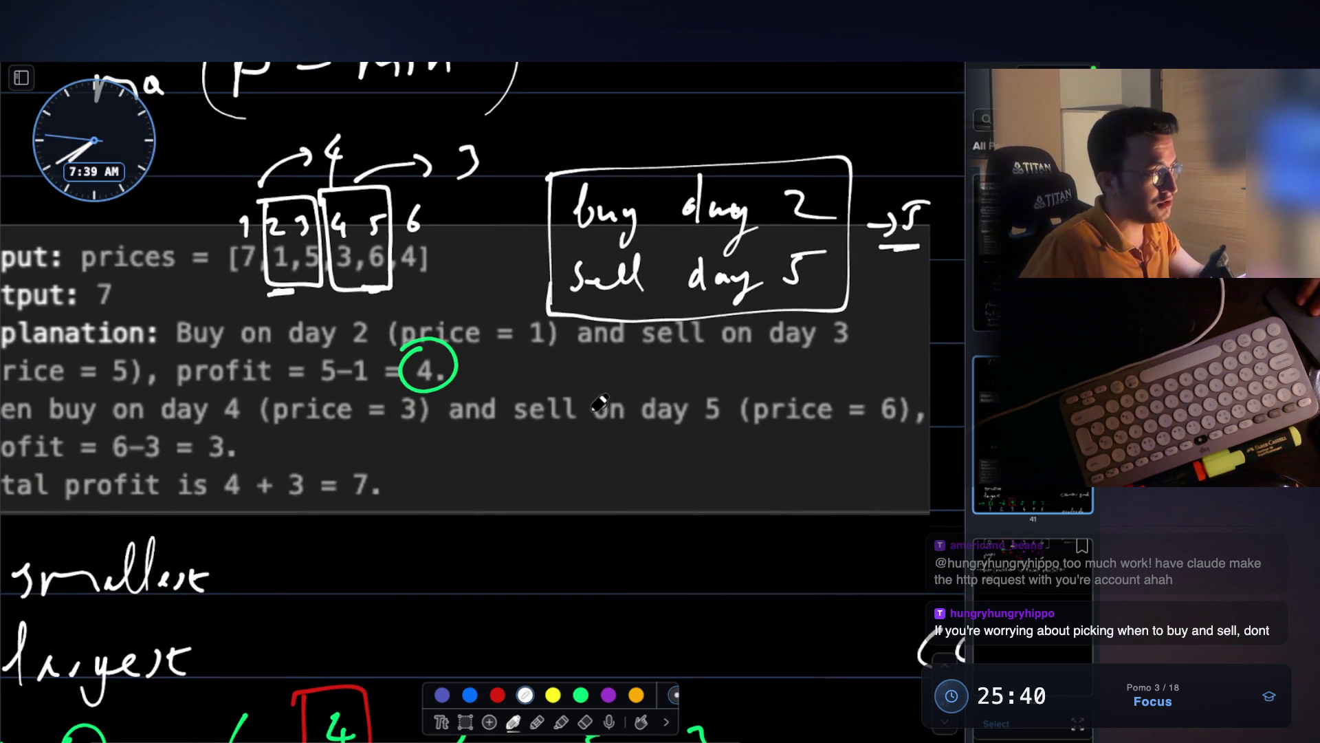
{"action": "scroll", "coordinate": [599, 403], "scroll_direction": "up", "scroll_amount": 1}
{"action": "scroll", "coordinate": [599, 403], "scroll_direction": "left", "scroll_amount": 1}
{"action": "scroll", "coordinate": [333, 287], "scroll_direction": "left", "scroll_amount": 1}
{"action": "scroll", "coordinate": [333, 287], "scroll_direction": "up", "scroll_amount": 1}
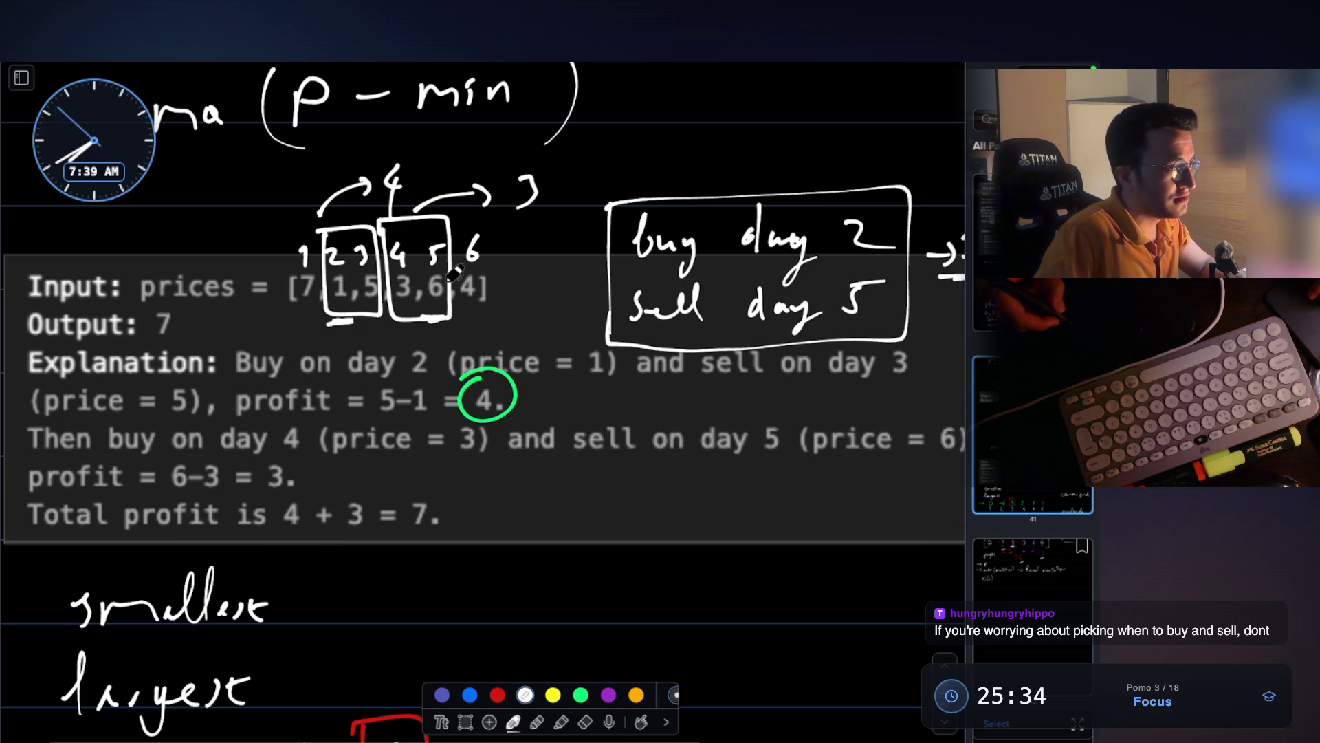
{"action": "left_click_drag", "start_coordinate": [558, 488], "coordinate": [560, 528]}
{"action": "left_click_drag", "start_coordinate": [554, 486], "coordinate": [584, 483]}
{"action": "left_click_drag", "start_coordinate": [550, 562], "coordinate": [592, 555]}
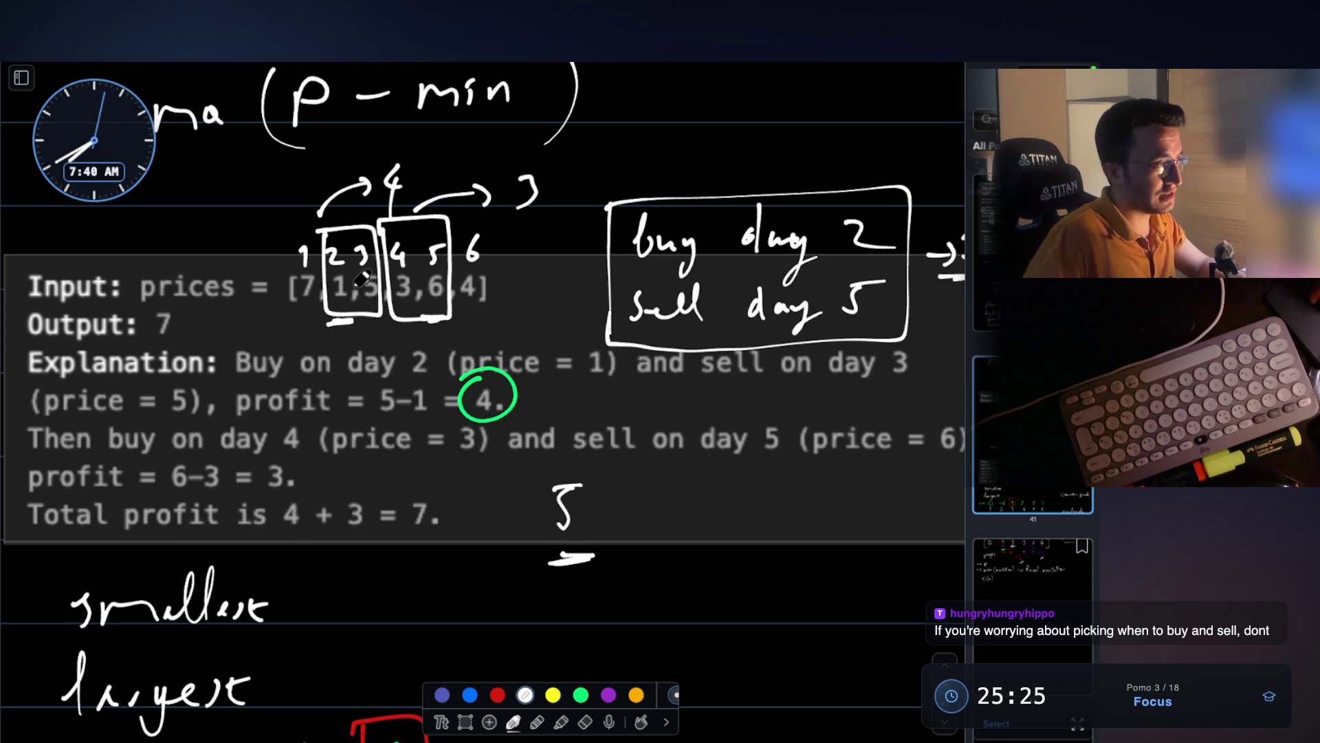
{"action": "scroll", "coordinate": [361, 279], "scroll_direction": "up", "scroll_amount": 1}
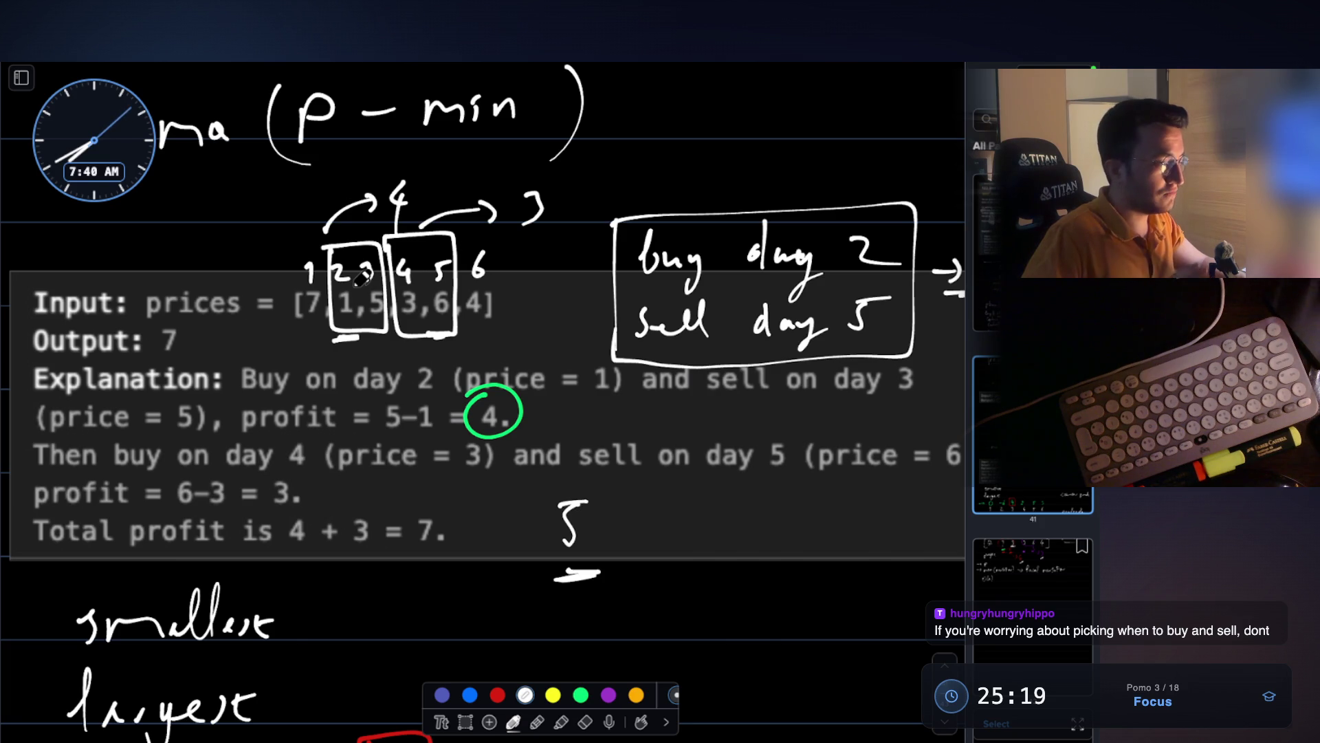
- Paste the 10-line text block after [Image #5] in the VS Code Claude prompt, then return to the whiteboard
{"action": "key", "text": "Escape"}
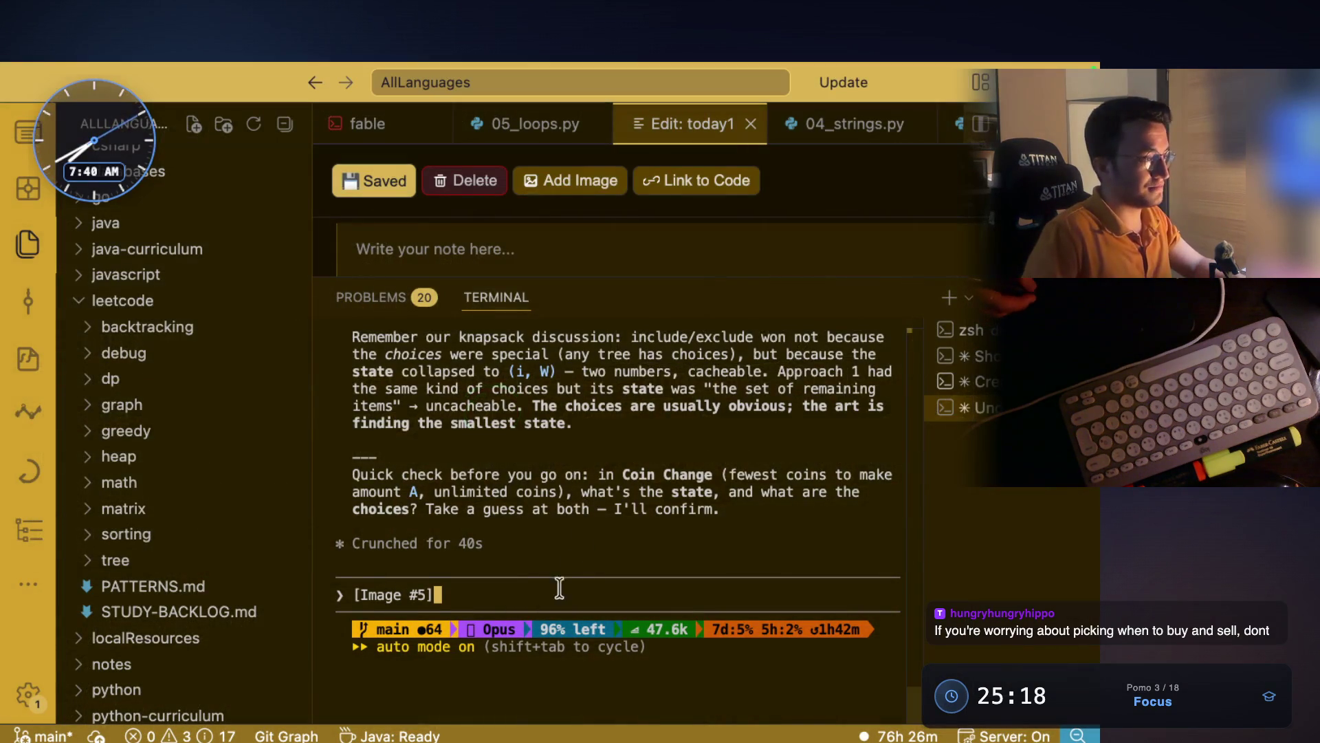
{"action": "key", "text": "super+v"}
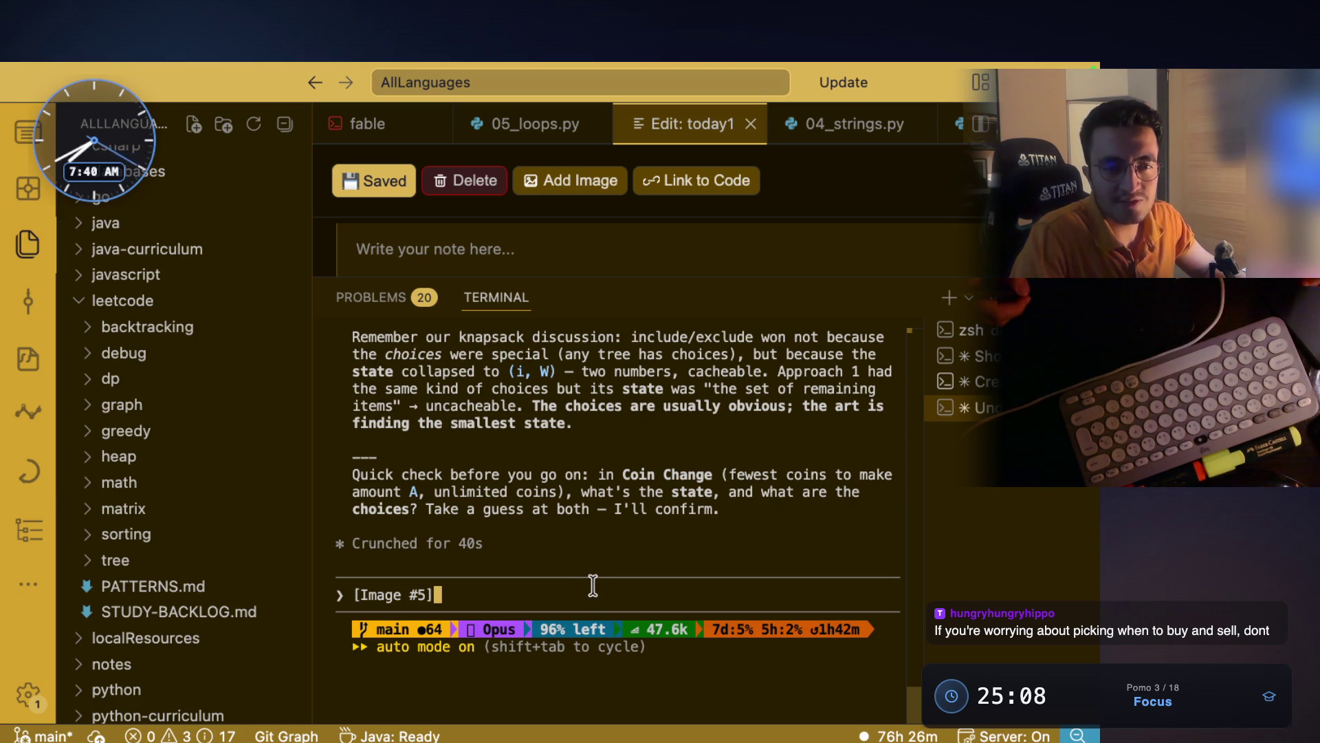
{"action": "key", "text": "ctrl+v"}
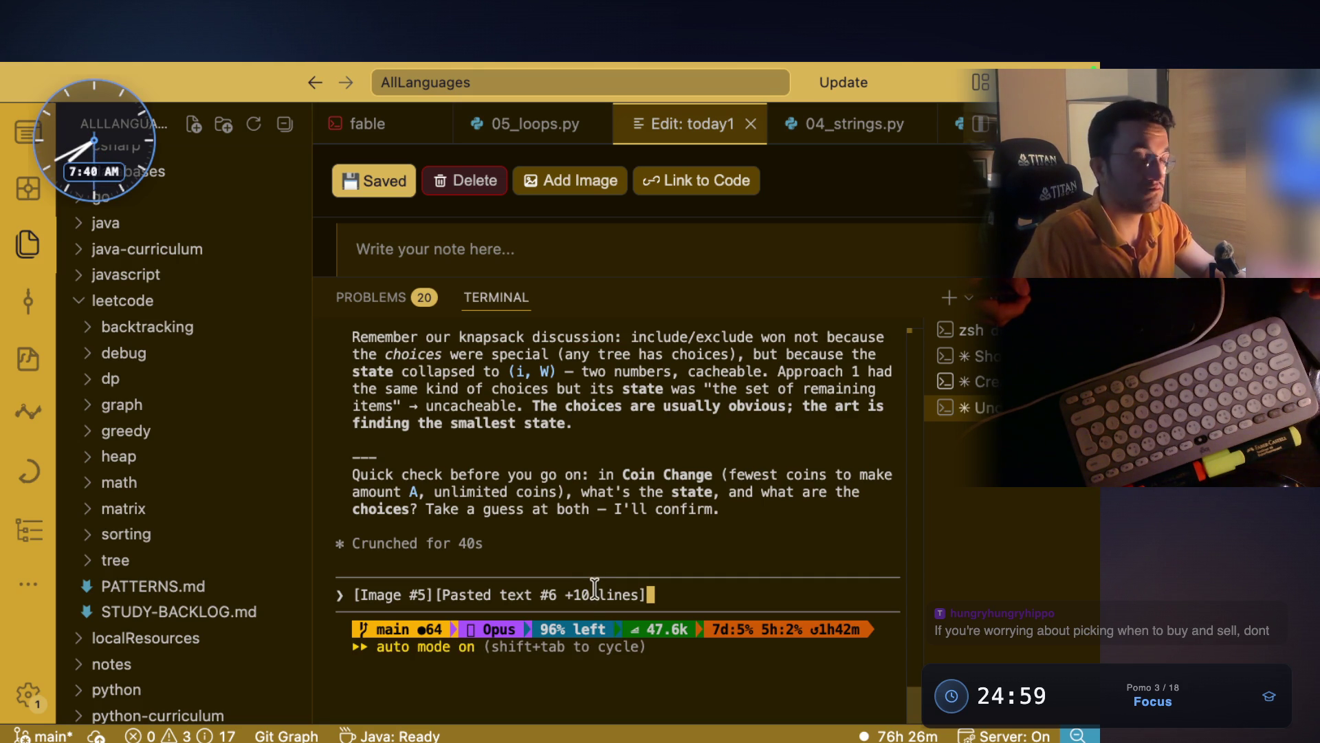
{"action": "key", "text": "super+Tab"}
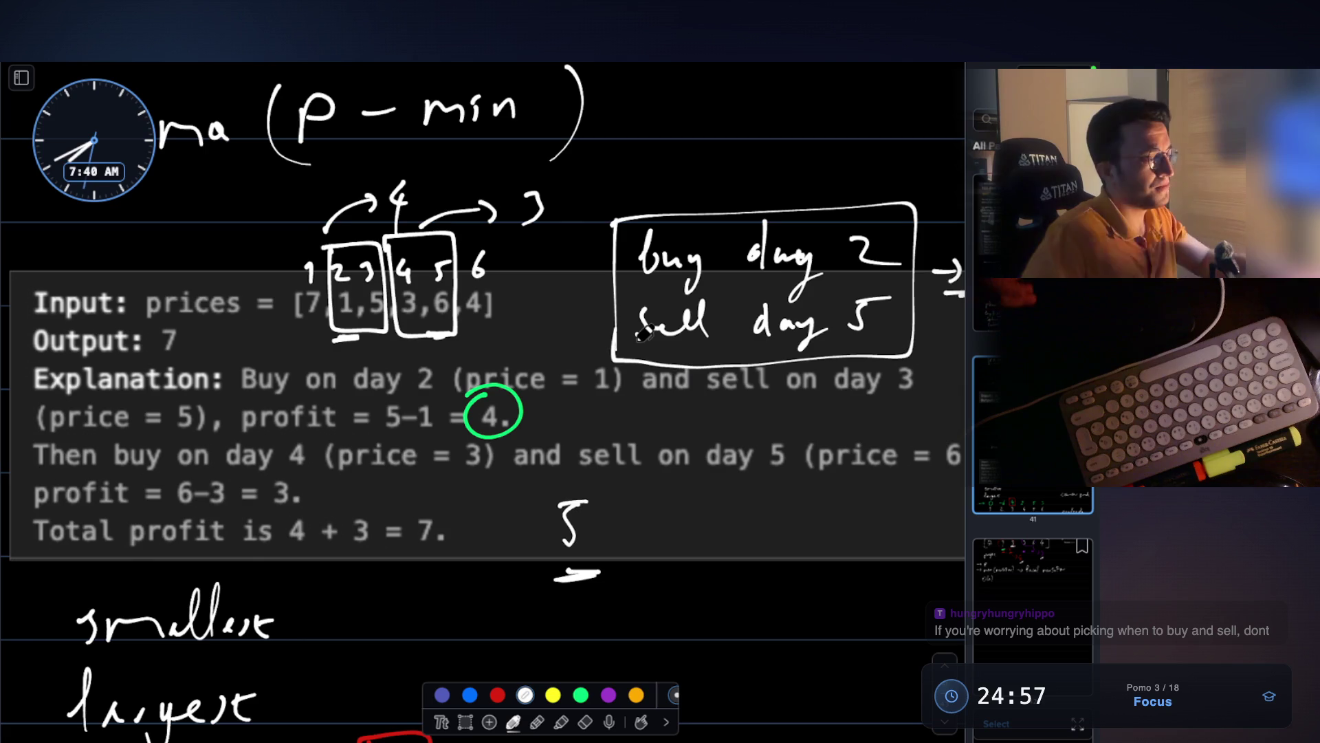
- Zoom the whiteboard canvas out and back in, then bring the VS Code terminal forward
{"action": "scroll", "coordinate": [624, 399], "scroll_direction": "down", "scroll_amount": 5}
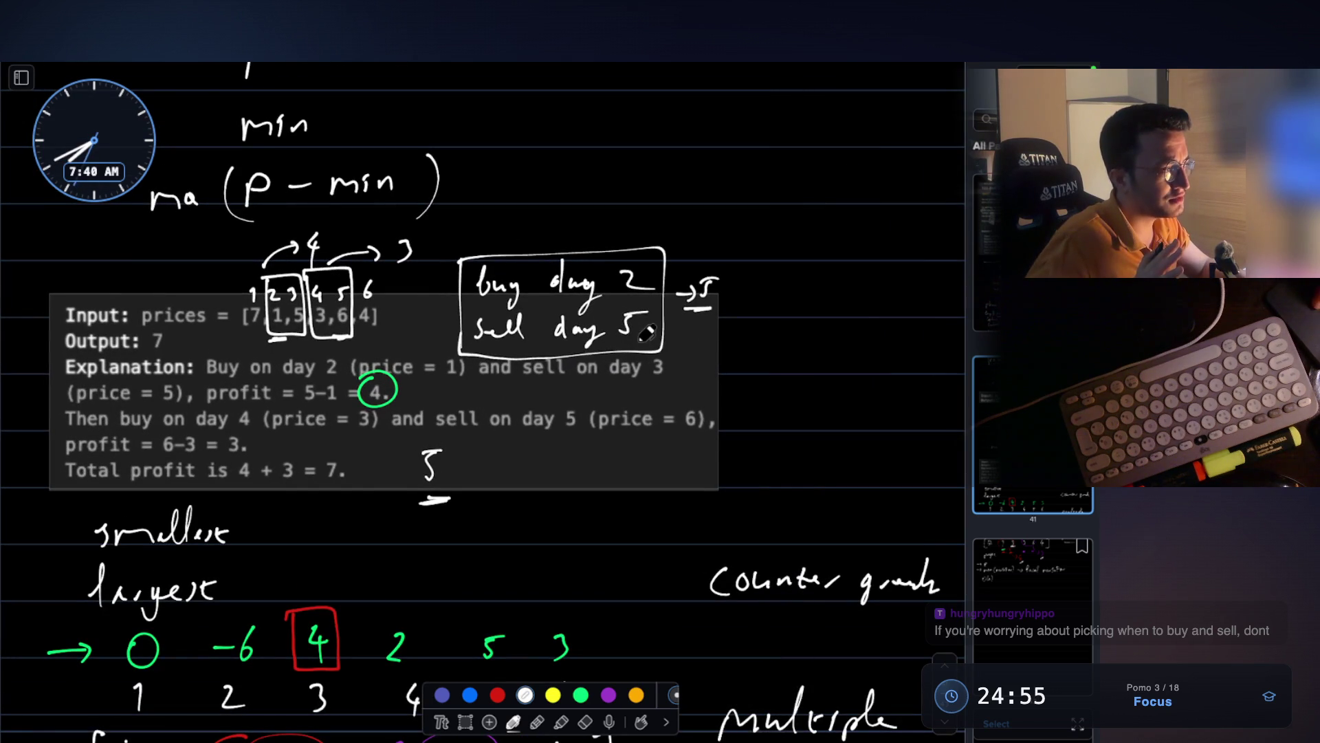
{"action": "scroll", "coordinate": [647, 335], "scroll_direction": "up", "scroll_amount": 1}
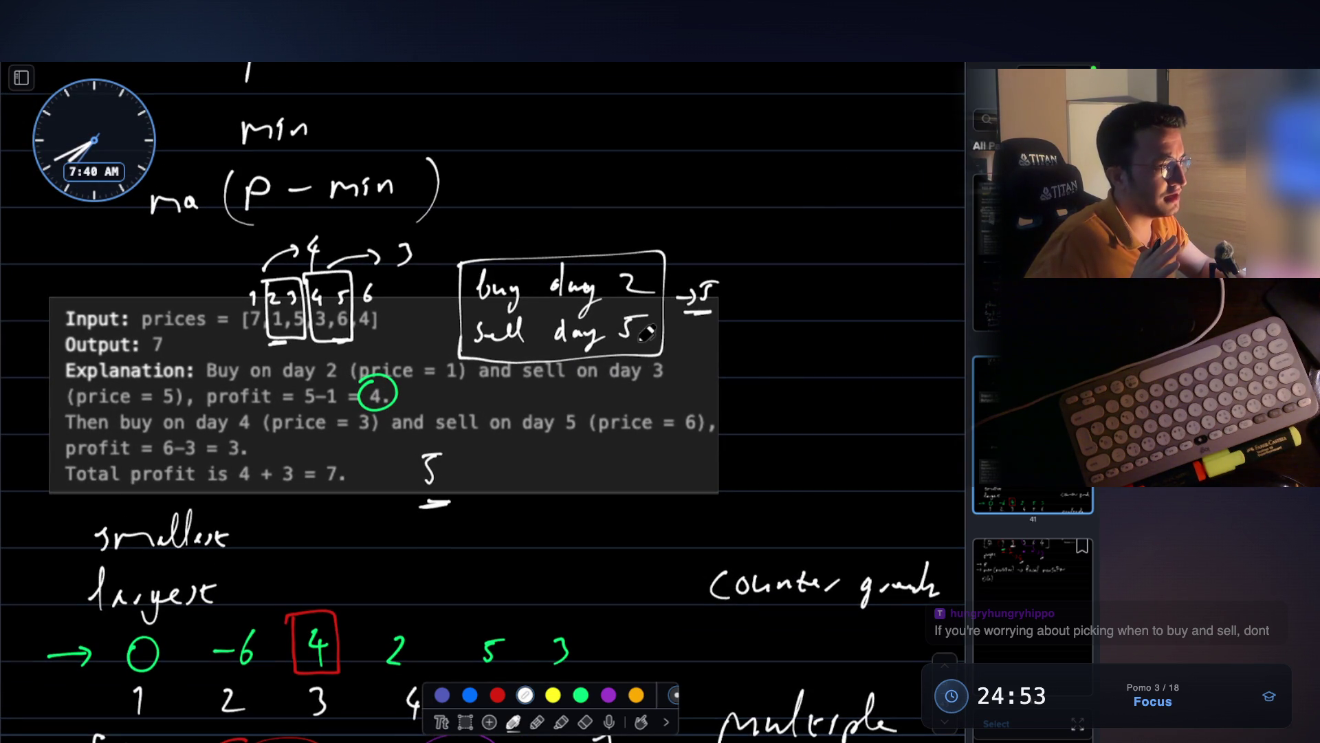
{"action": "key", "text": "super+Tab"}
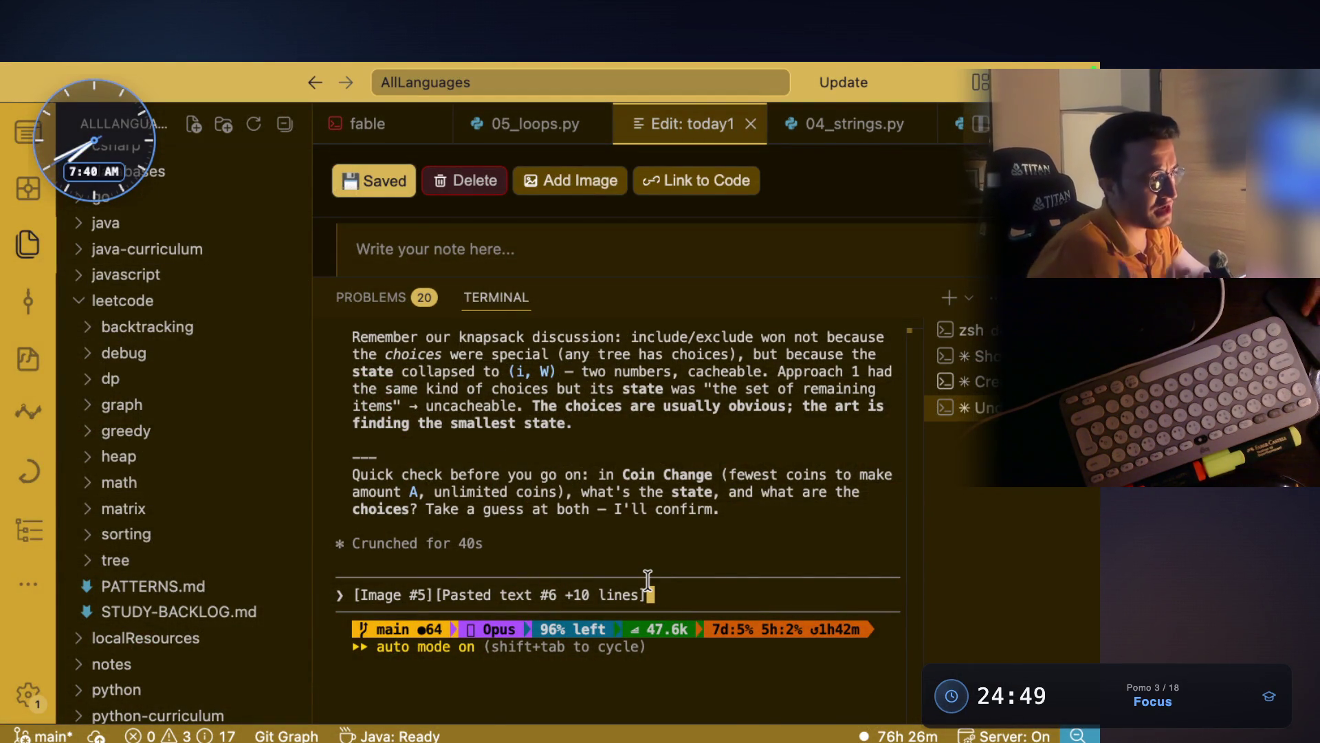
- Switch from the VS Code terminal back to the whiteboard notes
{"action": "key", "text": "super+Tab"}
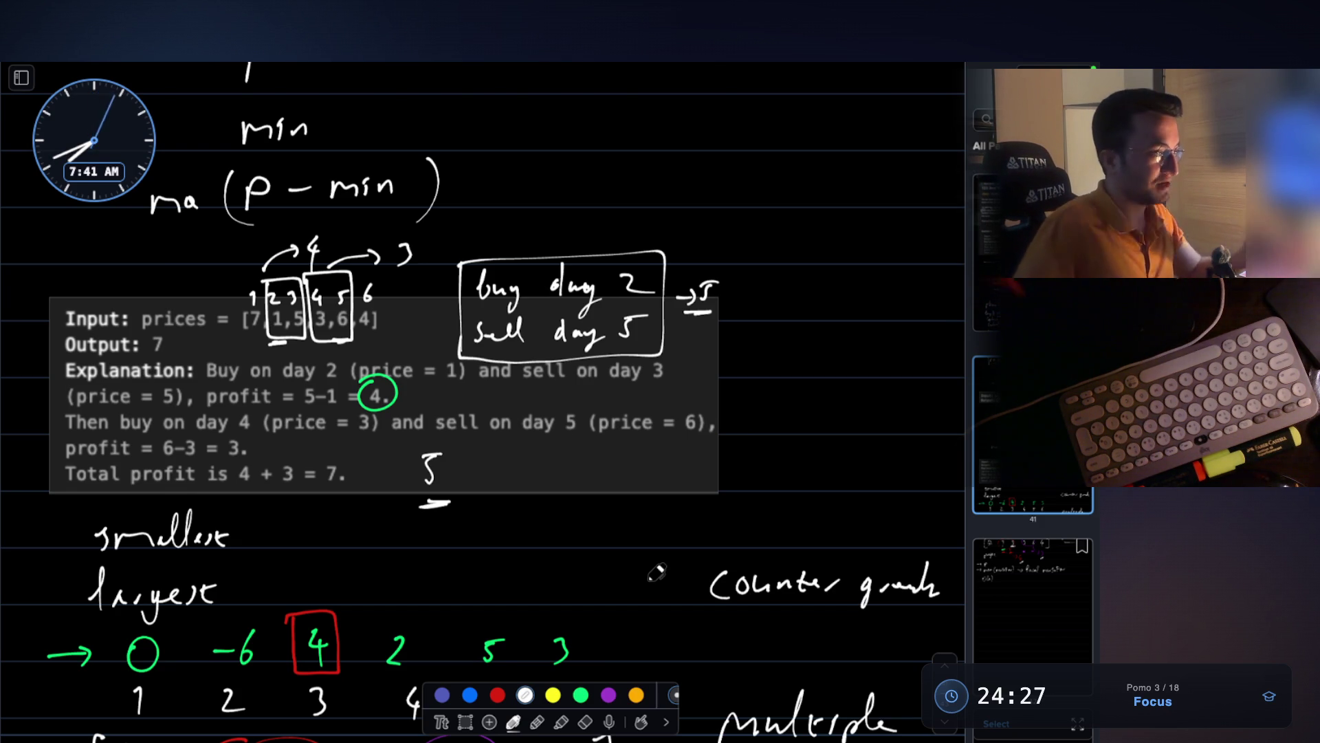
- Handwrite 'phase1' above the first profit line in the boxed explanation
{"action": "scroll", "coordinate": [262, 337], "scroll_direction": "up", "scroll_amount": 3}
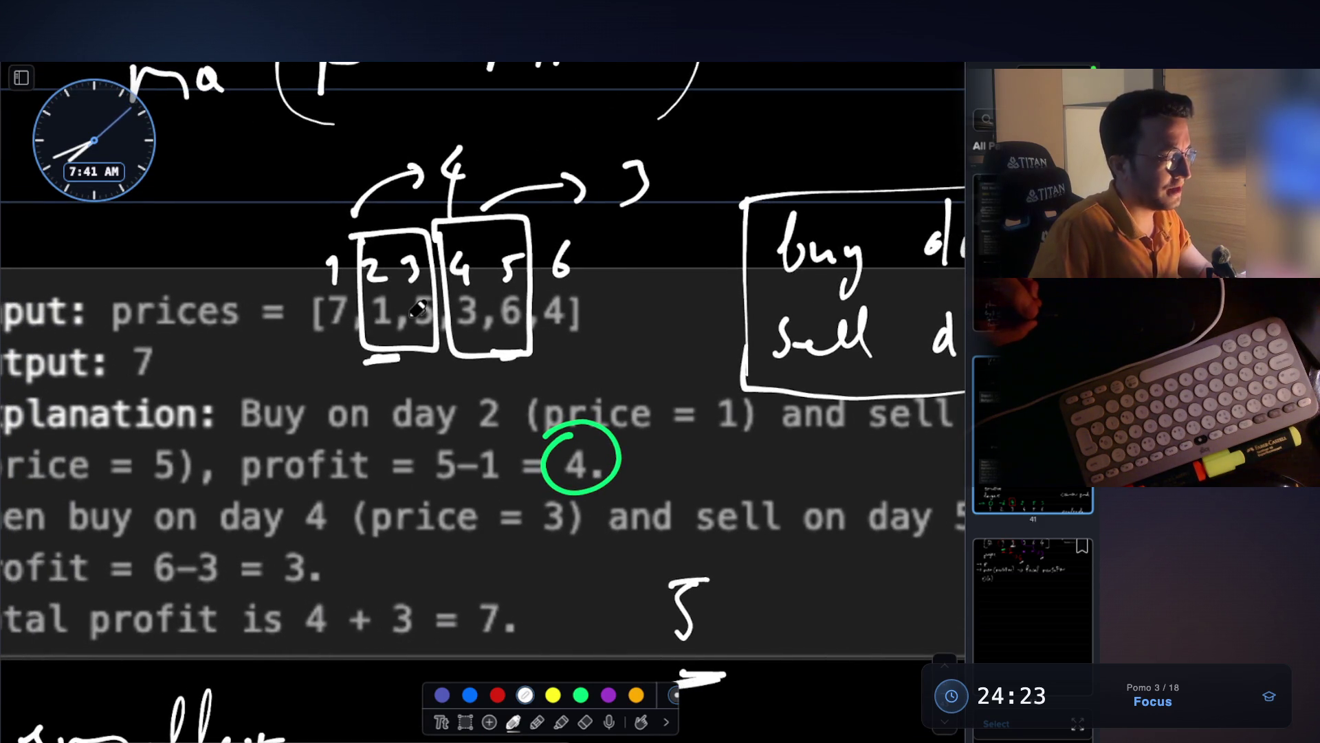
{"action": "mouse_move", "coordinate": [308, 405]}
{"action": "left_mouse_down"}
{"action": "mouse_move", "coordinate": [323, 433]}
{"action": "mouse_move", "coordinate": [347, 440]}
{"action": "mouse_move", "coordinate": [447, 406]}
{"action": "mouse_move", "coordinate": [533, 430]}
{"action": "mouse_move", "coordinate": [589, 413]}
{"action": "left_mouse_up"}
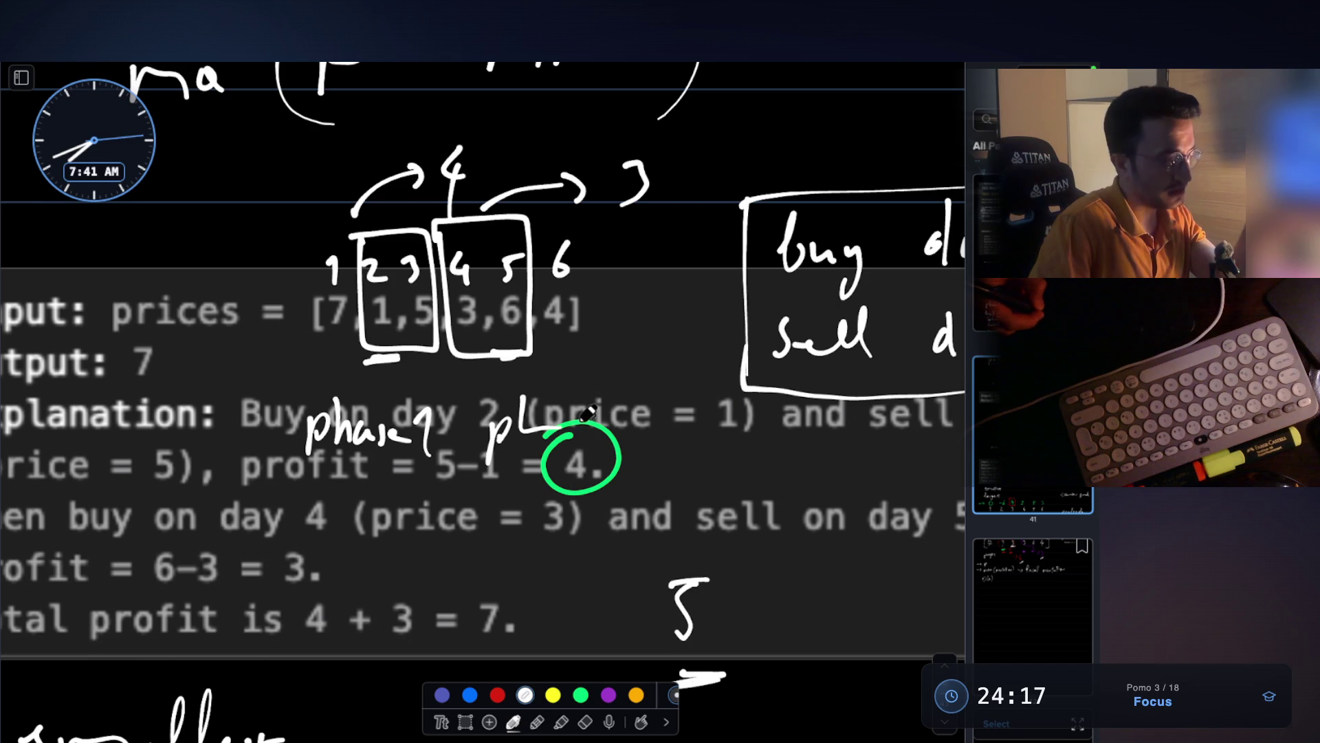
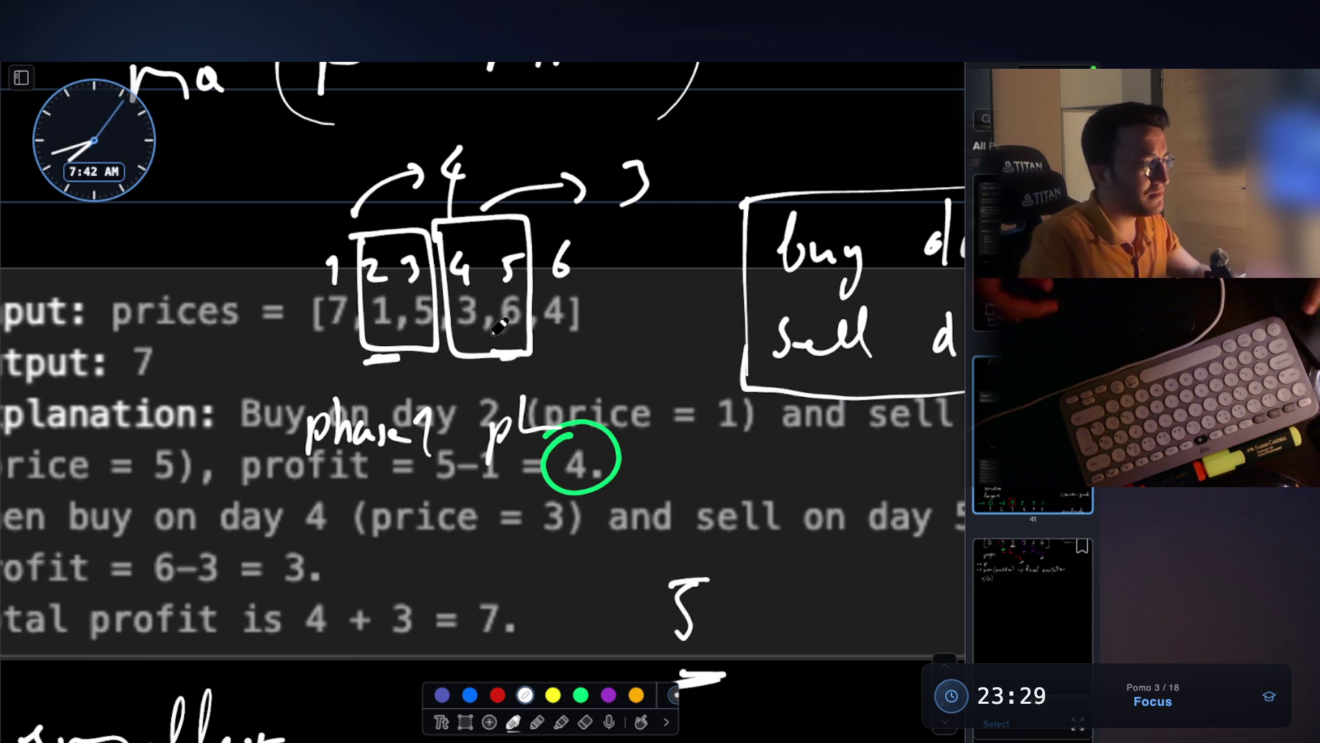
- Zoom out to the price array [7,1,5,3,6,4] and start a white loop around 1 and 5
{"action": "key", "text": "ctrl+minus"}
{"action": "scroll", "coordinate": [499, 329], "scroll_direction": "down", "scroll_amount": 4}
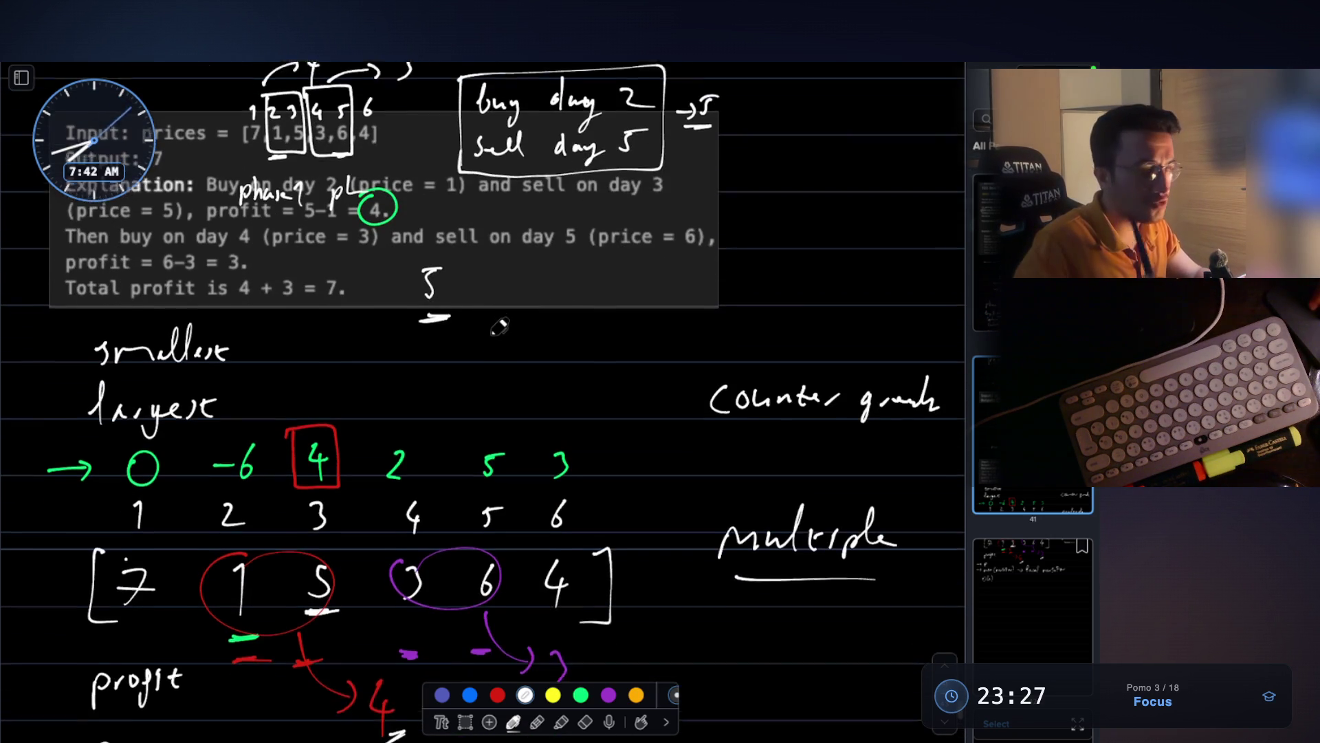
{"action": "scroll", "coordinate": [498, 327], "scroll_direction": "down", "scroll_amount": 2}
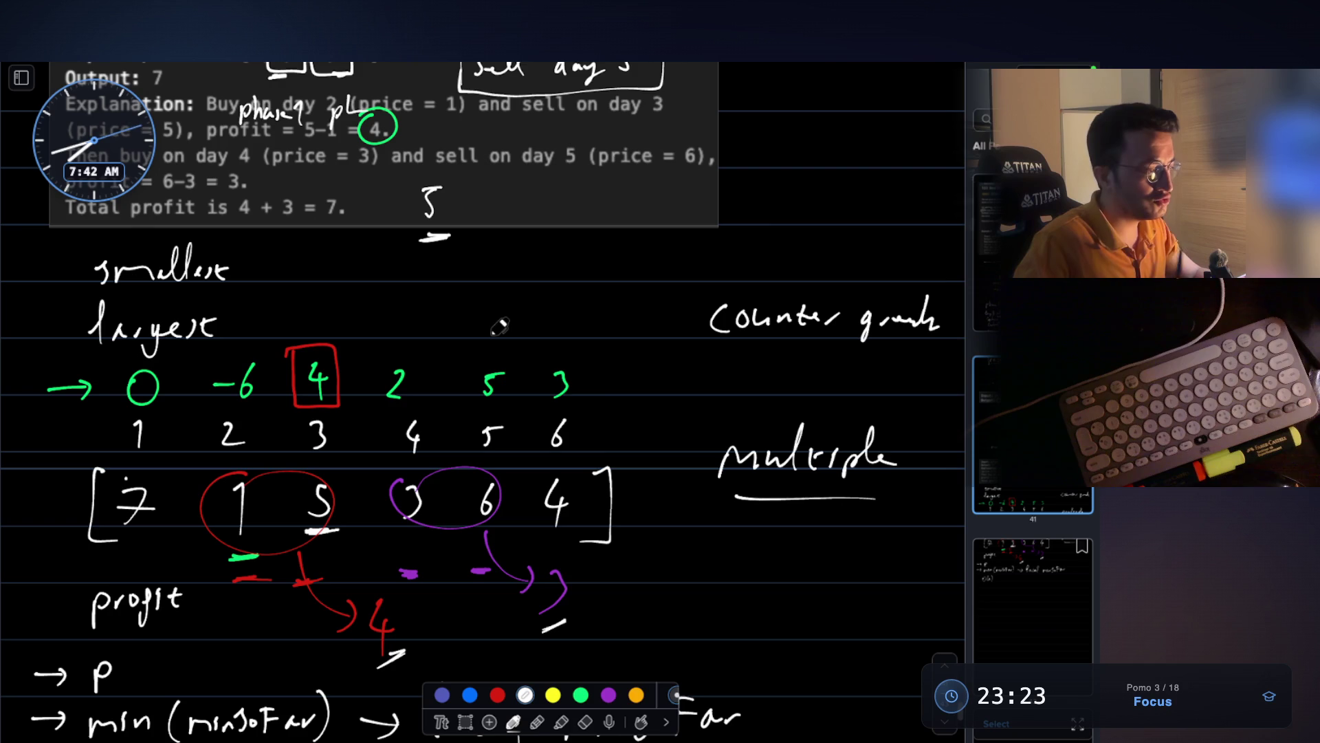
{"action": "scroll", "coordinate": [498, 327], "scroll_direction": "down", "scroll_amount": 2}
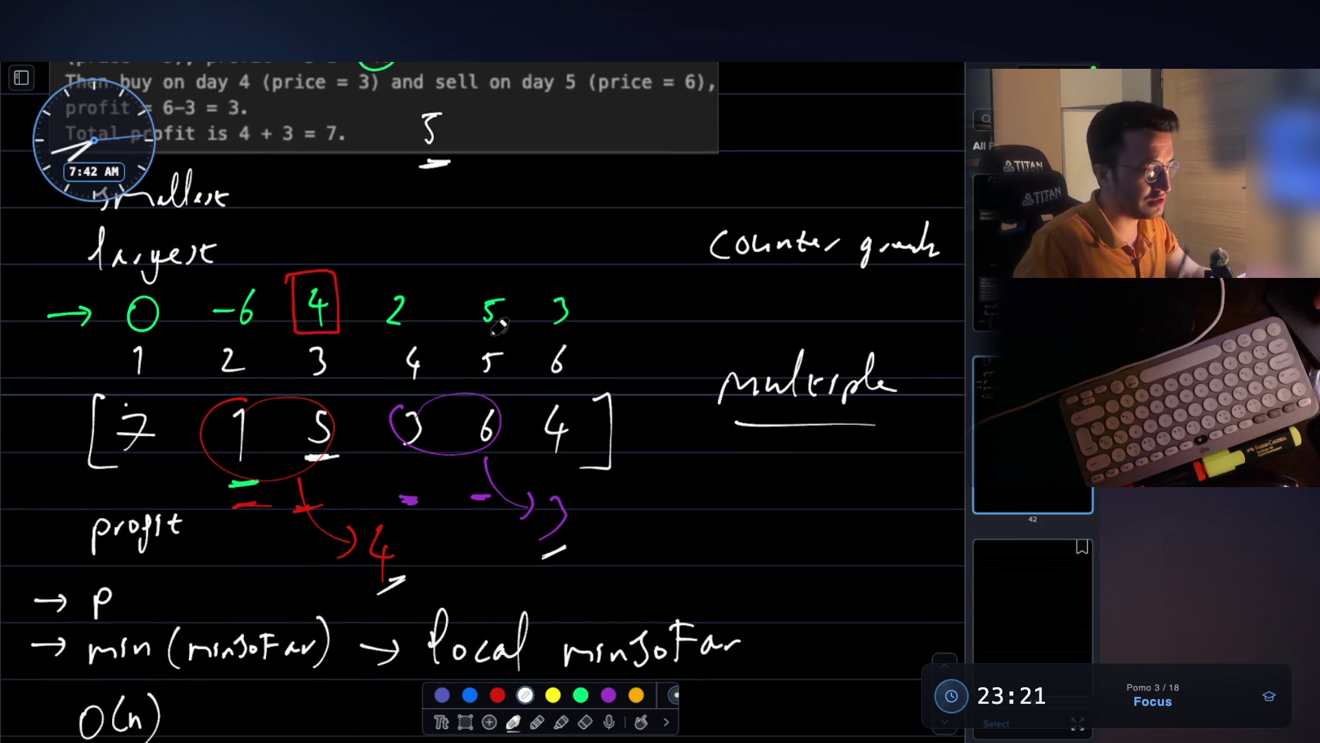
{"action": "scroll", "coordinate": [498, 328], "scroll_direction": "up", "scroll_amount": 5}
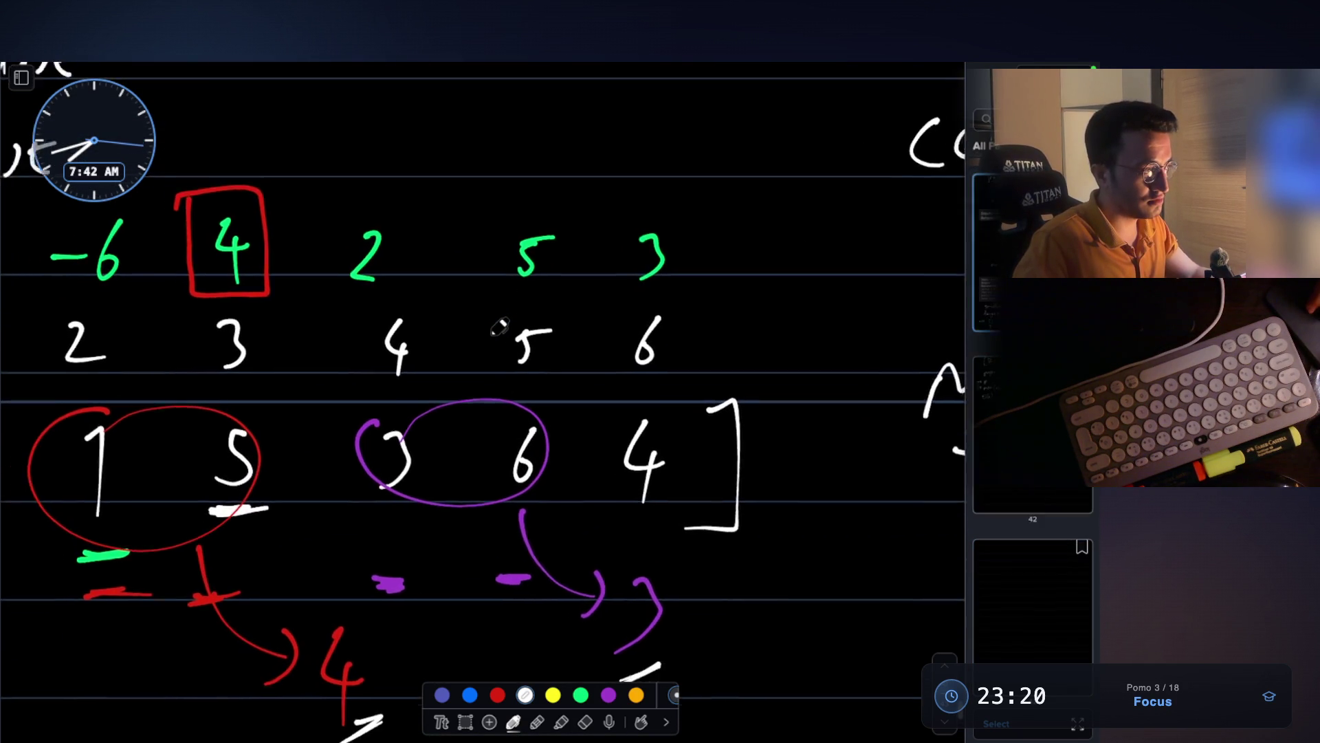
{"action": "scroll", "coordinate": [499, 327], "scroll_direction": "down", "scroll_amount": 1}
{"action": "scroll", "coordinate": [498, 326], "scroll_direction": "left", "scroll_amount": 1}
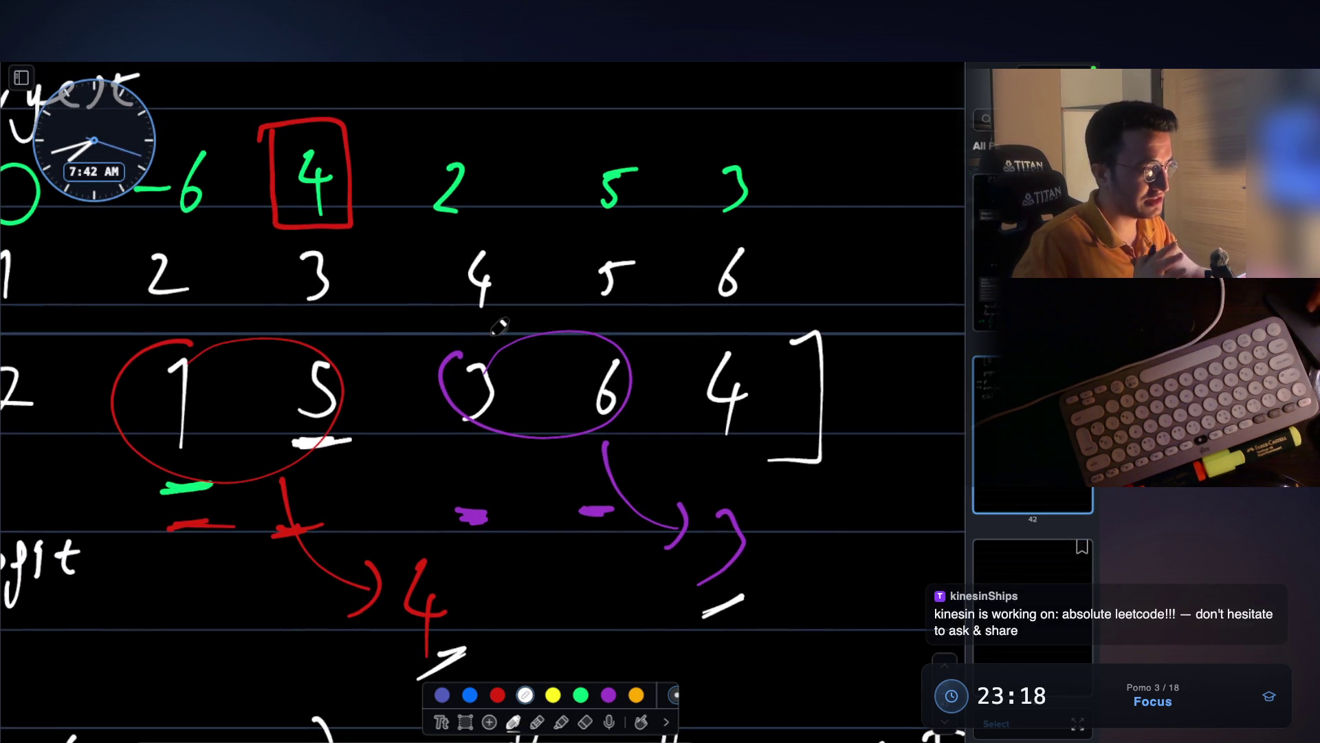
{"action": "scroll", "coordinate": [498, 328], "scroll_direction": "down", "scroll_amount": 2}
{"action": "scroll", "coordinate": [499, 328], "scroll_direction": "left", "scroll_amount": 2}
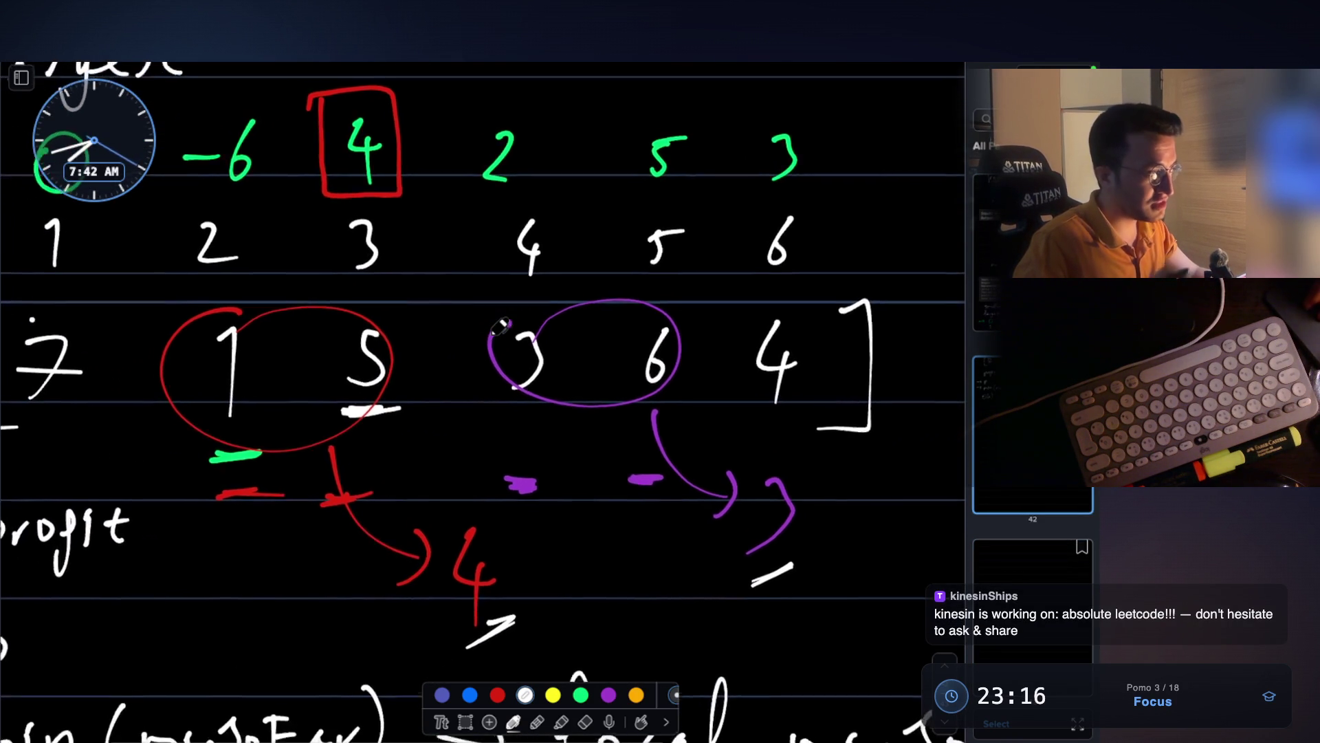
{"action": "scroll", "coordinate": [499, 327], "scroll_direction": "left", "scroll_amount": 1}
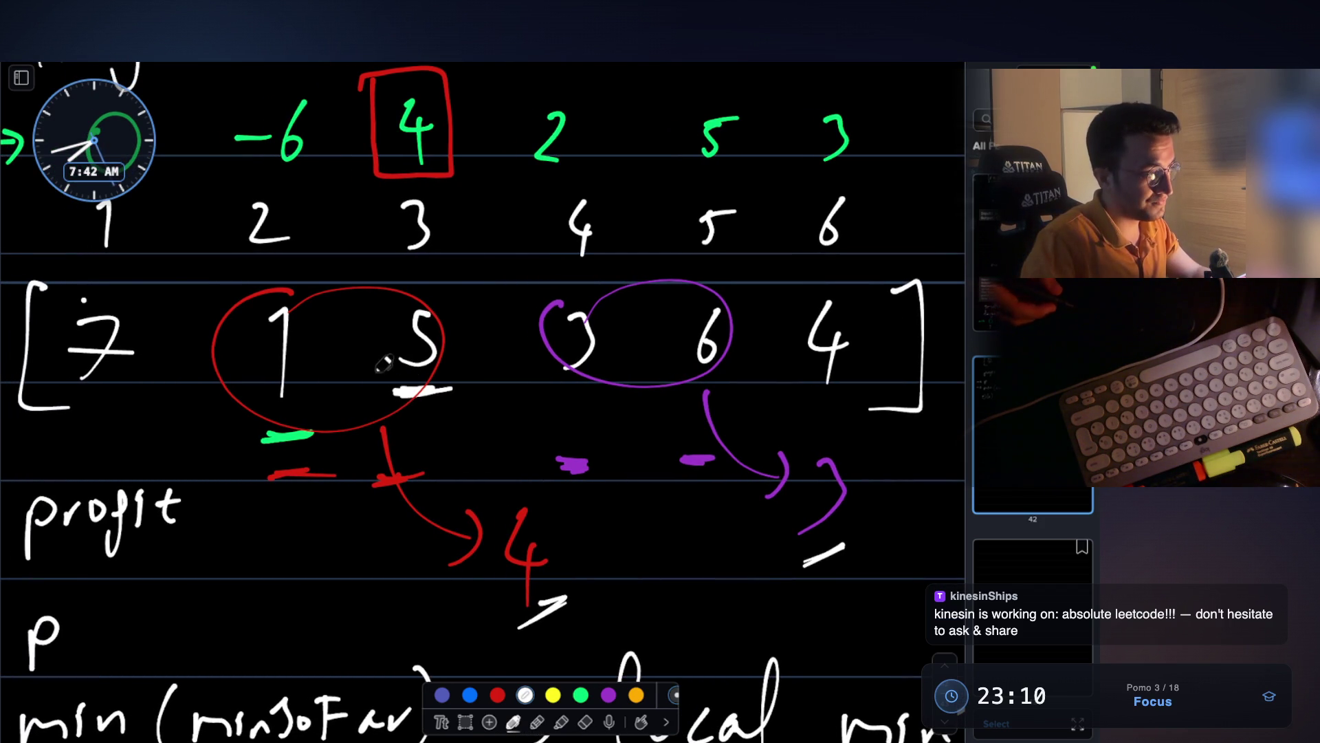
{"action": "mouse_move", "coordinate": [261, 435]}
{"action": "left_mouse_down"}
{"action": "mouse_move", "coordinate": [303, 443]}
{"action": "mouse_move", "coordinate": [433, 407]}
{"action": "mouse_move", "coordinate": [465, 354]}
{"action": "mouse_move", "coordinate": [451, 304]}
{"action": "mouse_move", "coordinate": [254, 302]}
{"action": "mouse_move", "coordinate": [271, 410]}
{"action": "mouse_move", "coordinate": [372, 443]}
{"action": "left_mouse_up"}
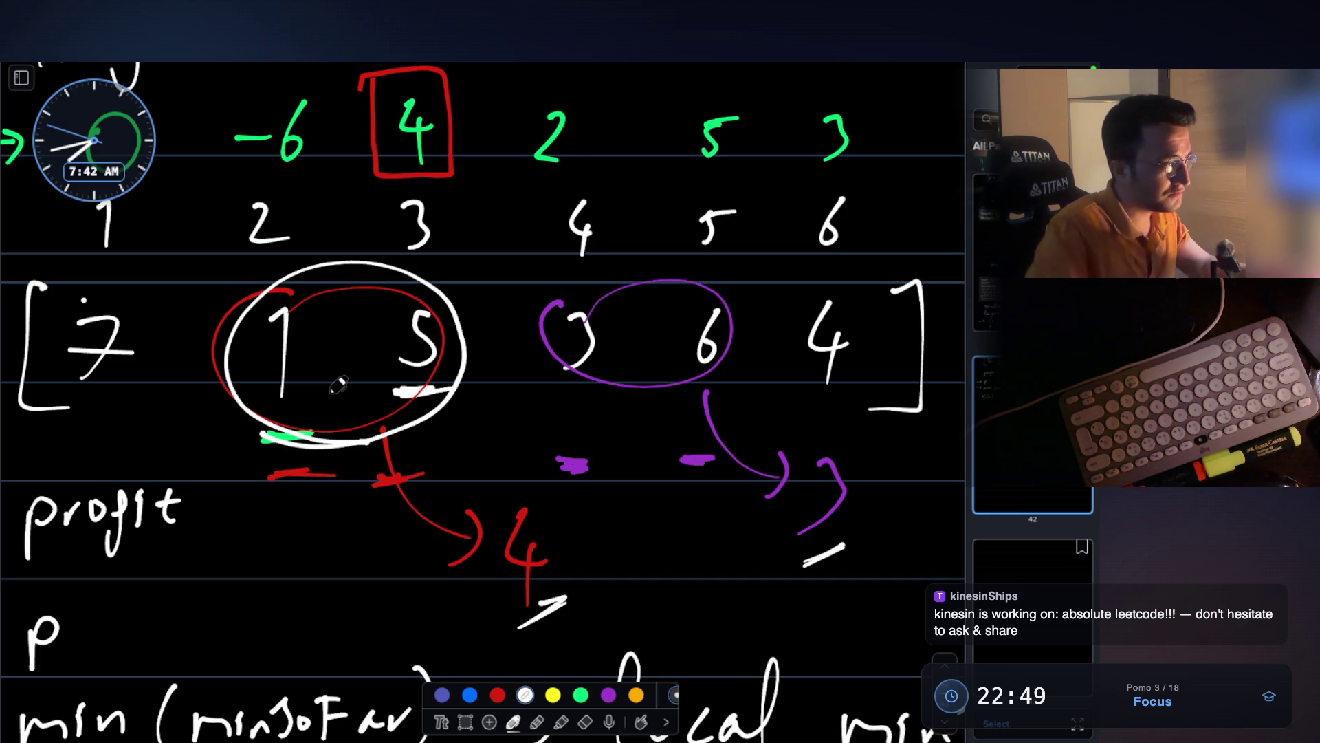
- Draw a second white ellipse around the 1 and 5 in the price array
{"action": "scroll", "coordinate": [338, 386], "scroll_direction": "down", "scroll_amount": 1}
{"action": "mouse_move", "coordinate": [313, 265]}
{"action": "left_mouse_down"}
{"action": "mouse_move", "coordinate": [251, 295]}
{"action": "mouse_move", "coordinate": [302, 311]}
{"action": "left_mouse_up"}
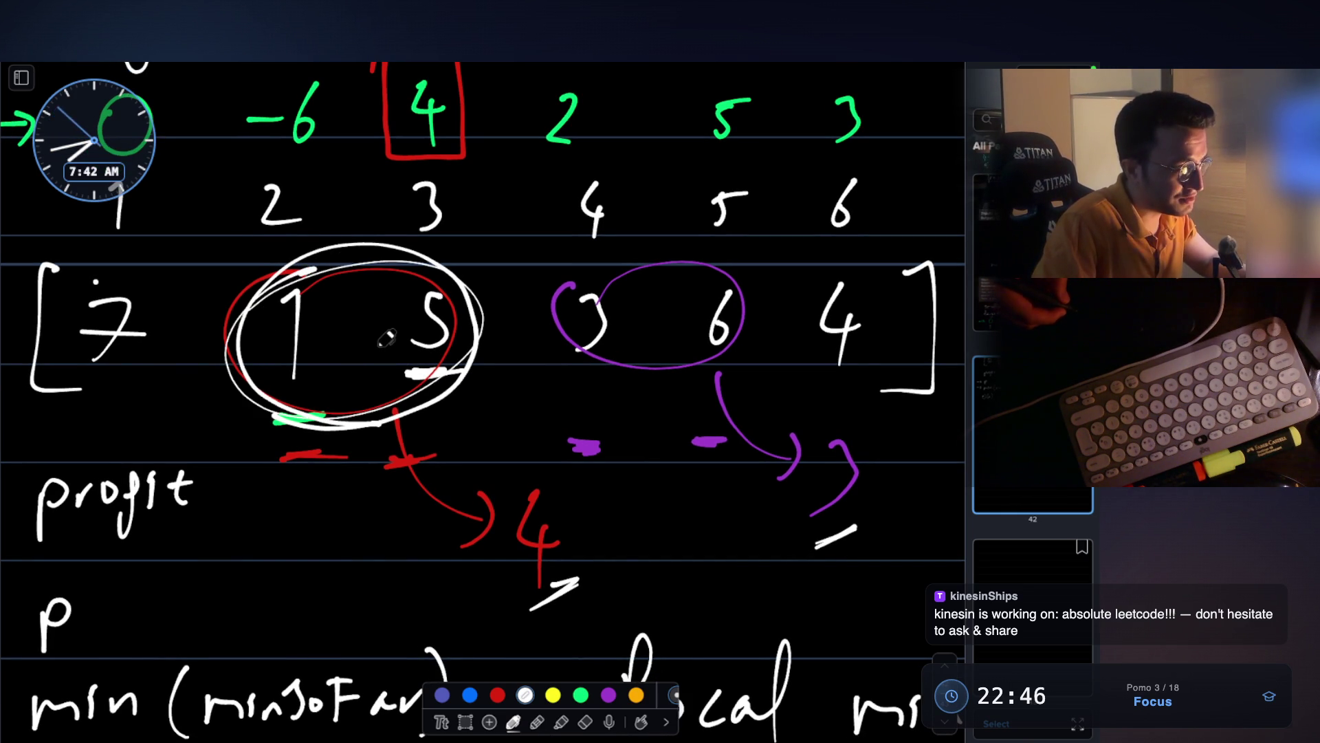
{"action": "scroll", "coordinate": [394, 255], "scroll_direction": "up", "scroll_amount": 1}
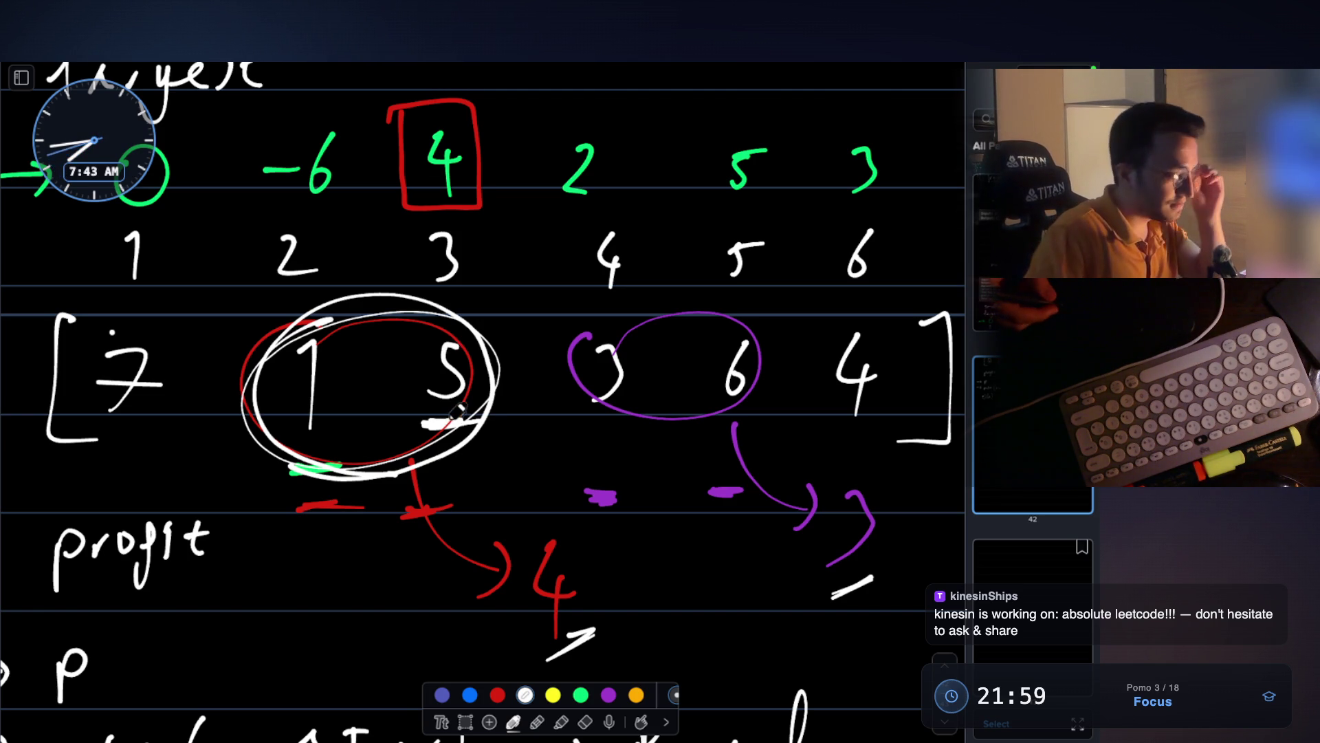
- Look over the stock notes, then switch to the VS Code window with the Claude terminal
{"action": "scroll", "coordinate": [456, 413], "scroll_direction": "down", "scroll_amount": 2}
{"action": "scroll", "coordinate": [452, 395], "scroll_direction": "left", "scroll_amount": 2}
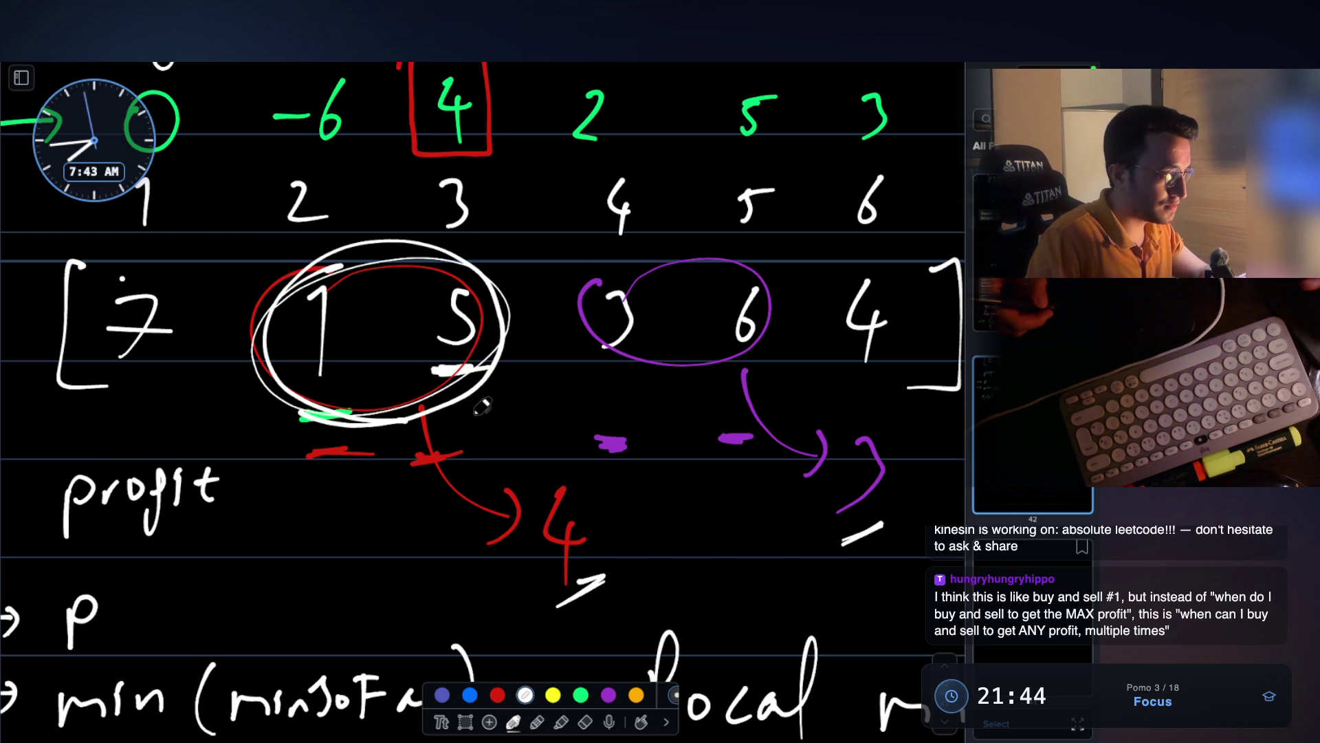
{"action": "scroll", "coordinate": [481, 398], "scroll_direction": "up", "scroll_amount": 2}
{"action": "scroll", "coordinate": [485, 406], "scroll_direction": "up", "scroll_amount": 2}
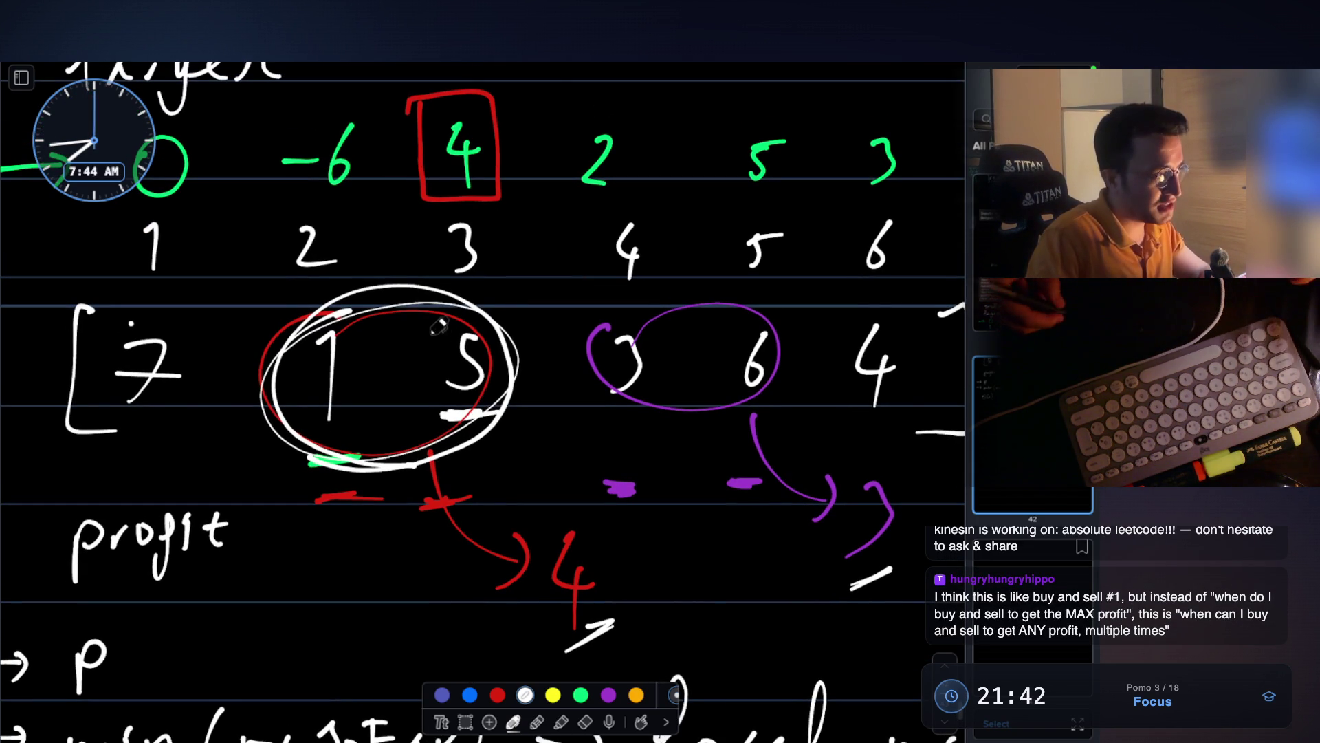
{"action": "scroll", "coordinate": [513, 318], "scroll_direction": "down", "scroll_amount": 1}
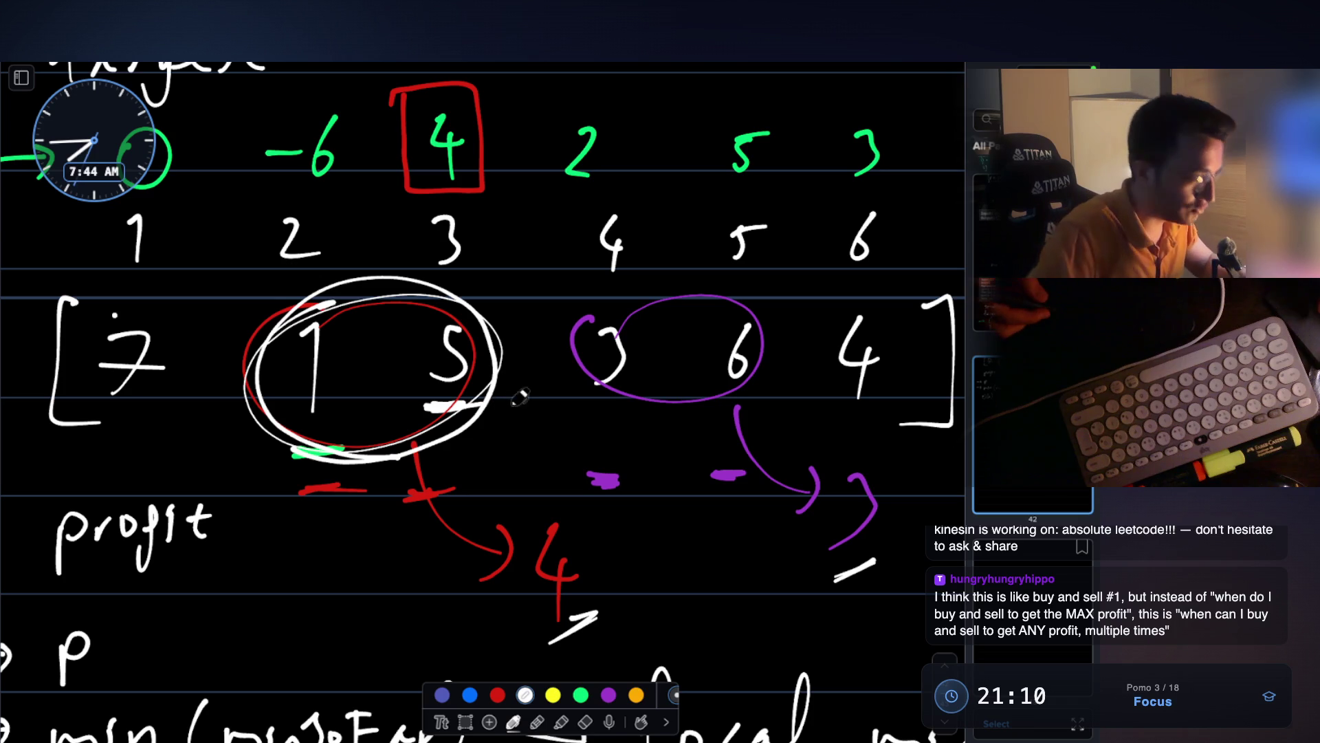
{"action": "key", "text": "super+Tab"}
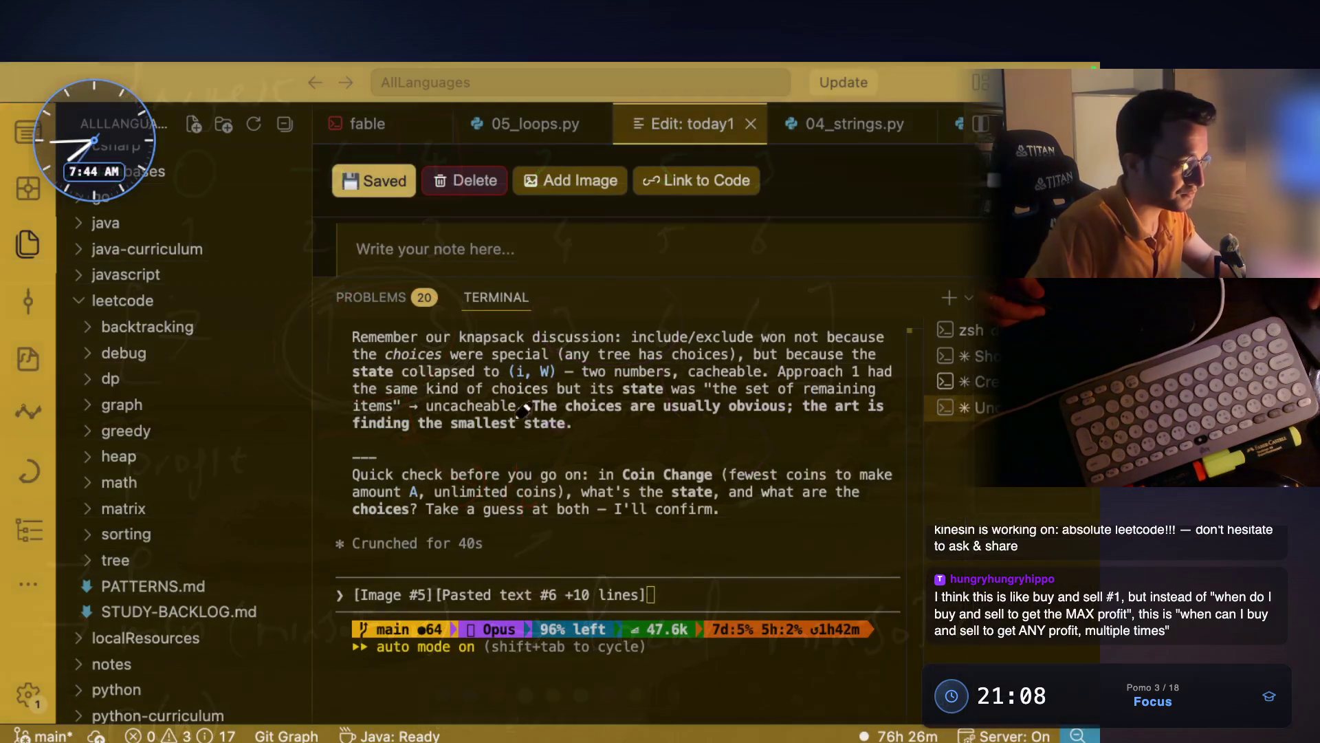
- Paste the copied notes as a 12-line text block into the Claude prompt, then return to the whiteboard
{"action": "key", "text": "super+v"}
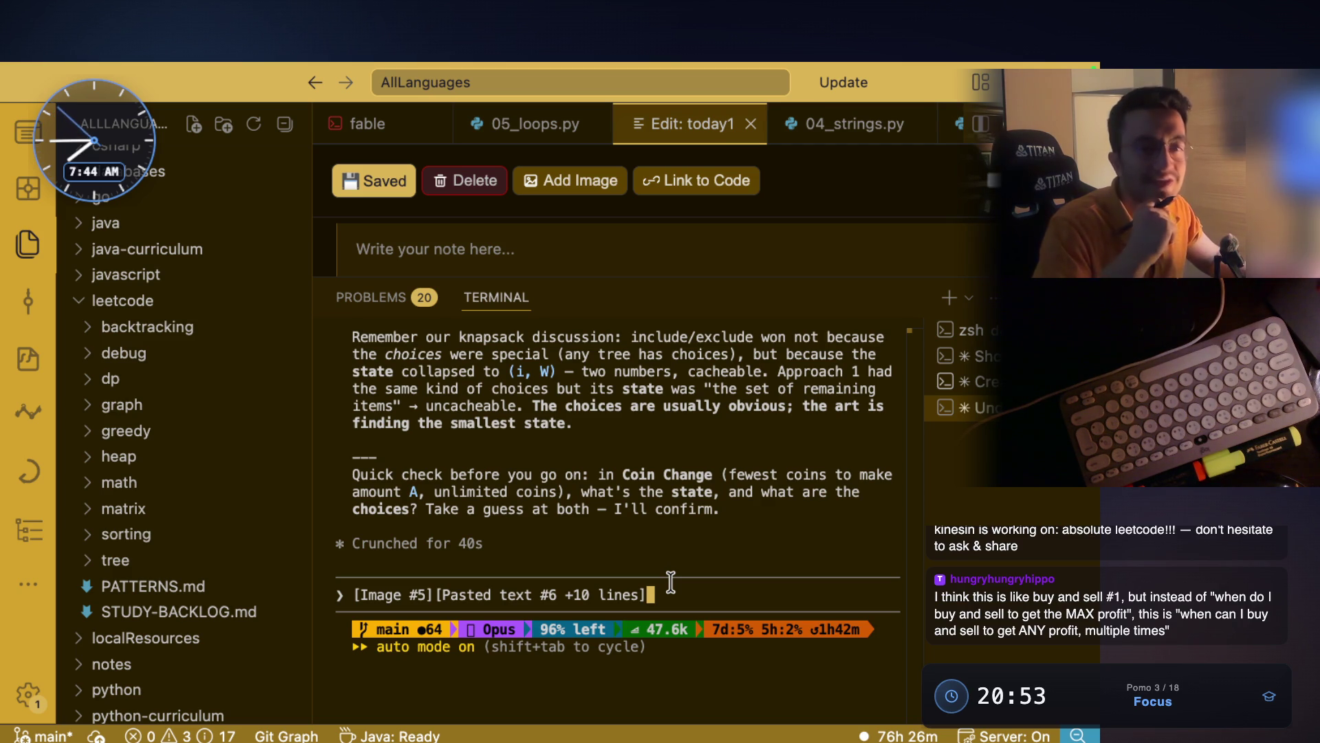
{"action": "key", "text": "super+v"}
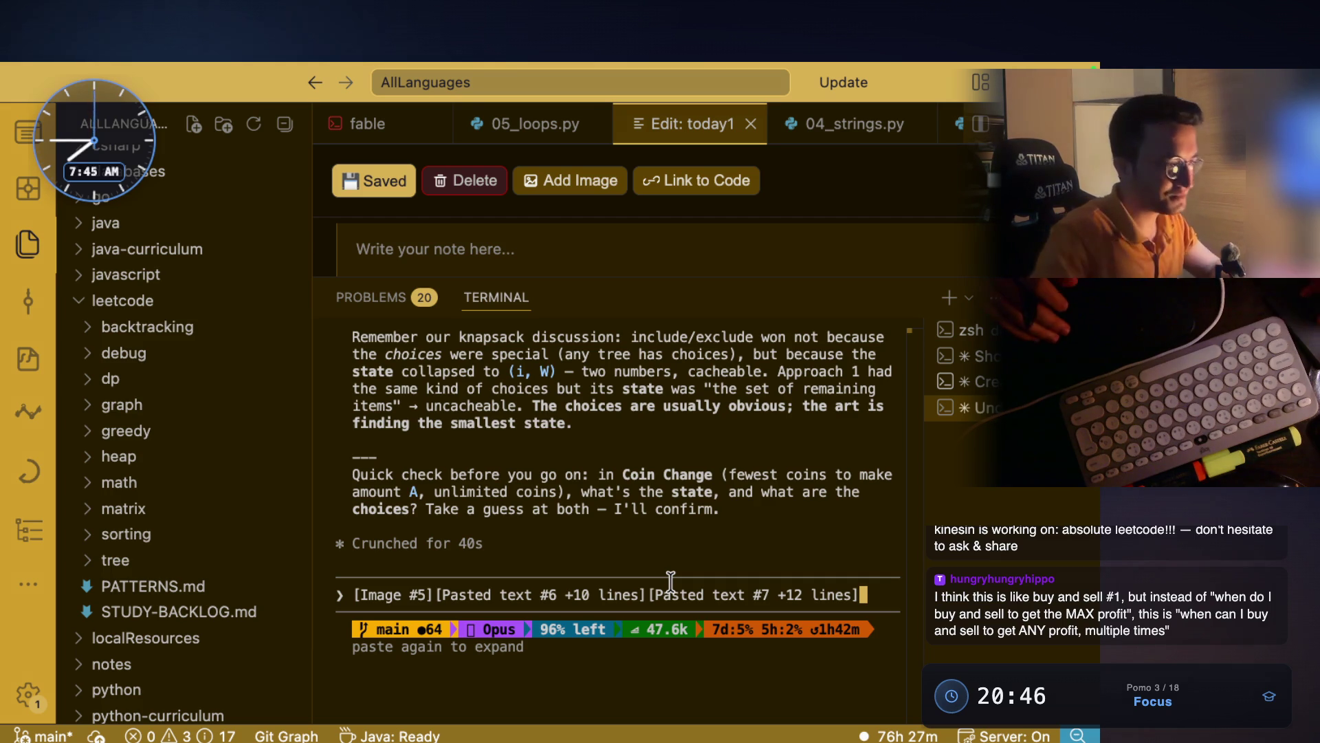
{"action": "key", "text": "super+Tab"}
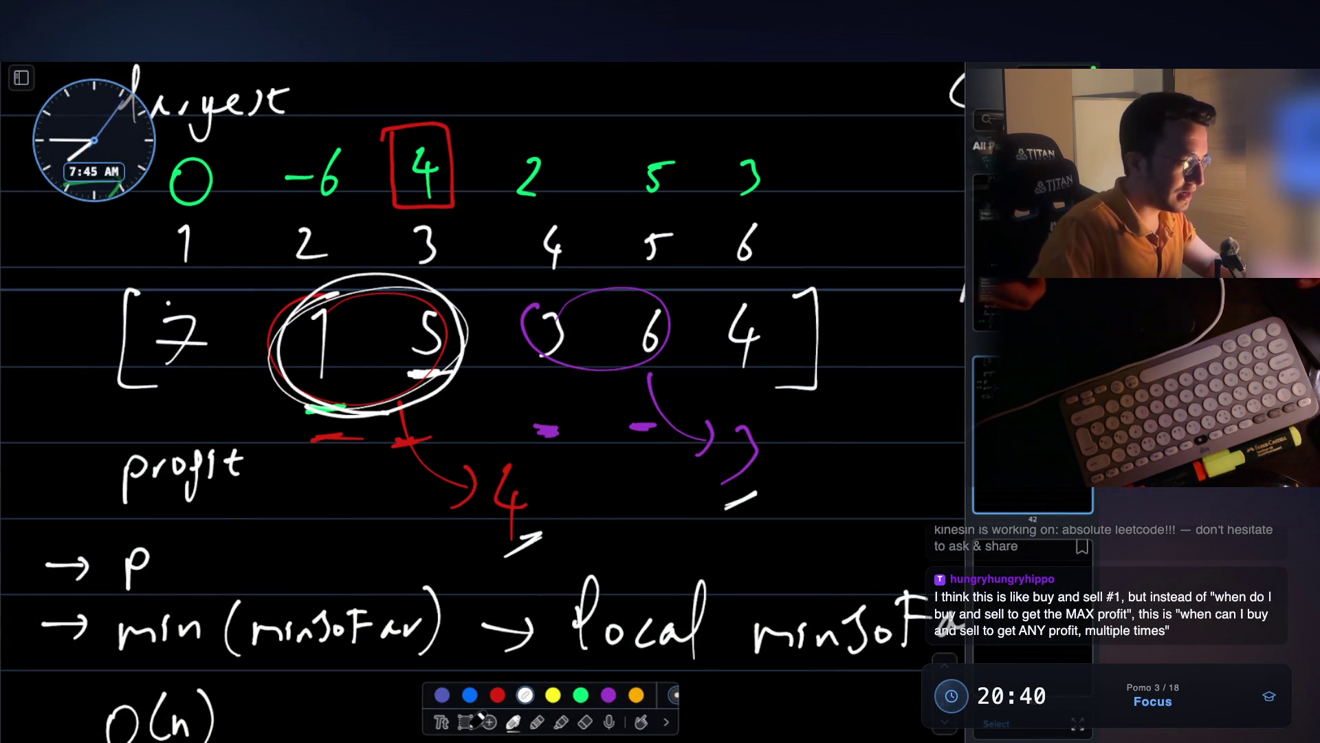
- Box-select the bracketed price array and move it below O(n)
{"action": "left_click", "coordinate": [466, 720]}
{"action": "mouse_move", "coordinate": [108, 266]}
{"action": "left_mouse_down"}
{"action": "mouse_move", "coordinate": [262, 315]}
{"action": "mouse_move", "coordinate": [836, 410]}
{"action": "left_mouse_up"}
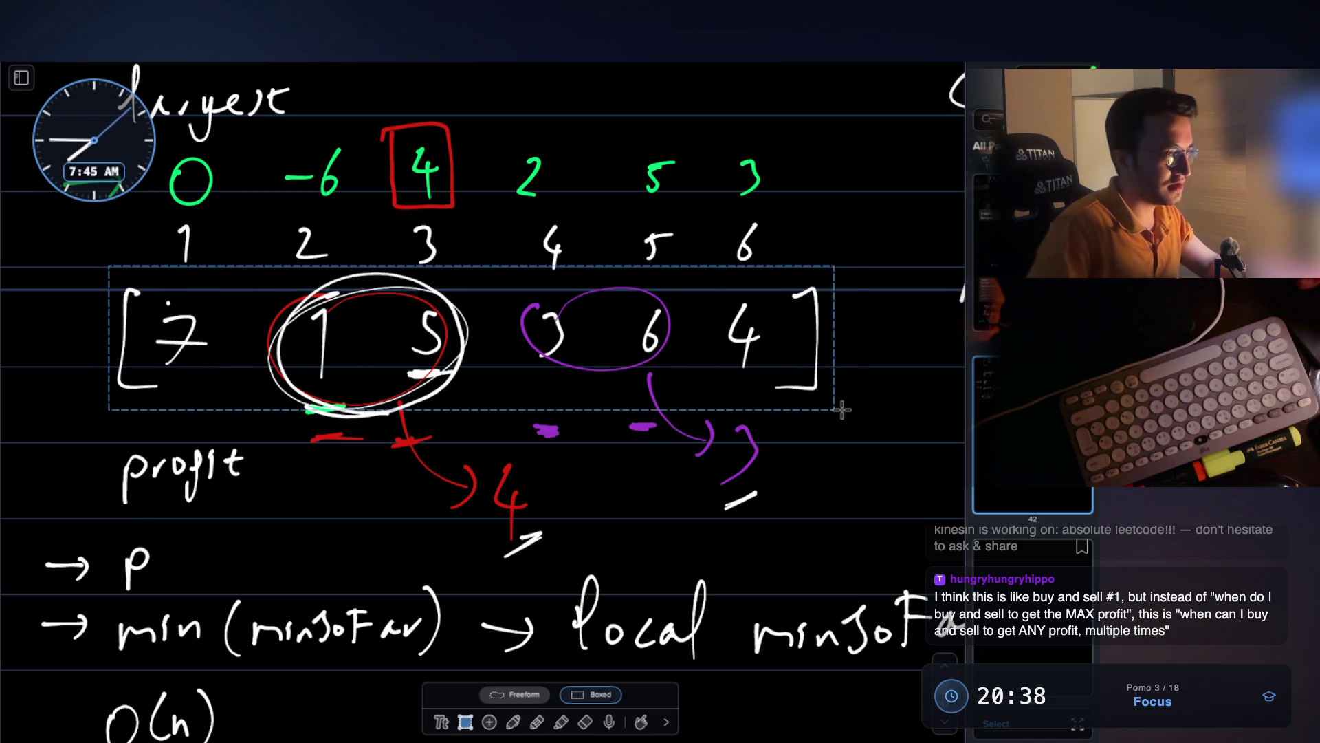
{"action": "scroll", "coordinate": [457, 460], "scroll_direction": "down", "scroll_amount": 6}
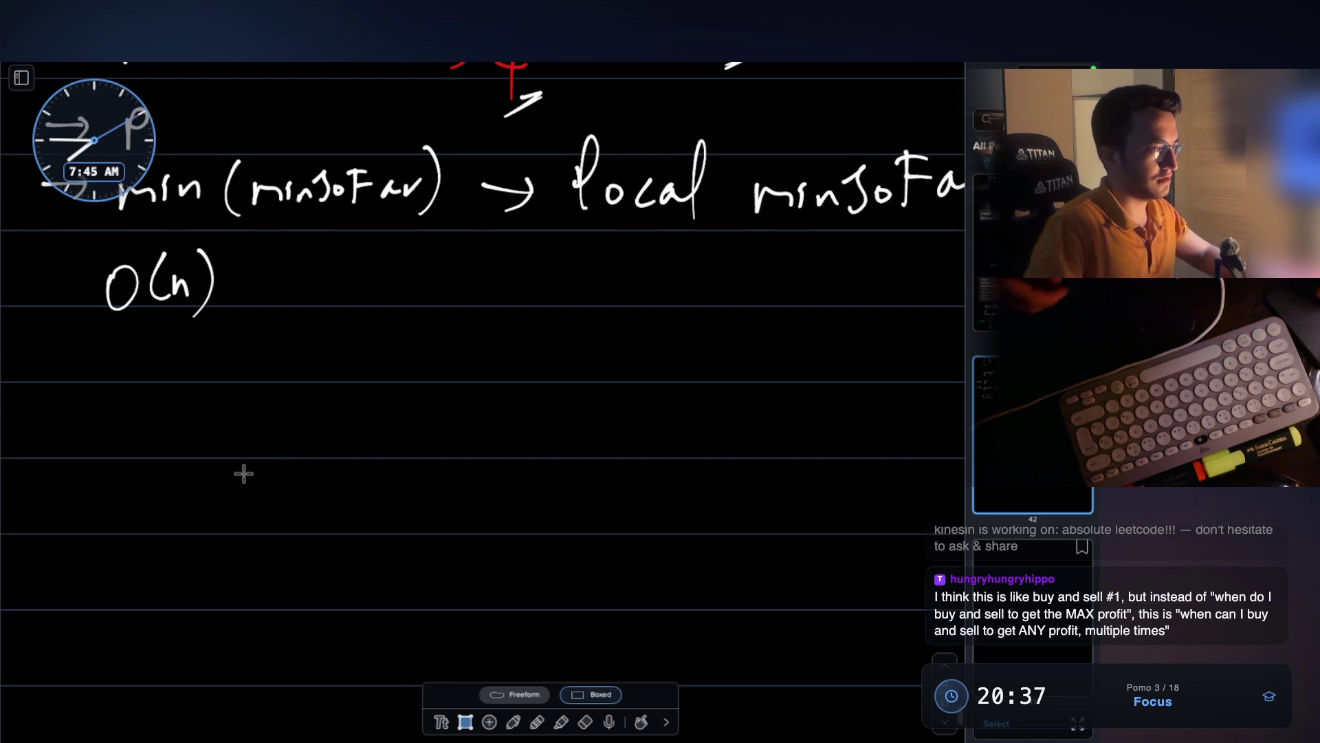
{"action": "key", "text": "ctrl+v"}
{"action": "left_click_drag", "start_coordinate": [522, 456], "coordinate": [515, 516]}
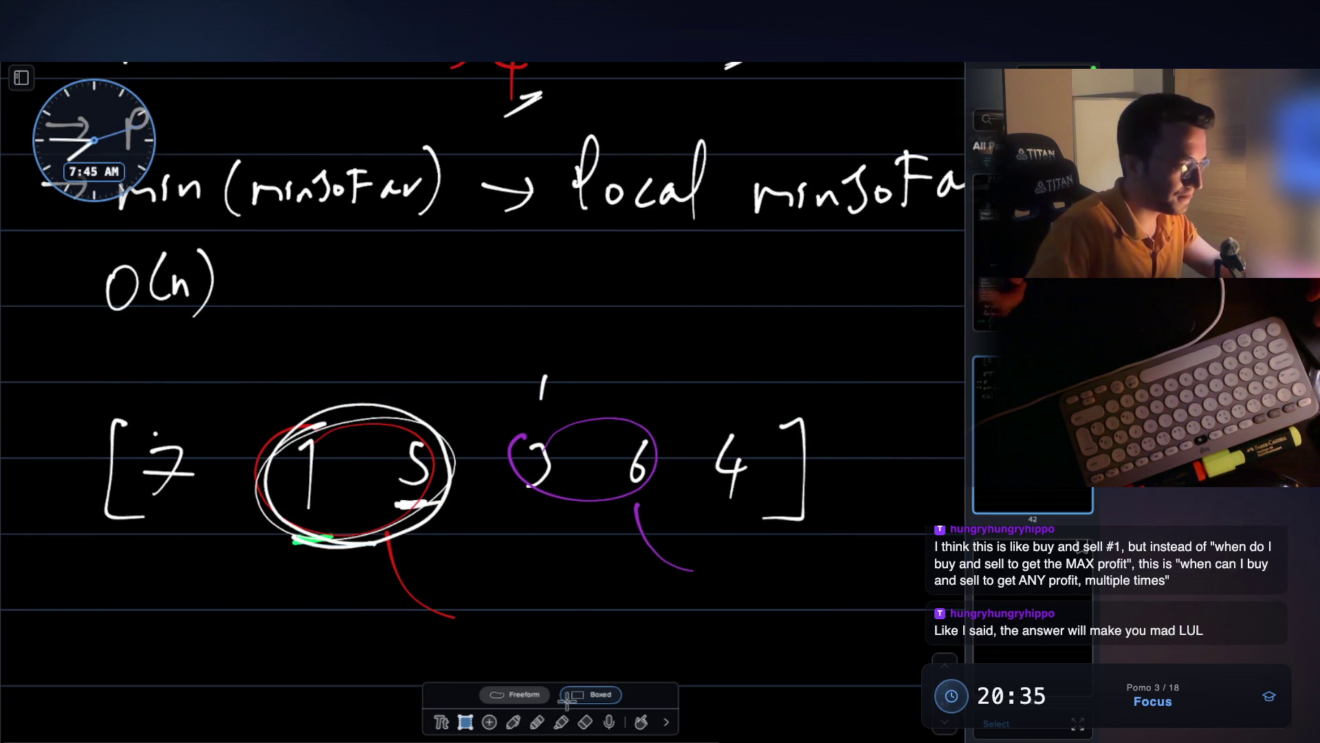
- Erase the white and red circles around the 1 and 5
{"action": "left_click", "coordinate": [513, 721]}
{"action": "scroll", "coordinate": [428, 469], "scroll_direction": "down", "scroll_amount": 1}
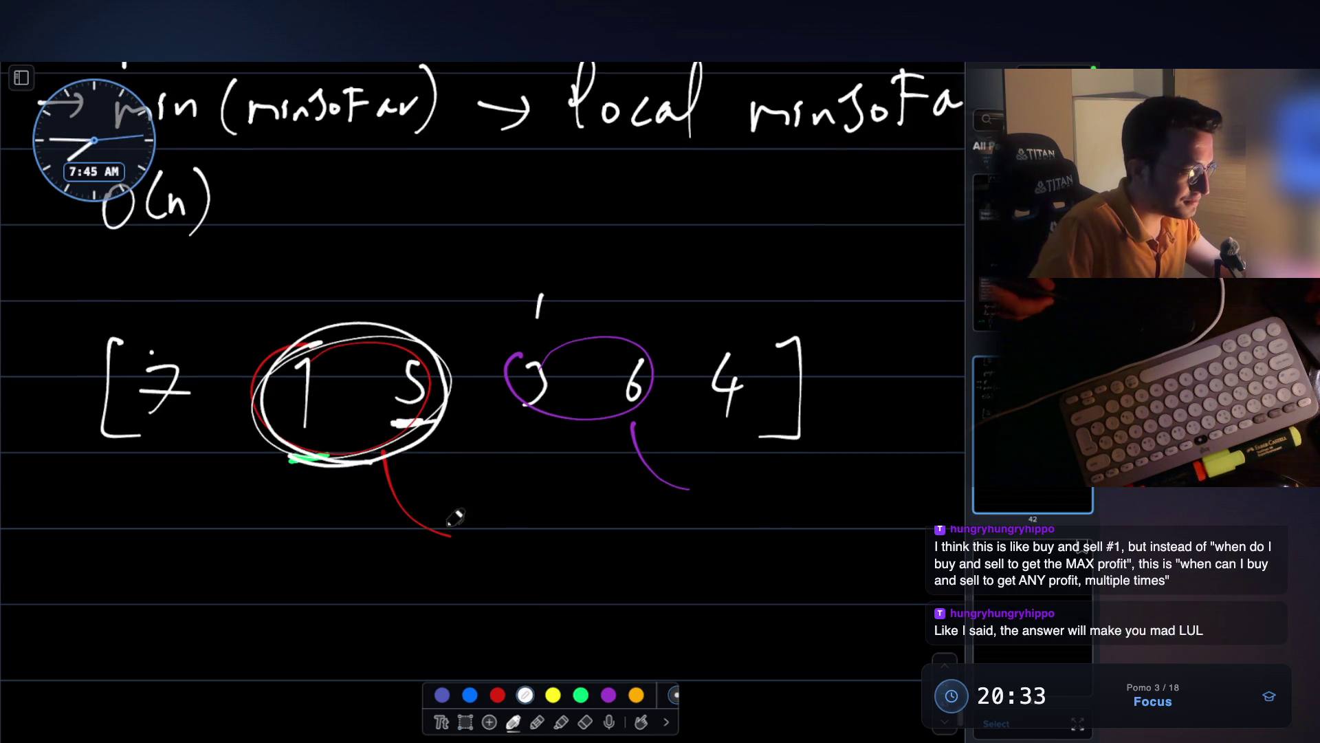
{"action": "left_click", "coordinate": [585, 721]}
{"action": "left_click_drag", "start_coordinate": [428, 492], "coordinate": [383, 457]}
{"action": "left_click_drag", "start_coordinate": [657, 457], "coordinate": [609, 417]}
{"action": "left_click", "coordinate": [513, 722]}
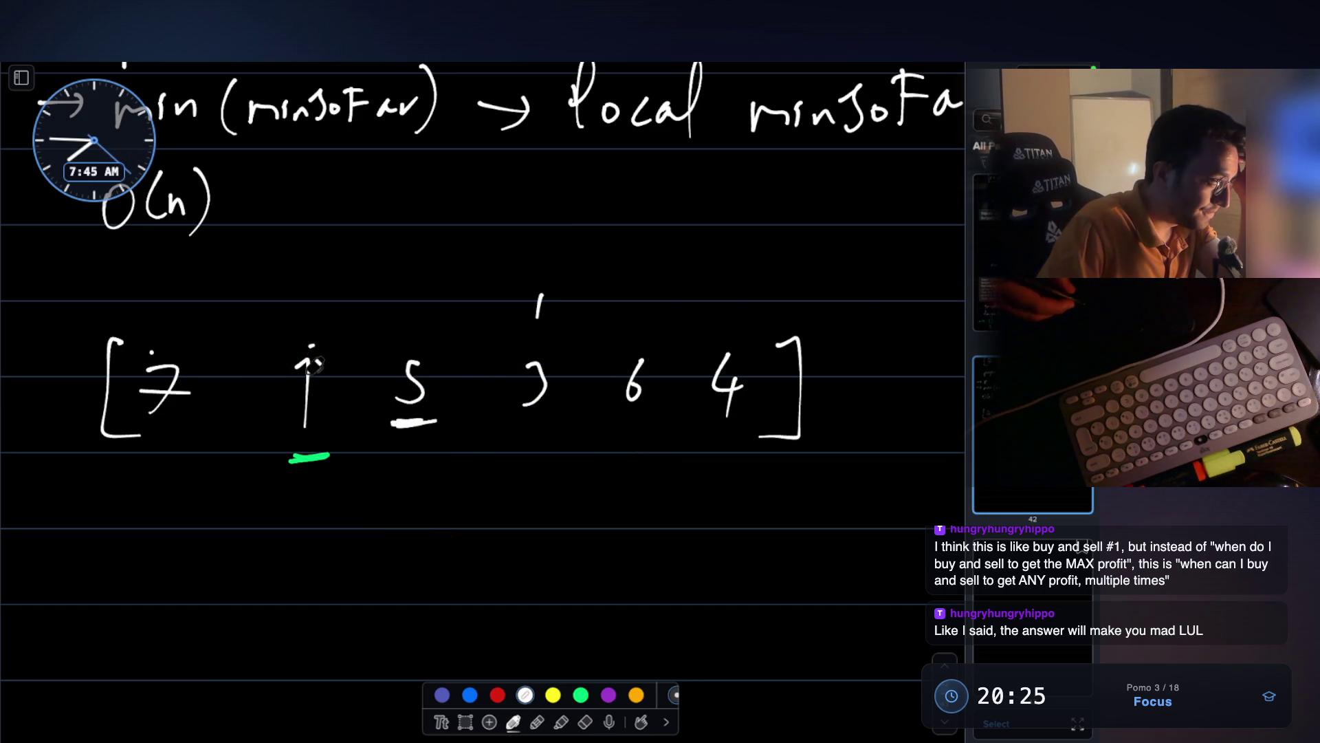
- Draw a bracket under 1 and 5, an arrow above 5, and indices 0–5 under the prices
{"action": "mouse_move", "coordinate": [275, 445]}
{"action": "left_mouse_down"}
{"action": "mouse_move", "coordinate": [444, 476]}
{"action": "mouse_move", "coordinate": [444, 417]}
{"action": "left_mouse_up"}
{"action": "left_click_drag", "start_coordinate": [413, 262], "coordinate": [409, 331]}
{"action": "left_click_drag", "start_coordinate": [394, 308], "coordinate": [422, 314]}
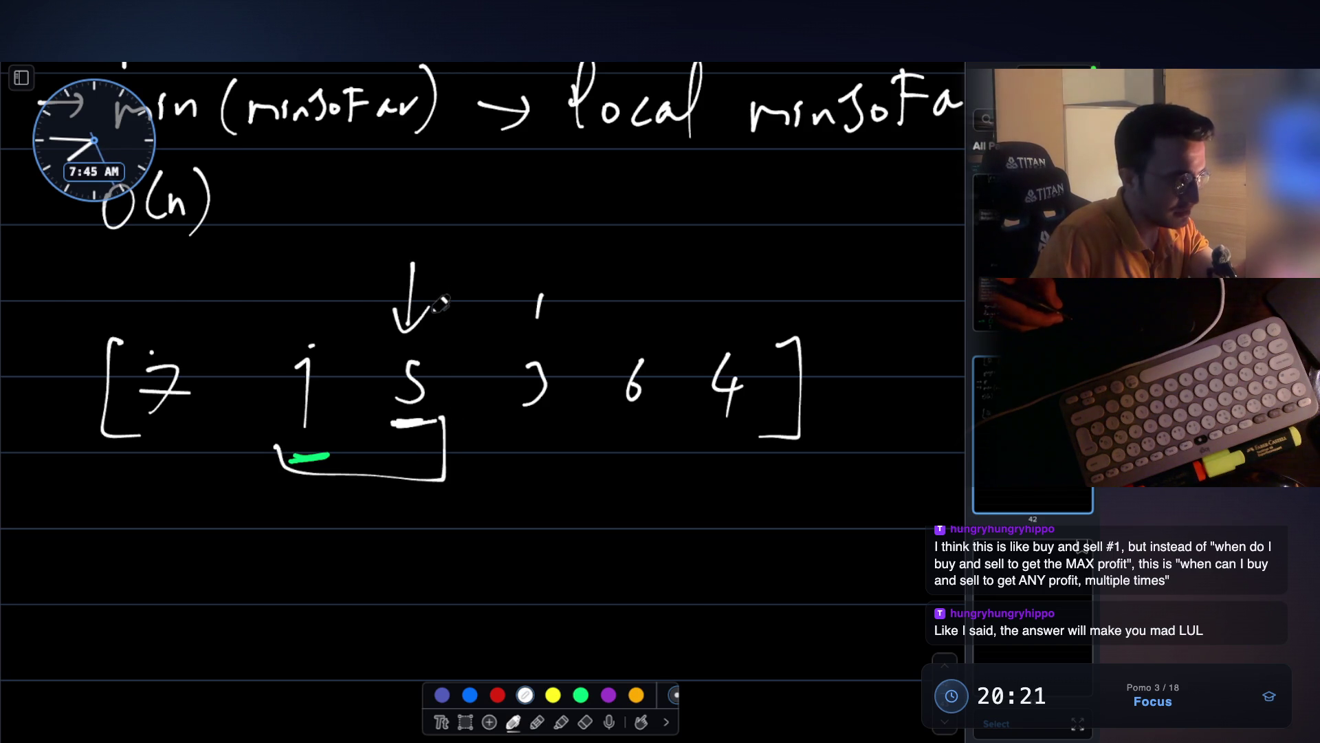
{"action": "mouse_move", "coordinate": [157, 509]}
{"action": "left_mouse_down"}
{"action": "mouse_move", "coordinate": [148, 517]}
{"action": "mouse_move", "coordinate": [156, 510]}
{"action": "left_mouse_up"}
{"action": "left_click_drag", "start_coordinate": [314, 502], "coordinate": [325, 545]}
{"action": "mouse_move", "coordinate": [396, 509]}
{"action": "left_mouse_down"}
{"action": "mouse_move", "coordinate": [421, 505]}
{"action": "mouse_move", "coordinate": [455, 535]}
{"action": "left_mouse_up"}
{"action": "left_click_drag", "start_coordinate": [550, 491], "coordinate": [547, 528]}
{"action": "left_click_drag", "start_coordinate": [647, 495], "coordinate": [660, 540]}
{"action": "left_click_drag", "start_coordinate": [746, 500], "coordinate": [739, 540]}
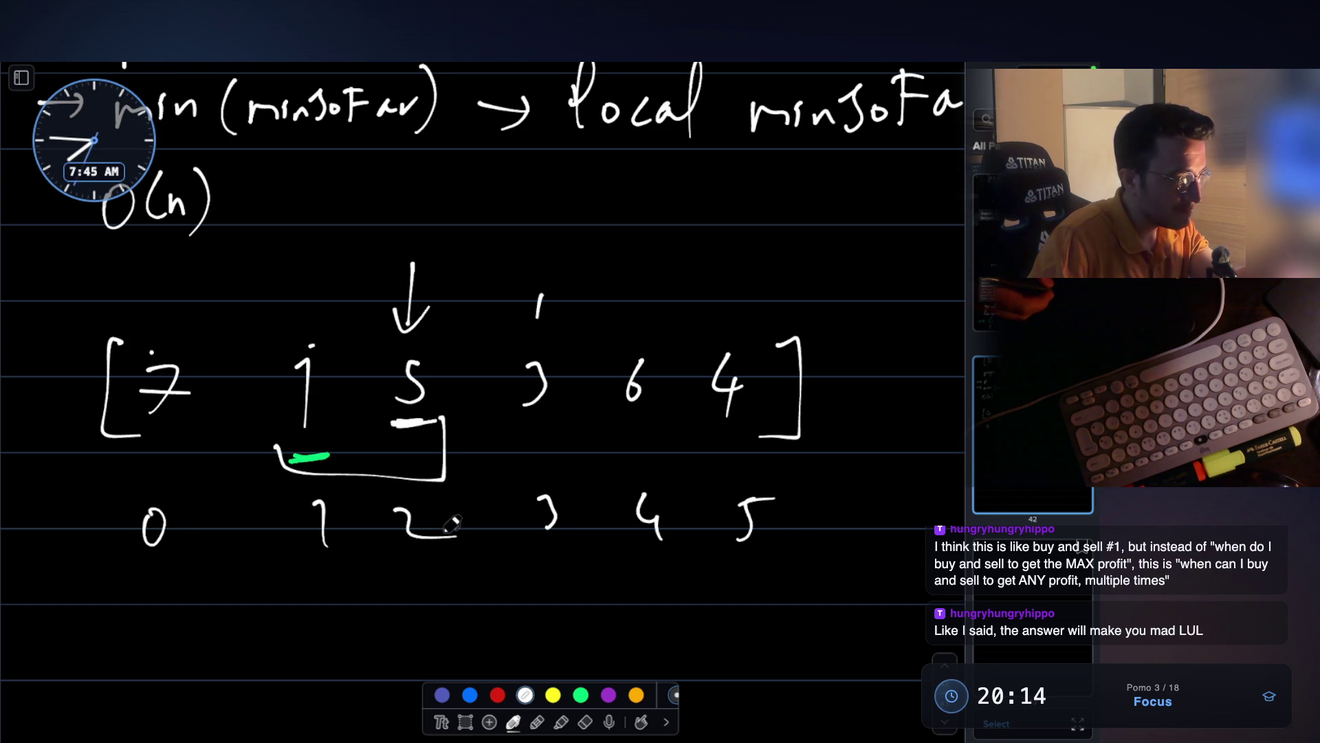
- Sketch a two-way branching arrow below the indices
{"action": "scroll", "coordinate": [433, 543], "scroll_direction": "down", "scroll_amount": 5}
{"action": "mouse_move", "coordinate": [334, 535]}
{"action": "left_mouse_down"}
{"action": "mouse_move", "coordinate": [385, 536]}
{"action": "mouse_move", "coordinate": [505, 483]}
{"action": "mouse_move", "coordinate": [412, 569]}
{"action": "mouse_move", "coordinate": [487, 618]}
{"action": "left_mouse_up"}
{"action": "scroll", "coordinate": [474, 605], "scroll_direction": "up", "scroll_amount": 2}
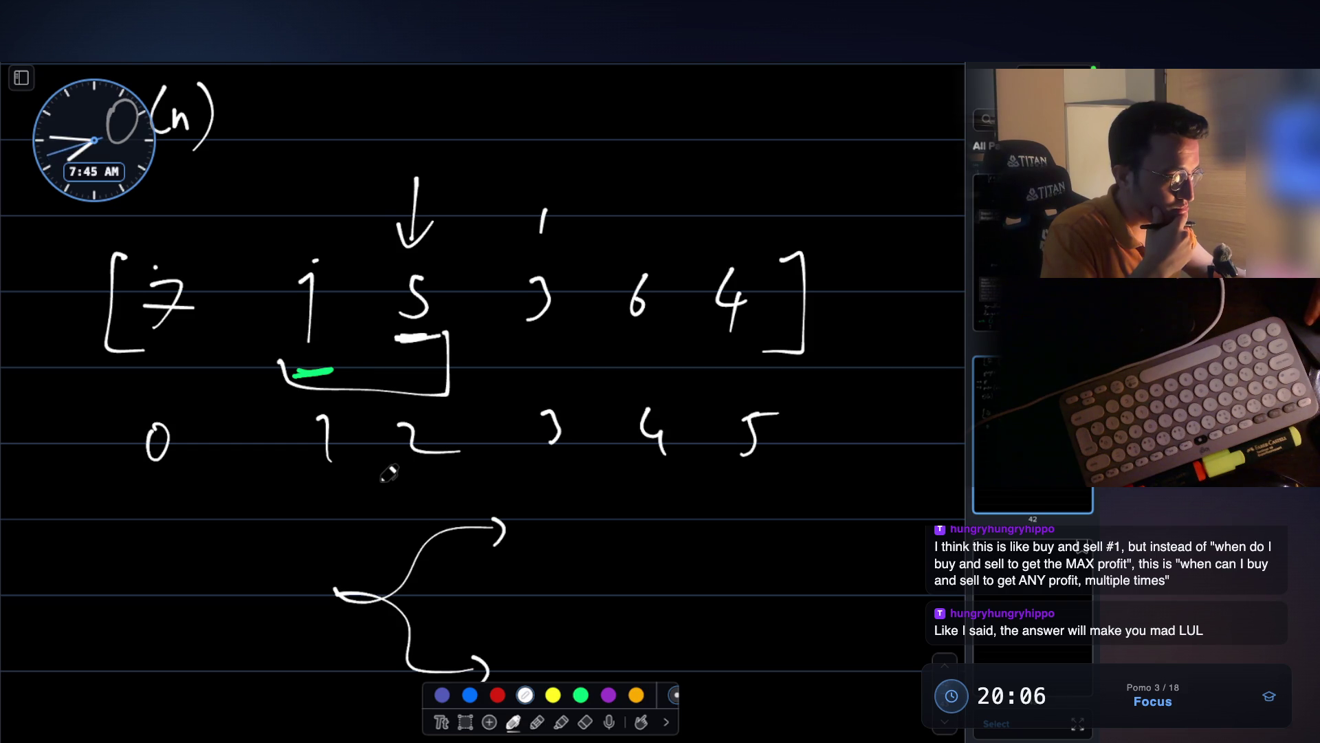
- Write 'reset min' beside the lower branch
{"action": "scroll", "coordinate": [385, 467], "scroll_direction": "down", "scroll_amount": 1}
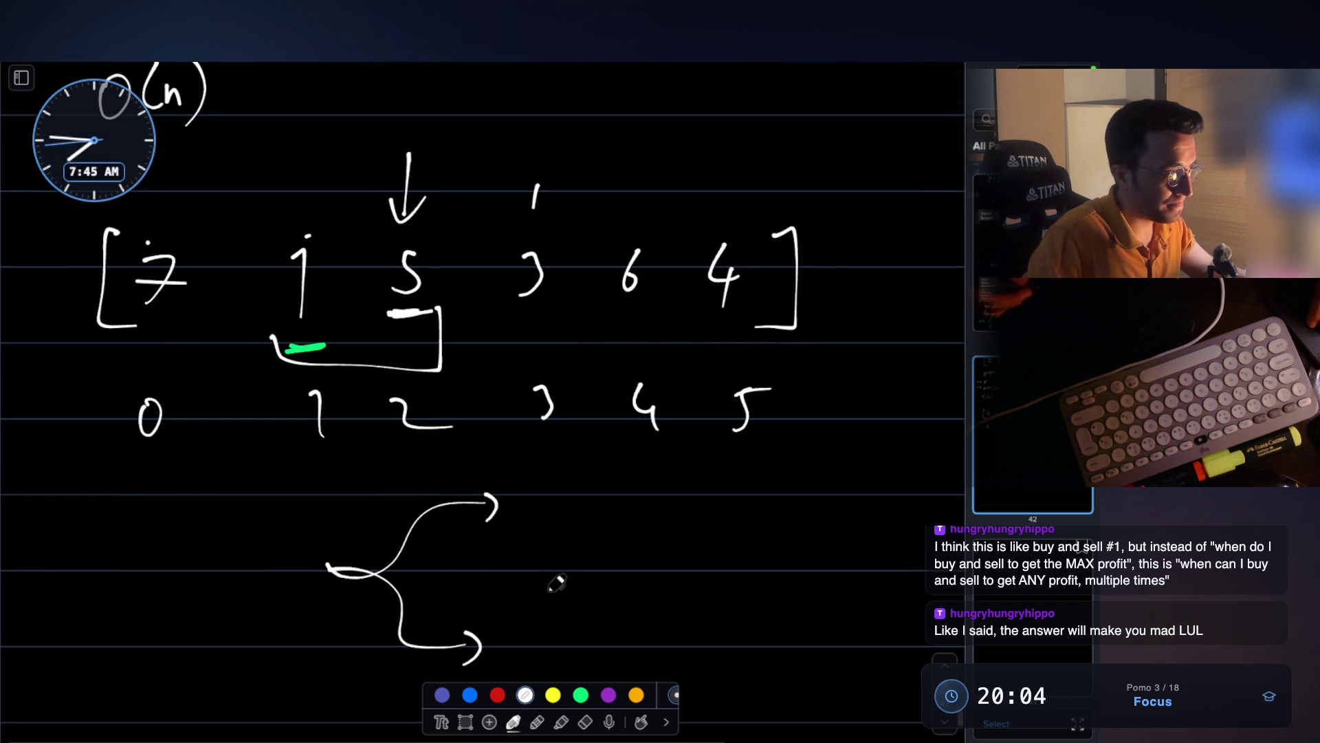
{"action": "scroll", "coordinate": [553, 573], "scroll_direction": "down", "scroll_amount": 2}
{"action": "mouse_move", "coordinate": [520, 625]}
{"action": "left_mouse_down"}
{"action": "mouse_move", "coordinate": [553, 605]}
{"action": "mouse_move", "coordinate": [640, 594]}
{"action": "left_mouse_up"}
{"action": "mouse_move", "coordinate": [701, 613]}
{"action": "left_mouse_down"}
{"action": "mouse_move", "coordinate": [722, 593]}
{"action": "mouse_move", "coordinate": [798, 595]}
{"action": "left_mouse_up"}
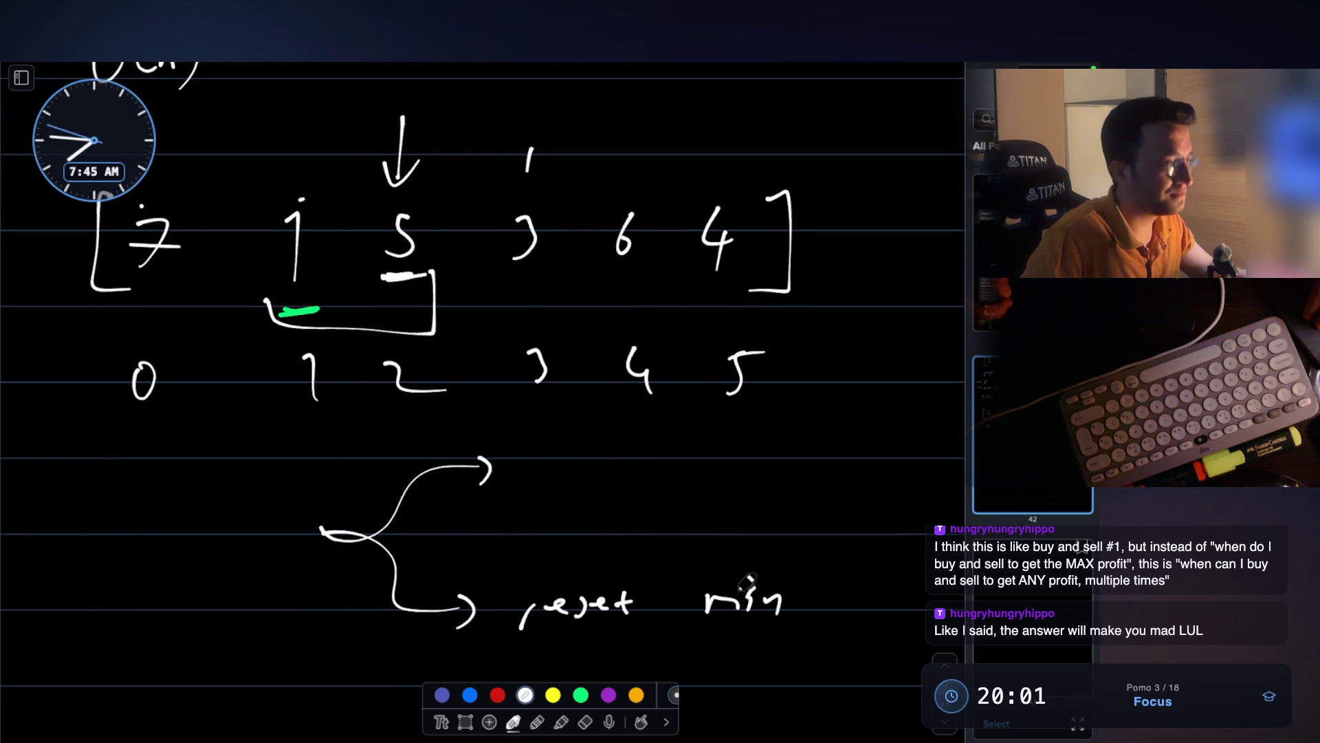
- Underline index 3, draw an arrow looping back onto the 1, and box the 1
{"action": "scroll", "coordinate": [726, 527], "scroll_direction": "up", "scroll_amount": 2}
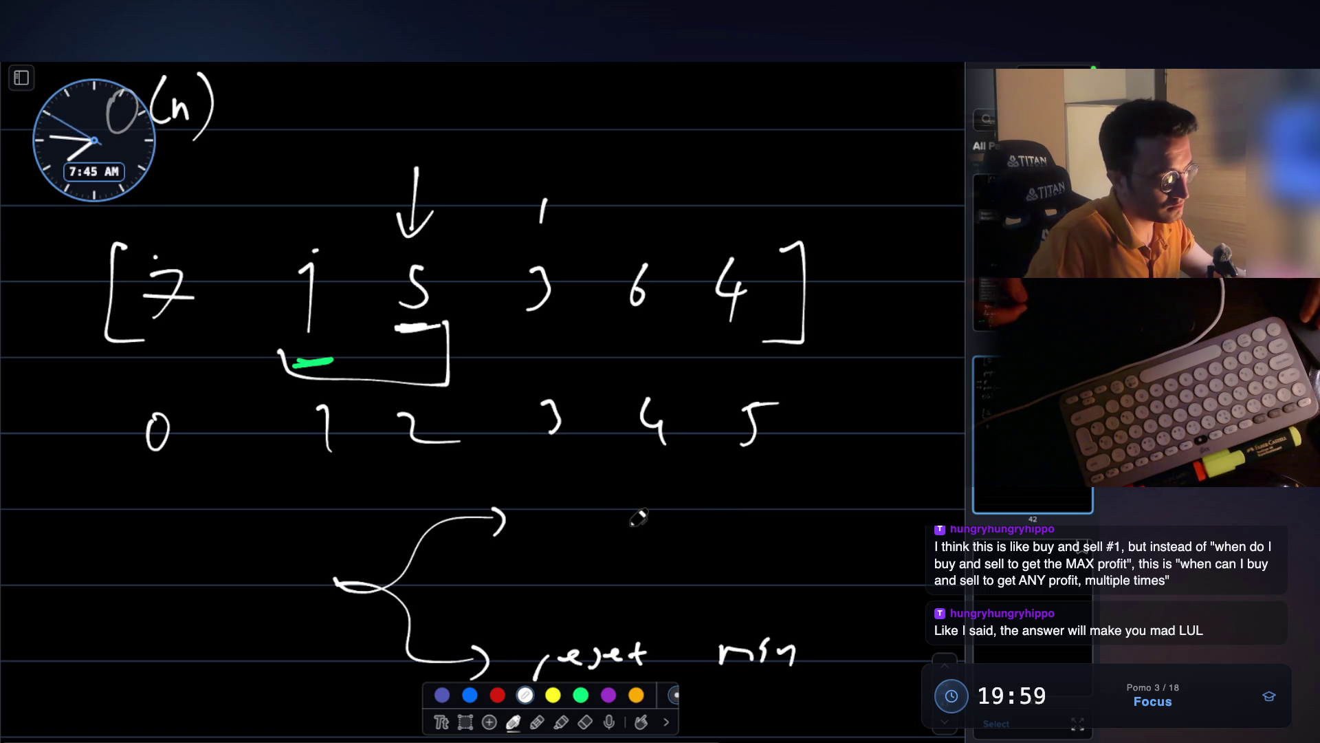
{"action": "scroll", "coordinate": [636, 520], "scroll_direction": "up", "scroll_amount": 1}
{"action": "left_click_drag", "start_coordinate": [538, 484], "coordinate": [577, 484]}
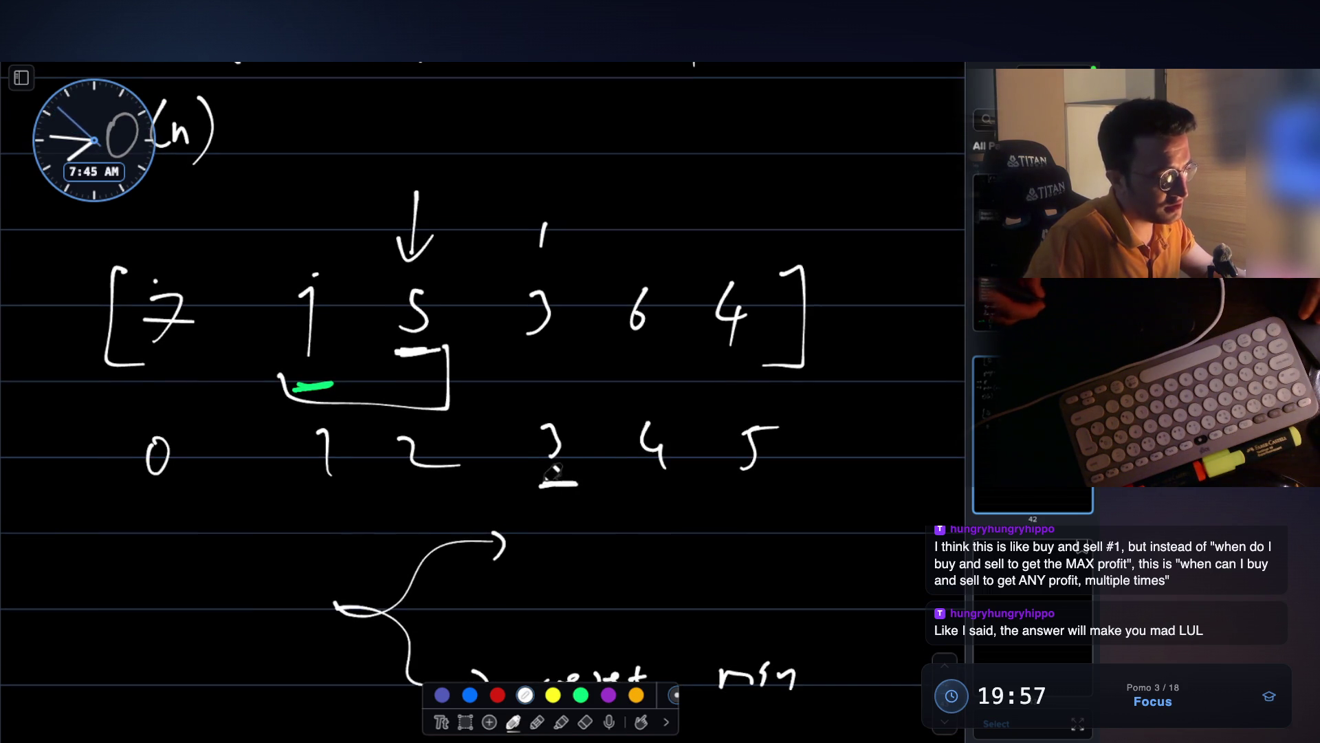
{"action": "scroll", "coordinate": [578, 452], "scroll_direction": "up", "scroll_amount": 1}
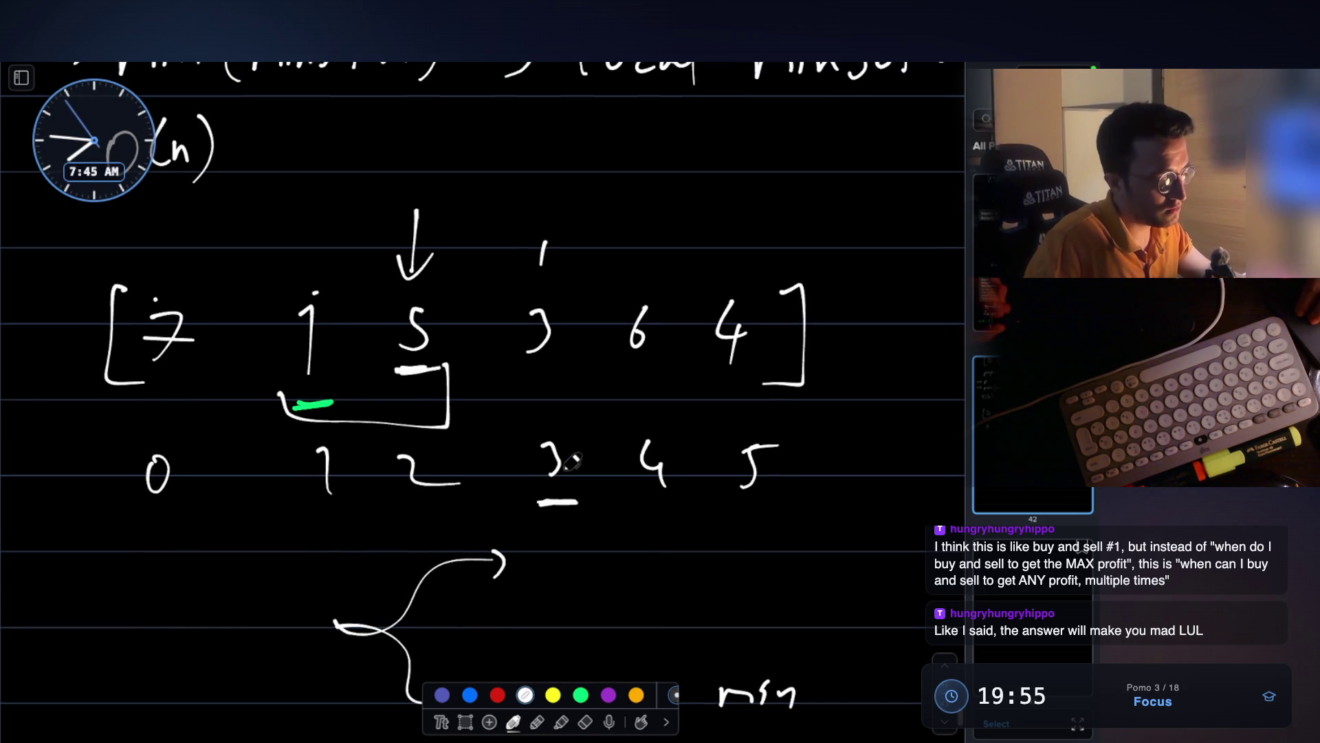
{"action": "scroll", "coordinate": [570, 461], "scroll_direction": "up", "scroll_amount": 4}
{"action": "mouse_move", "coordinate": [550, 311]}
{"action": "left_mouse_down"}
{"action": "mouse_move", "coordinate": [348, 280]}
{"action": "mouse_move", "coordinate": [317, 365]}
{"action": "left_mouse_up"}
{"action": "left_click_drag", "start_coordinate": [311, 344], "coordinate": [337, 358]}
{"action": "mouse_move", "coordinate": [283, 473]}
{"action": "left_mouse_down"}
{"action": "mouse_move", "coordinate": [282, 368]}
{"action": "mouse_move", "coordinate": [359, 471]}
{"action": "mouse_move", "coordinate": [286, 474]}
{"action": "left_mouse_up"}
- Write 'minSoFar' after the upper branch arrow
{"action": "scroll", "coordinate": [483, 434], "scroll_direction": "down", "scroll_amount": 6}
{"action": "left_click_drag", "start_coordinate": [517, 522], "coordinate": [599, 516]}
{"action": "left_click_drag", "start_coordinate": [610, 503], "coordinate": [641, 498]}
{"action": "left_click_drag", "start_coordinate": [650, 508], "coordinate": [726, 513]}
{"action": "scroll", "coordinate": [456, 344], "scroll_direction": "up", "scroll_amount": 2}
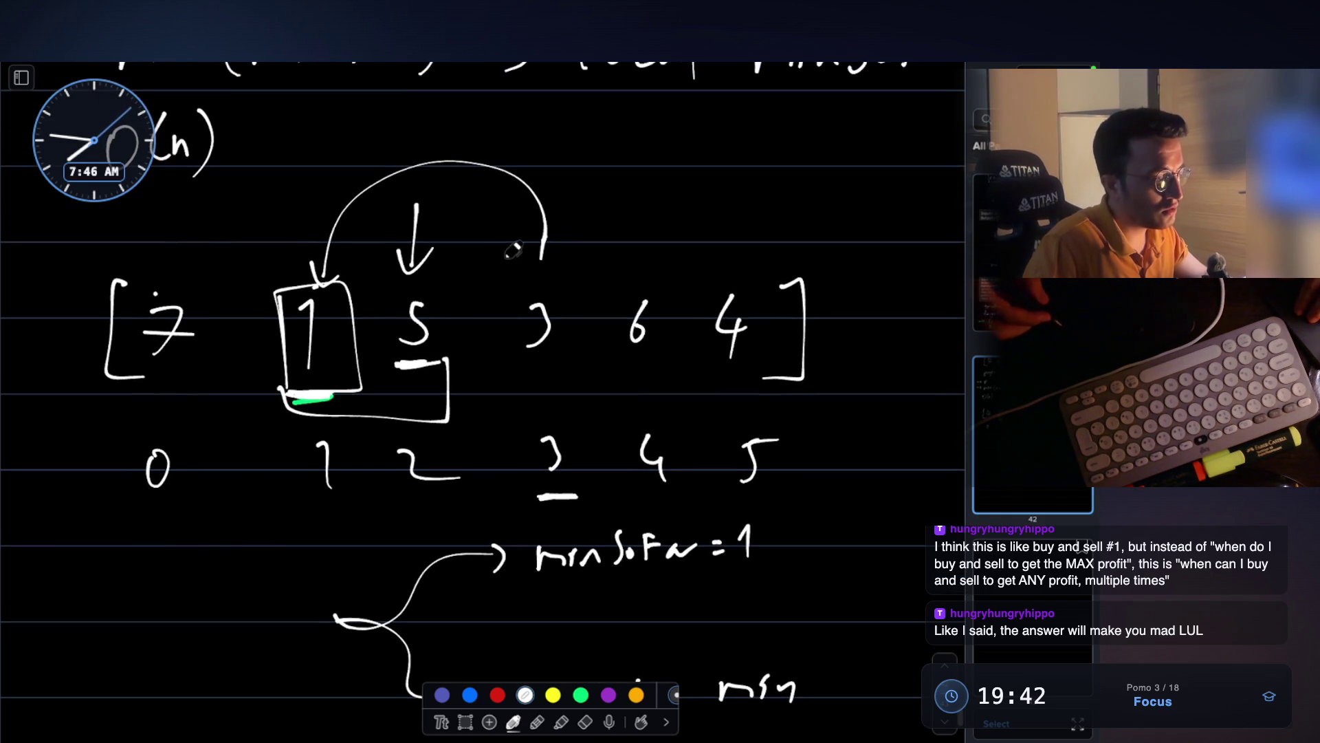
- Draw a divider after the 5 and bracket off the remaining 3 6 4
{"action": "left_click_drag", "start_coordinate": [489, 254], "coordinate": [493, 405]}
{"action": "left_click_drag", "start_coordinate": [485, 256], "coordinate": [781, 246]}
{"action": "left_click_drag", "start_coordinate": [500, 393], "coordinate": [829, 390]}
{"action": "scroll", "coordinate": [832, 385], "scroll_direction": "down", "scroll_amount": 3}
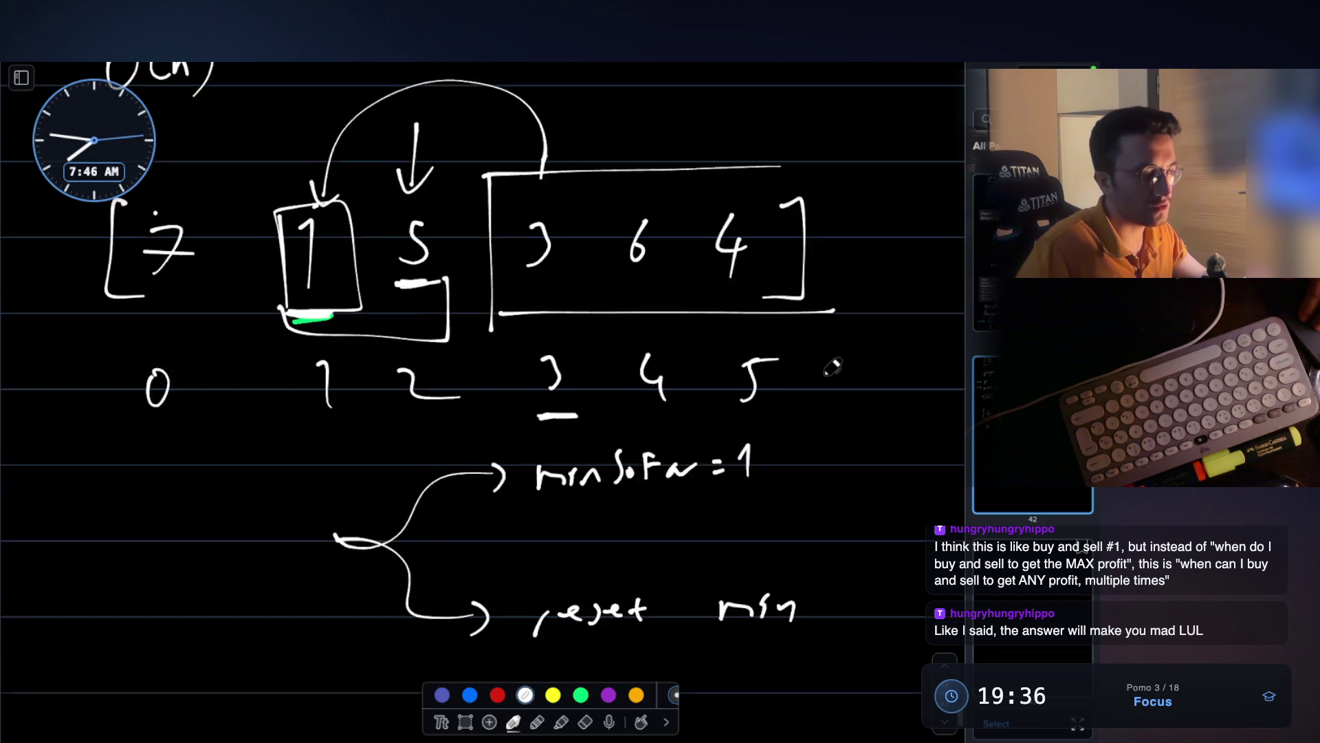
- Write '= 0' after reset min, then switch to the code editor
{"action": "mouse_move", "coordinate": [798, 495]}
{"action": "left_mouse_down"}
{"action": "mouse_move", "coordinate": [839, 491]}
{"action": "mouse_move", "coordinate": [858, 466]}
{"action": "mouse_move", "coordinate": [849, 502]}
{"action": "mouse_move", "coordinate": [859, 490]}
{"action": "left_mouse_up"}
{"action": "scroll", "coordinate": [750, 530], "scroll_direction": "up", "scroll_amount": 3}
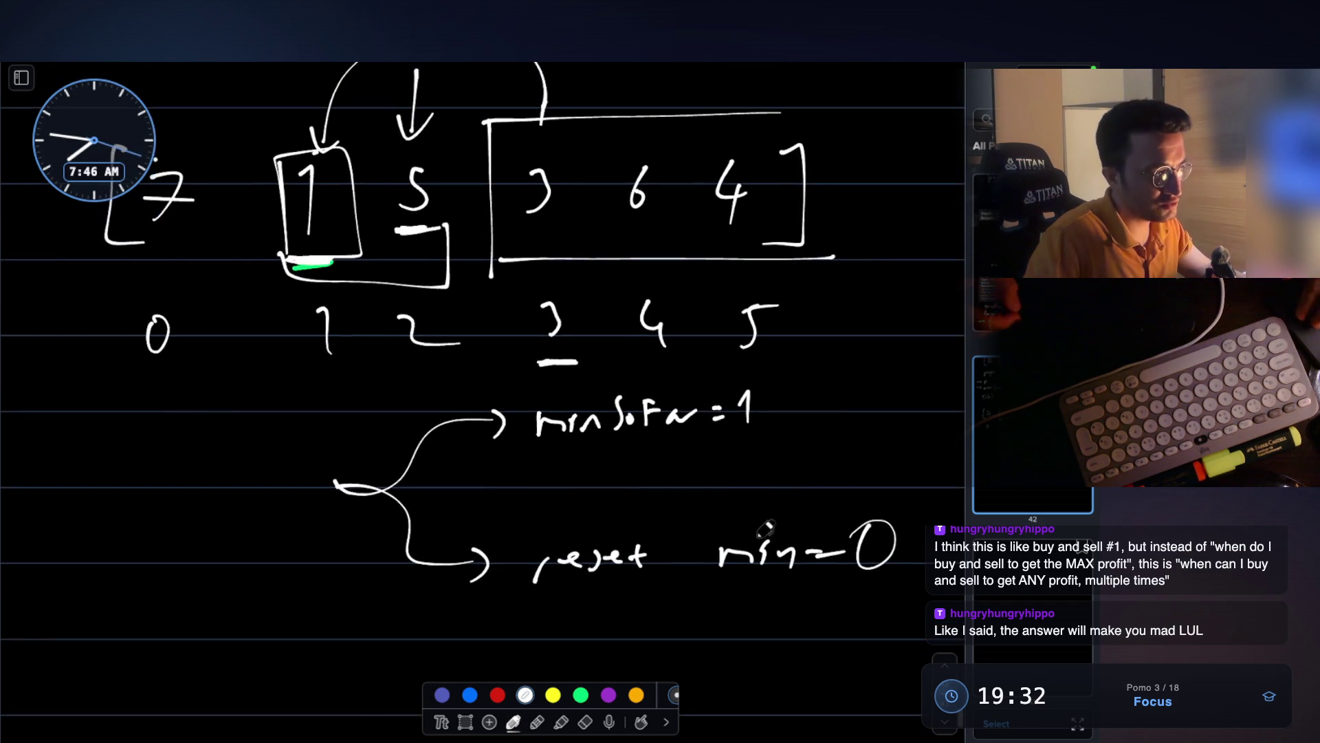
{"action": "scroll", "coordinate": [737, 560], "scroll_direction": "up", "scroll_amount": 2}
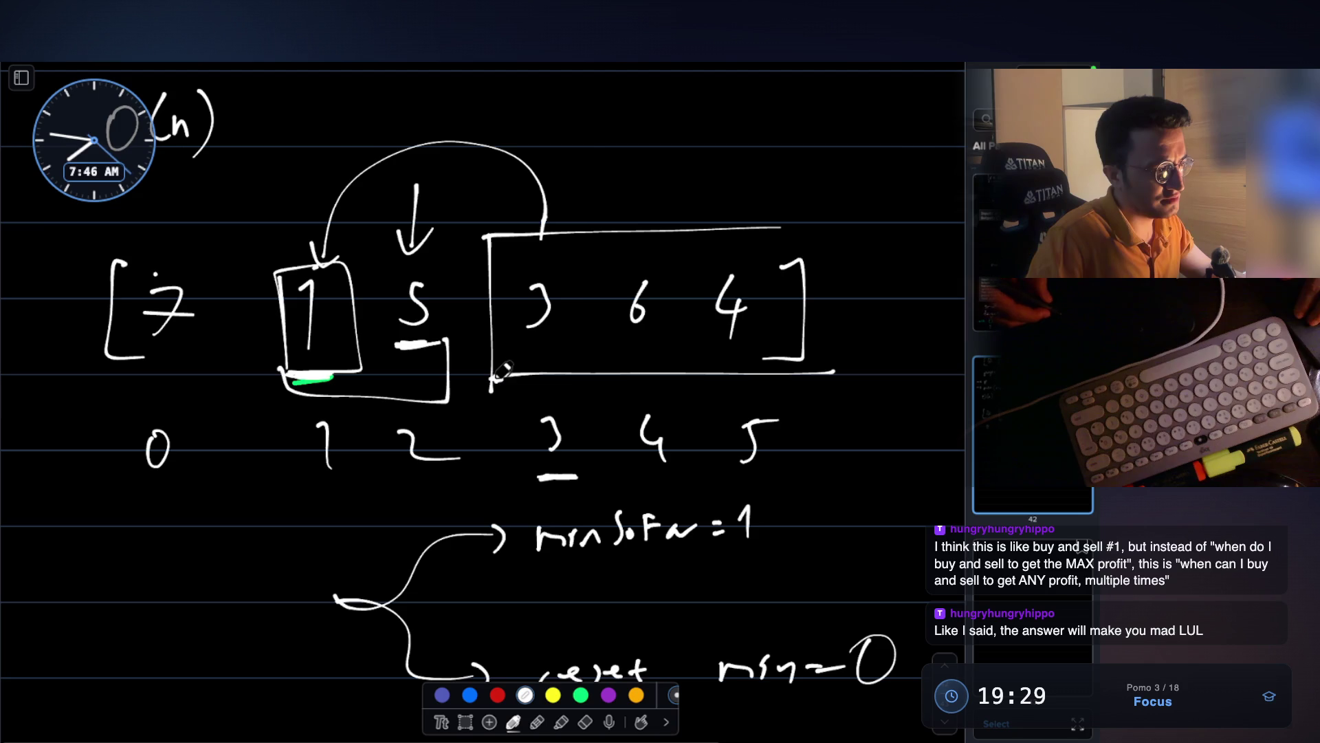
{"action": "scroll", "coordinate": [516, 375], "scroll_direction": "down", "scroll_amount": 2}
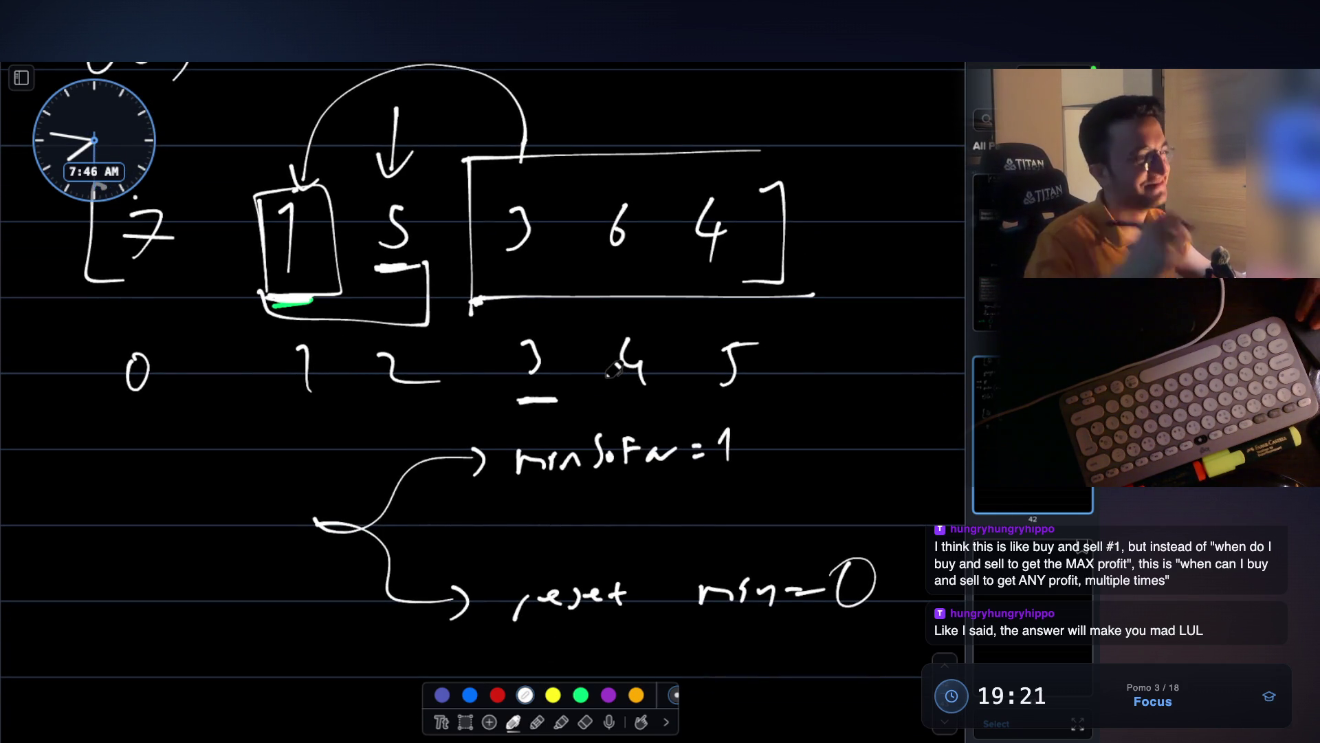
{"action": "key", "text": "super+Tab"}
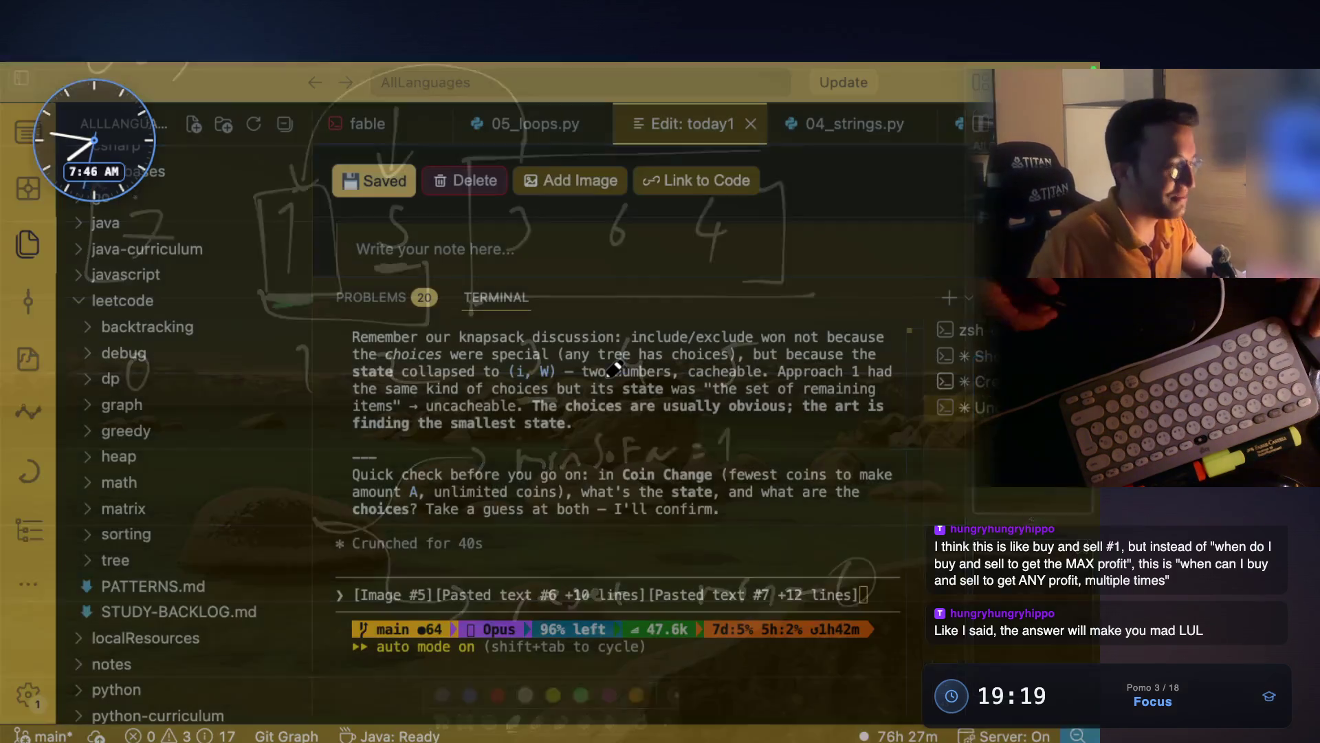
- Submit the pasted prompt to the Claude tutor and hide the sidebar to widen the reply
{"action": "key", "text": "Return"}
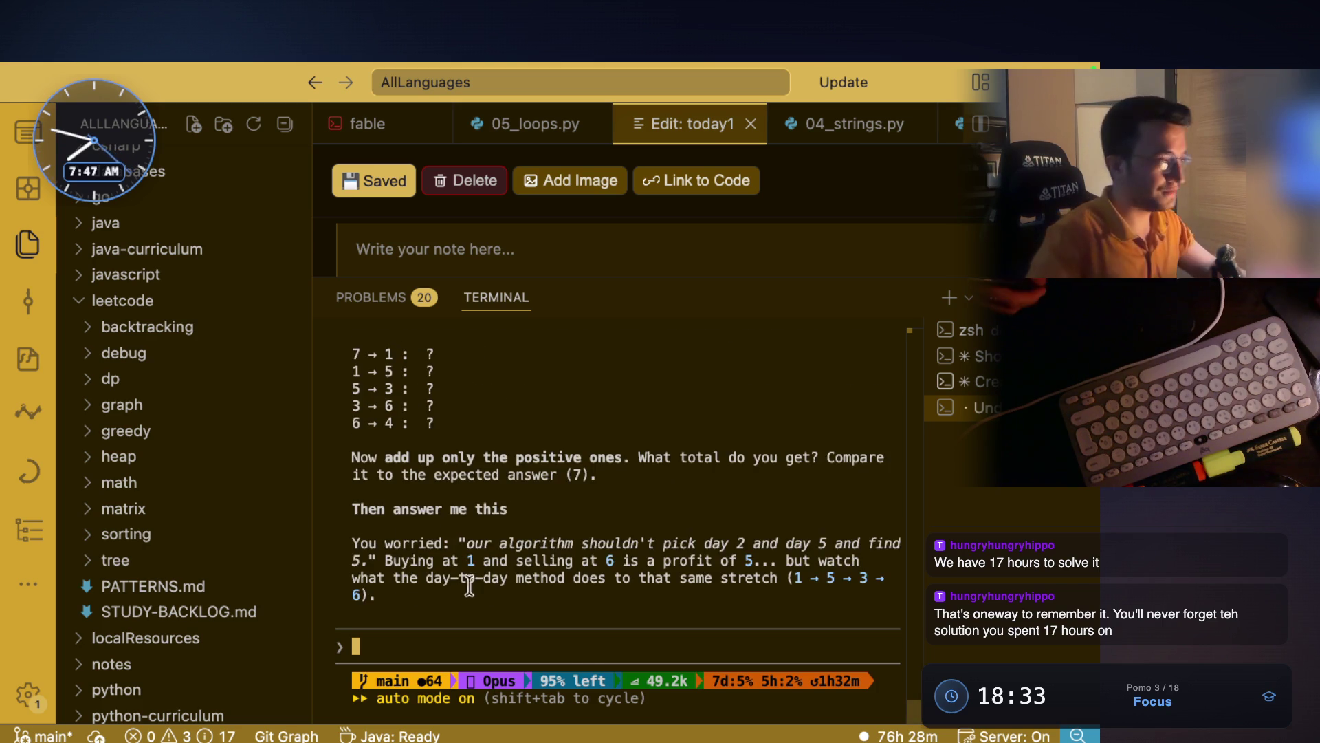
{"action": "scroll", "coordinate": [545, 472], "scroll_direction": "up", "scroll_amount": 5}
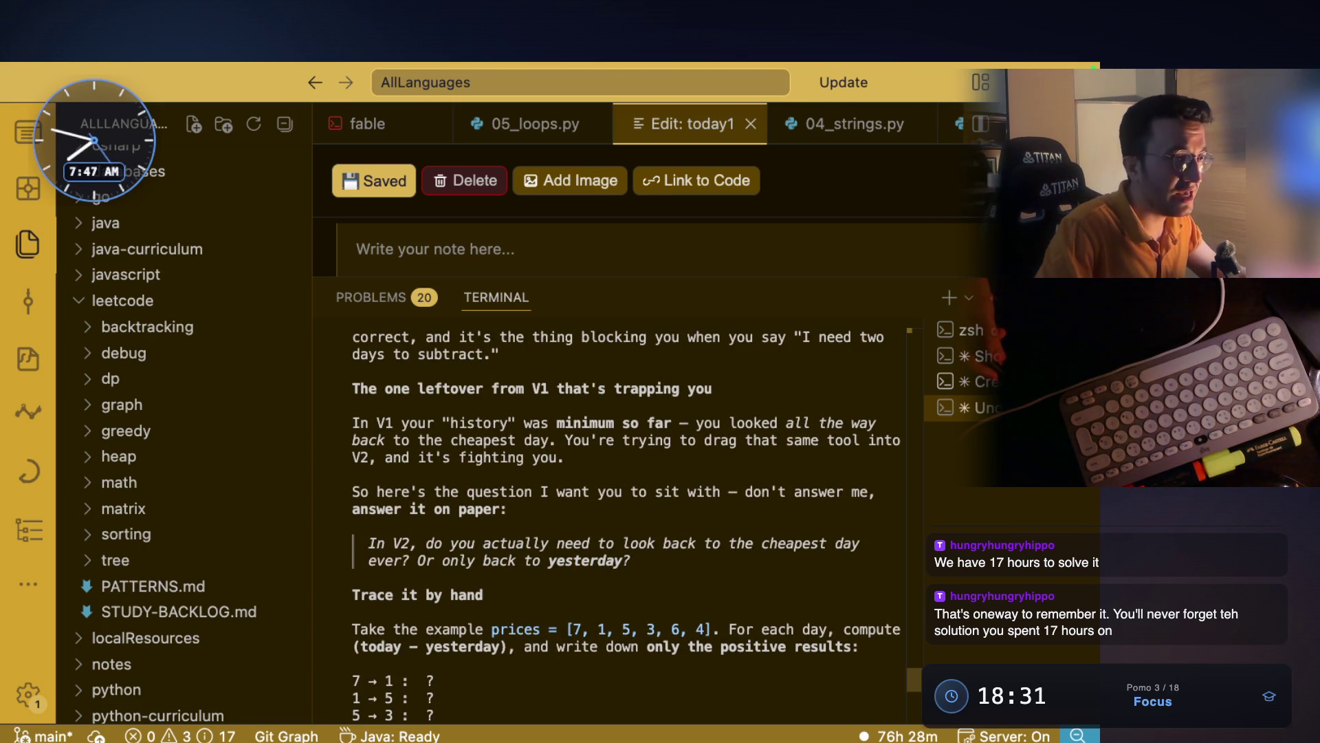
{"action": "key", "text": "super+b"}
{"action": "scroll", "coordinate": [492, 449], "scroll_direction": "up", "scroll_amount": 10}
{"action": "scroll", "coordinate": [481, 469], "scroll_direction": "down", "scroll_amount": 3}
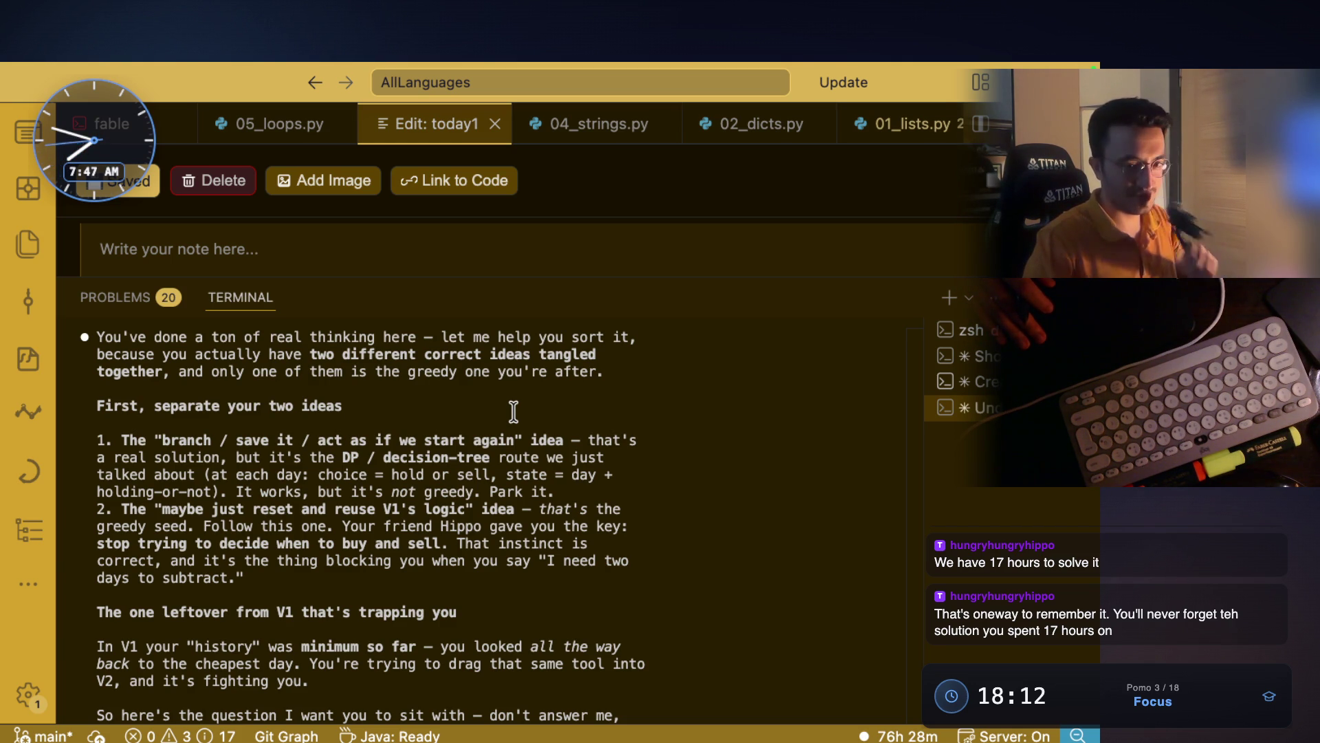
{"action": "scroll", "coordinate": [383, 433], "scroll_direction": "up", "scroll_amount": 1}
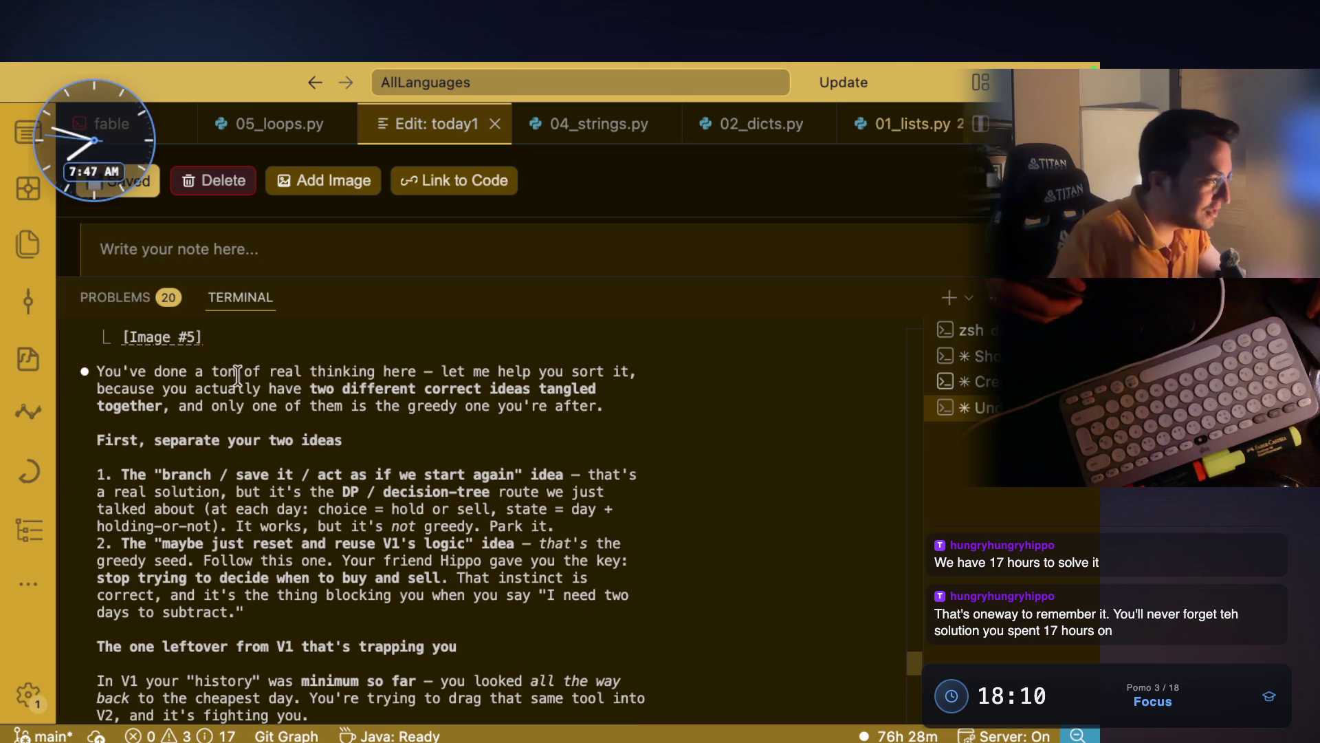
- Highlight the reply's lines on the two tangled ideas, the greedy one, and the DP decision tree
{"action": "left_click_drag", "start_coordinate": [154, 371], "coordinate": [645, 371]}
{"action": "left_click_drag", "start_coordinate": [162, 389], "coordinate": [595, 390]}
{"action": "mouse_move", "coordinate": [186, 406]}
{"action": "left_mouse_down"}
{"action": "mouse_move", "coordinate": [607, 406]}
{"action": "mouse_move", "coordinate": [516, 406]}
{"action": "left_mouse_up"}
{"action": "scroll", "coordinate": [367, 442], "scroll_direction": "down", "scroll_amount": 1}
{"action": "scroll", "coordinate": [366, 442], "scroll_direction": "down", "scroll_amount": 1}
{"action": "left_click_drag", "start_coordinate": [146, 406], "coordinate": [374, 406]}
{"action": "left_click_drag", "start_coordinate": [122, 441], "coordinate": [580, 440]}
{"action": "left_click_drag", "start_coordinate": [152, 457], "coordinate": [597, 458]}
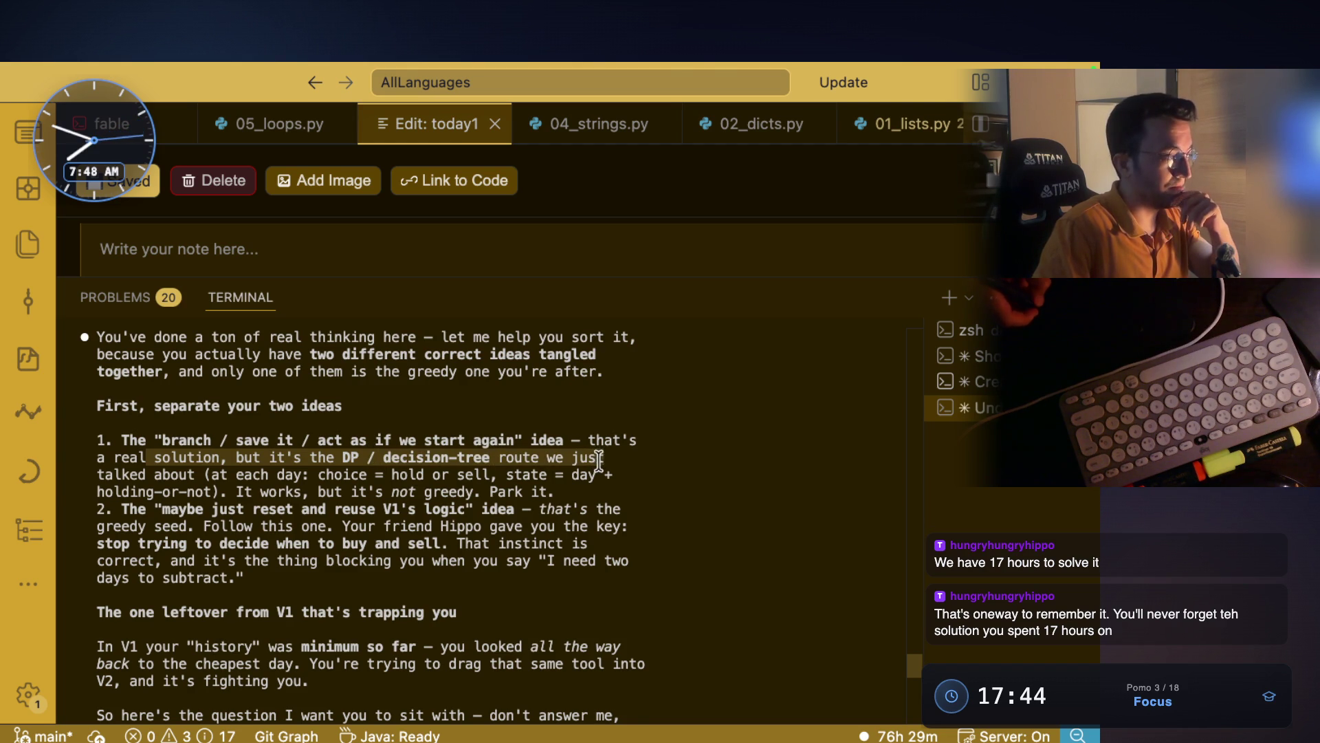
- Highlight the per-day choice, 'not greedy', reset-and-reuse idea, friend's hint, and days-to-subtract phrases
{"action": "left_click", "coordinate": [110, 476]}
{"action": "left_click_drag", "start_coordinate": [214, 474], "coordinate": [550, 475]}
{"action": "left_click_drag", "start_coordinate": [235, 491], "coordinate": [547, 486]}
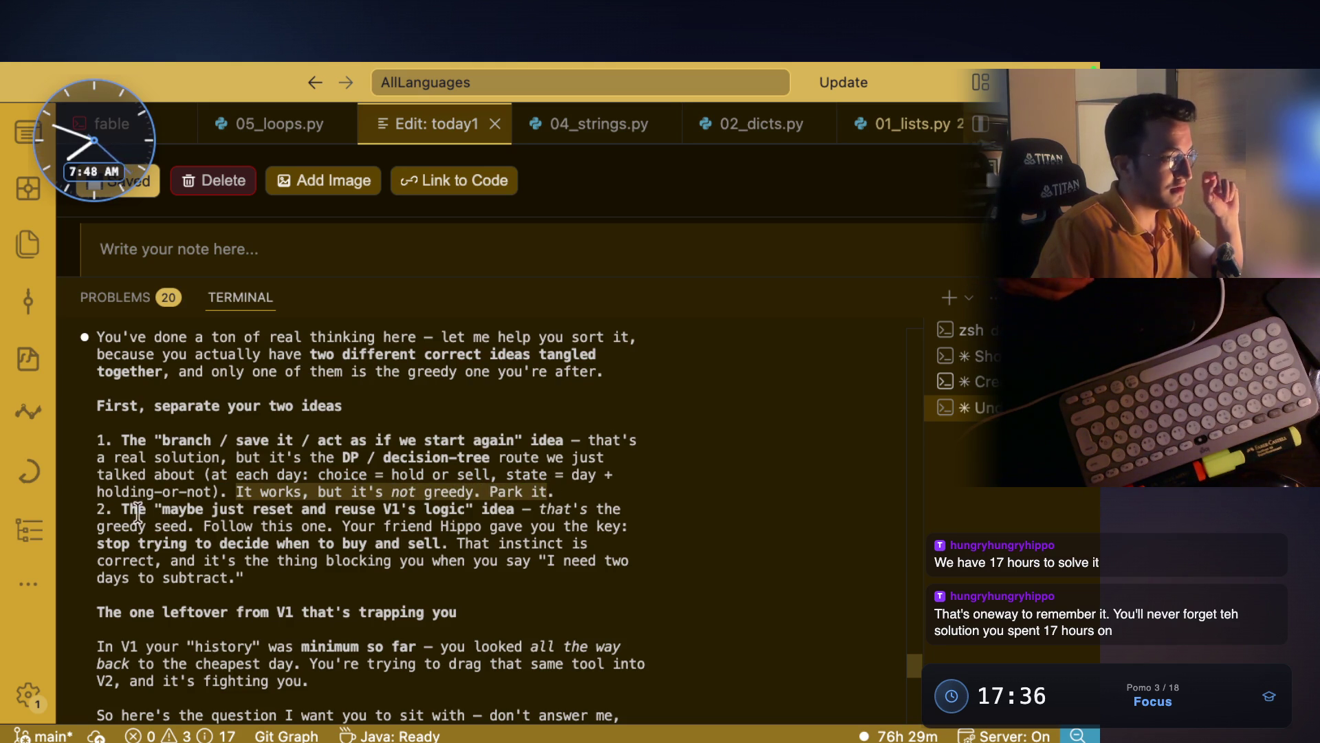
{"action": "left_click", "coordinate": [126, 512]}
{"action": "left_click_drag", "start_coordinate": [150, 508], "coordinate": [416, 509]}
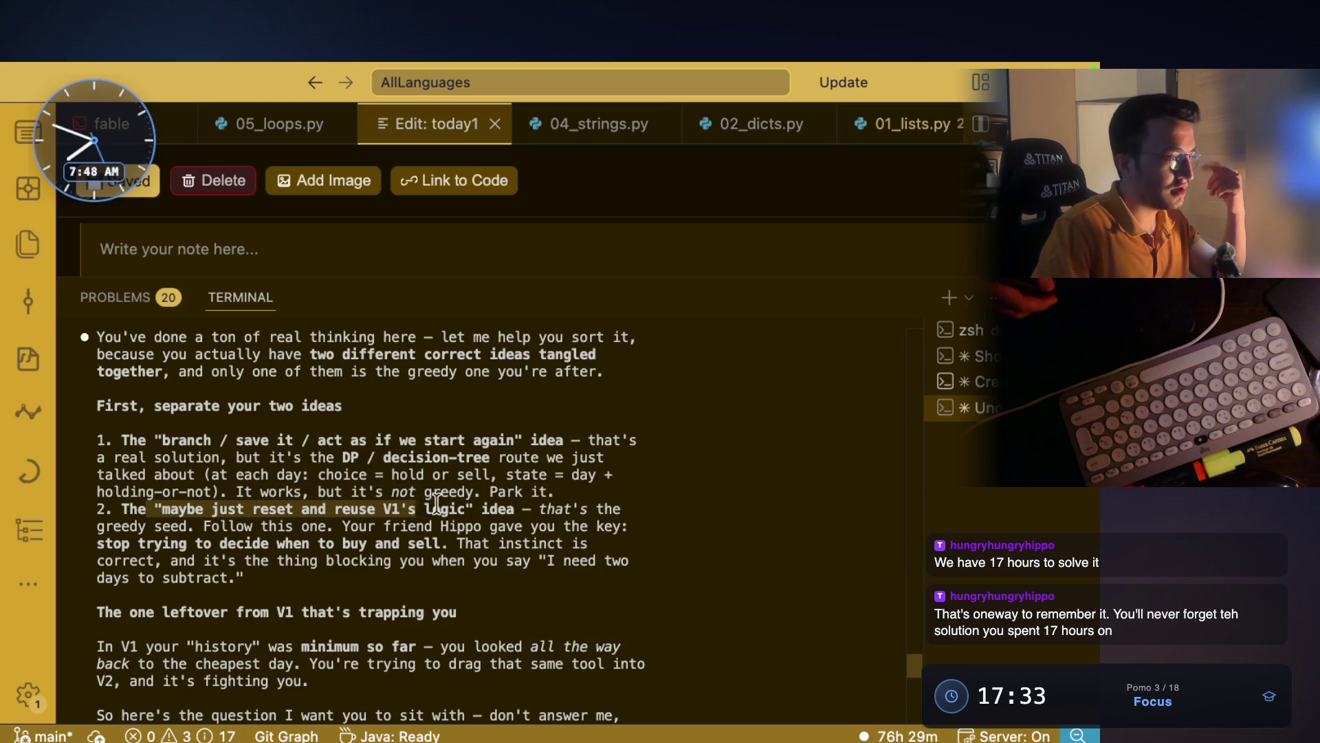
{"action": "double_click", "coordinate": [554, 509]}
{"action": "mouse_move", "coordinate": [195, 526]}
{"action": "left_mouse_down"}
{"action": "mouse_move", "coordinate": [164, 527]}
{"action": "mouse_move", "coordinate": [311, 508]}
{"action": "mouse_move", "coordinate": [347, 526]}
{"action": "left_mouse_up"}
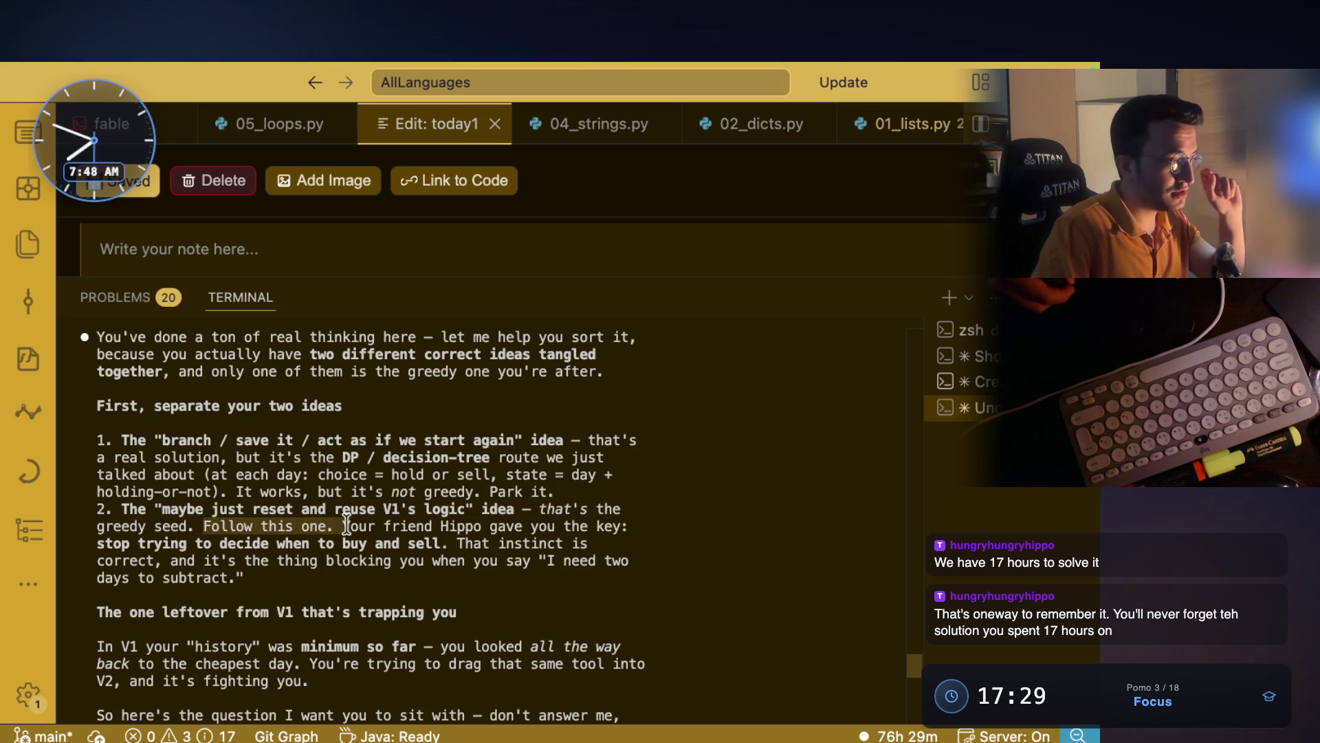
{"action": "left_click_drag", "start_coordinate": [441, 527], "coordinate": [598, 527]}
{"action": "left_click_drag", "start_coordinate": [97, 544], "coordinate": [443, 542]}
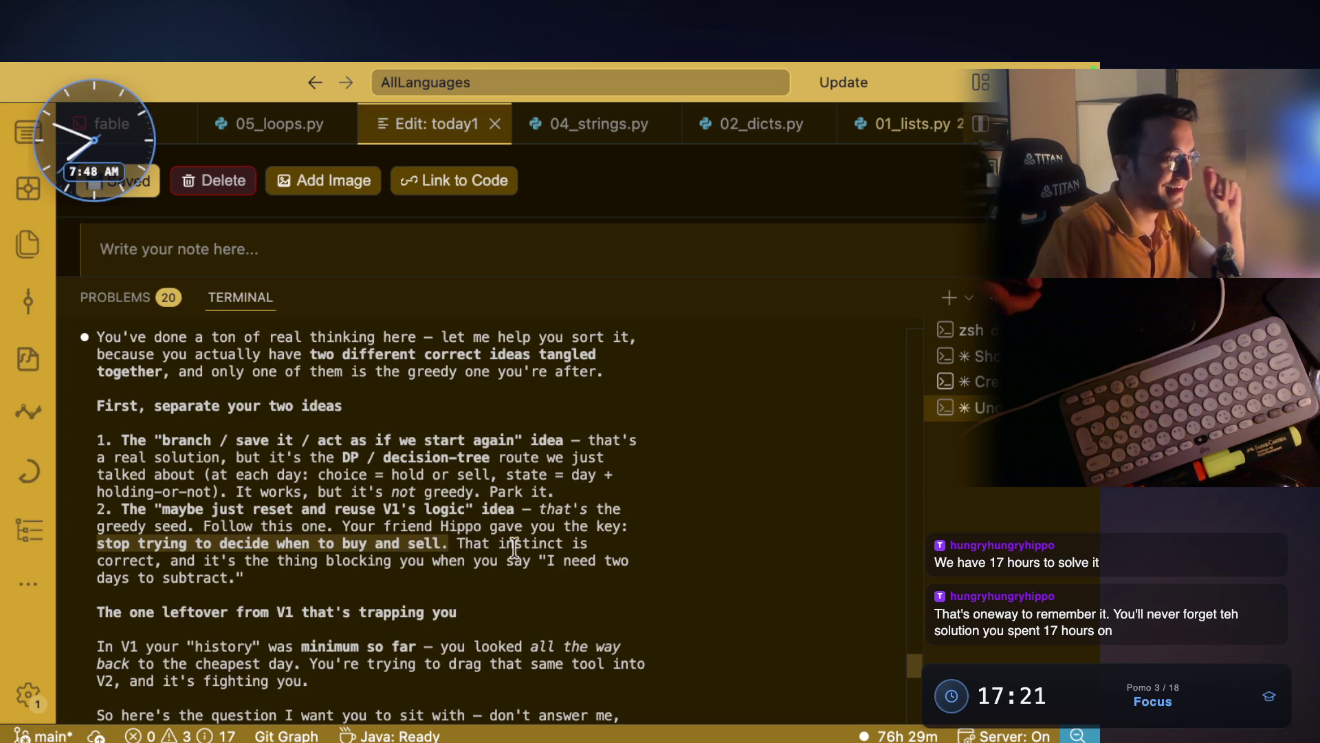
{"action": "left_click_drag", "start_coordinate": [472, 544], "coordinate": [587, 544]}
{"action": "left_click_drag", "start_coordinate": [97, 577], "coordinate": [234, 570]}
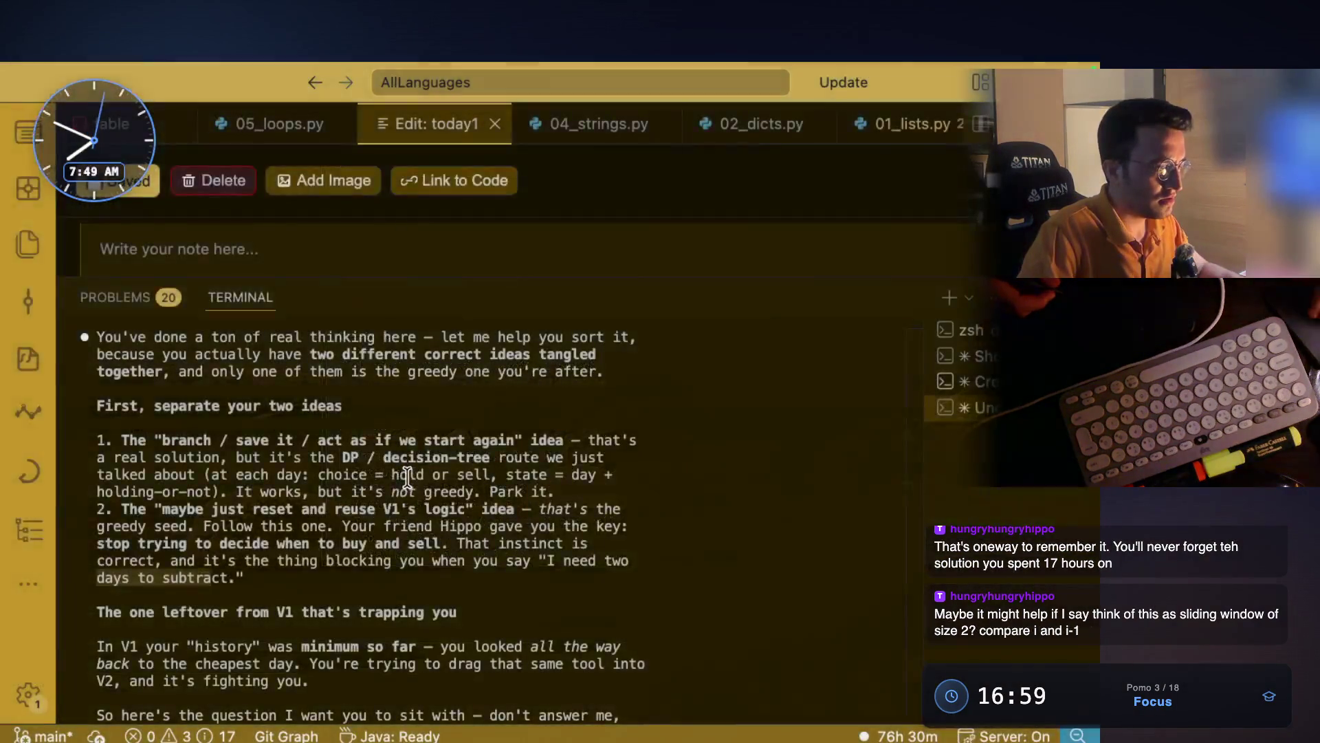
{"action": "scroll", "coordinate": [342, 418], "scroll_direction": "up", "scroll_amount": 4}
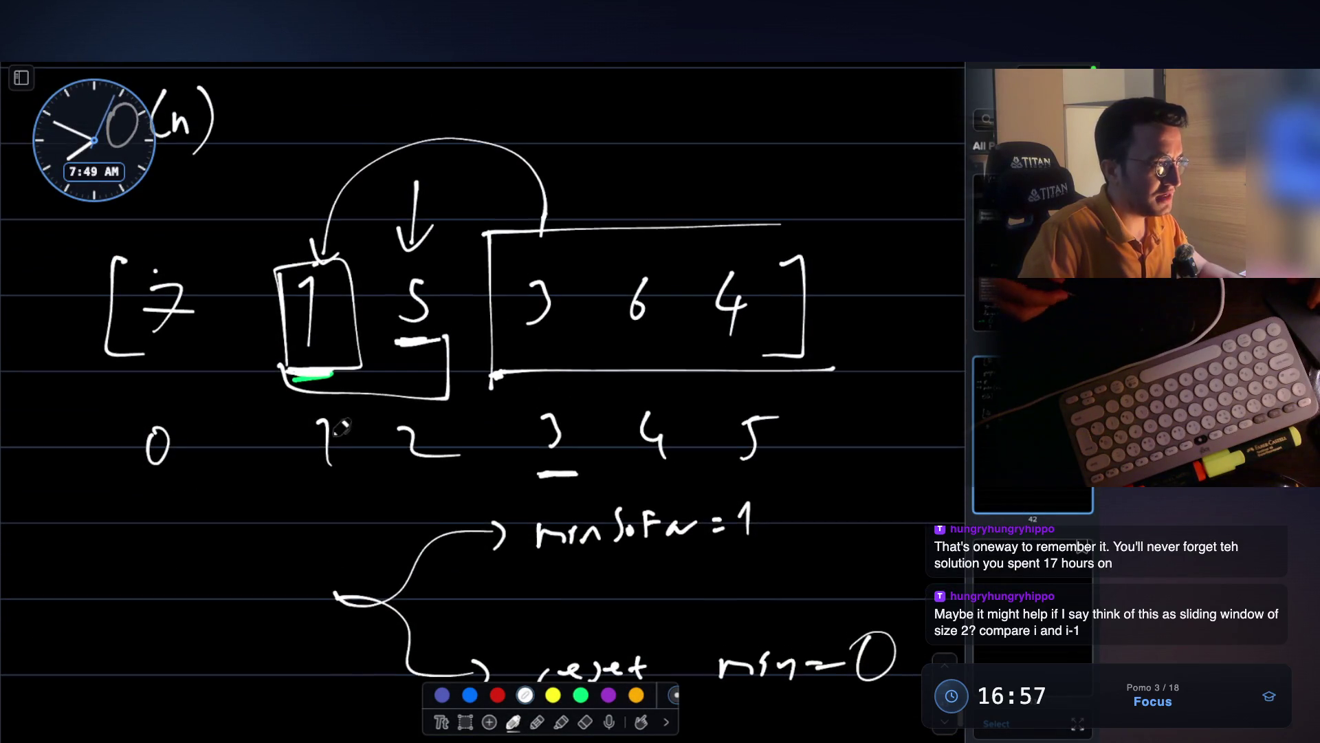
- Draw green brackets linking adjacent prices, starting from 7 to the boxed 1
{"action": "left_click", "coordinate": [581, 696]}
{"action": "mouse_move", "coordinate": [159, 267]}
{"action": "left_mouse_down"}
{"action": "mouse_move", "coordinate": [178, 242]}
{"action": "mouse_move", "coordinate": [304, 242]}
{"action": "left_mouse_up"}
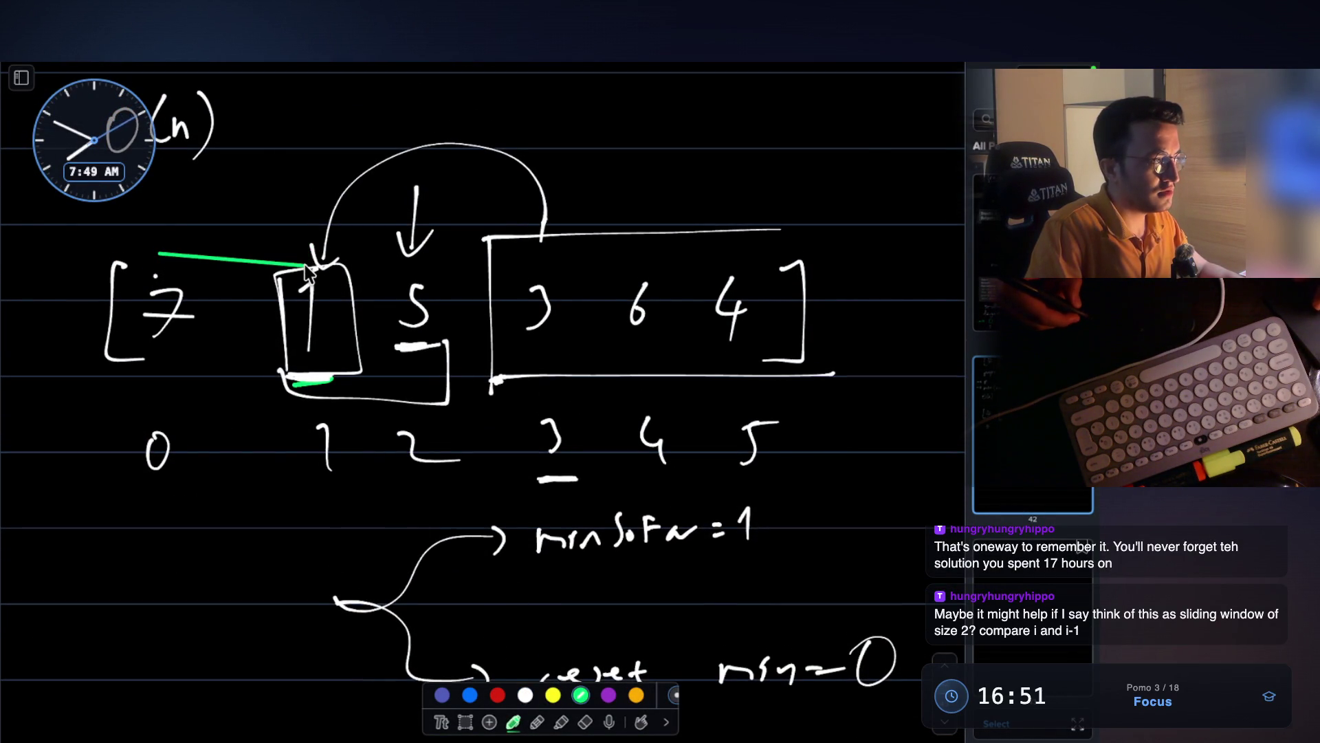
{"action": "key", "text": "ctrl+z"}
{"action": "mouse_move", "coordinate": [168, 271]}
{"action": "left_mouse_down"}
{"action": "mouse_move", "coordinate": [167, 240]}
{"action": "mouse_move", "coordinate": [315, 235]}
{"action": "mouse_move", "coordinate": [314, 262]}
{"action": "mouse_move", "coordinate": [371, 205]}
{"action": "mouse_move", "coordinate": [417, 218]}
{"action": "mouse_move", "coordinate": [387, 177]}
{"action": "mouse_move", "coordinate": [515, 201]}
{"action": "mouse_move", "coordinate": [485, 180]}
{"action": "mouse_move", "coordinate": [610, 172]}
{"action": "mouse_move", "coordinate": [610, 205]}
{"action": "left_mouse_up"}
{"action": "mouse_move", "coordinate": [572, 169]}
{"action": "left_mouse_down"}
{"action": "mouse_move", "coordinate": [727, 131]}
{"action": "mouse_move", "coordinate": [728, 150]}
{"action": "left_mouse_up"}
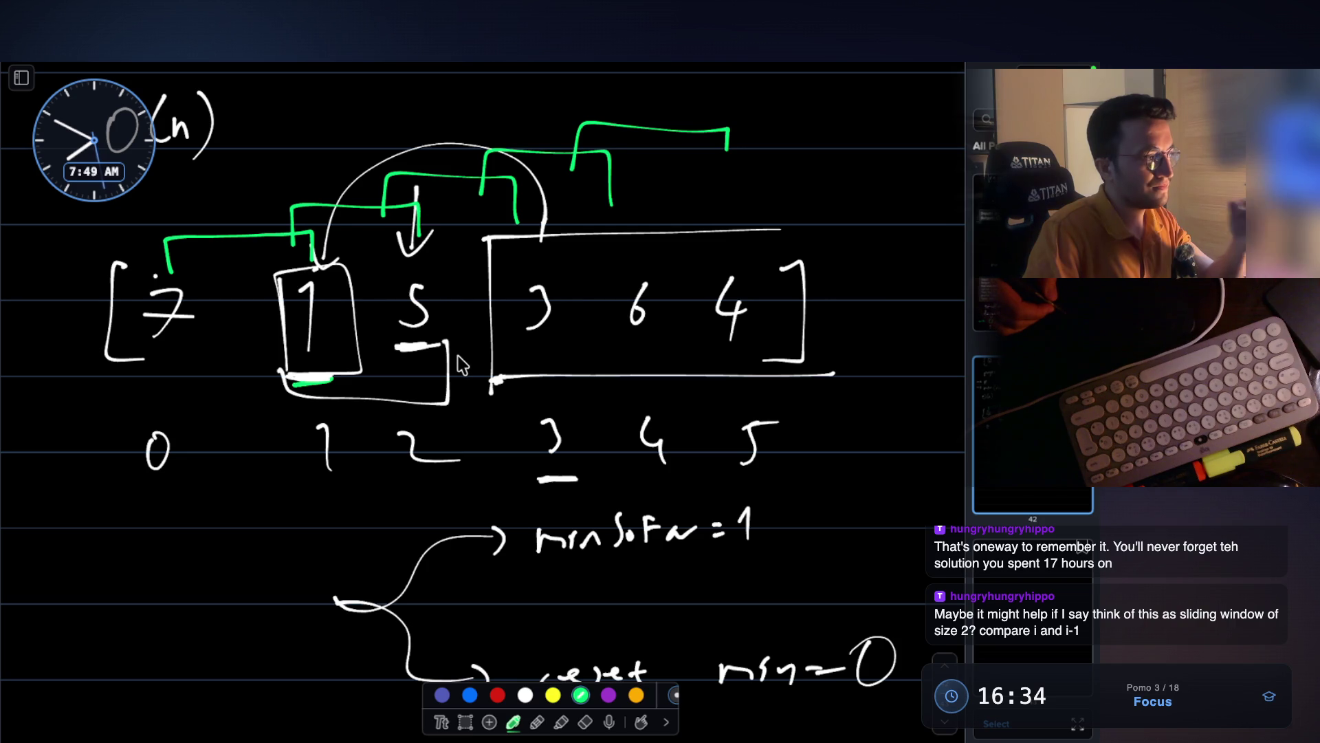
- Circle the 1–5 and 3–6 pairs in green, then return to white ink
{"action": "scroll", "coordinate": [447, 373], "scroll_direction": "up", "scroll_amount": 1}
{"action": "scroll", "coordinate": [447, 373], "scroll_direction": "up", "scroll_amount": 5}
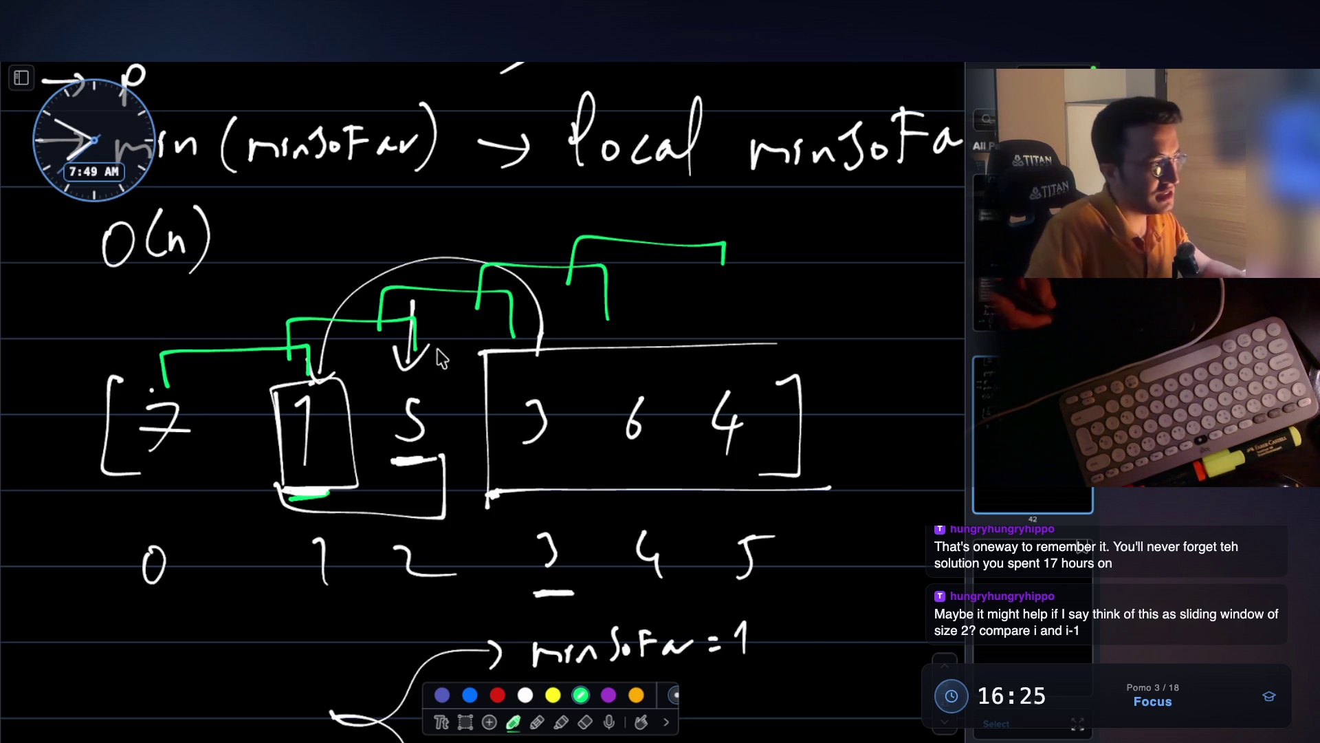
{"action": "mouse_move", "coordinate": [365, 383]}
{"action": "left_mouse_down"}
{"action": "mouse_move", "coordinate": [289, 382]}
{"action": "mouse_move", "coordinate": [457, 433]}
{"action": "mouse_move", "coordinate": [361, 376]}
{"action": "left_mouse_up"}
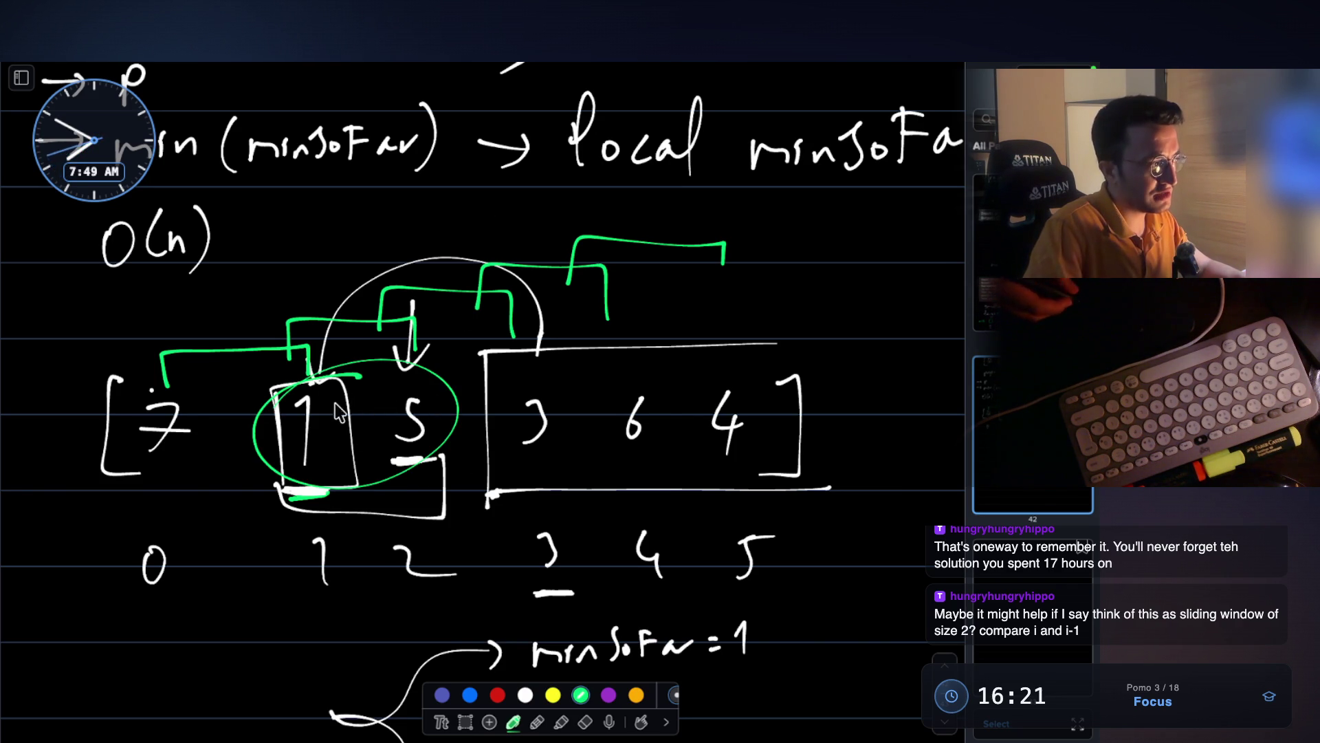
{"action": "mouse_move", "coordinate": [562, 377]}
{"action": "left_mouse_down"}
{"action": "mouse_move", "coordinate": [505, 395]}
{"action": "mouse_move", "coordinate": [517, 396]}
{"action": "left_mouse_up"}
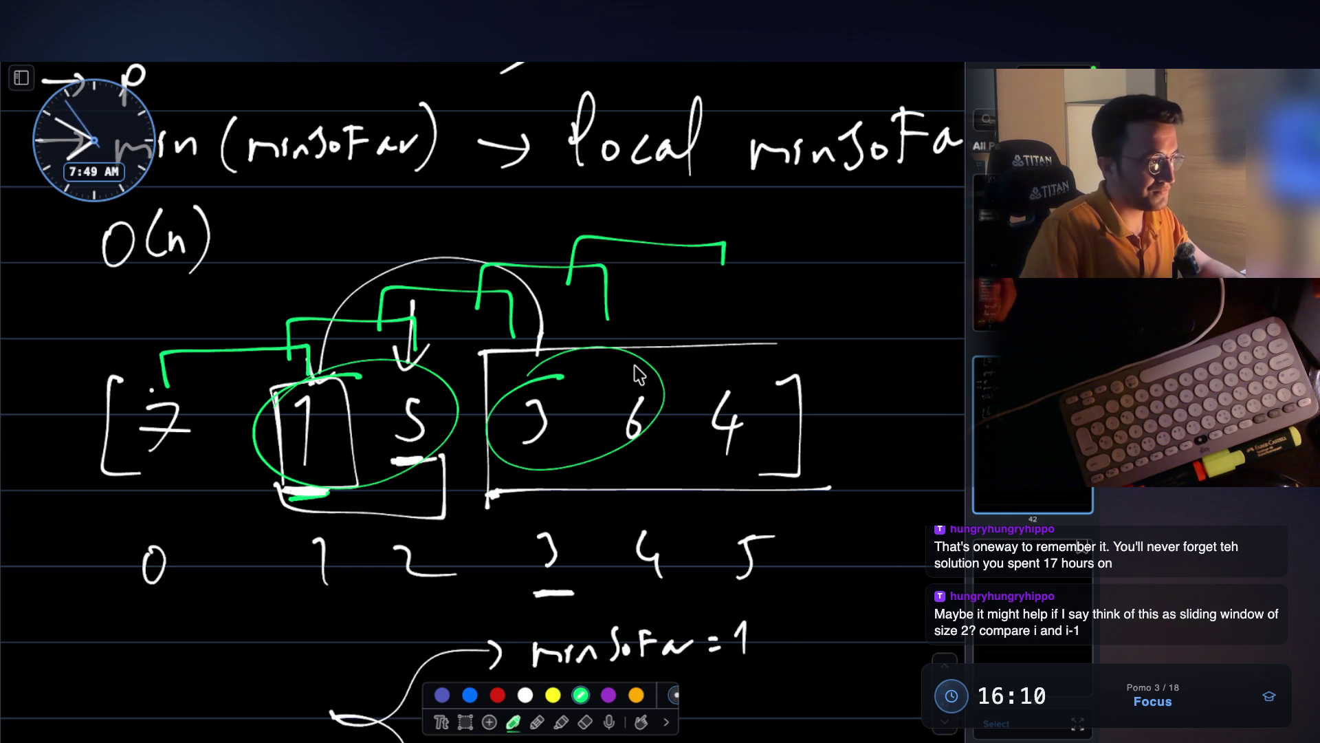
{"action": "scroll", "coordinate": [640, 374], "scroll_direction": "down", "scroll_amount": 4}
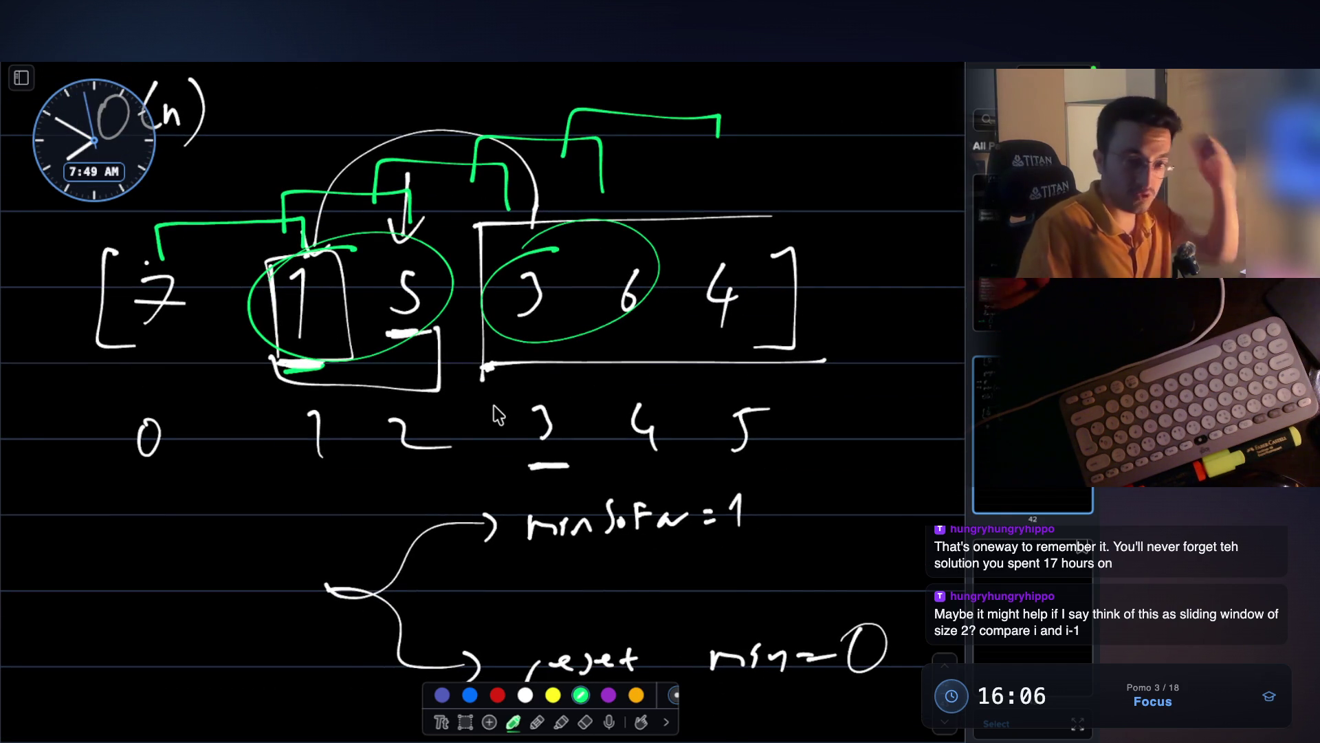
{"action": "left_click", "coordinate": [525, 695]}
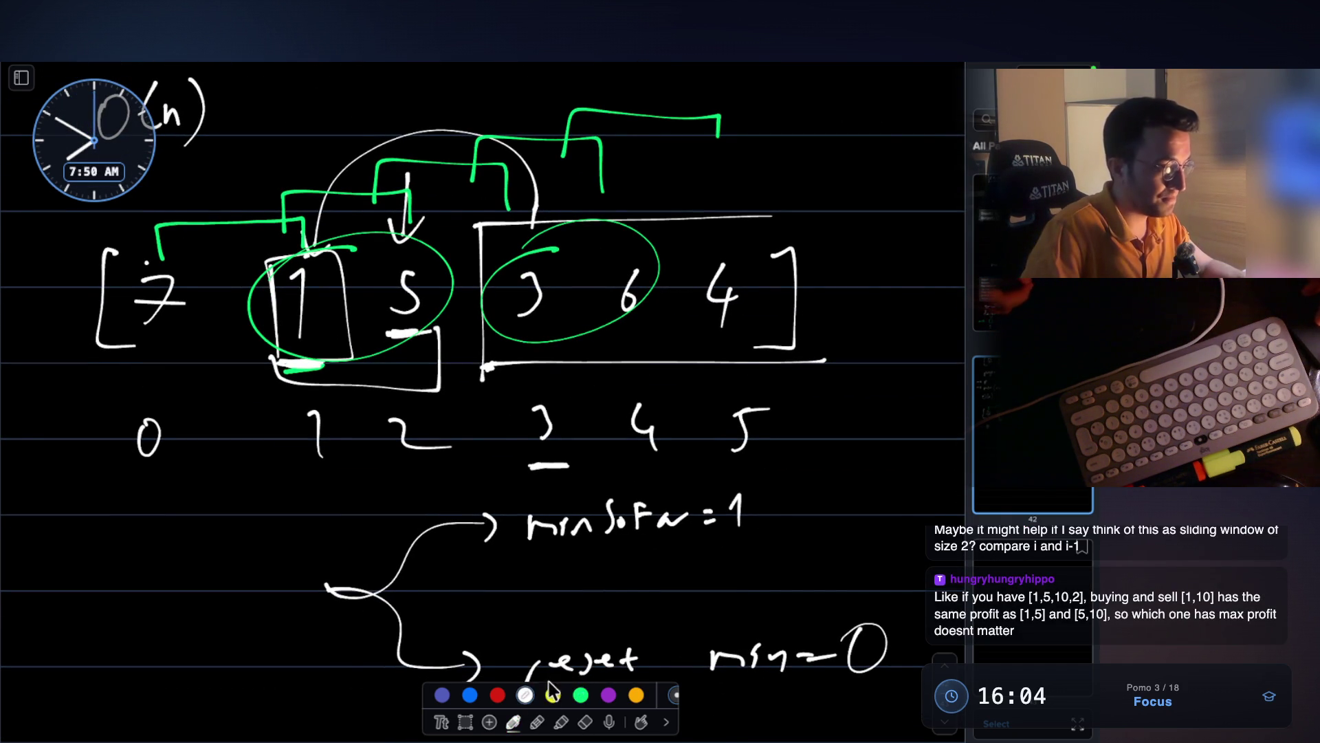
{"action": "scroll", "coordinate": [271, 440], "scroll_direction": "down", "scroll_amount": 1}
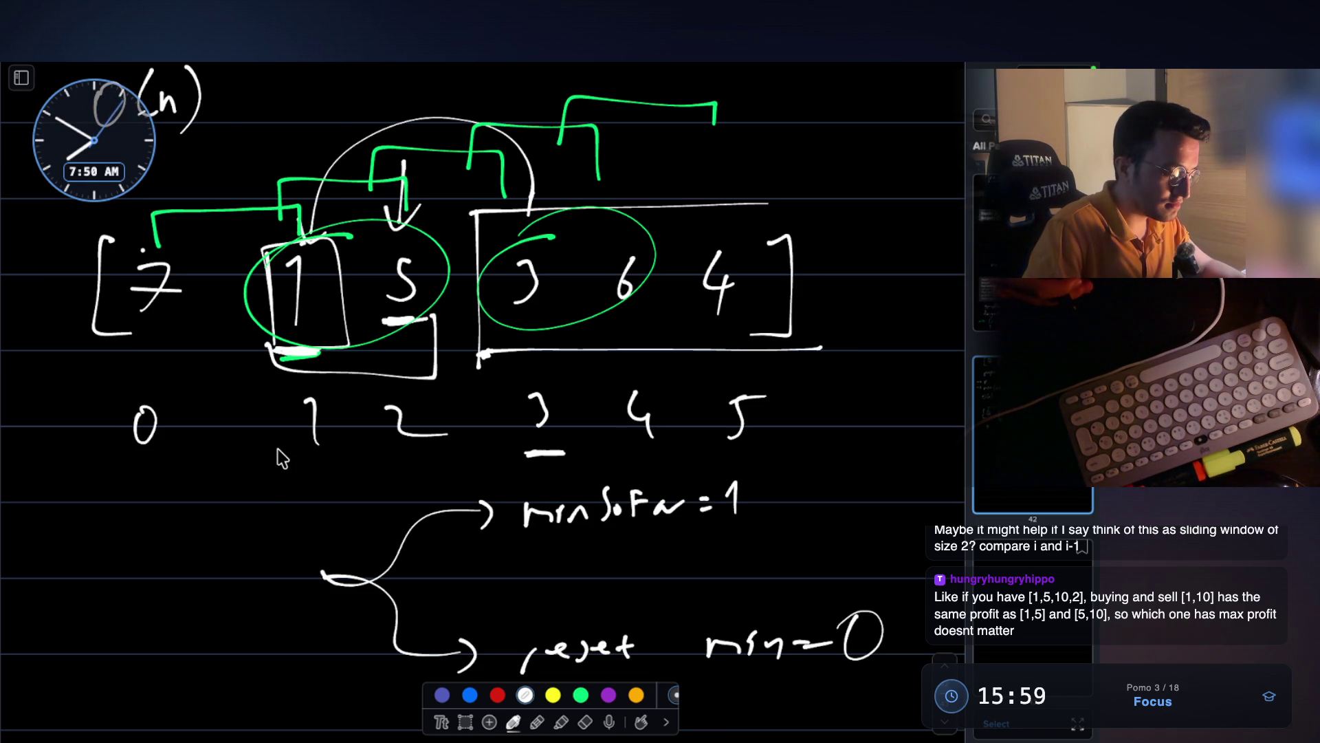
{"action": "scroll", "coordinate": [278, 449], "scroll_direction": "down", "scroll_amount": 5}
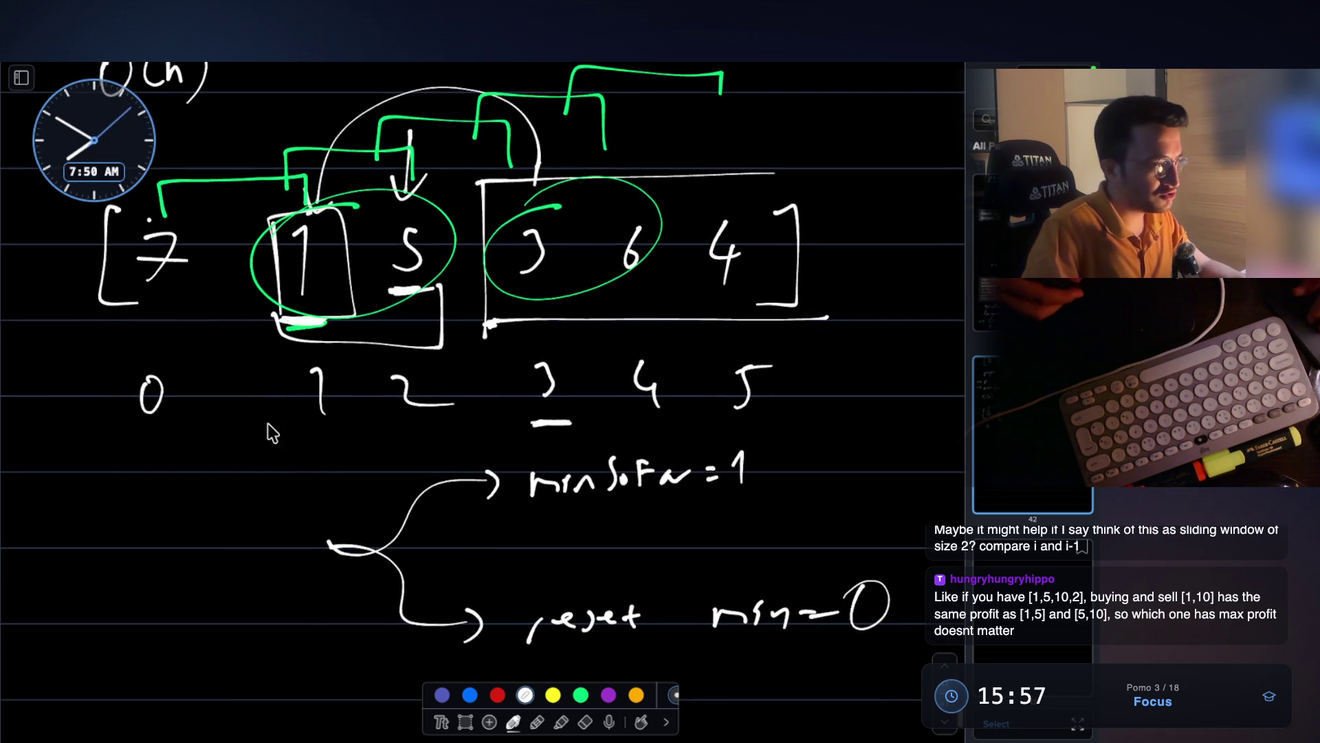
{"action": "scroll", "coordinate": [269, 383], "scroll_direction": "up", "scroll_amount": 20}
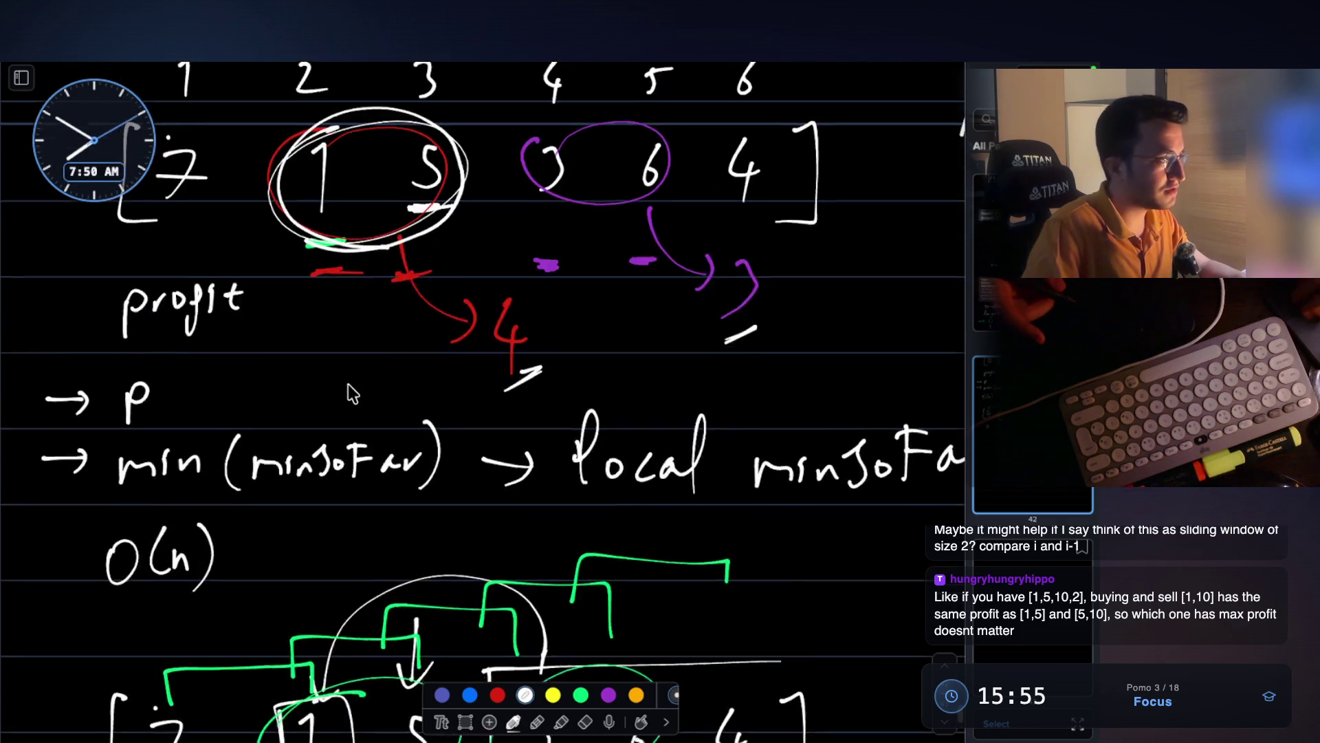
- Screenshot the green 0 -6 4 2 5 3 row and box-select it, then clear the selection
{"action": "scroll", "coordinate": [351, 397], "scroll_direction": "down", "scroll_amount": 2}
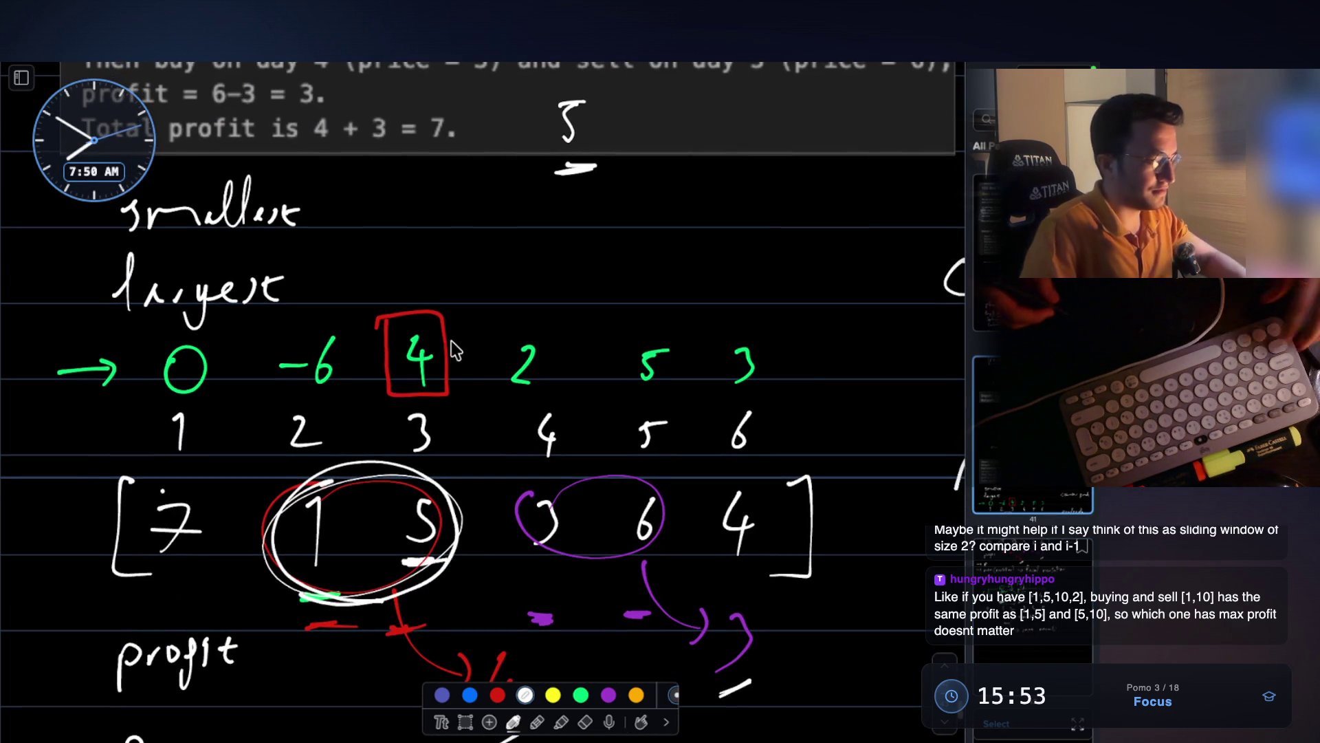
{"action": "key", "text": "super+shift+4"}
{"action": "mouse_move", "coordinate": [64, 308]}
{"action": "left_mouse_down"}
{"action": "mouse_move", "coordinate": [752, 393]}
{"action": "mouse_move", "coordinate": [823, 416]}
{"action": "left_mouse_up"}
{"action": "left_click", "coordinate": [465, 722]}
{"action": "left_click_drag", "start_coordinate": [48, 323], "coordinate": [809, 403]}
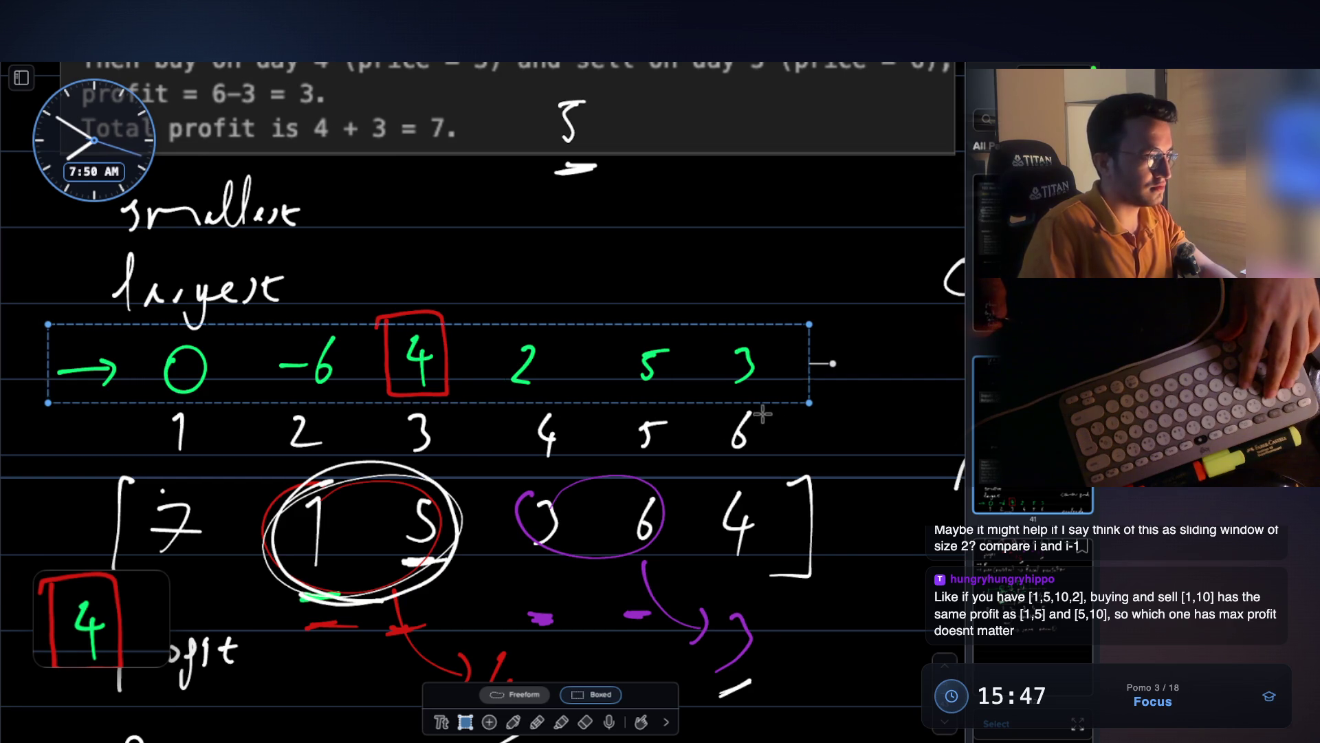
{"action": "key", "text": "Escape"}
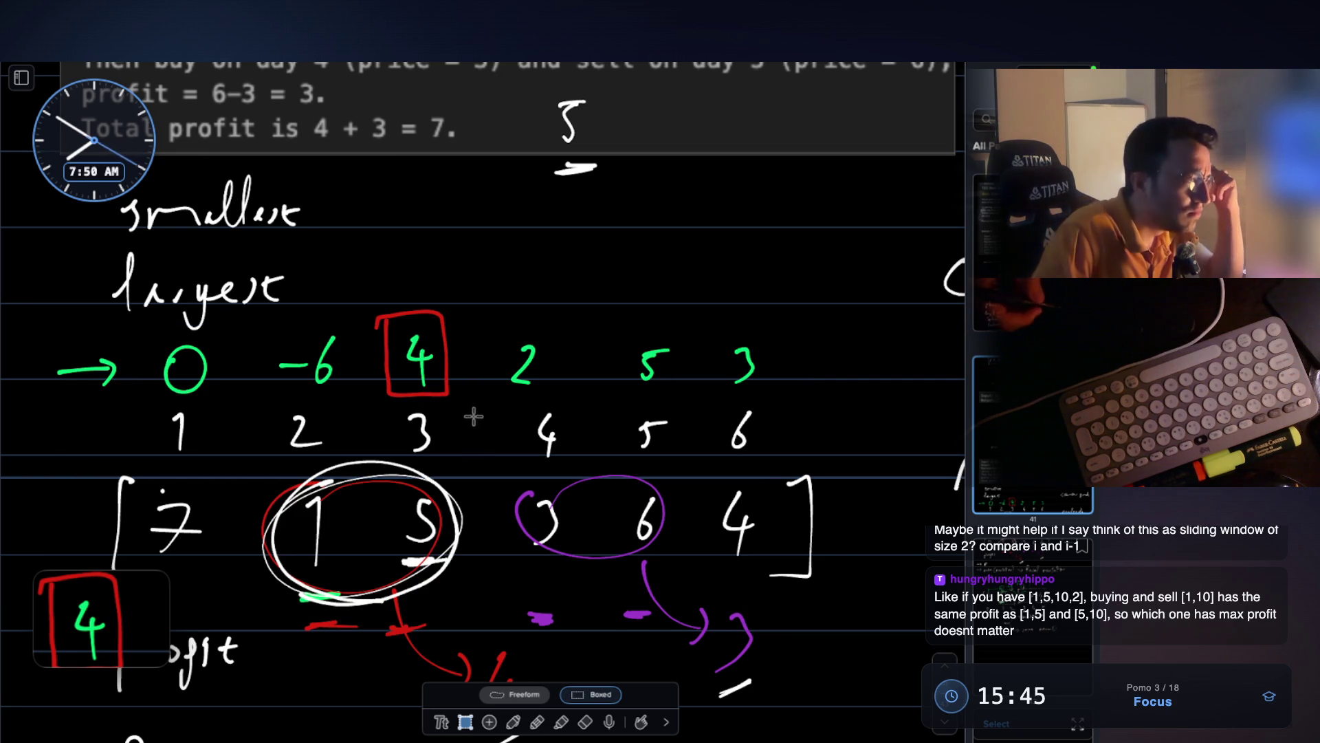
- Draw white brackets over neighbouring pairs, starting with -6 and 4
{"action": "left_click", "coordinate": [513, 719]}
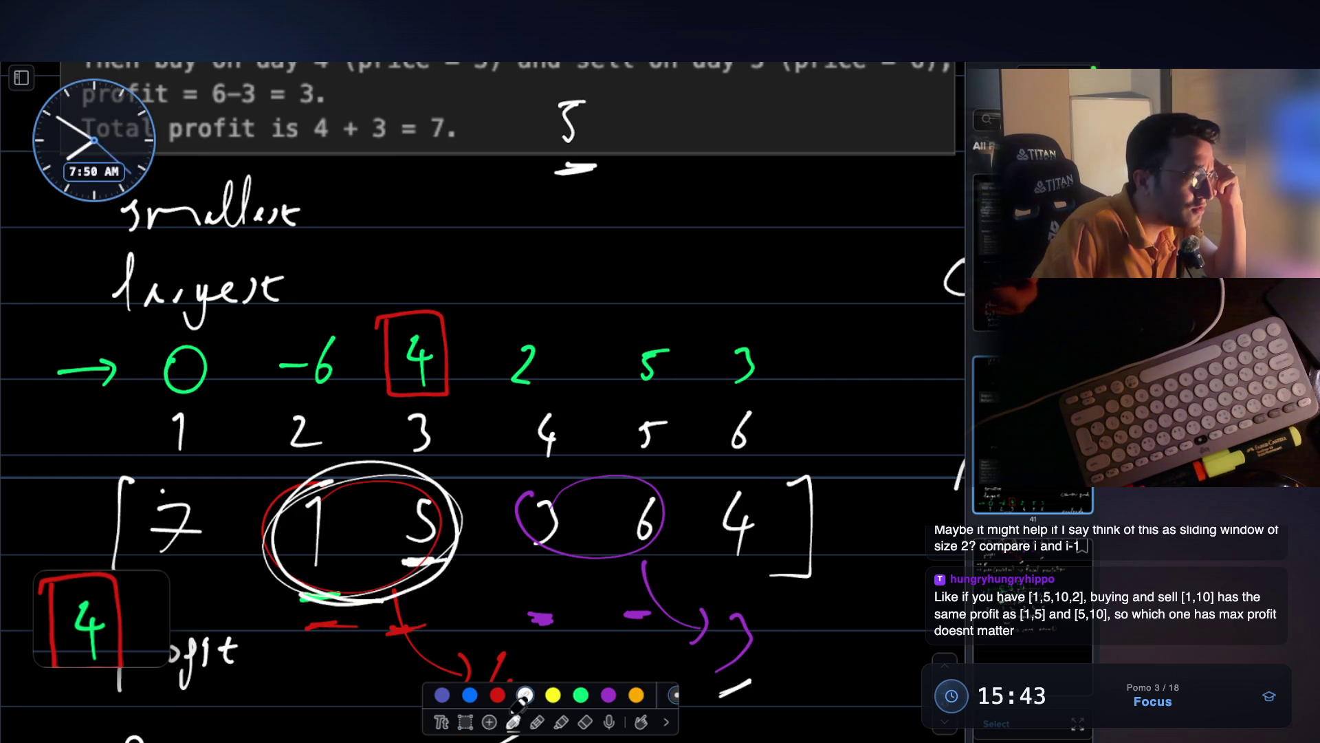
{"action": "mouse_move", "coordinate": [311, 336]}
{"action": "left_mouse_down"}
{"action": "mouse_move", "coordinate": [379, 282]}
{"action": "mouse_move", "coordinate": [519, 310]}
{"action": "left_mouse_up"}
{"action": "mouse_move", "coordinate": [474, 292]}
{"action": "left_mouse_down"}
{"action": "mouse_move", "coordinate": [480, 272]}
{"action": "mouse_move", "coordinate": [622, 313]}
{"action": "left_mouse_up"}
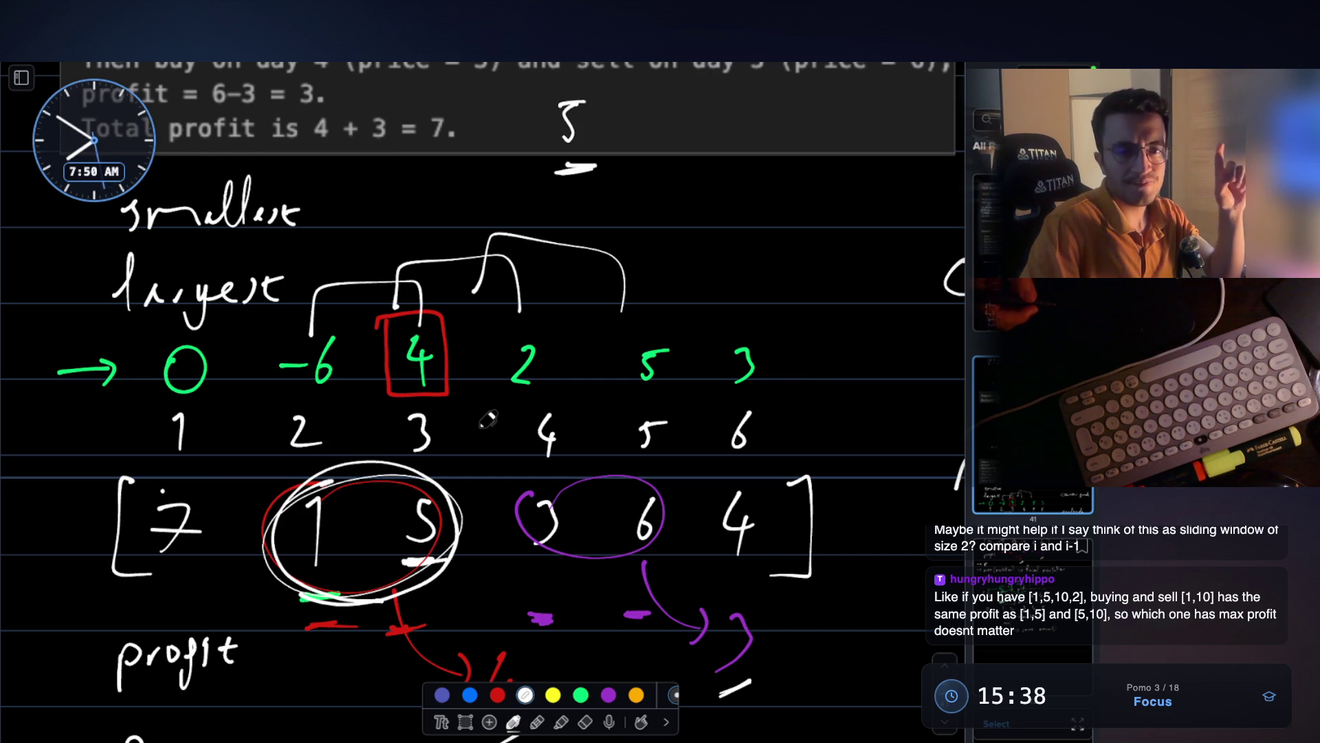
{"action": "scroll", "coordinate": [489, 417], "scroll_direction": "down", "scroll_amount": 15}
{"action": "scroll", "coordinate": [478, 405], "scroll_direction": "up", "scroll_amount": 5}
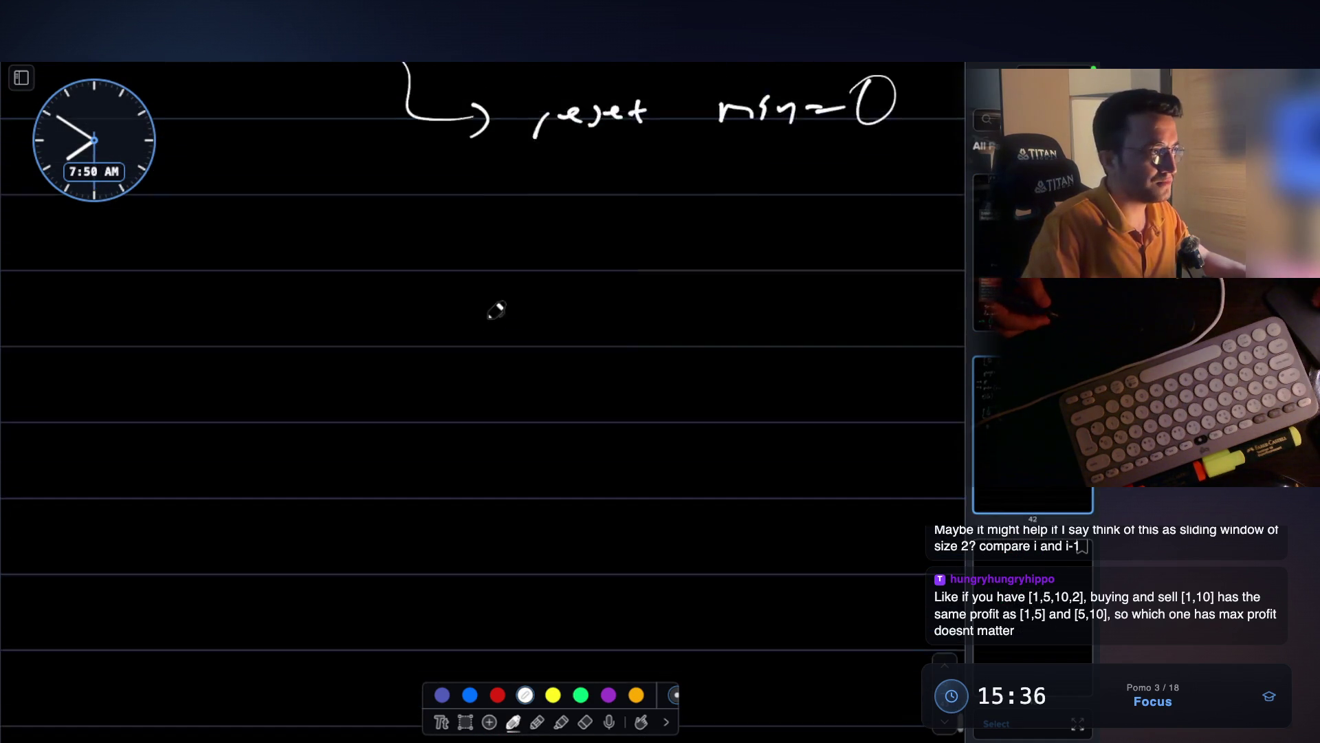
- Write the example 1 5 10 2 and box the 1 and 10 as buy and sell days
{"action": "left_click_drag", "start_coordinate": [142, 379], "coordinate": [162, 431]}
{"action": "mouse_move", "coordinate": [289, 371]}
{"action": "left_mouse_down"}
{"action": "mouse_move", "coordinate": [274, 378]}
{"action": "mouse_move", "coordinate": [275, 407]}
{"action": "left_mouse_up"}
{"action": "left_click_drag", "start_coordinate": [377, 376], "coordinate": [386, 416]}
{"action": "left_click_drag", "start_coordinate": [421, 375], "coordinate": [421, 375]}
{"action": "left_click_drag", "start_coordinate": [526, 377], "coordinate": [567, 411]}
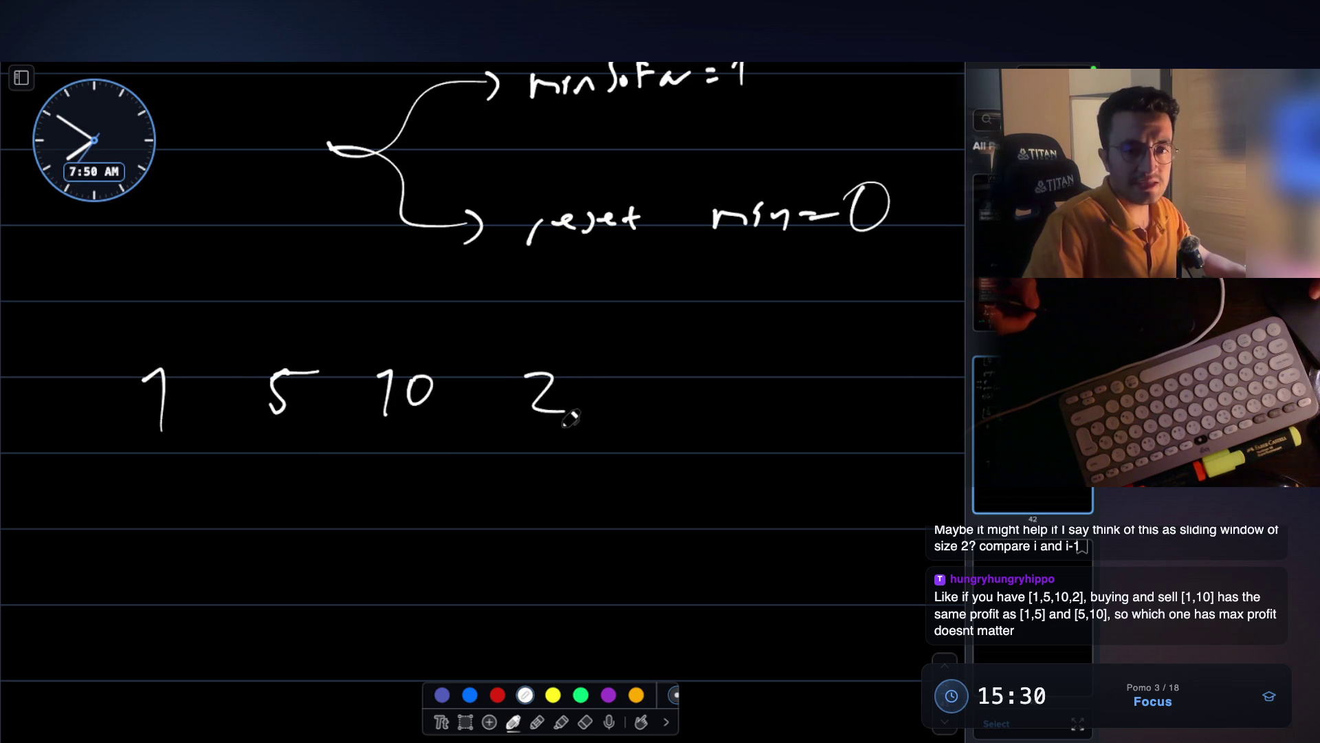
{"action": "mouse_move", "coordinate": [124, 350]}
{"action": "left_mouse_down"}
{"action": "mouse_move", "coordinate": [121, 450]}
{"action": "mouse_move", "coordinate": [128, 352]}
{"action": "left_mouse_up"}
{"action": "left_click_drag", "start_coordinate": [368, 345], "coordinate": [371, 433]}
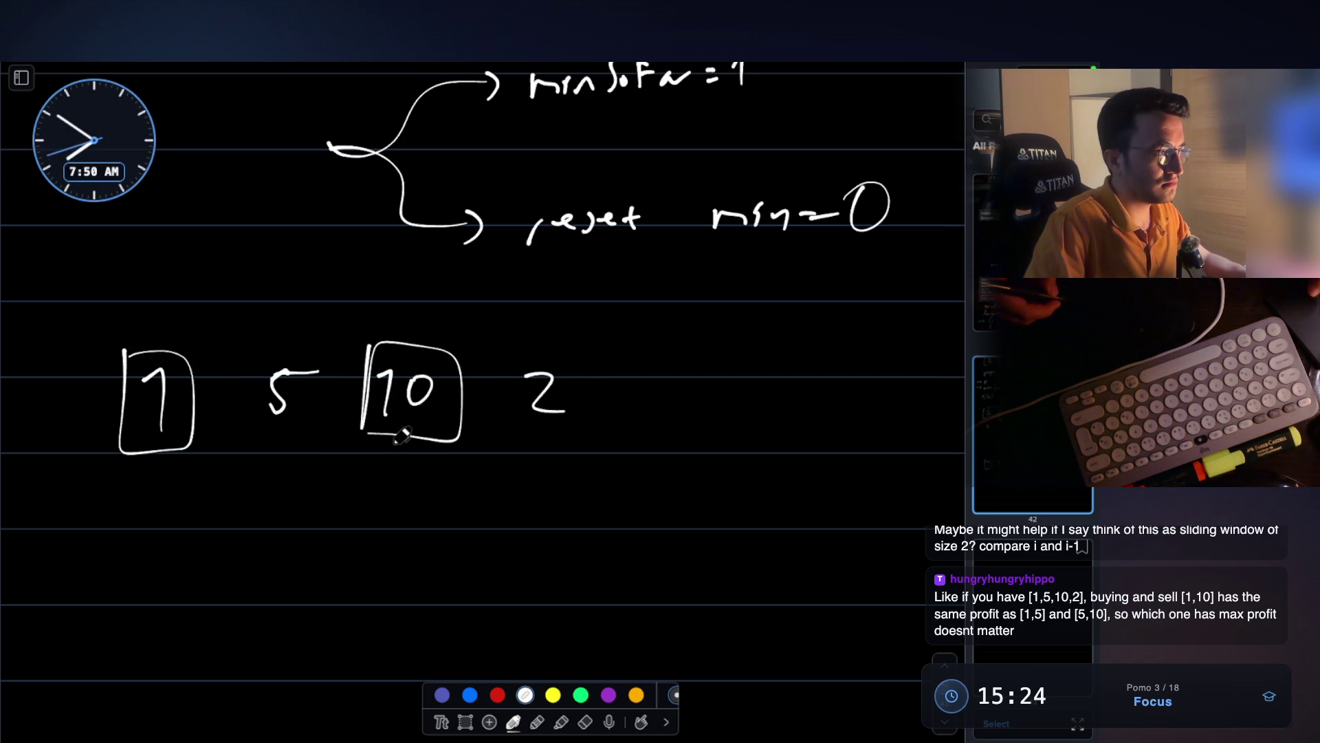
- Bracket the 1–5 pair from below and the 5–10 pair from above
{"action": "mouse_move", "coordinate": [163, 473]}
{"action": "left_mouse_down"}
{"action": "mouse_move", "coordinate": [165, 498]}
{"action": "mouse_move", "coordinate": [275, 506]}
{"action": "mouse_move", "coordinate": [277, 468]}
{"action": "left_mouse_up"}
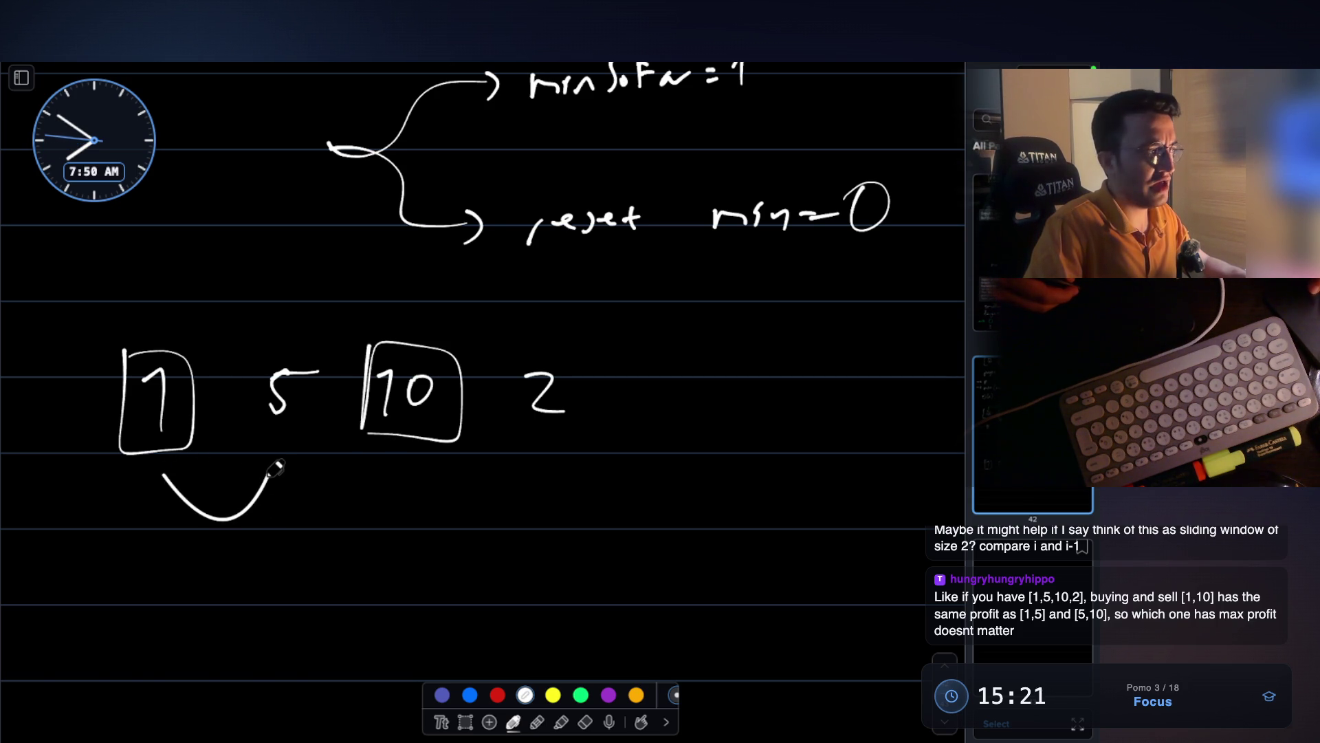
{"action": "key", "text": "ctrl+z"}
{"action": "mouse_move", "coordinate": [162, 482]}
{"action": "left_mouse_down"}
{"action": "mouse_move", "coordinate": [281, 513]}
{"action": "mouse_move", "coordinate": [276, 474]}
{"action": "left_mouse_up"}
{"action": "mouse_move", "coordinate": [274, 308]}
{"action": "left_mouse_down"}
{"action": "mouse_move", "coordinate": [274, 342]}
{"action": "mouse_move", "coordinate": [415, 337]}
{"action": "left_mouse_up"}
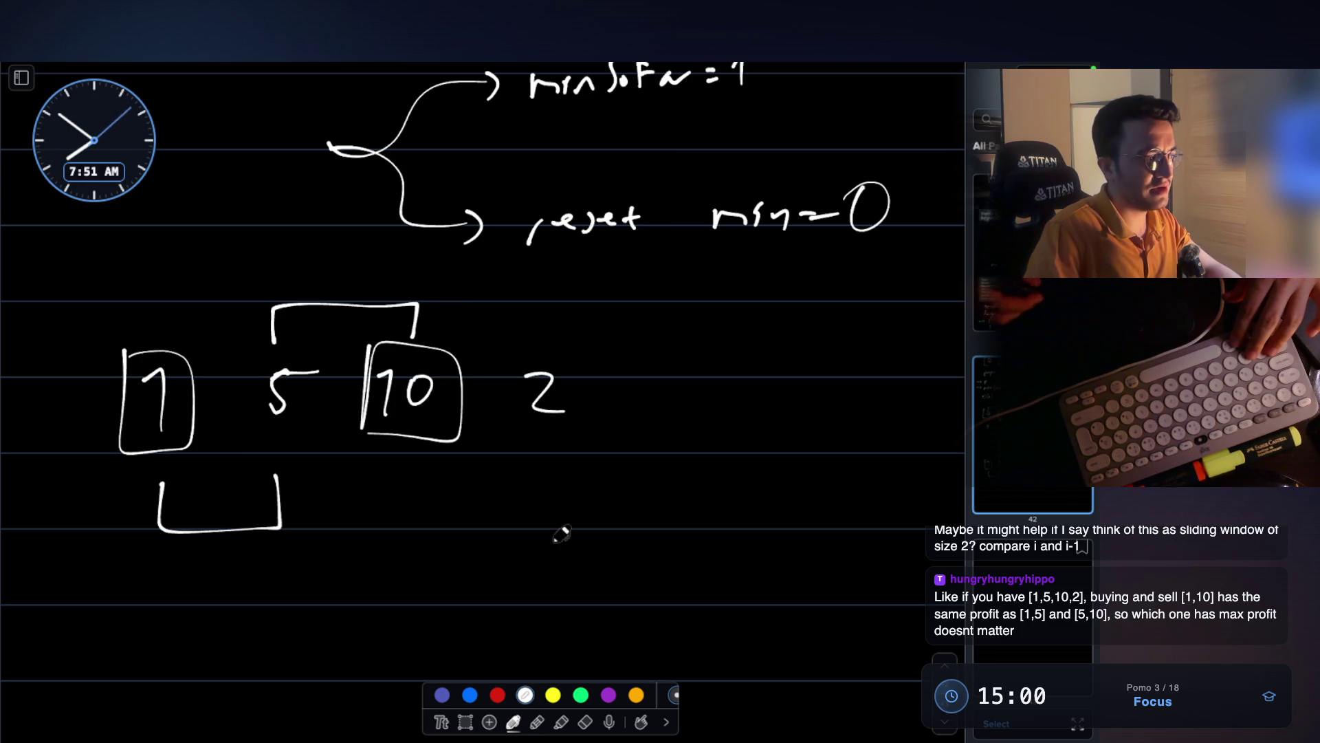
- Write the 'Same as V1?' note and the gain 5 above the top bracket
{"action": "left_click_drag", "start_coordinate": [429, 530], "coordinate": [417, 574]}
{"action": "mouse_move", "coordinate": [445, 548]}
{"action": "left_mouse_down"}
{"action": "mouse_move", "coordinate": [739, 554]}
{"action": "mouse_move", "coordinate": [791, 502]}
{"action": "mouse_move", "coordinate": [798, 588]}
{"action": "mouse_move", "coordinate": [726, 623]}
{"action": "mouse_move", "coordinate": [855, 653]}
{"action": "left_mouse_up"}
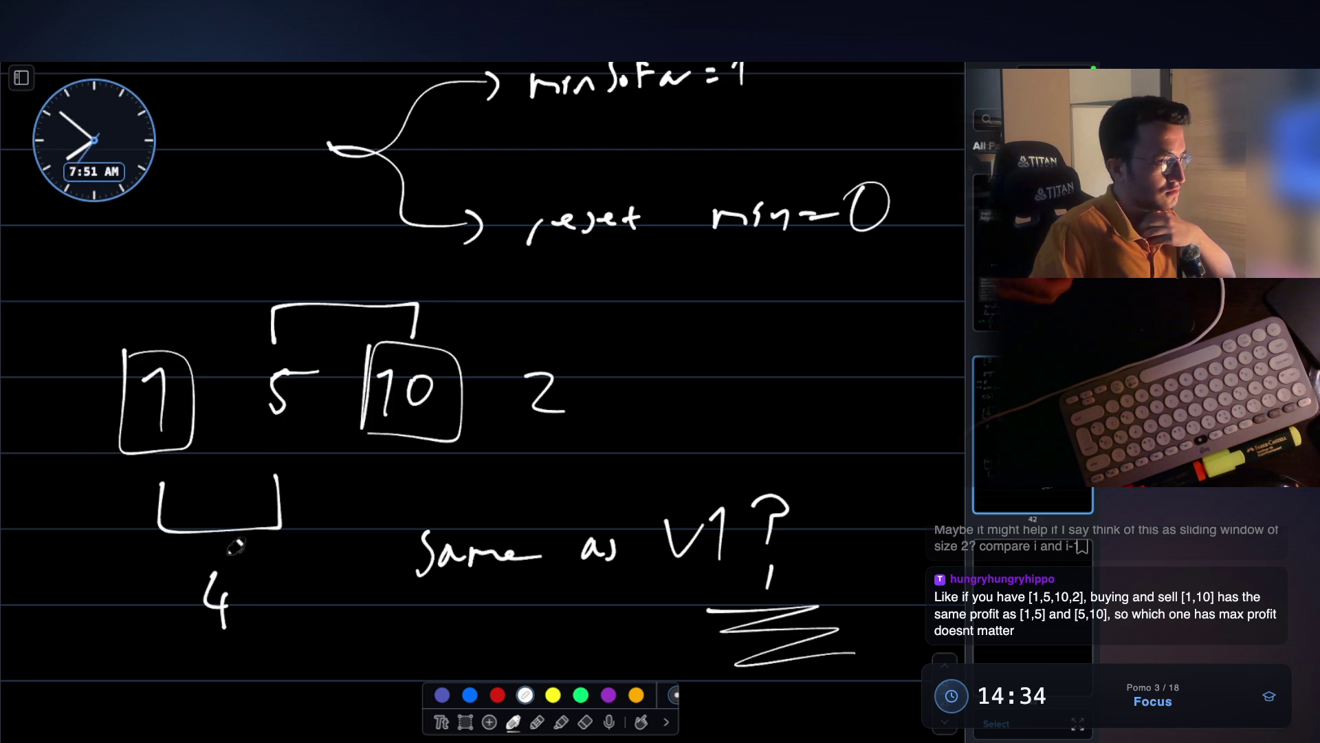
{"action": "mouse_move", "coordinate": [345, 262]}
{"action": "left_mouse_down"}
{"action": "mouse_move", "coordinate": [344, 289]}
{"action": "mouse_move", "coordinate": [377, 261]}
{"action": "left_mouse_up"}
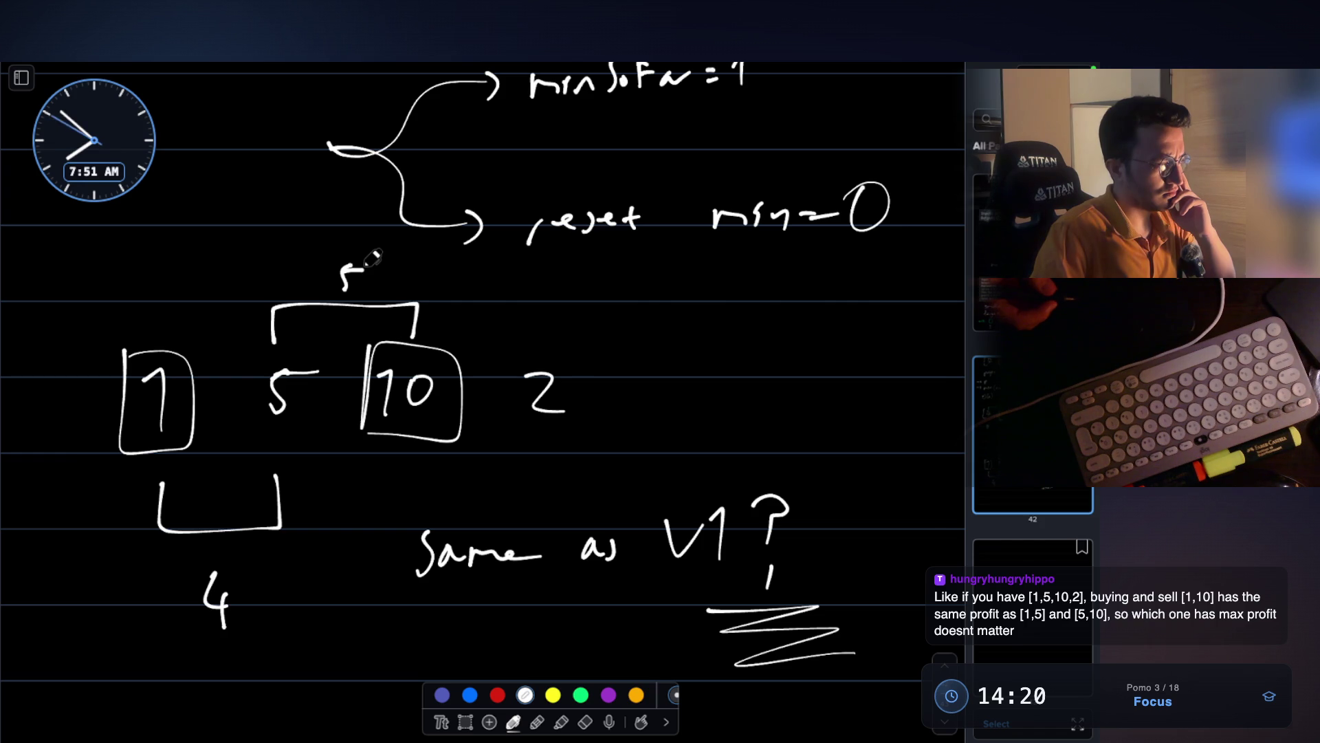
{"action": "left_click_drag", "start_coordinate": [366, 265], "coordinate": [351, 273]}
- Cross out 'Same as V1?' and bring up the tutor's reply in VS Code
{"action": "left_click_drag", "start_coordinate": [517, 466], "coordinate": [562, 488]}
{"action": "left_click_drag", "start_coordinate": [786, 463], "coordinate": [488, 600]}
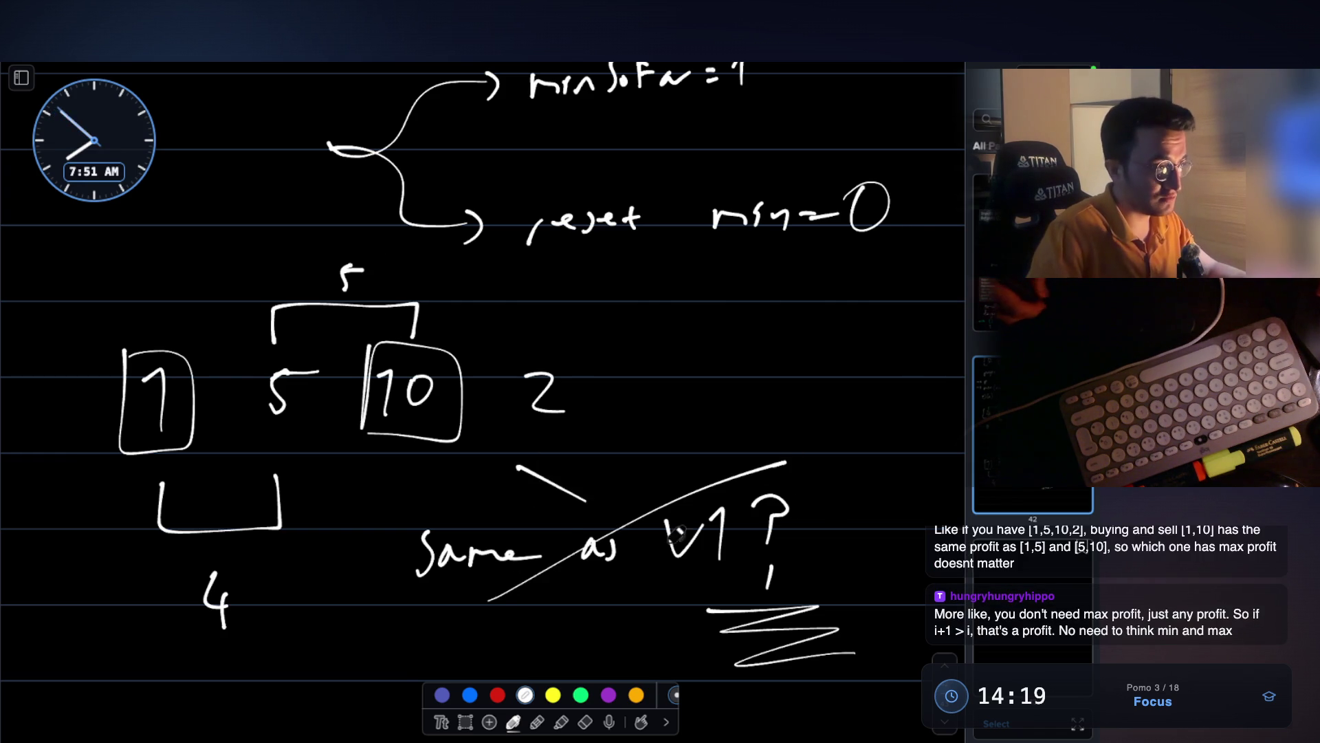
{"action": "left_click_drag", "start_coordinate": [562, 484], "coordinate": [670, 547]}
{"action": "scroll", "coordinate": [687, 440], "scroll_direction": "up", "scroll_amount": 15}
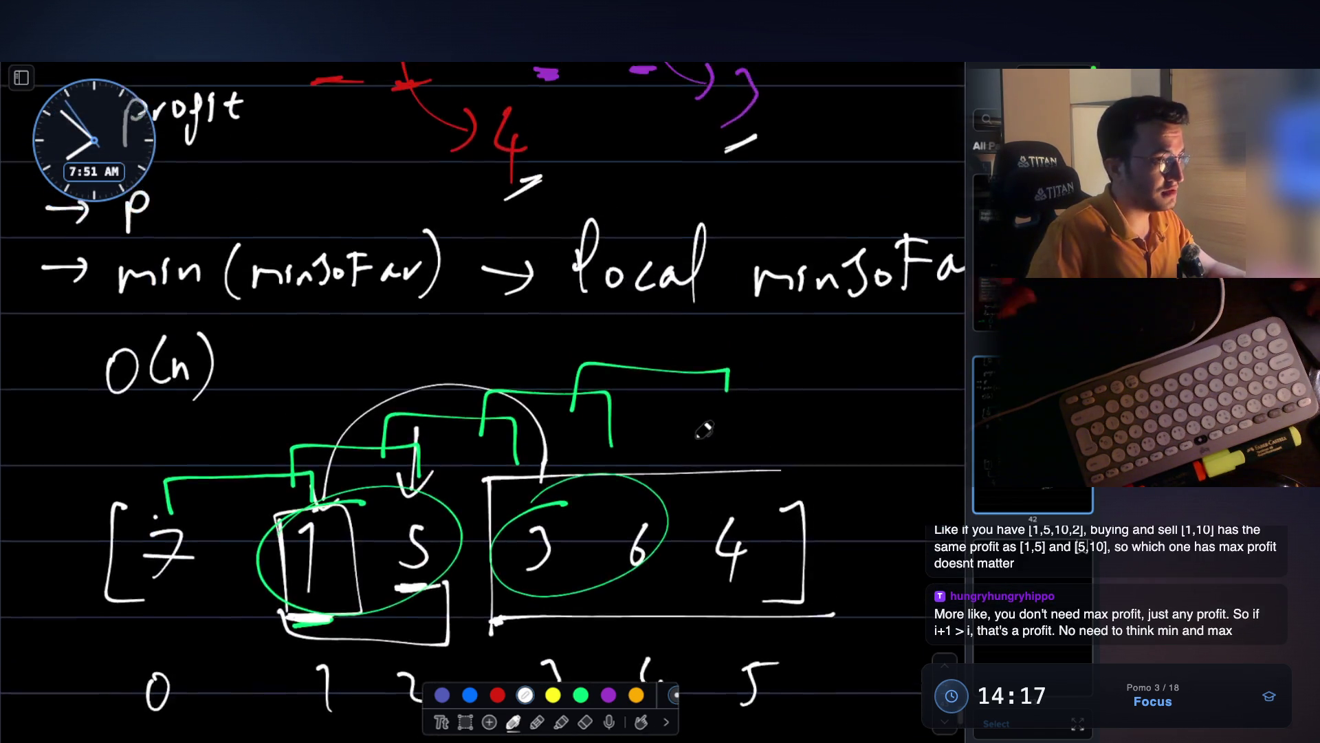
{"action": "scroll", "coordinate": [704, 431], "scroll_direction": "up", "scroll_amount": 10}
{"action": "mouse_move", "coordinate": [829, 392]}
{"action": "left_mouse_down"}
{"action": "mouse_move", "coordinate": [829, 478]}
{"action": "mouse_move", "coordinate": [784, 506]}
{"action": "left_mouse_up"}
{"action": "key", "text": "super+Tab"}
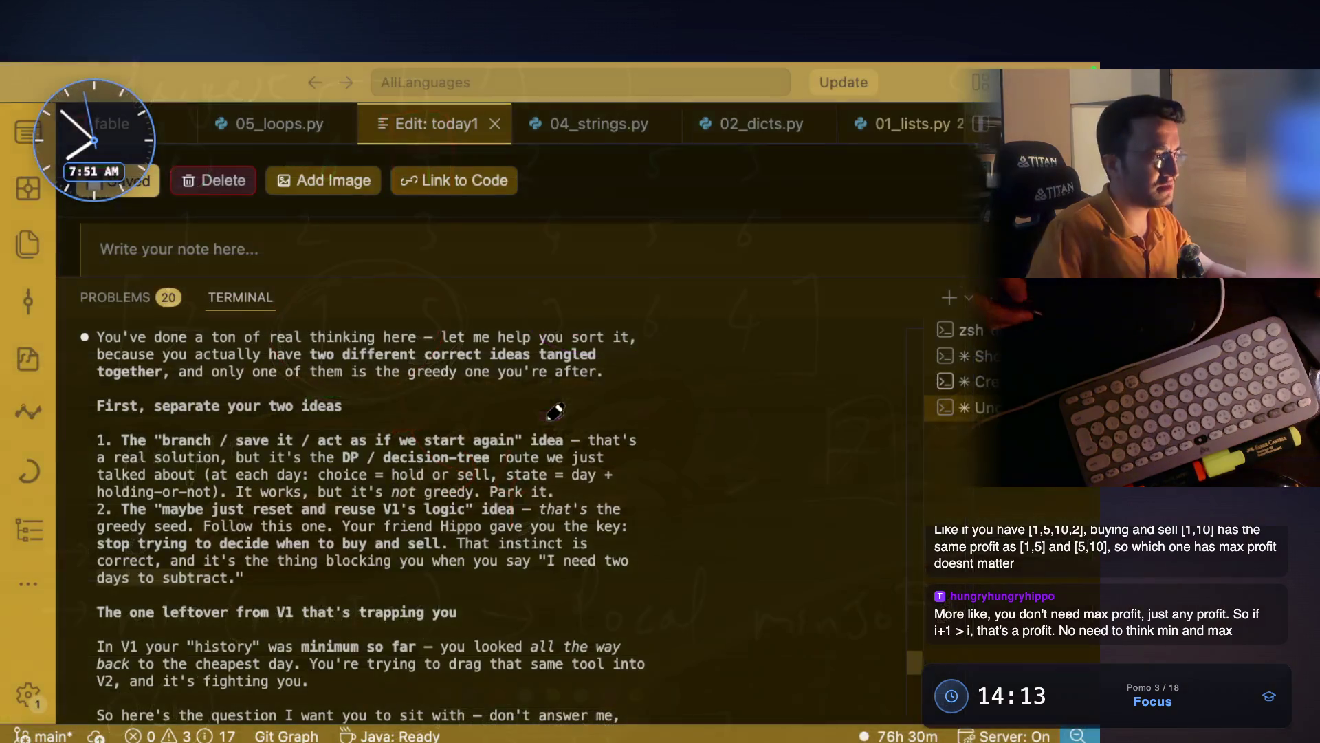
- Highlight phrases in the tutor's reply, such as 'back to the cheapest day' and 'it's fighting you'
{"action": "scroll", "coordinate": [390, 465], "scroll_direction": "down", "scroll_amount": 5}
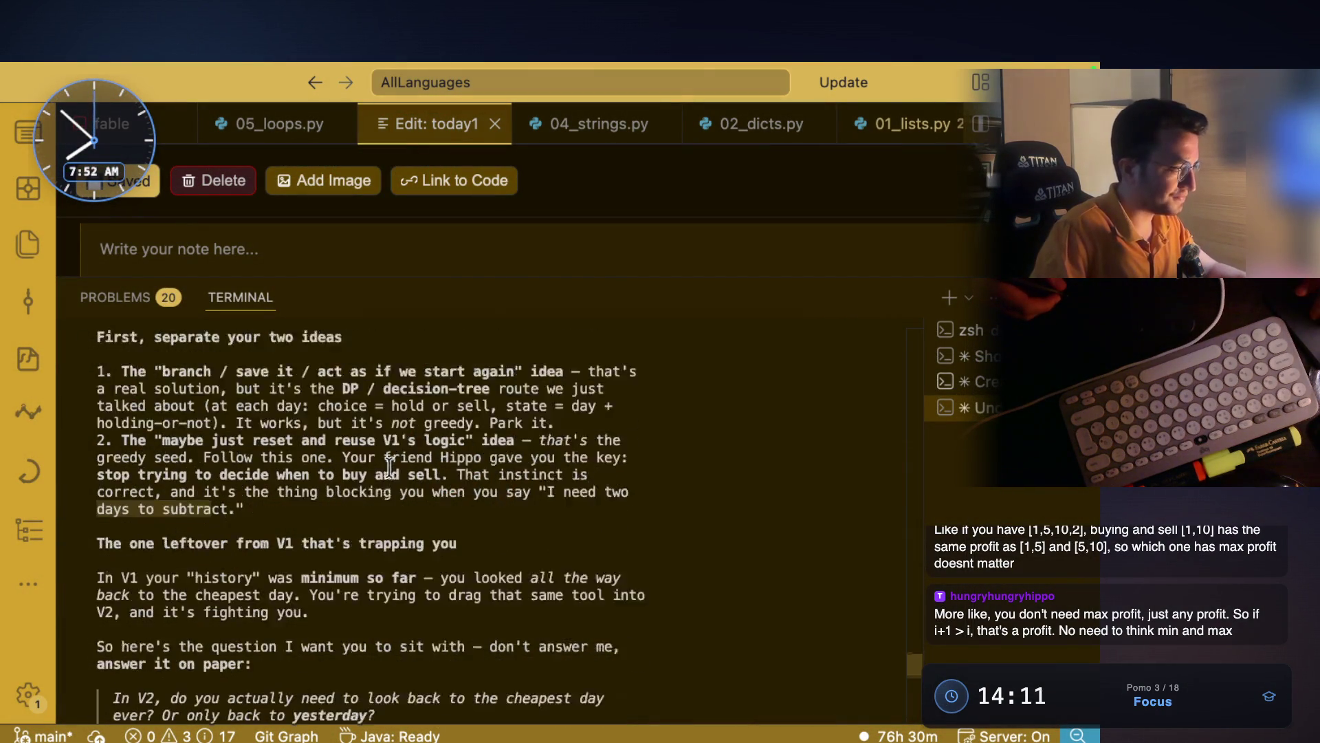
{"action": "left_click_drag", "start_coordinate": [163, 440], "coordinate": [450, 437]}
{"action": "scroll", "coordinate": [451, 437], "scroll_direction": "down", "scroll_amount": 1}
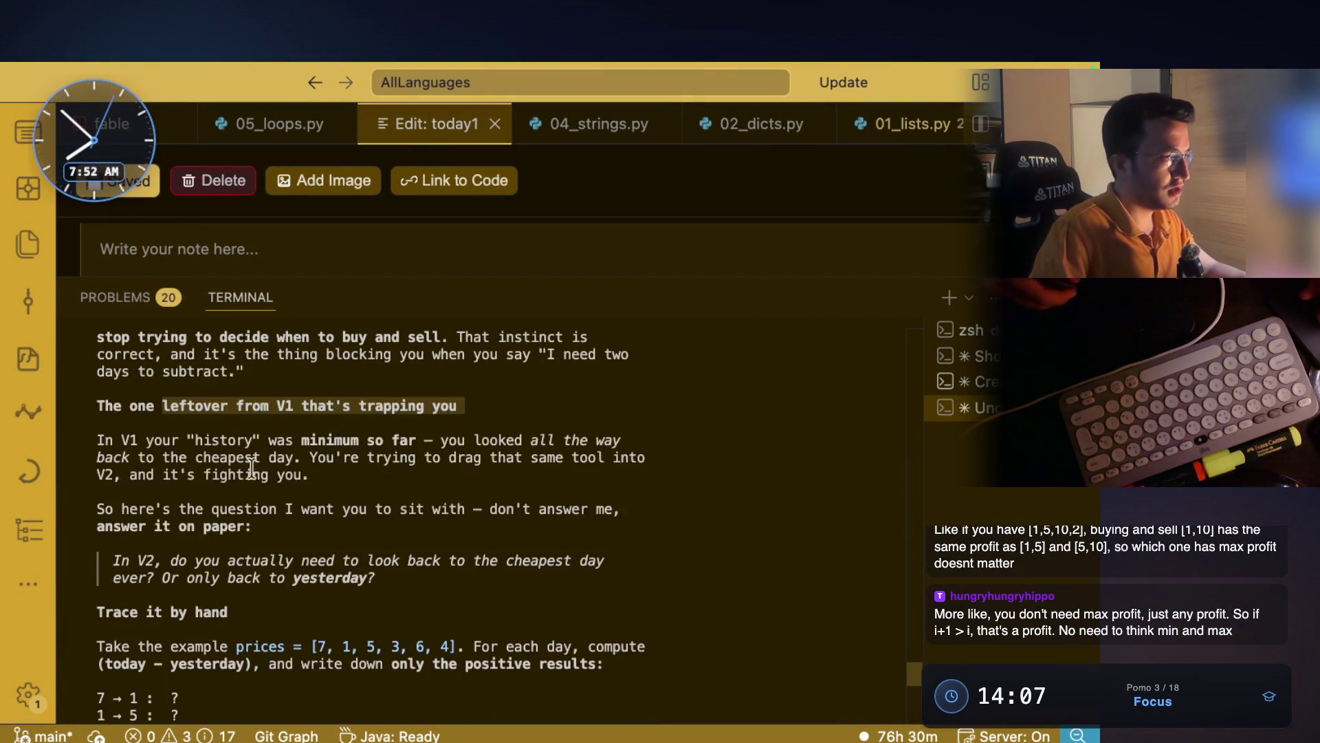
{"action": "left_click_drag", "start_coordinate": [147, 440], "coordinate": [593, 440]}
{"action": "left_click_drag", "start_coordinate": [191, 459], "coordinate": [646, 458]}
{"action": "left_click_drag", "start_coordinate": [130, 474], "coordinate": [311, 475]}
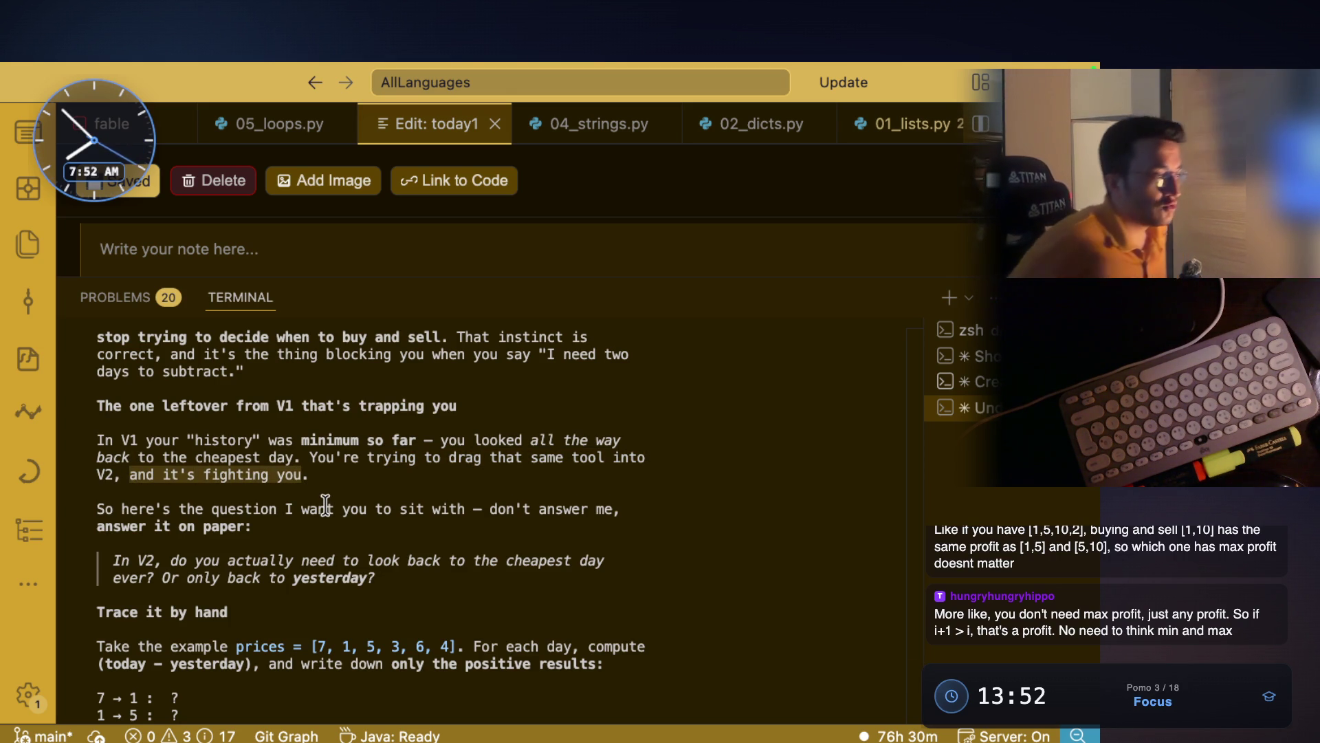
{"action": "left_click_drag", "start_coordinate": [154, 526], "coordinate": [261, 526]}
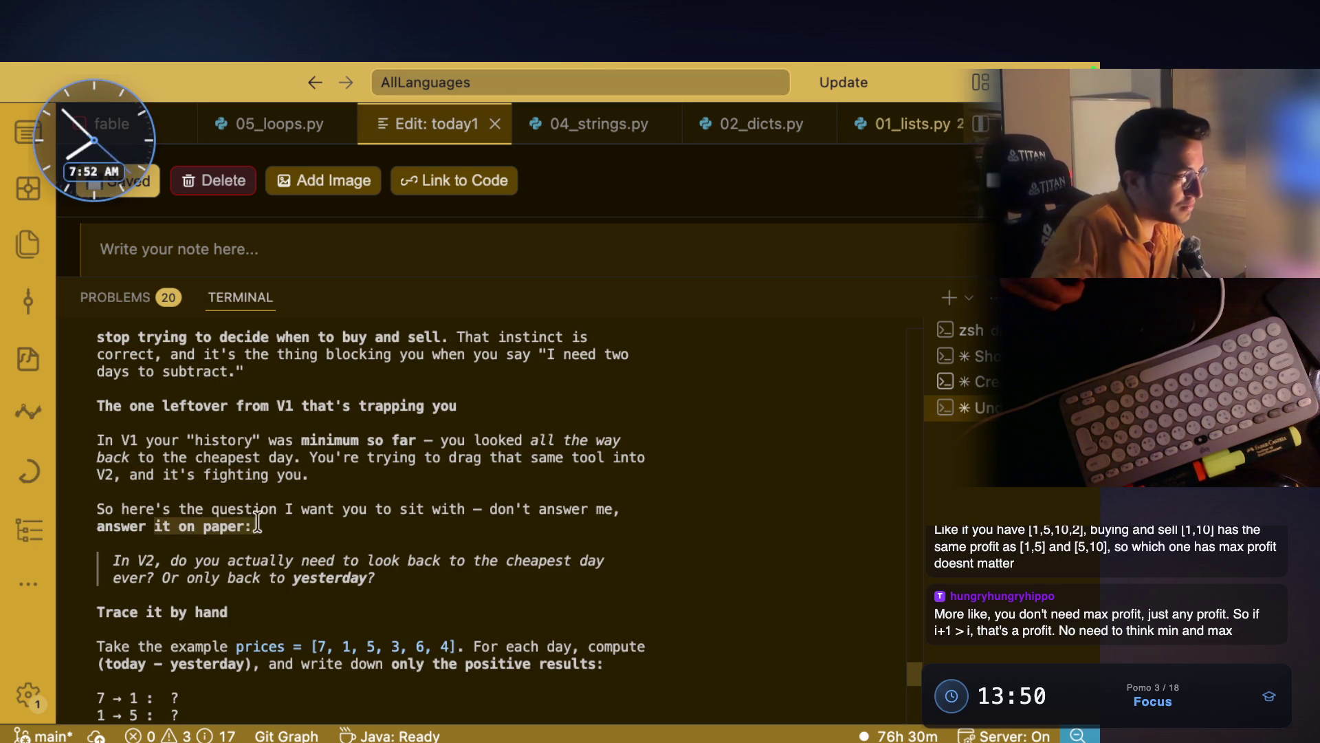
{"action": "left_click", "coordinate": [175, 561]}
{"action": "mouse_move", "coordinate": [209, 560]}
{"action": "left_mouse_down"}
{"action": "mouse_move", "coordinate": [327, 561]}
{"action": "mouse_move", "coordinate": [421, 533]}
{"action": "mouse_move", "coordinate": [412, 563]}
{"action": "mouse_move", "coordinate": [610, 562]}
{"action": "left_mouse_up"}
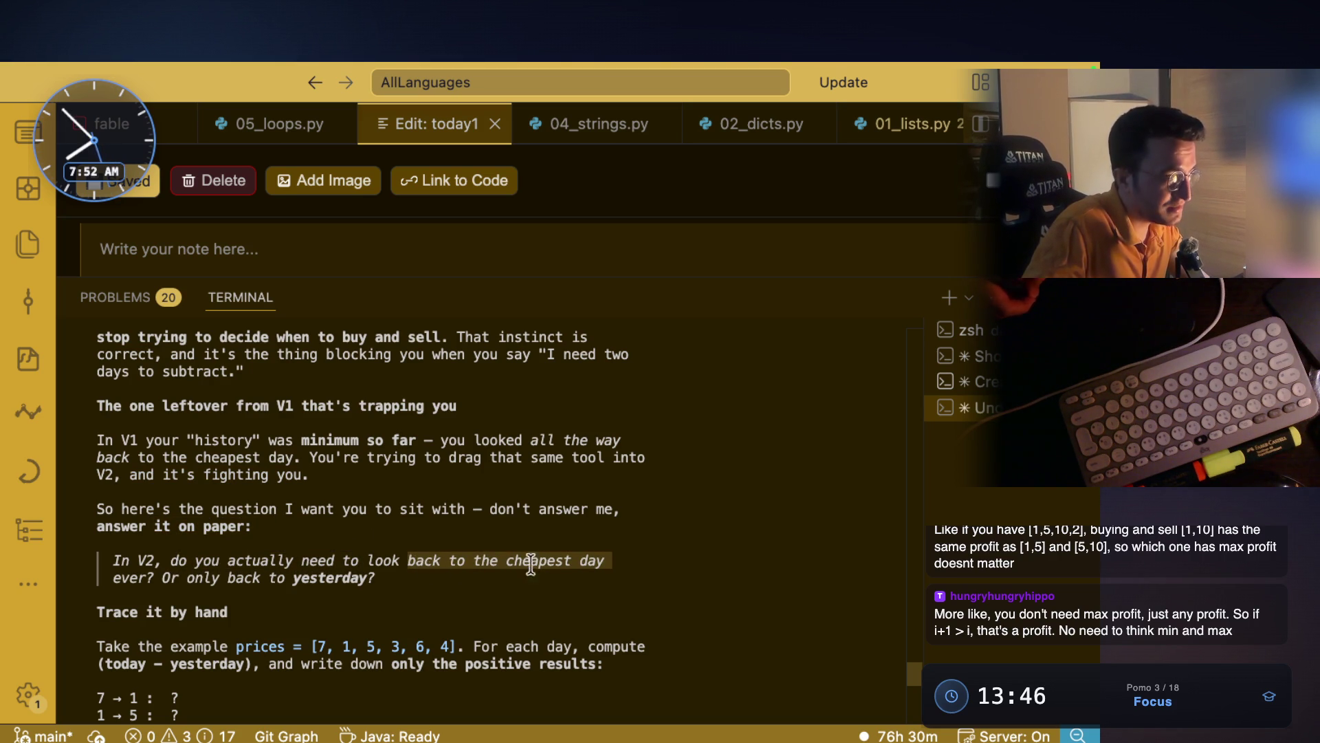
{"action": "left_click", "coordinate": [168, 572]}
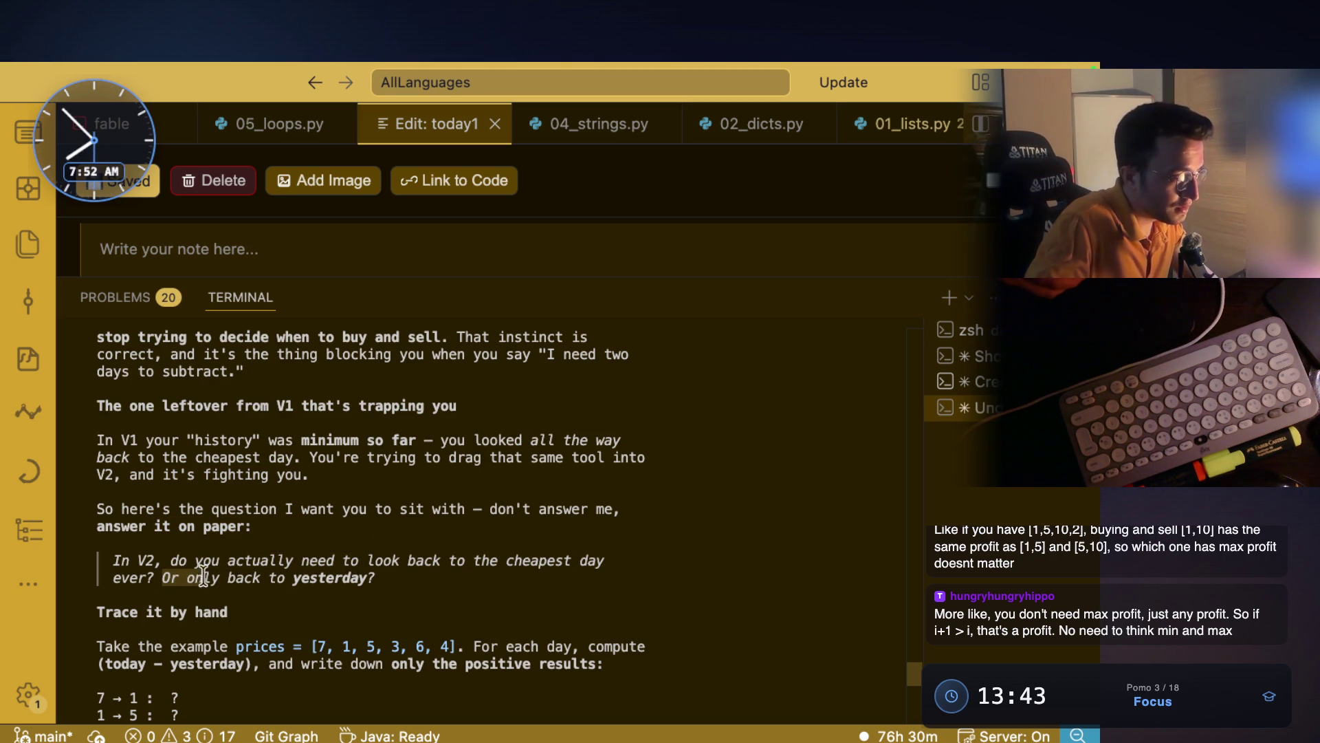
- Capture the quoted V2 question as a region screenshot and return to the whiteboard
{"action": "mouse_move", "coordinate": [259, 578]}
{"action": "left_mouse_down"}
{"action": "mouse_move", "coordinate": [382, 577]}
{"action": "mouse_move", "coordinate": [102, 555]}
{"action": "left_mouse_up"}
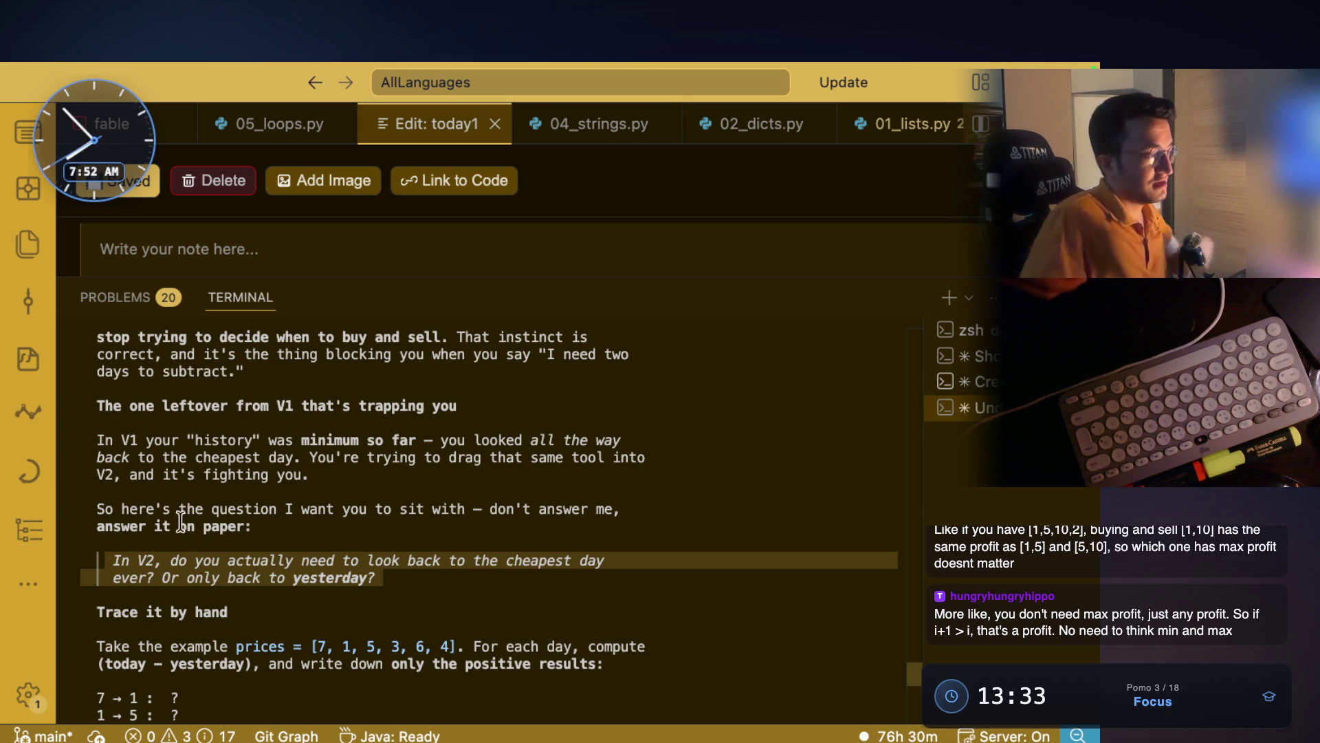
{"action": "key", "text": "super+shift+4"}
{"action": "mouse_move", "coordinate": [114, 543]}
{"action": "left_mouse_down"}
{"action": "mouse_move", "coordinate": [663, 586]}
{"action": "mouse_move", "coordinate": [688, 608]}
{"action": "left_mouse_up"}
{"action": "key", "text": "super+Tab"}
{"action": "scroll", "coordinate": [499, 509], "scroll_direction": "down", "scroll_amount": 20}
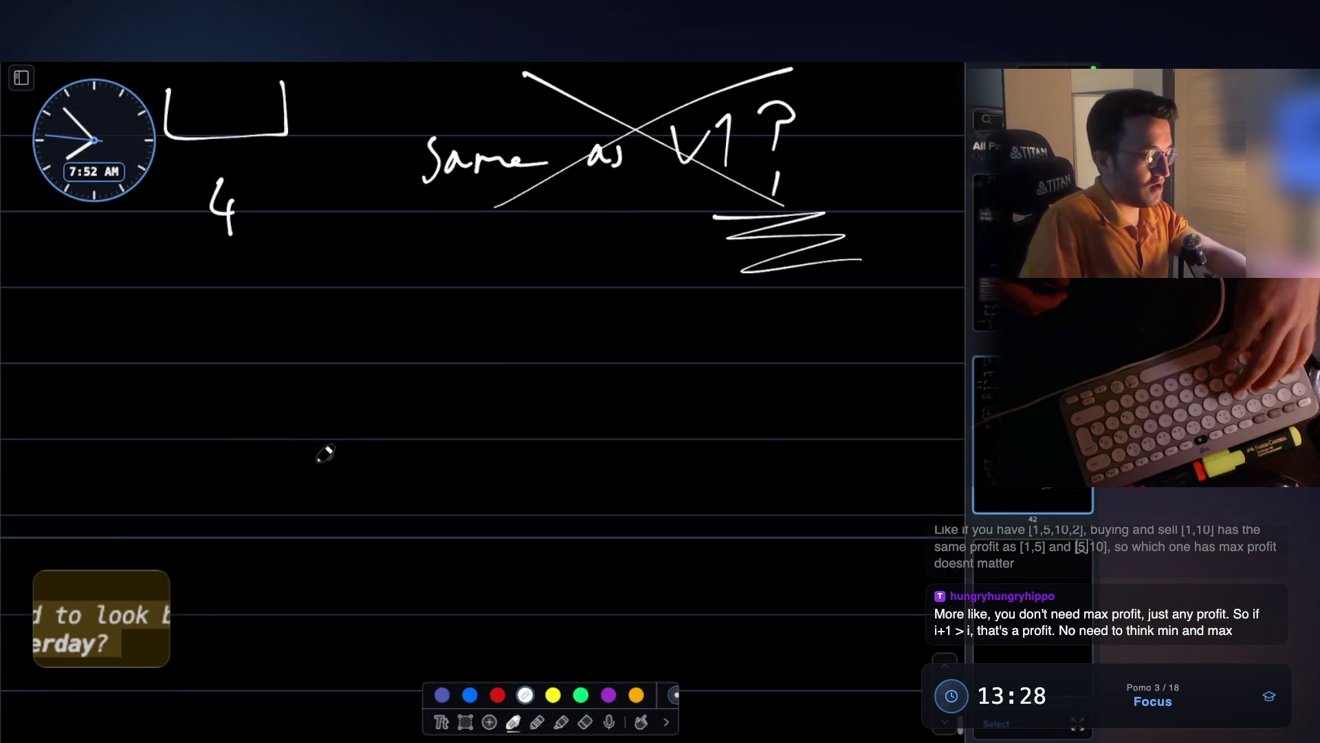
- Paste the captured V2 question, circle 'cheapest day' and underline 'yesterday' in it
{"action": "key", "text": "super+v"}
{"action": "left_click_drag", "start_coordinate": [671, 407], "coordinate": [887, 512]}
{"action": "left_click", "coordinate": [738, 526]}
{"action": "scroll", "coordinate": [554, 452], "scroll_direction": "down", "scroll_amount": 2}
{"action": "scroll", "coordinate": [554, 452], "scroll_direction": "down", "scroll_amount": 1}
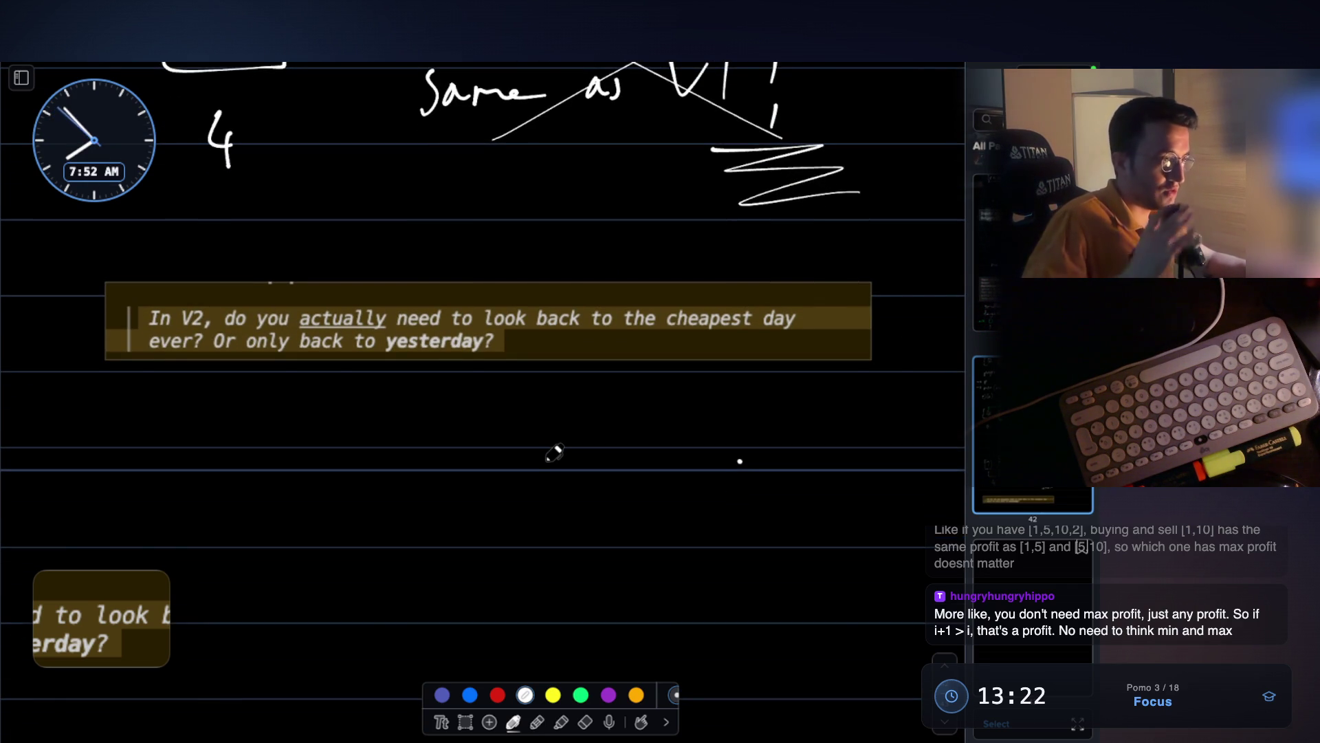
{"action": "mouse_move", "coordinate": [695, 295]}
{"action": "left_mouse_down"}
{"action": "mouse_move", "coordinate": [836, 320]}
{"action": "mouse_move", "coordinate": [678, 349]}
{"action": "left_mouse_up"}
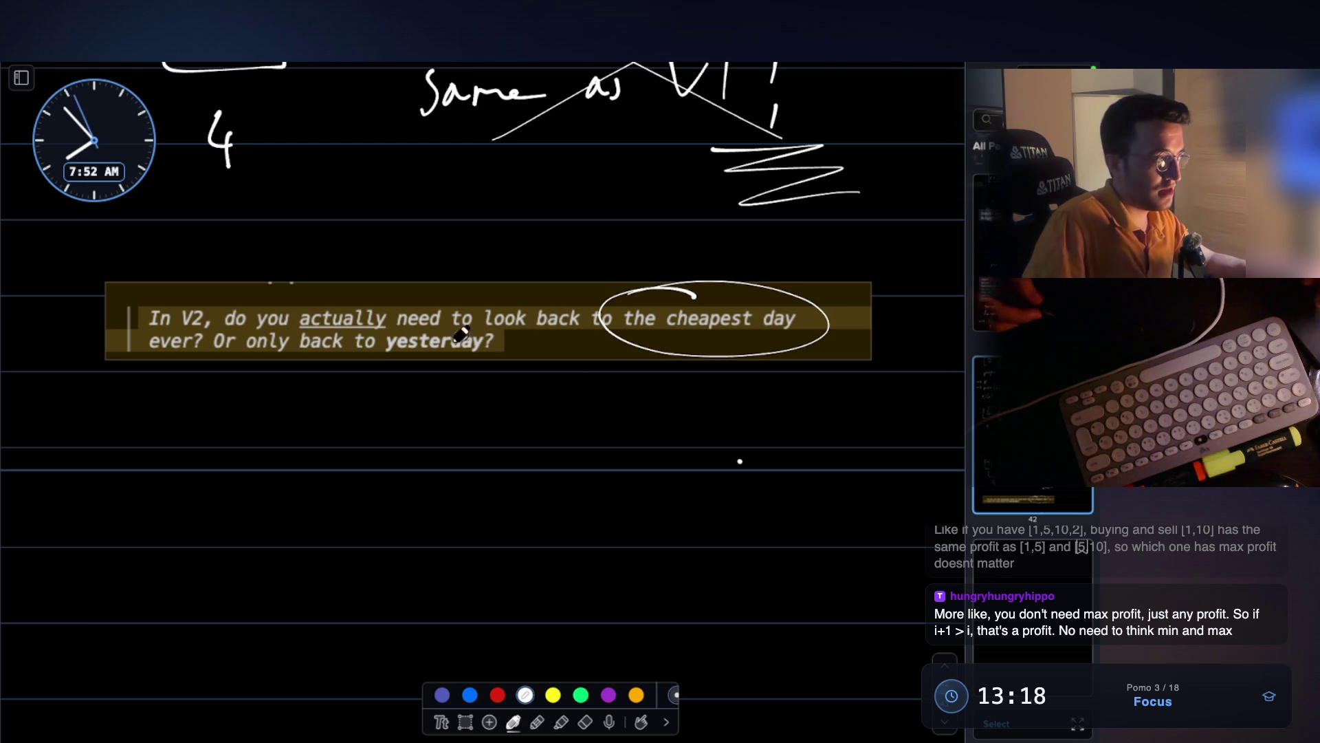
{"action": "left_click_drag", "start_coordinate": [406, 364], "coordinate": [521, 373]}
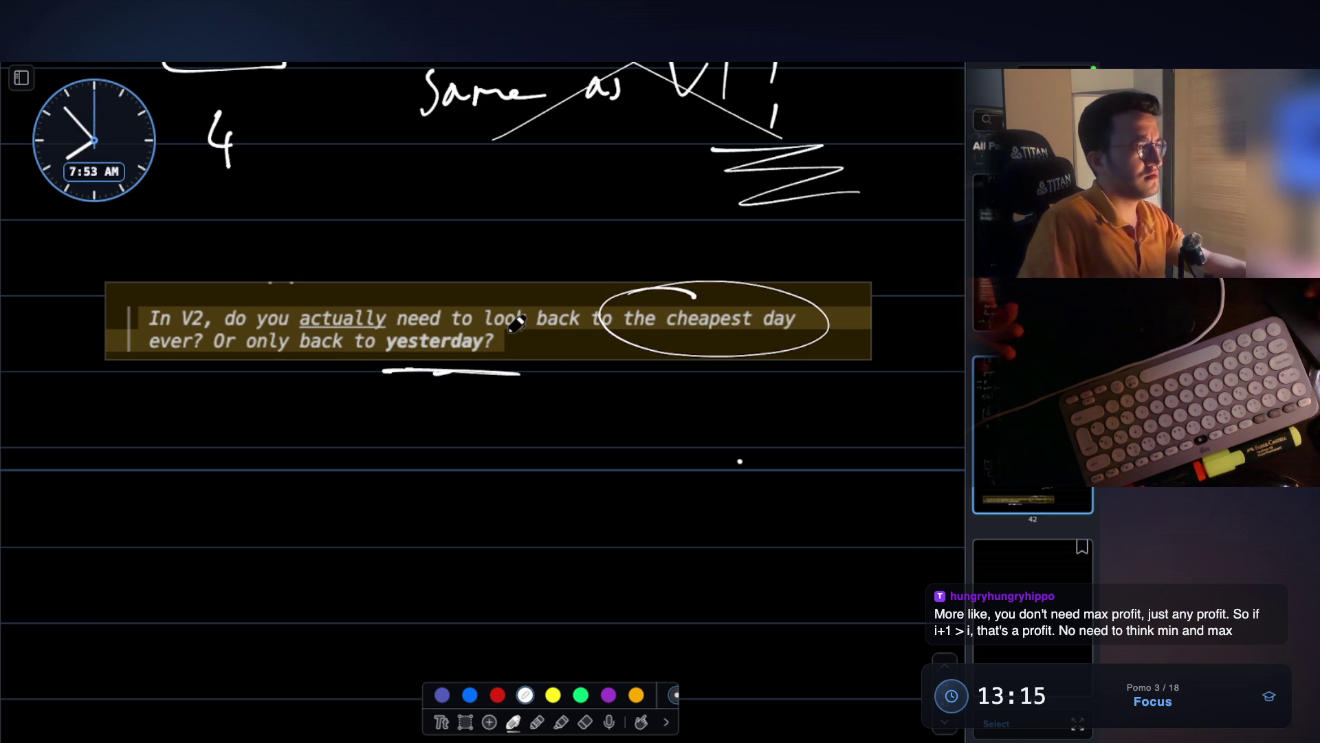
- Select the [7 1 5 3 6 4] array drawing and its annotations
{"action": "scroll", "coordinate": [516, 323], "scroll_direction": "up", "scroll_amount": 3}
{"action": "scroll", "coordinate": [516, 323], "scroll_direction": "up", "scroll_amount": 10}
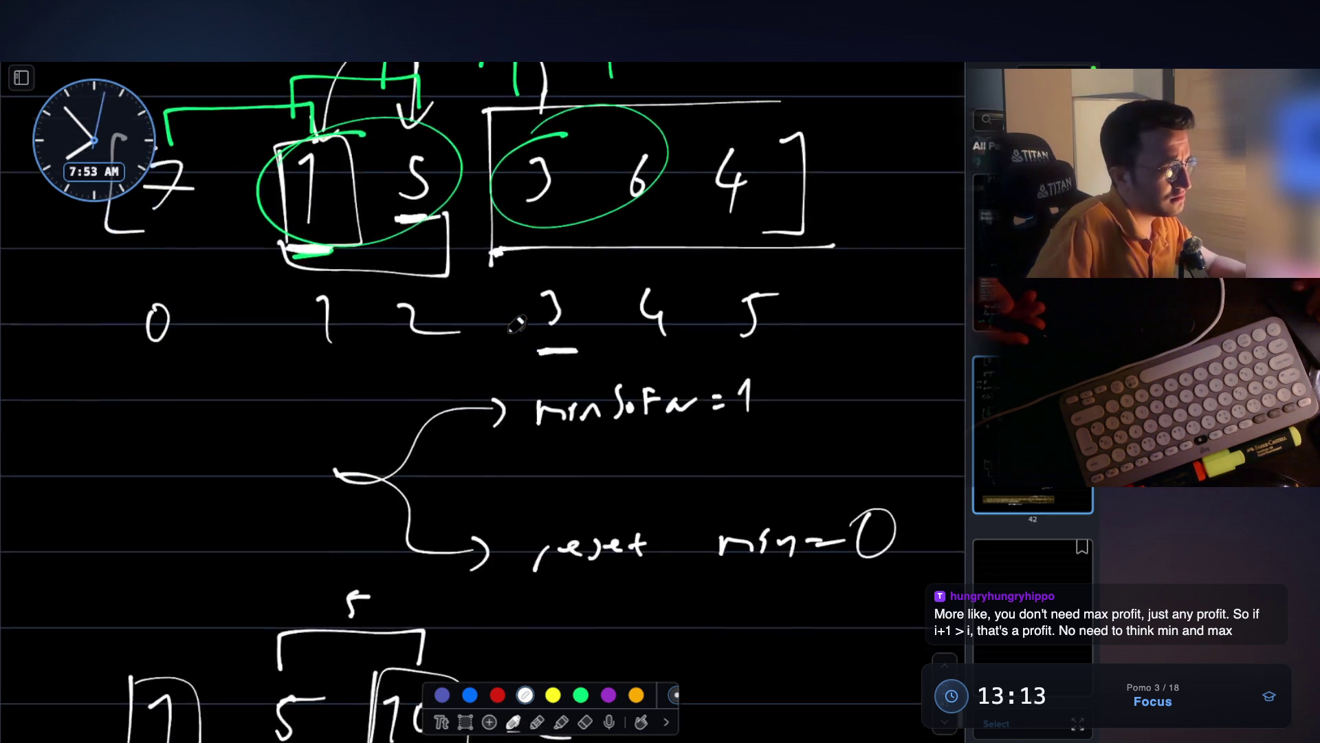
{"action": "scroll", "coordinate": [516, 323], "scroll_direction": "up", "scroll_amount": 10}
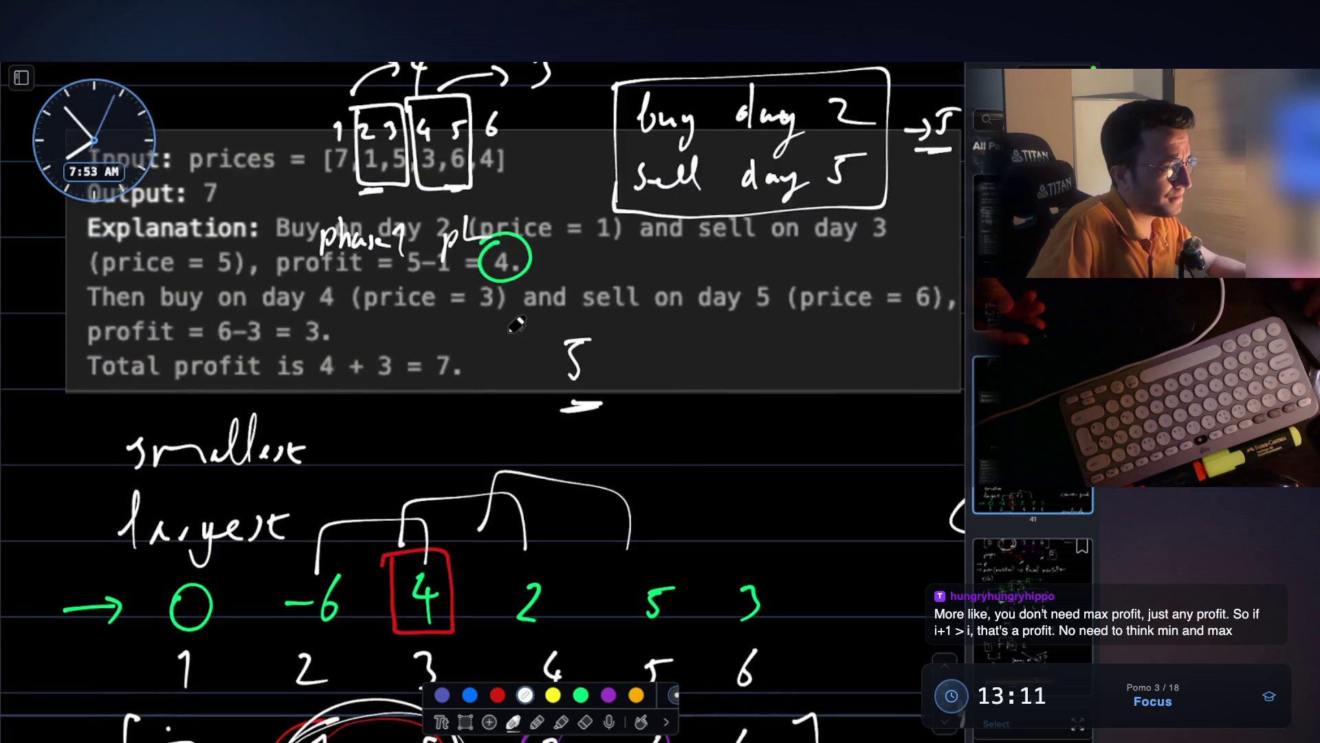
{"action": "scroll", "coordinate": [516, 324], "scroll_direction": "down", "scroll_amount": 5}
{"action": "scroll", "coordinate": [516, 323], "scroll_direction": "down", "scroll_amount": 3}
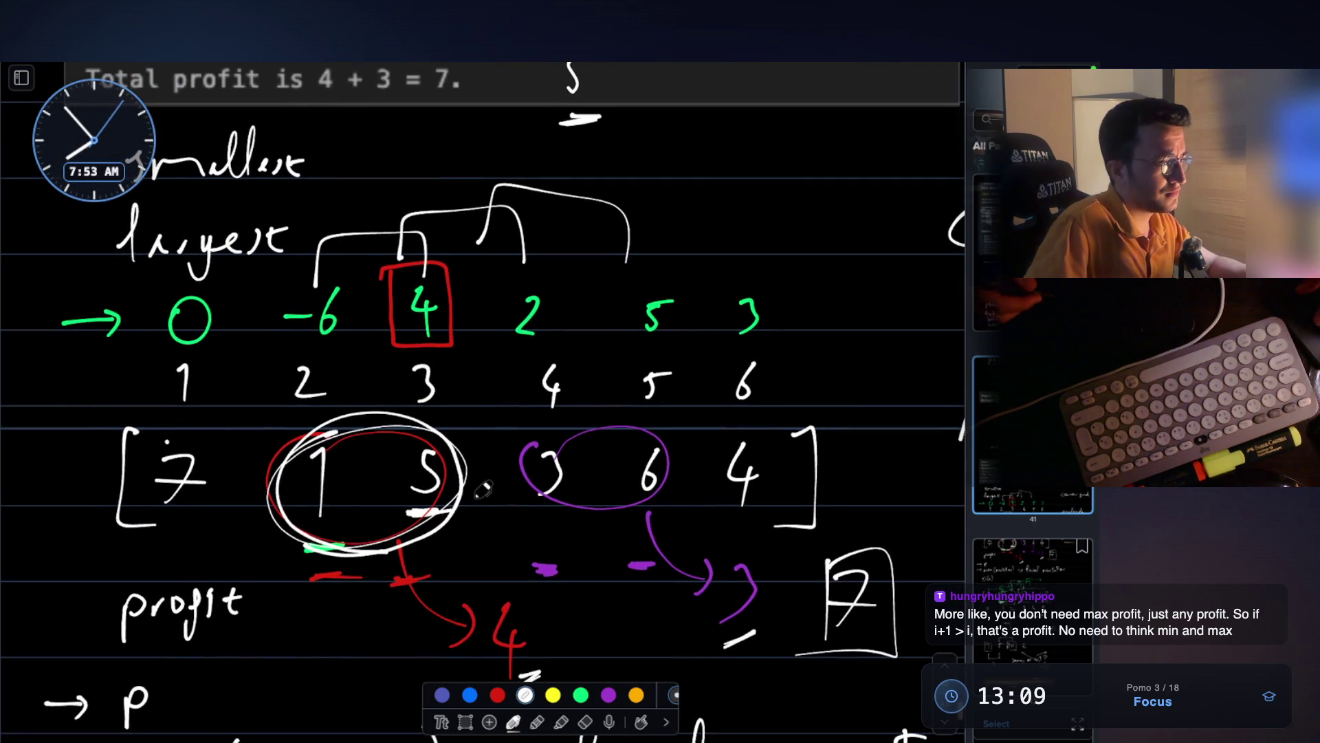
{"action": "left_click", "coordinate": [465, 721]}
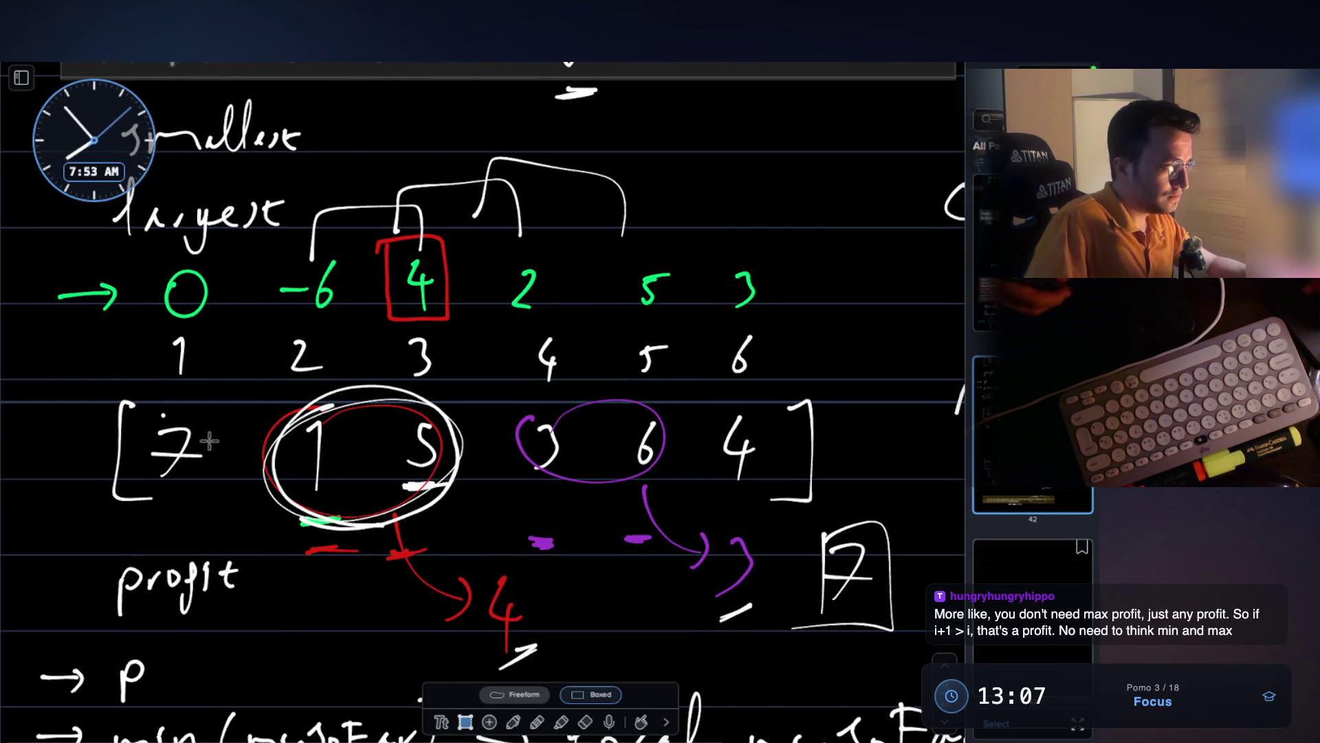
{"action": "mouse_move", "coordinate": [104, 385]}
{"action": "left_mouse_down"}
{"action": "mouse_move", "coordinate": [784, 499]}
{"action": "mouse_move", "coordinate": [852, 529]}
{"action": "mouse_move", "coordinate": [609, 525]}
{"action": "left_mouse_up"}
{"action": "scroll", "coordinate": [608, 525], "scroll_direction": "down", "scroll_amount": 20}
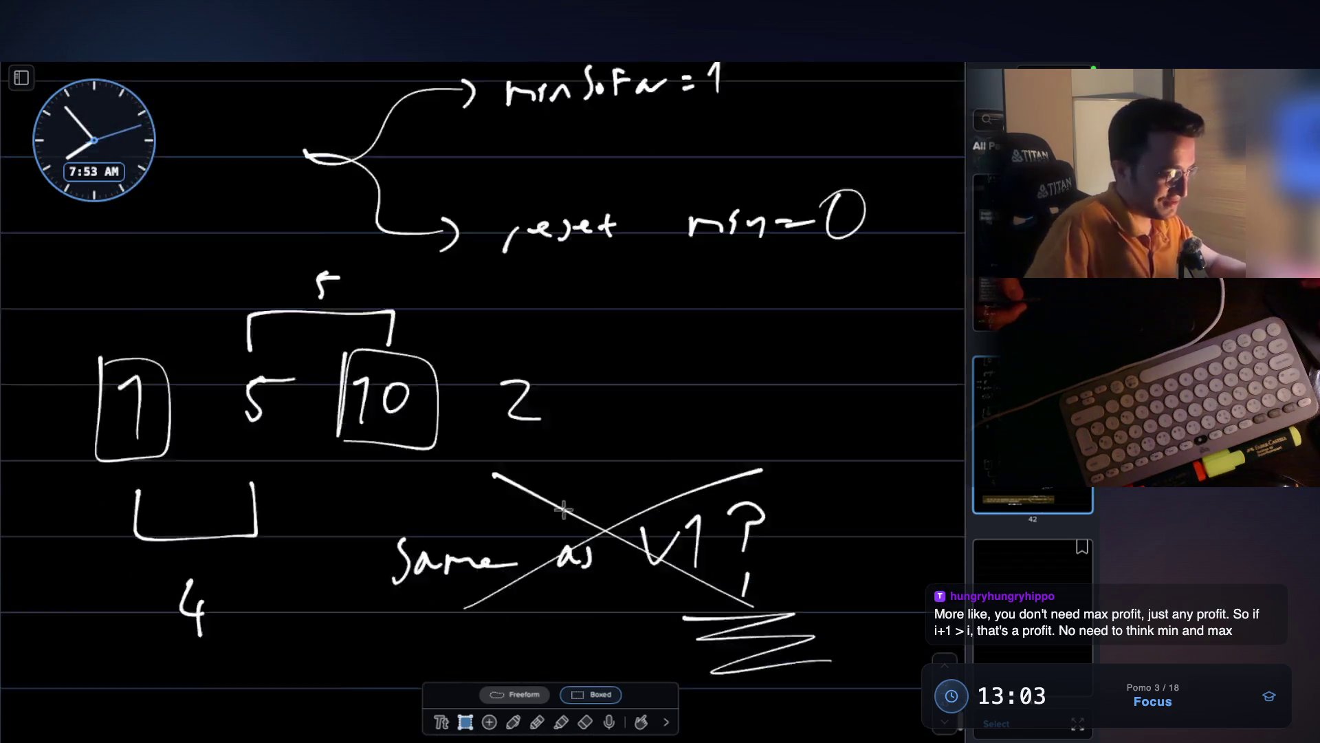
{"action": "scroll", "coordinate": [561, 515], "scroll_direction": "down", "scroll_amount": 3}
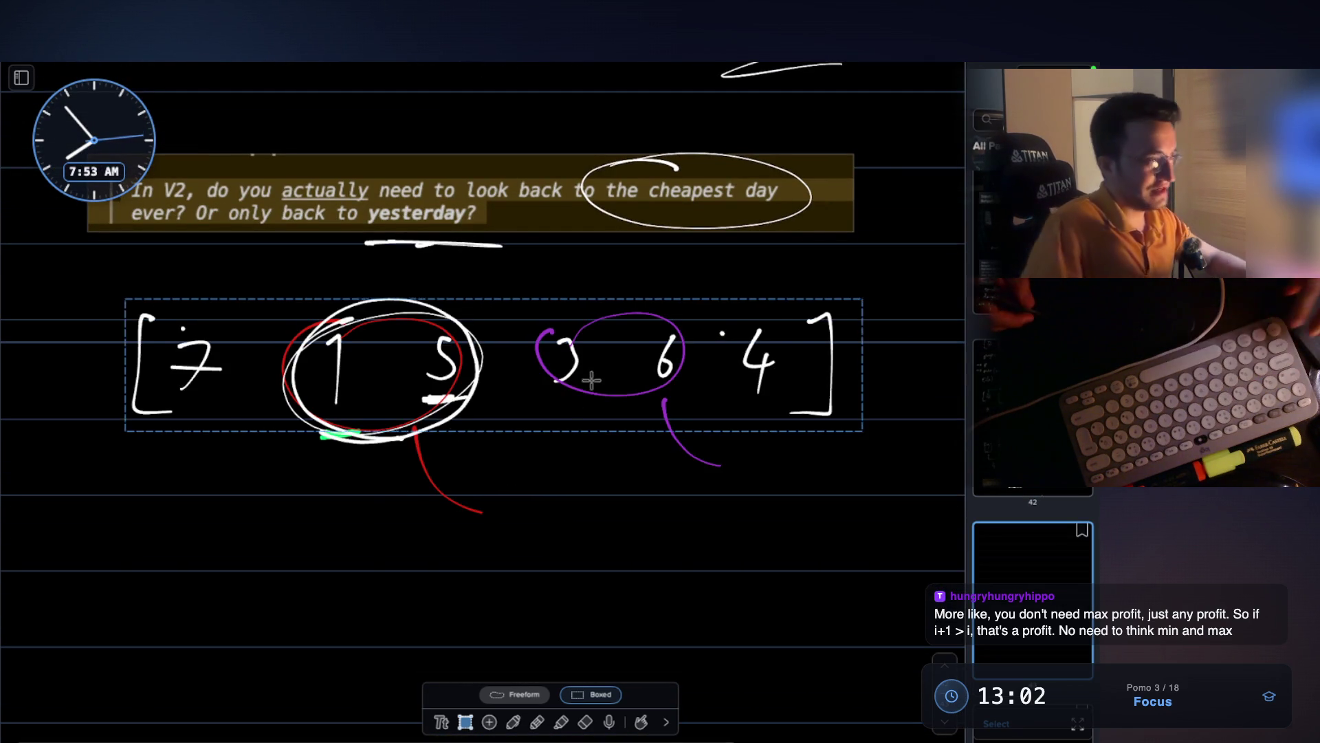
- Erase the circles around 1 and 5 and the remaining marks around the array
{"action": "left_click", "coordinate": [517, 720]}
{"action": "left_click", "coordinate": [590, 720]}
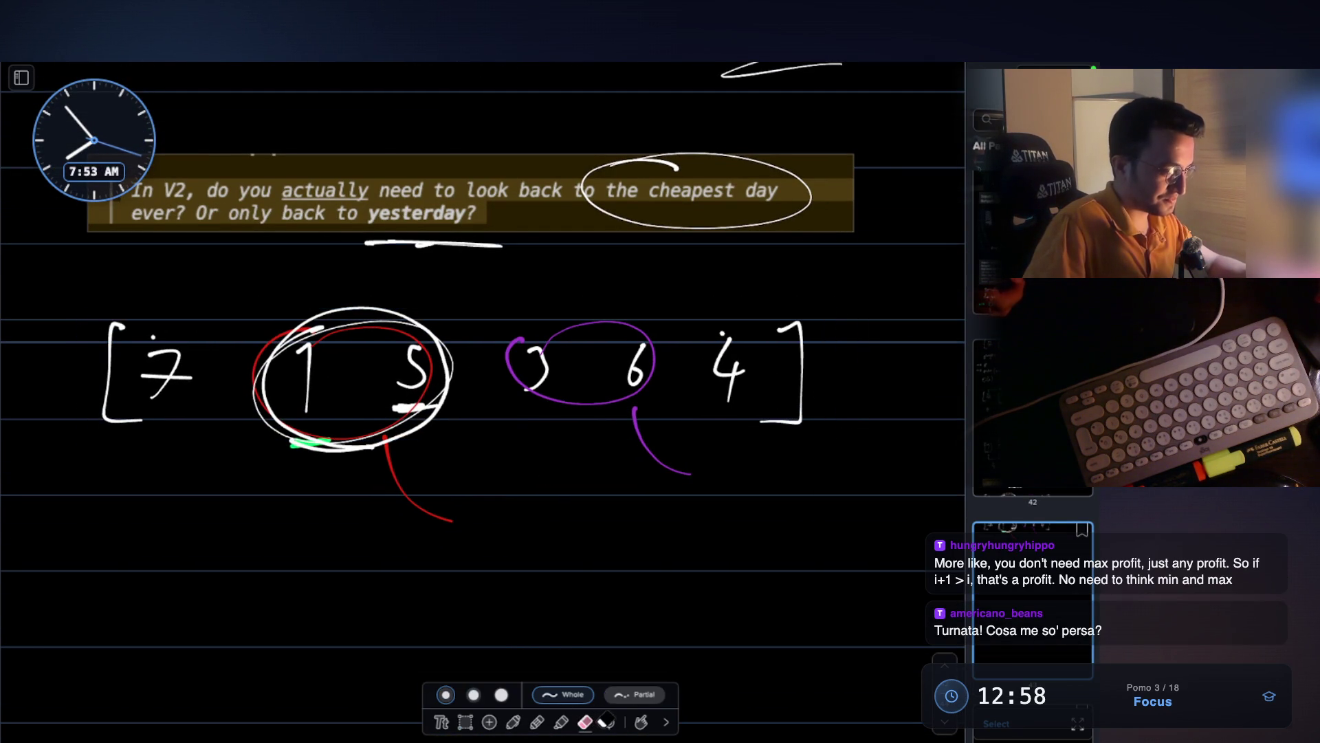
{"action": "left_click_drag", "start_coordinate": [385, 441], "coordinate": [448, 431]}
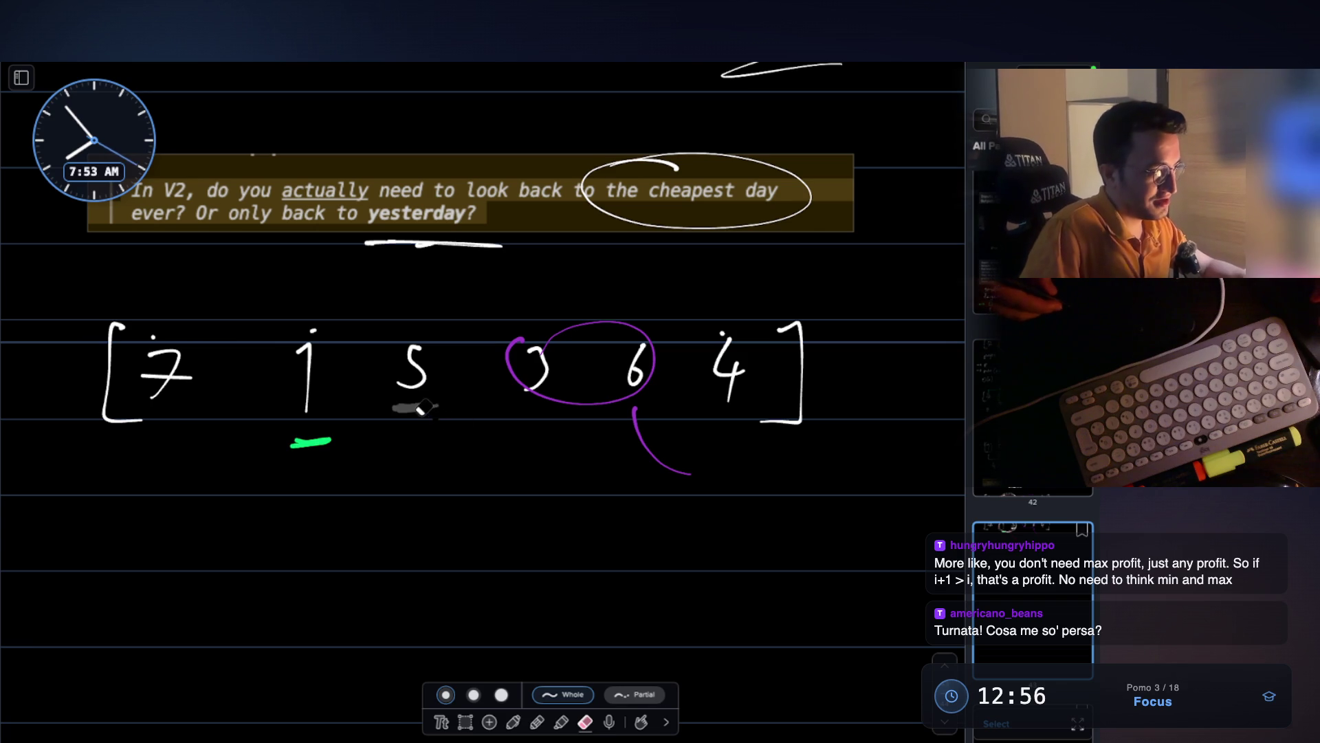
{"action": "mouse_move", "coordinate": [322, 443]}
{"action": "left_mouse_down"}
{"action": "mouse_move", "coordinate": [581, 410]}
{"action": "mouse_move", "coordinate": [664, 419]}
{"action": "left_mouse_up"}
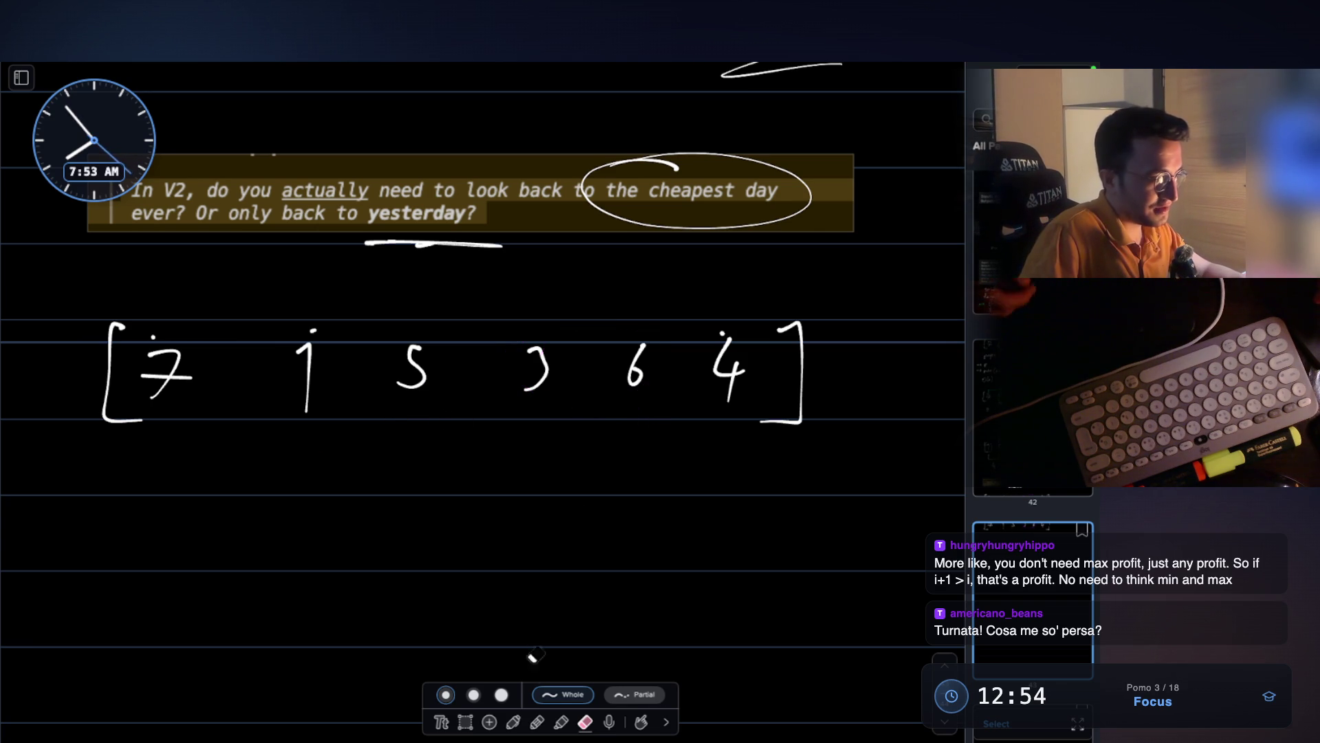
- Bracket the adjacent pairs 1–5, 5–3, 3–6 and 6–4, then undo the last bracket
{"action": "left_click", "coordinate": [514, 720]}
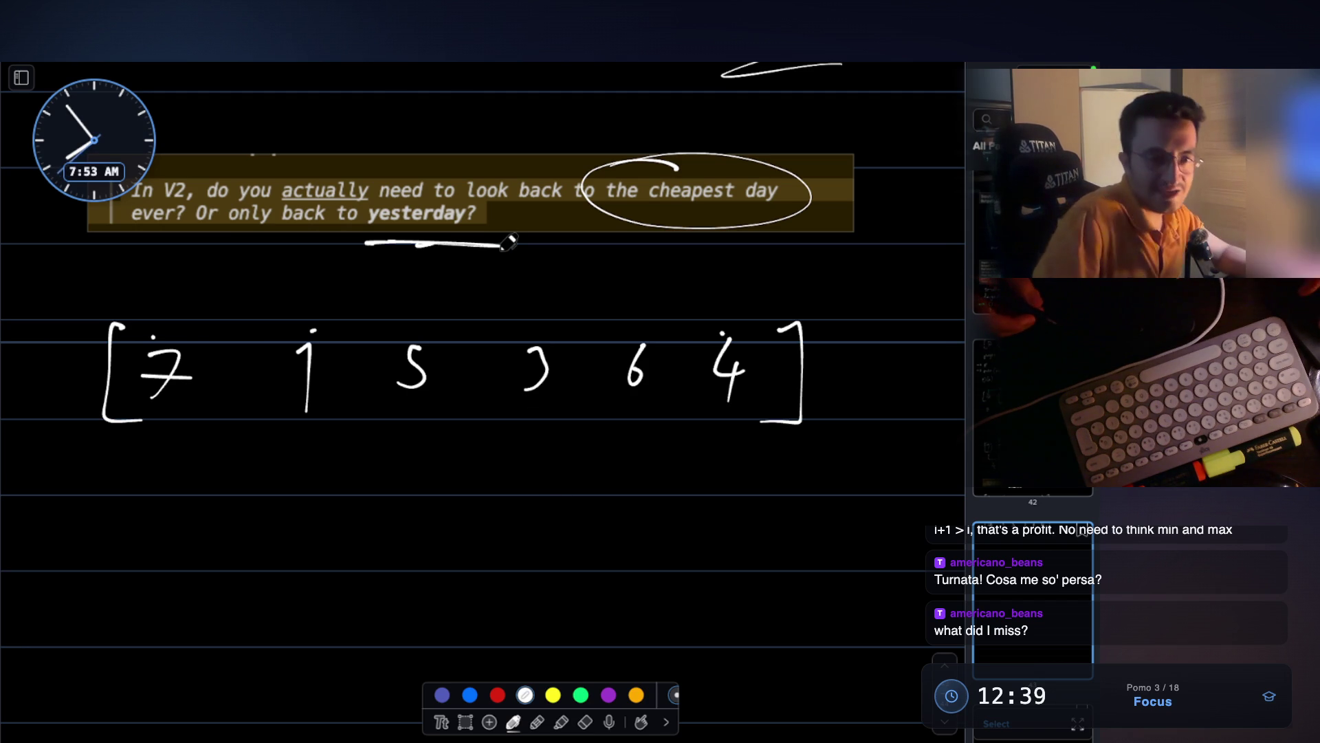
{"action": "scroll", "coordinate": [510, 242], "scroll_direction": "up", "scroll_amount": 2}
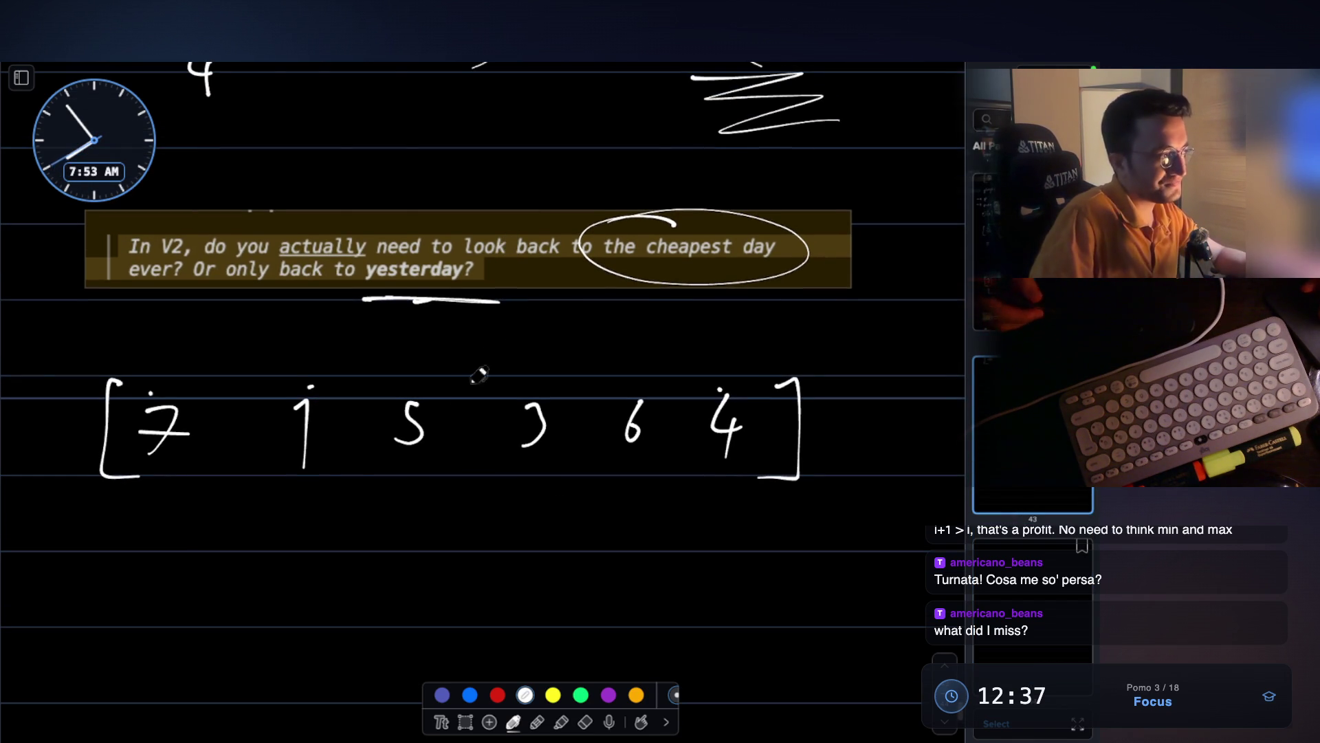
{"action": "mouse_move", "coordinate": [311, 490]}
{"action": "left_mouse_down"}
{"action": "mouse_move", "coordinate": [311, 528]}
{"action": "mouse_move", "coordinate": [412, 544]}
{"action": "mouse_move", "coordinate": [411, 487]}
{"action": "left_mouse_up"}
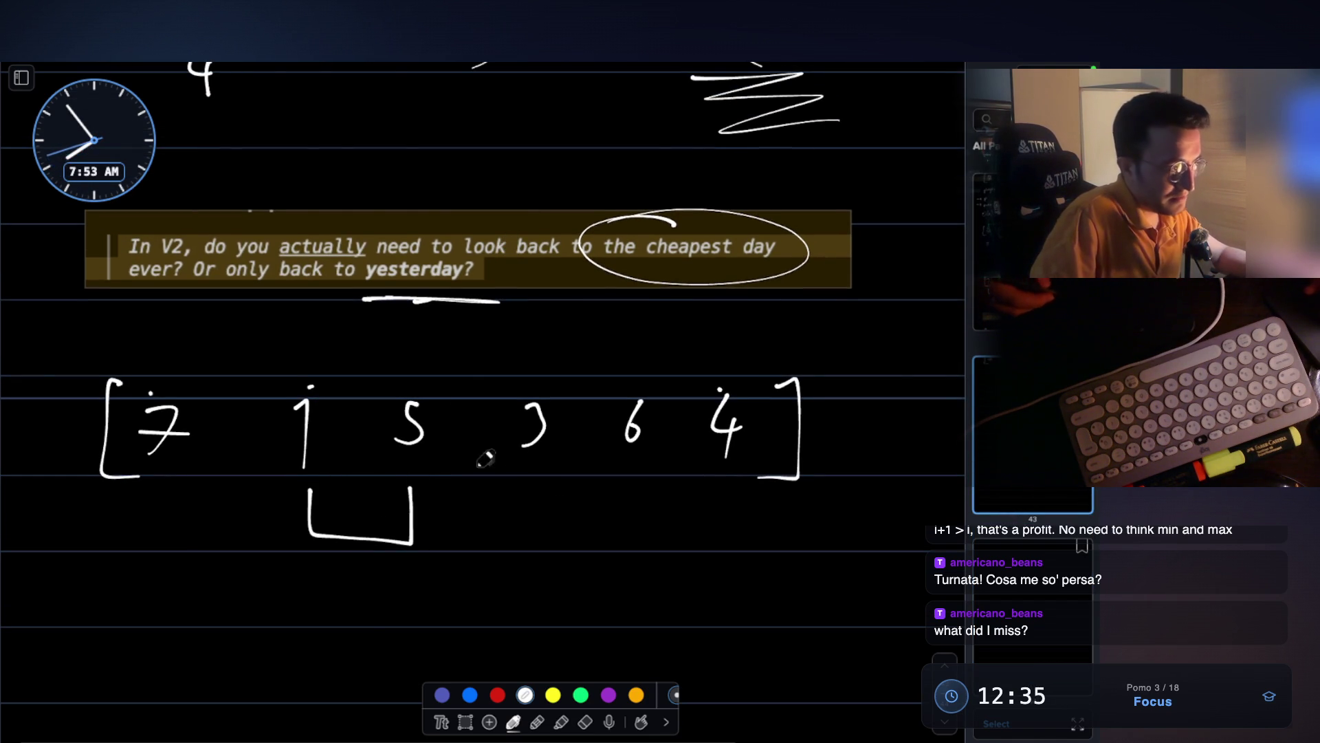
{"action": "left_click_drag", "start_coordinate": [413, 382], "coordinate": [538, 355]}
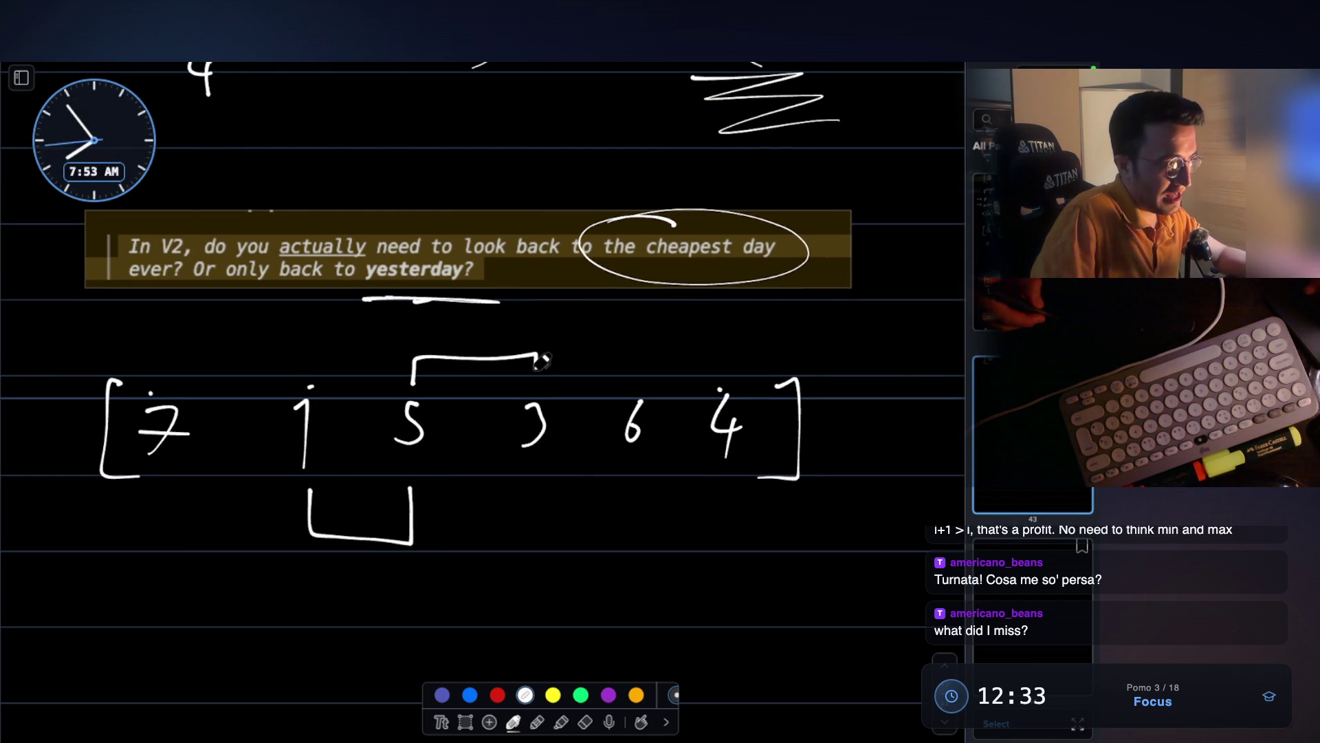
{"action": "mouse_move", "coordinate": [537, 470]}
{"action": "left_mouse_down"}
{"action": "mouse_move", "coordinate": [635, 512]}
{"action": "mouse_move", "coordinate": [638, 471]}
{"action": "left_mouse_up"}
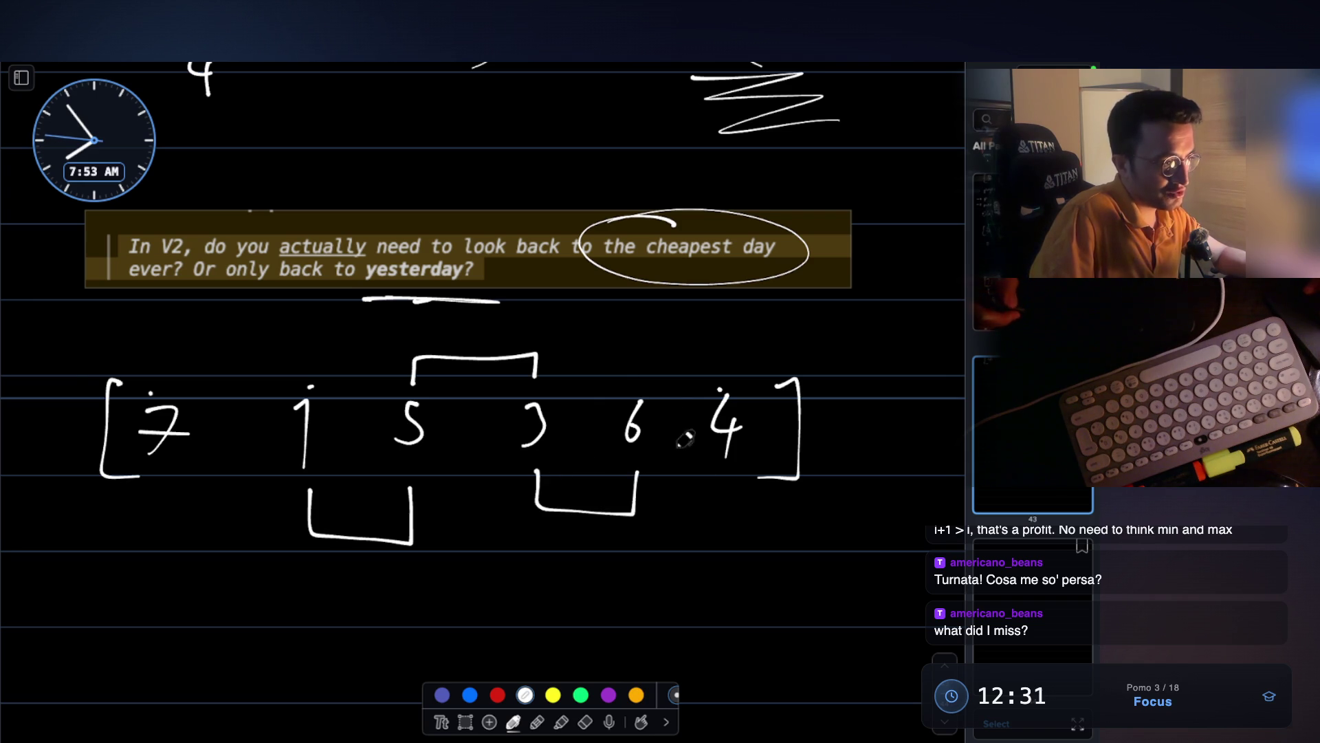
{"action": "left_click_drag", "start_coordinate": [642, 352], "coordinate": [735, 337]}
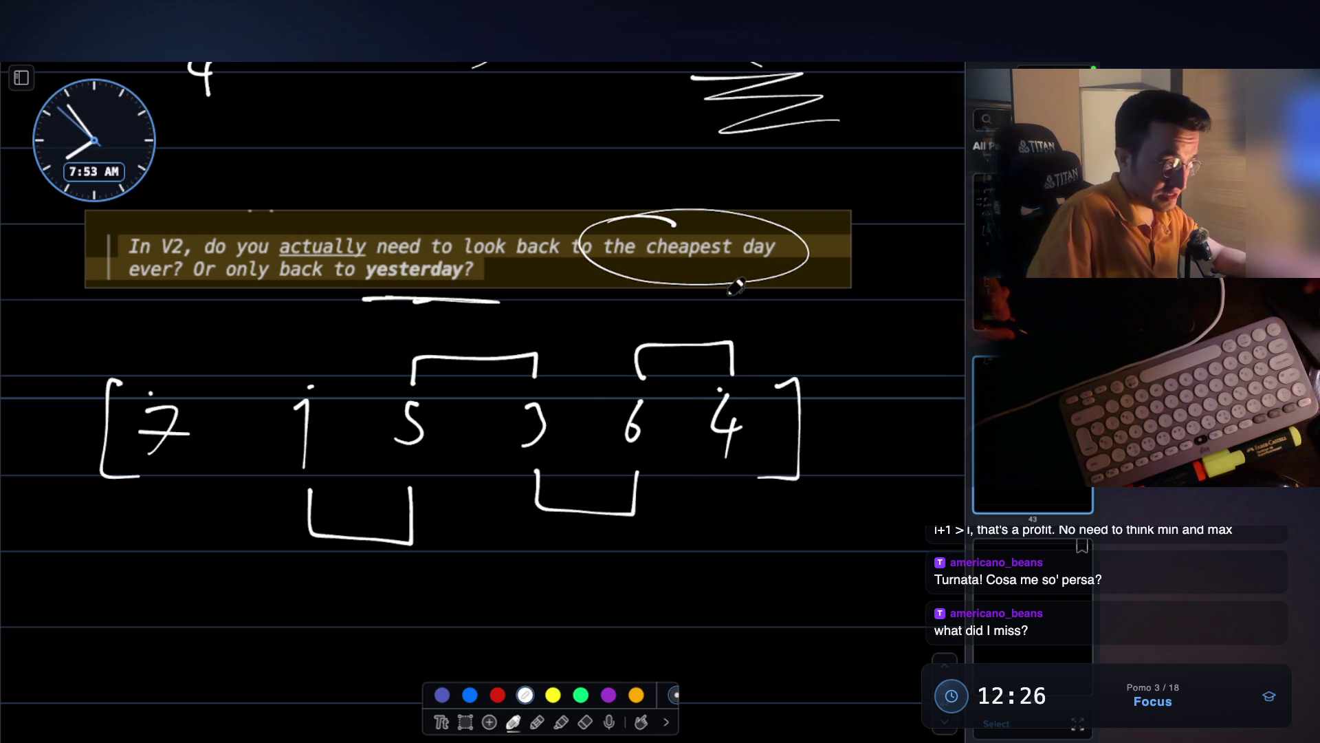
{"action": "key", "text": "ctrl+z"}
{"action": "key", "text": "ctrl+z"}
{"action": "key", "text": "ctrl+z"}
{"action": "key", "text": "ctrl+z"}
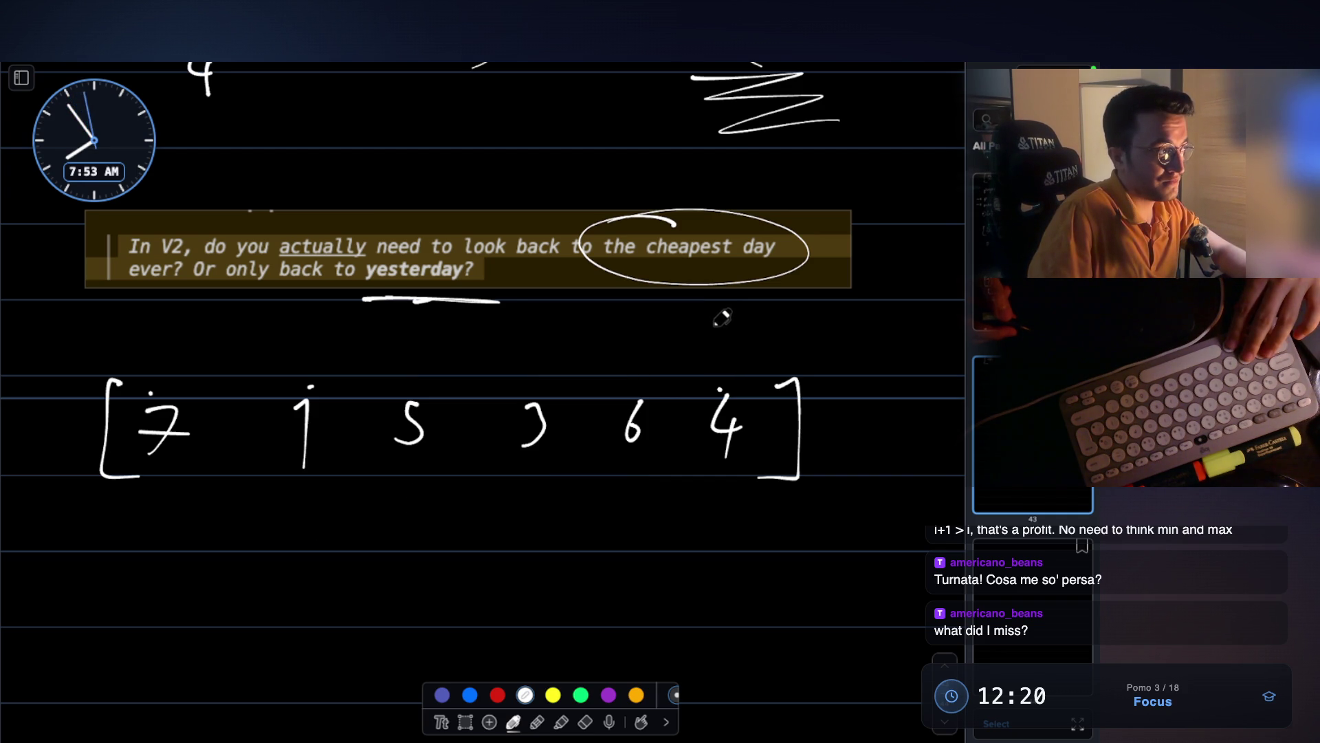
- Underline the 'only back to yesterday' question, circle 7, 5, 6, 4, and box the array
{"action": "left_click_drag", "start_coordinate": [221, 299], "coordinate": [498, 298]}
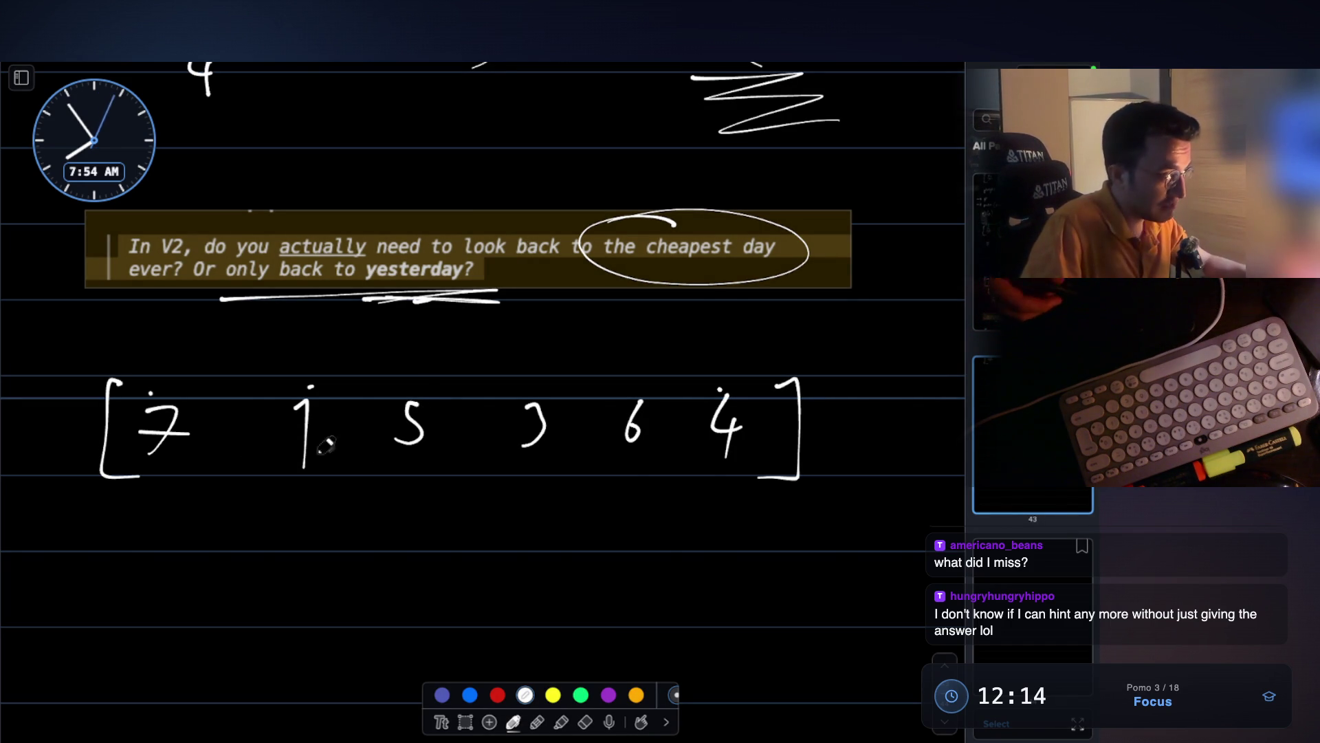
{"action": "mouse_move", "coordinate": [146, 379]}
{"action": "left_mouse_down"}
{"action": "mouse_move", "coordinate": [172, 500]}
{"action": "mouse_move", "coordinate": [214, 462]}
{"action": "mouse_move", "coordinate": [196, 376]}
{"action": "mouse_move", "coordinate": [136, 384]}
{"action": "left_mouse_up"}
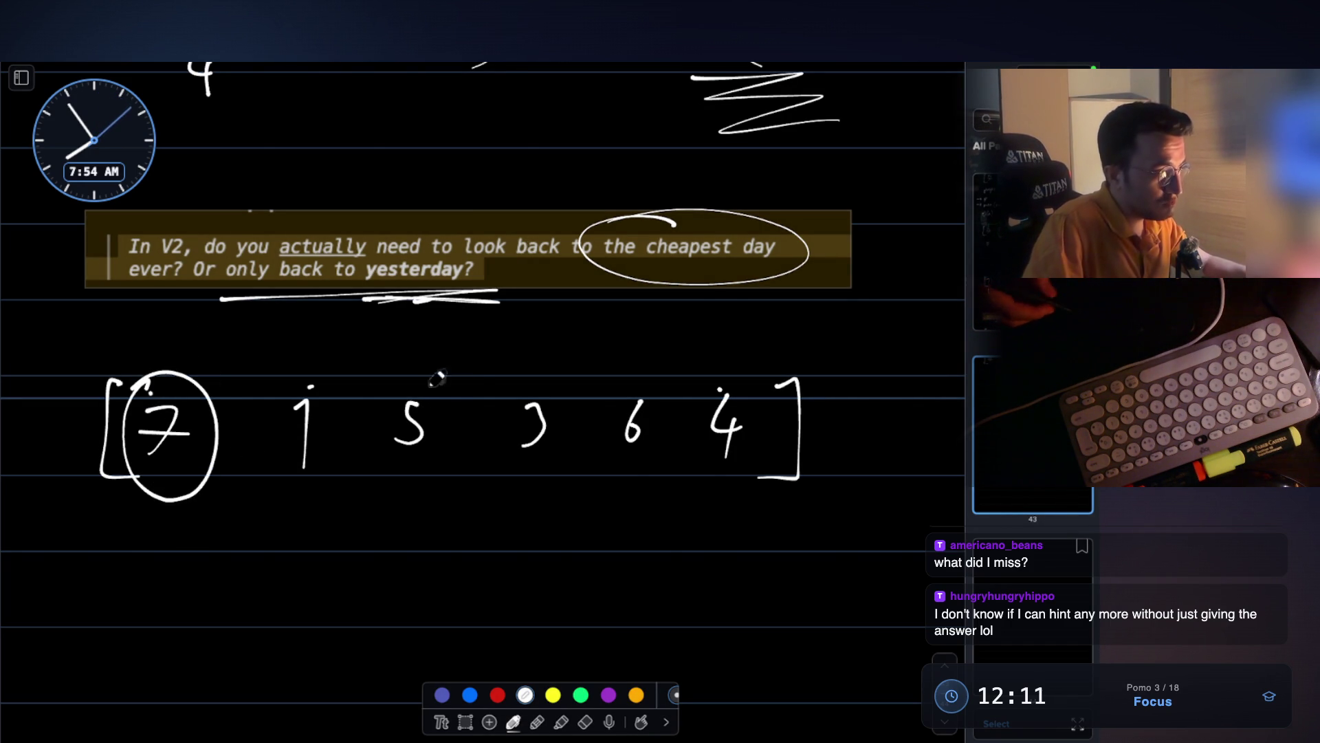
{"action": "mouse_move", "coordinate": [385, 393]}
{"action": "left_mouse_down"}
{"action": "mouse_move", "coordinate": [443, 469]}
{"action": "mouse_move", "coordinate": [387, 376]}
{"action": "mouse_move", "coordinate": [371, 391]}
{"action": "left_mouse_up"}
{"action": "mouse_move", "coordinate": [622, 377]}
{"action": "left_mouse_down"}
{"action": "mouse_move", "coordinate": [661, 461]}
{"action": "mouse_move", "coordinate": [593, 387]}
{"action": "left_mouse_up"}
{"action": "left_click_drag", "start_coordinate": [700, 394], "coordinate": [711, 378]}
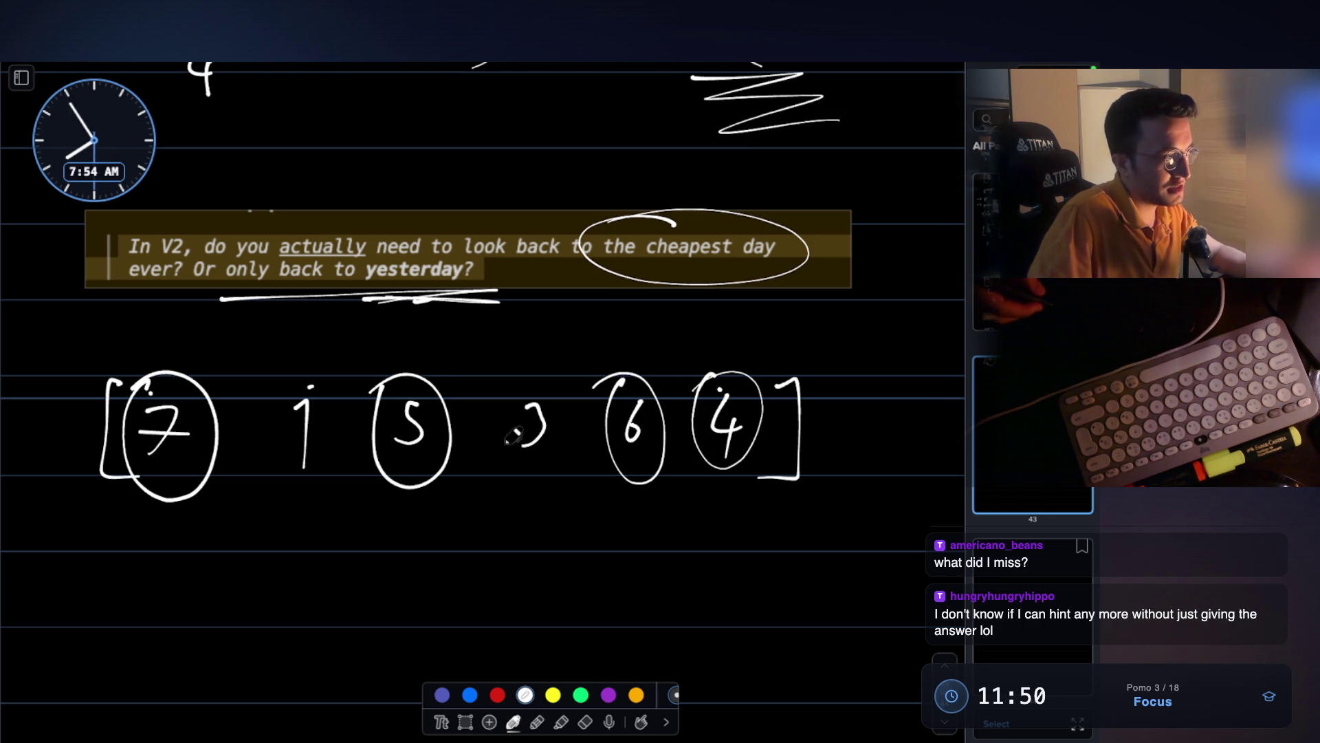
{"action": "mouse_move", "coordinate": [61, 358]}
{"action": "left_mouse_down"}
{"action": "mouse_move", "coordinate": [59, 448]}
{"action": "mouse_move", "coordinate": [421, 548]}
{"action": "mouse_move", "coordinate": [822, 547]}
{"action": "mouse_move", "coordinate": [808, 339]}
{"action": "mouse_move", "coordinate": [86, 345]}
{"action": "left_mouse_up"}
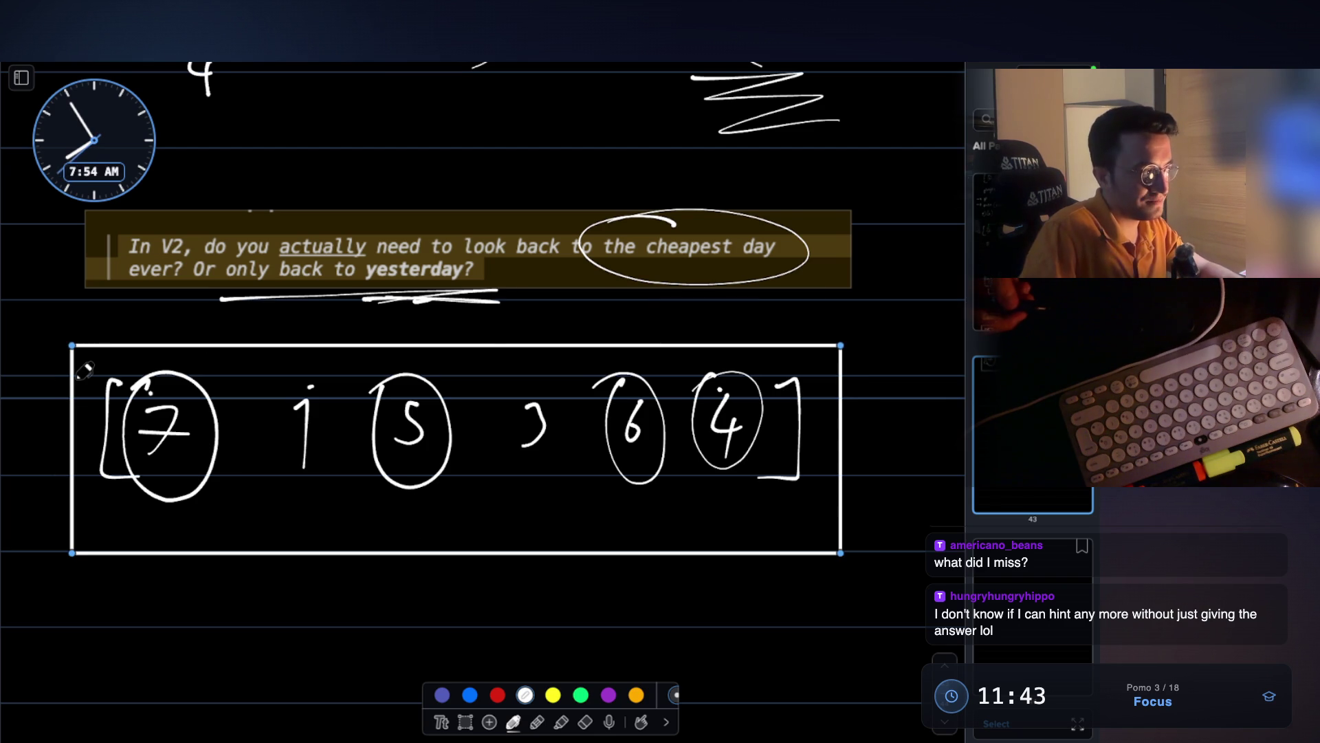
- Write 'profit' below the boxed array
{"action": "left_click", "coordinate": [306, 627]}
{"action": "scroll", "coordinate": [434, 534], "scroll_direction": "down", "scroll_amount": 3}
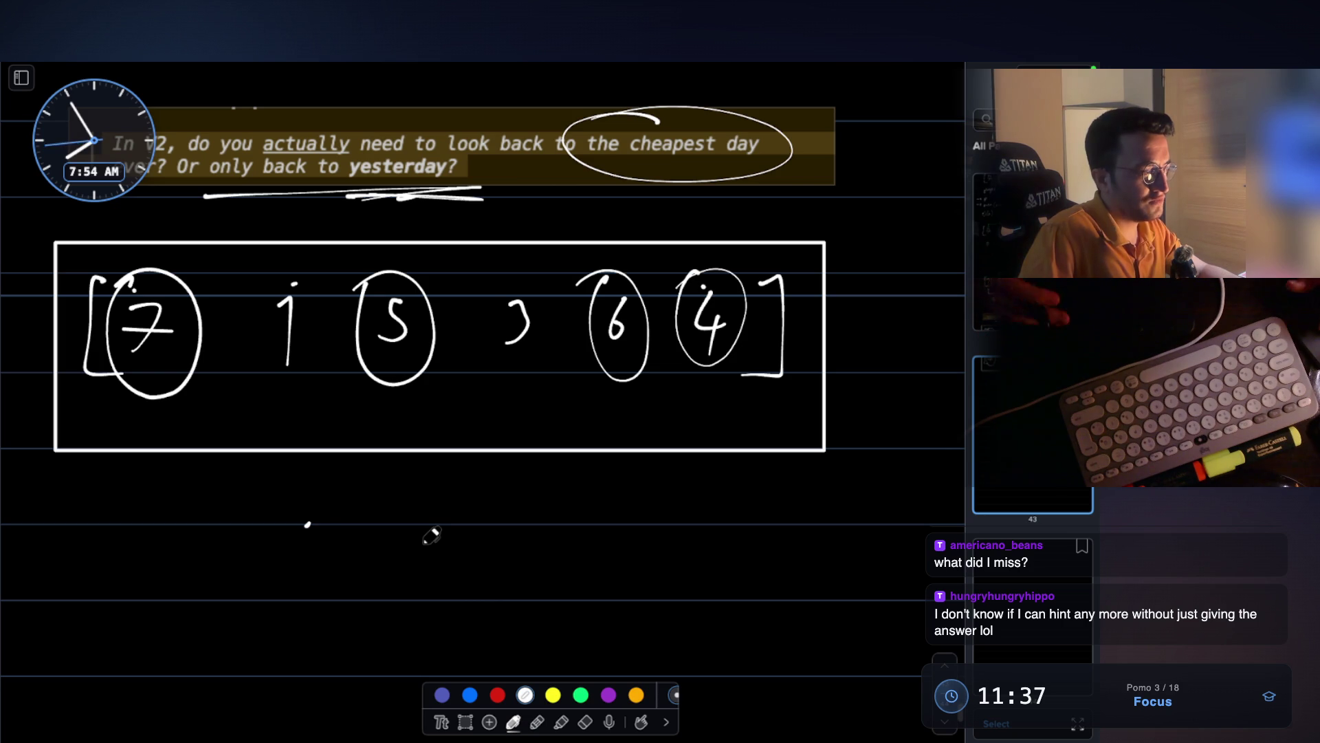
{"action": "mouse_move", "coordinate": [305, 502]}
{"action": "left_mouse_down"}
{"action": "mouse_move", "coordinate": [303, 565]}
{"action": "mouse_move", "coordinate": [308, 526]}
{"action": "left_mouse_up"}
{"action": "left_click_drag", "start_coordinate": [337, 513], "coordinate": [375, 542]}
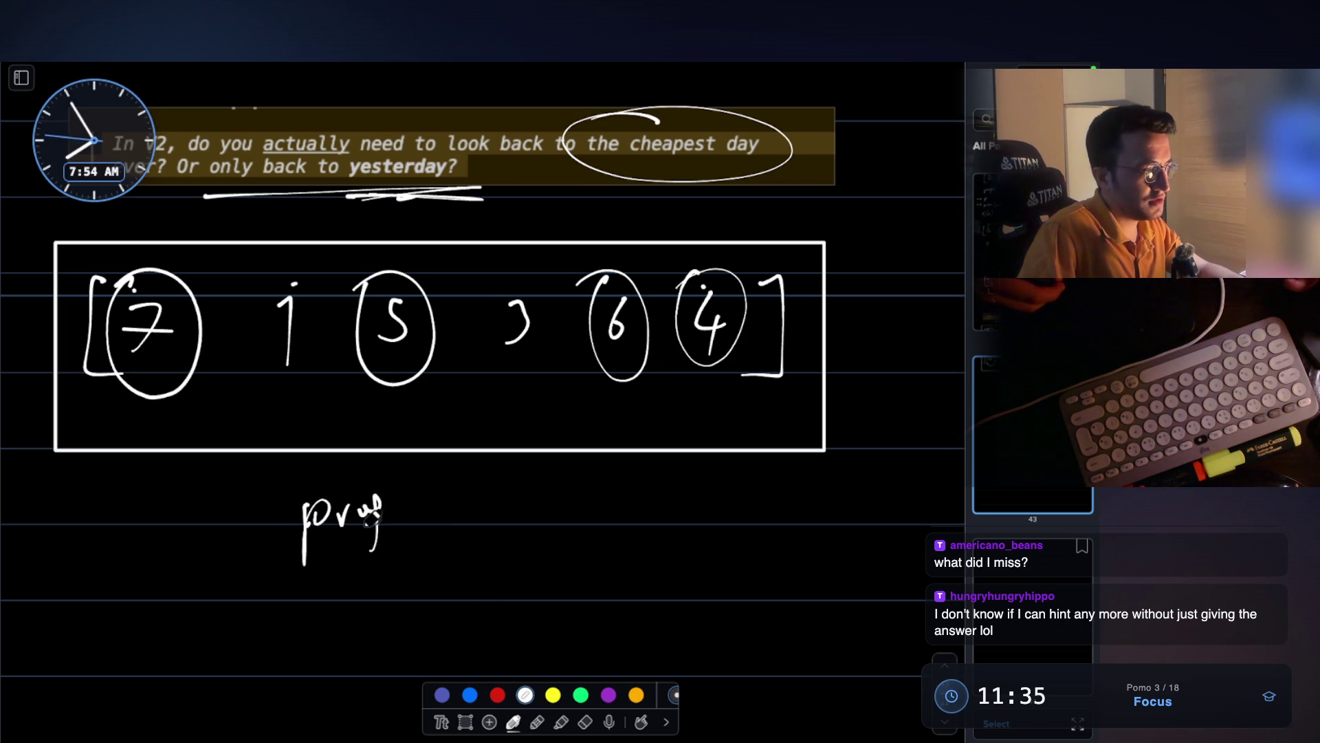
{"action": "left_click_drag", "start_coordinate": [410, 497], "coordinate": [409, 527]}
{"action": "left_click_drag", "start_coordinate": [401, 513], "coordinate": [418, 512]}
- Draw a row of eight x marks beneath 'profit'
{"action": "scroll", "coordinate": [234, 484], "scroll_direction": "down", "scroll_amount": 5}
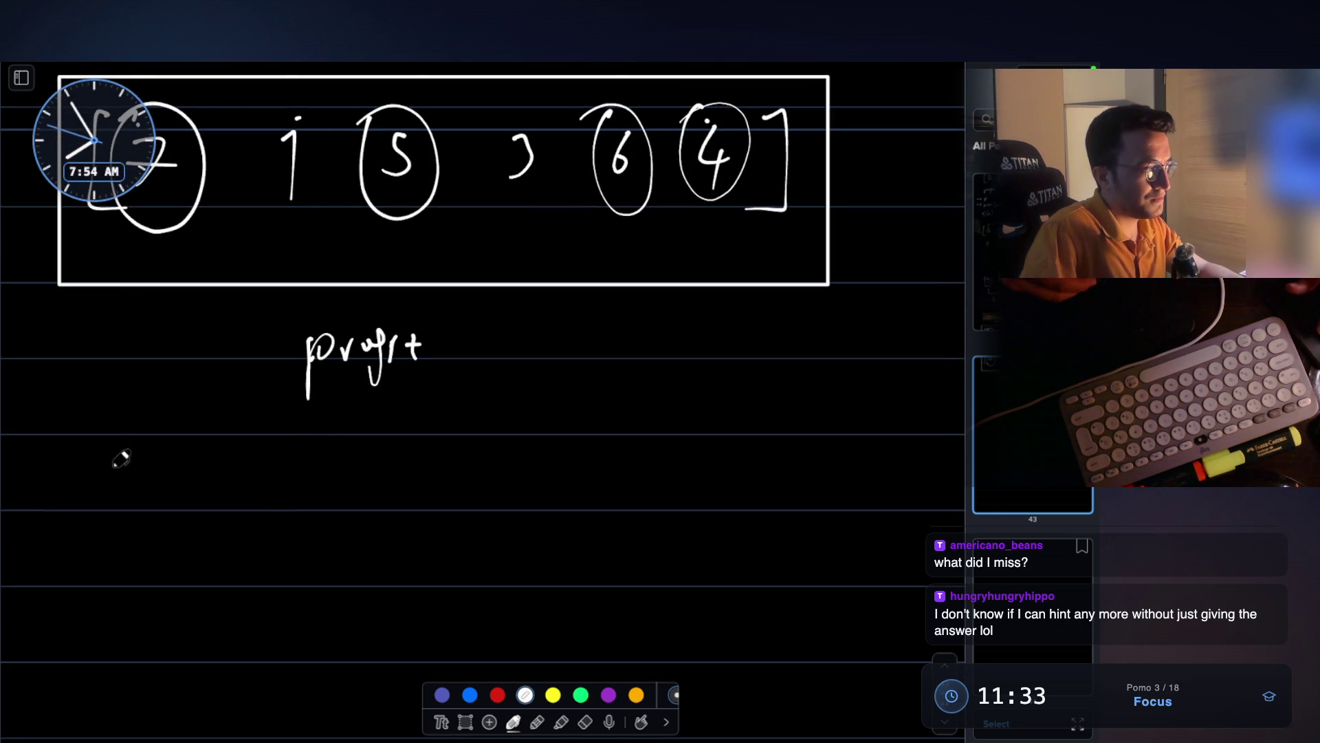
{"action": "left_click_drag", "start_coordinate": [109, 474], "coordinate": [139, 493]}
{"action": "left_click_drag", "start_coordinate": [237, 471], "coordinate": [220, 495]}
{"action": "left_click_drag", "start_coordinate": [211, 474], "coordinate": [218, 484]}
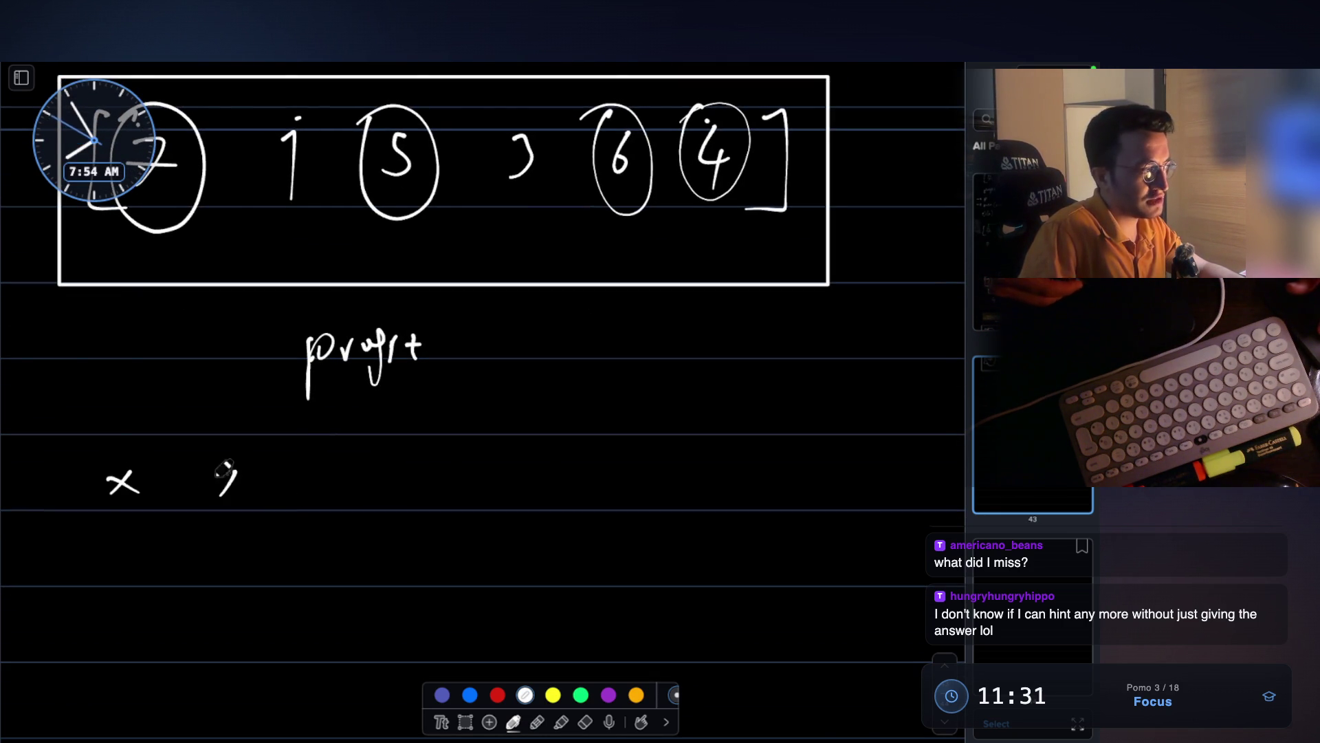
{"action": "left_click_drag", "start_coordinate": [328, 477], "coordinate": [355, 502]}
{"action": "left_click_drag", "start_coordinate": [351, 476], "coordinate": [324, 506]}
{"action": "left_click_drag", "start_coordinate": [554, 482], "coordinate": [582, 508]}
{"action": "left_click_drag", "start_coordinate": [581, 475], "coordinate": [553, 507]}
{"action": "left_click_drag", "start_coordinate": [669, 482], "coordinate": [697, 506]}
{"action": "left_click_drag", "start_coordinate": [695, 479], "coordinate": [668, 507]}
{"action": "left_click_drag", "start_coordinate": [766, 479], "coordinate": [800, 510]}
{"action": "left_click_drag", "start_coordinate": [787, 476], "coordinate": [767, 506]}
{"action": "left_click_drag", "start_coordinate": [885, 473], "coordinate": [867, 513]}
{"action": "left_click_drag", "start_coordinate": [858, 485], "coordinate": [876, 499]}
- Box the first and fourth x in green and the sixth and last x in red
{"action": "left_click", "coordinate": [580, 694]}
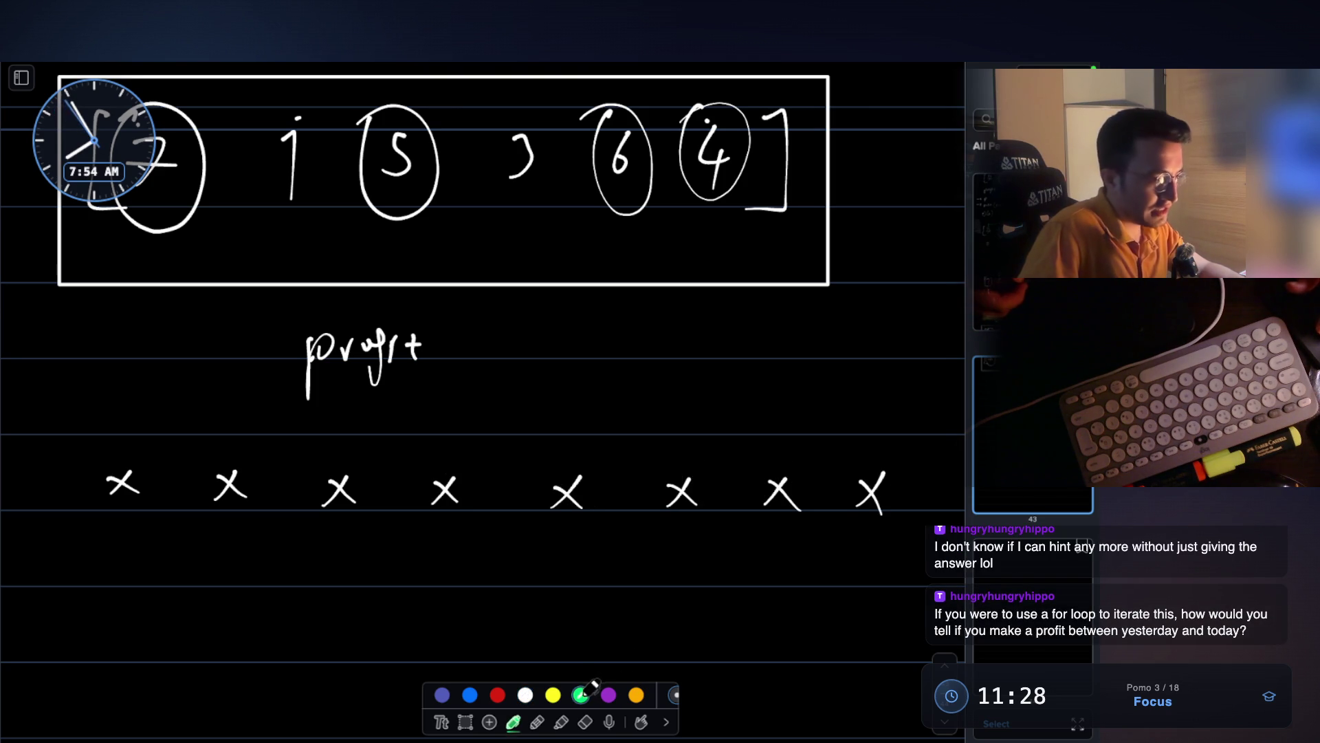
{"action": "mouse_move", "coordinate": [94, 448]}
{"action": "left_mouse_down"}
{"action": "mouse_move", "coordinate": [91, 522]}
{"action": "mouse_move", "coordinate": [134, 517]}
{"action": "left_mouse_up"}
{"action": "mouse_move", "coordinate": [406, 454]}
{"action": "left_mouse_down"}
{"action": "mouse_move", "coordinate": [410, 526]}
{"action": "mouse_move", "coordinate": [446, 532]}
{"action": "left_mouse_up"}
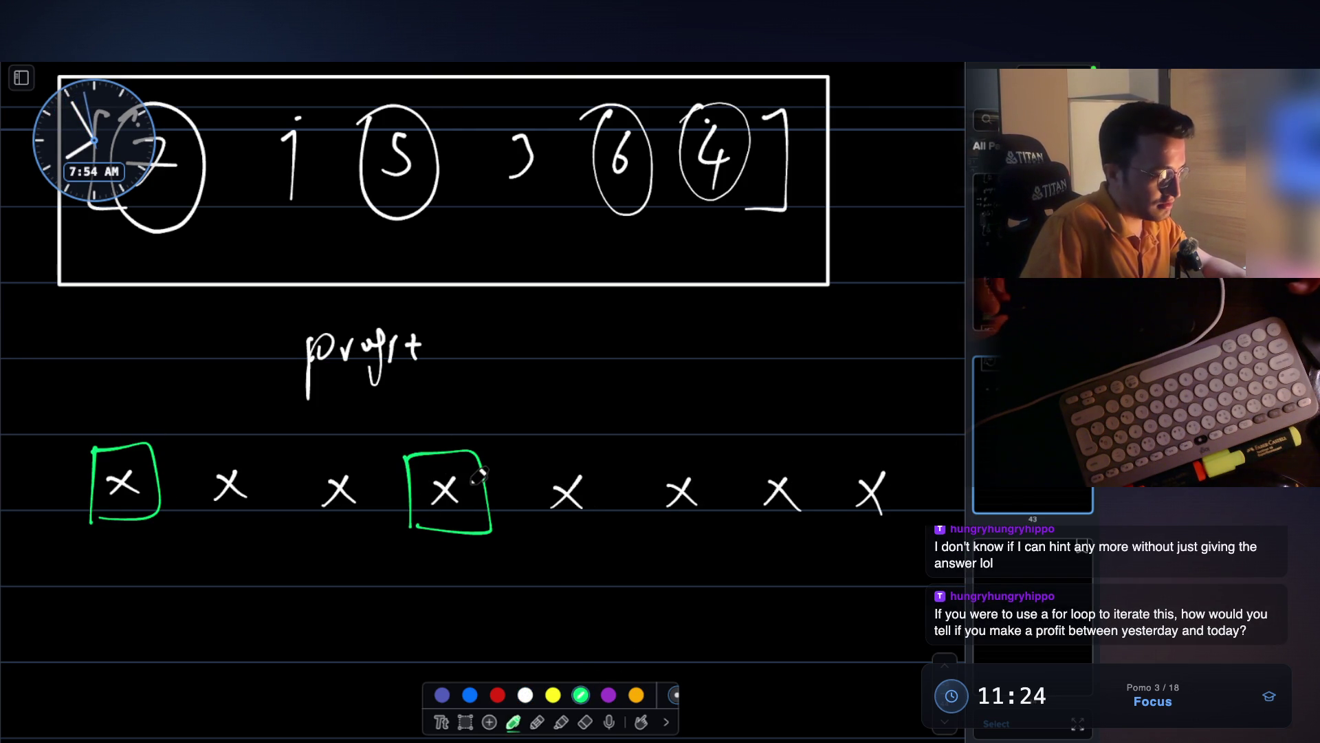
{"action": "mouse_move", "coordinate": [650, 447]}
{"action": "left_mouse_down"}
{"action": "mouse_move", "coordinate": [650, 529]}
{"action": "mouse_move", "coordinate": [667, 540]}
{"action": "left_mouse_up"}
{"action": "key", "text": "ctrl+z"}
{"action": "left_click", "coordinate": [497, 694]}
{"action": "left_click_drag", "start_coordinate": [647, 450], "coordinate": [634, 525]}
{"action": "left_click_drag", "start_coordinate": [853, 453], "coordinate": [855, 540]}
{"action": "mouse_move", "coordinate": [851, 454]}
{"action": "left_mouse_down"}
{"action": "mouse_move", "coordinate": [915, 482]}
{"action": "mouse_move", "coordinate": [821, 529]}
{"action": "left_mouse_up"}
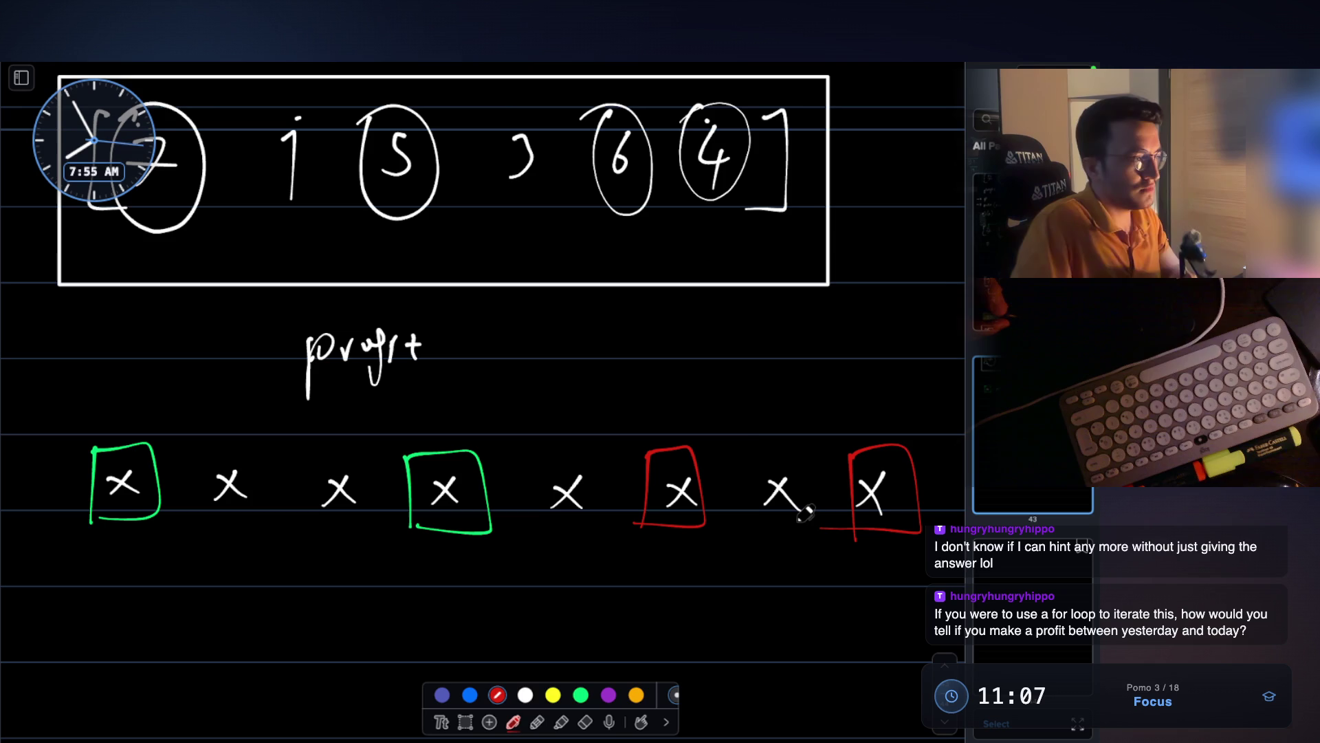
- Write green prevDay and today labels with a and an underlined a+1 beneath
{"action": "left_click", "coordinate": [581, 695]}
{"action": "scroll", "coordinate": [578, 580], "scroll_direction": "down", "scroll_amount": 3}
{"action": "mouse_move", "coordinate": [231, 523]}
{"action": "left_mouse_down"}
{"action": "mouse_move", "coordinate": [223, 567]}
{"action": "mouse_move", "coordinate": [283, 523]}
{"action": "mouse_move", "coordinate": [386, 531]}
{"action": "left_mouse_up"}
{"action": "scroll", "coordinate": [354, 481], "scroll_direction": "down", "scroll_amount": 2}
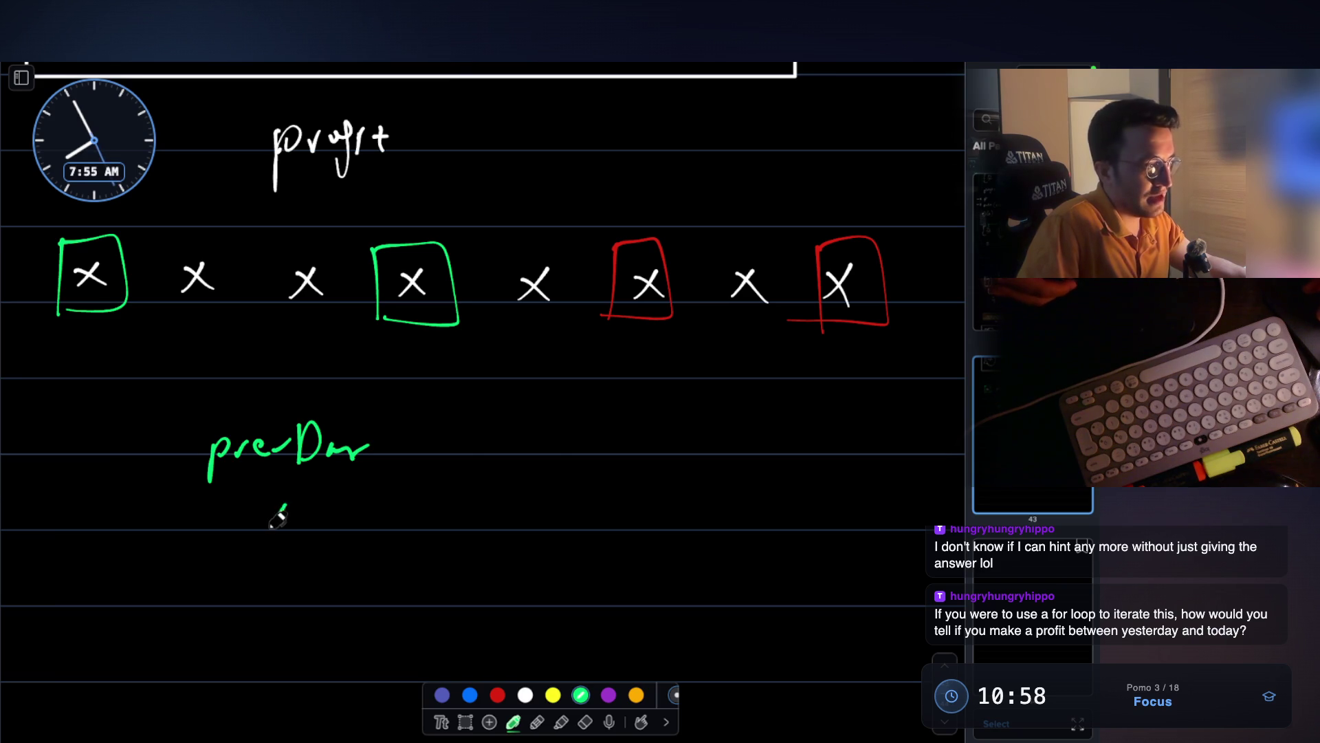
{"action": "left_click_drag", "start_coordinate": [289, 514], "coordinate": [314, 526]}
{"action": "left_click_drag", "start_coordinate": [515, 431], "coordinate": [631, 445]}
{"action": "mouse_move", "coordinate": [532, 513]}
{"action": "left_mouse_down"}
{"action": "mouse_move", "coordinate": [530, 530]}
{"action": "mouse_move", "coordinate": [573, 545]}
{"action": "left_mouse_up"}
{"action": "mouse_move", "coordinate": [602, 523]}
{"action": "left_mouse_down"}
{"action": "mouse_move", "coordinate": [622, 504]}
{"action": "mouse_move", "coordinate": [624, 550]}
{"action": "left_mouse_up"}
{"action": "left_click_drag", "start_coordinate": [533, 598], "coordinate": [615, 589]}
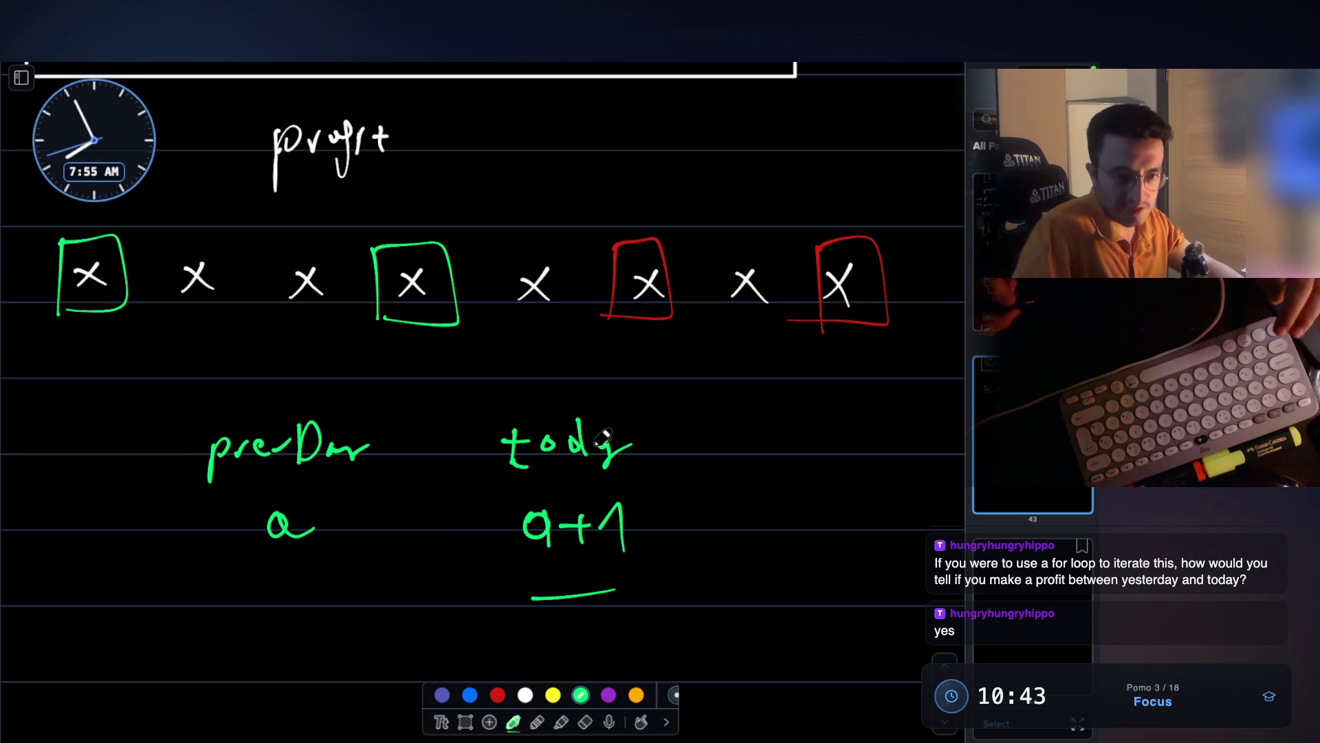
- Add a green curly brace and a bracket linking preDay and today, then paste the chat comment
{"action": "left_click_drag", "start_coordinate": [677, 413], "coordinate": [723, 630]}
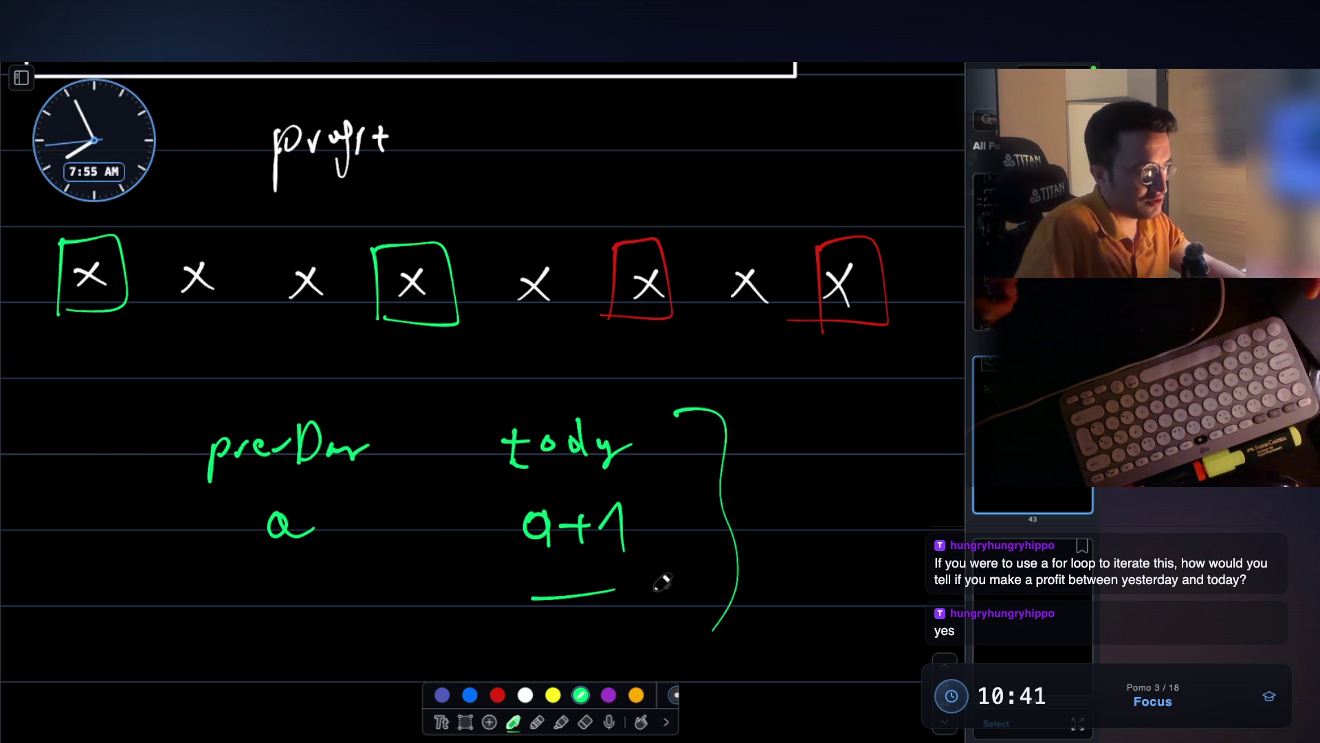
{"action": "scroll", "coordinate": [622, 292], "scroll_direction": "up", "scroll_amount": 1}
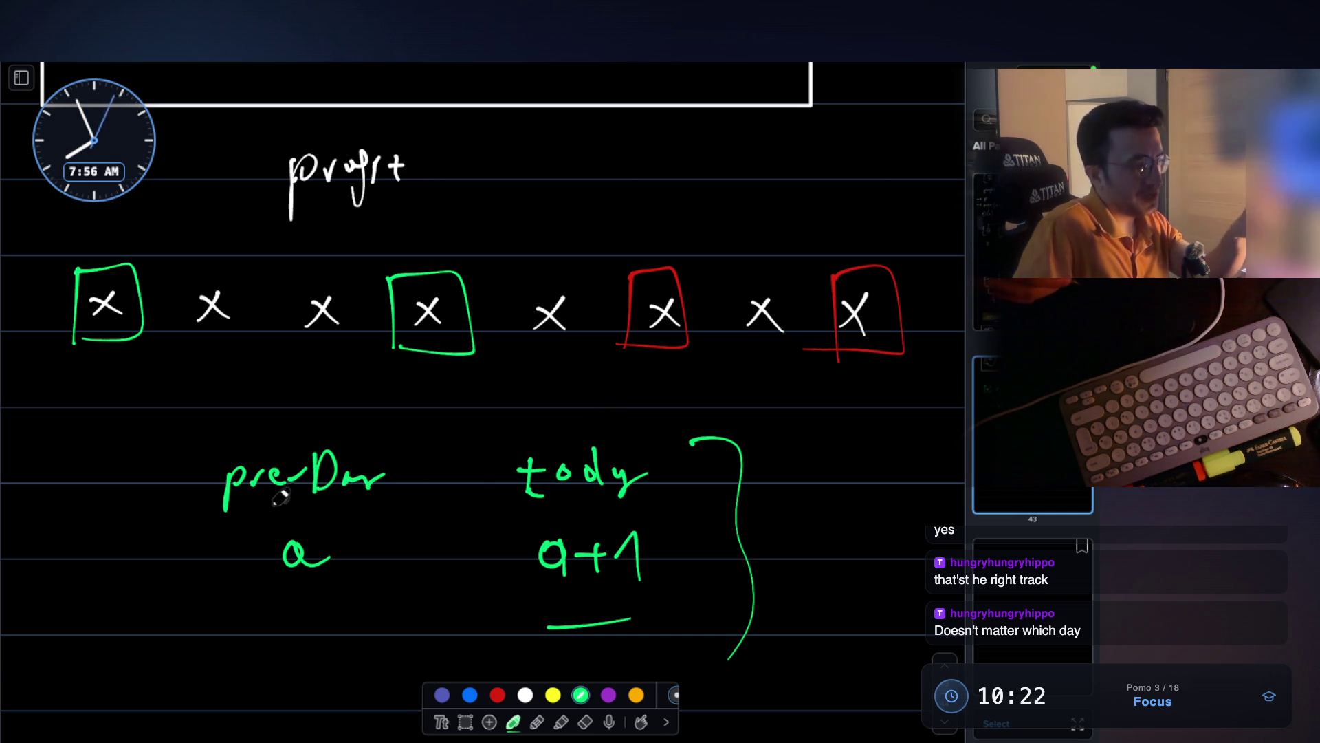
{"action": "mouse_move", "coordinate": [323, 440]}
{"action": "left_mouse_down"}
{"action": "mouse_move", "coordinate": [321, 414]}
{"action": "mouse_move", "coordinate": [547, 414]}
{"action": "mouse_move", "coordinate": [578, 444]}
{"action": "left_mouse_up"}
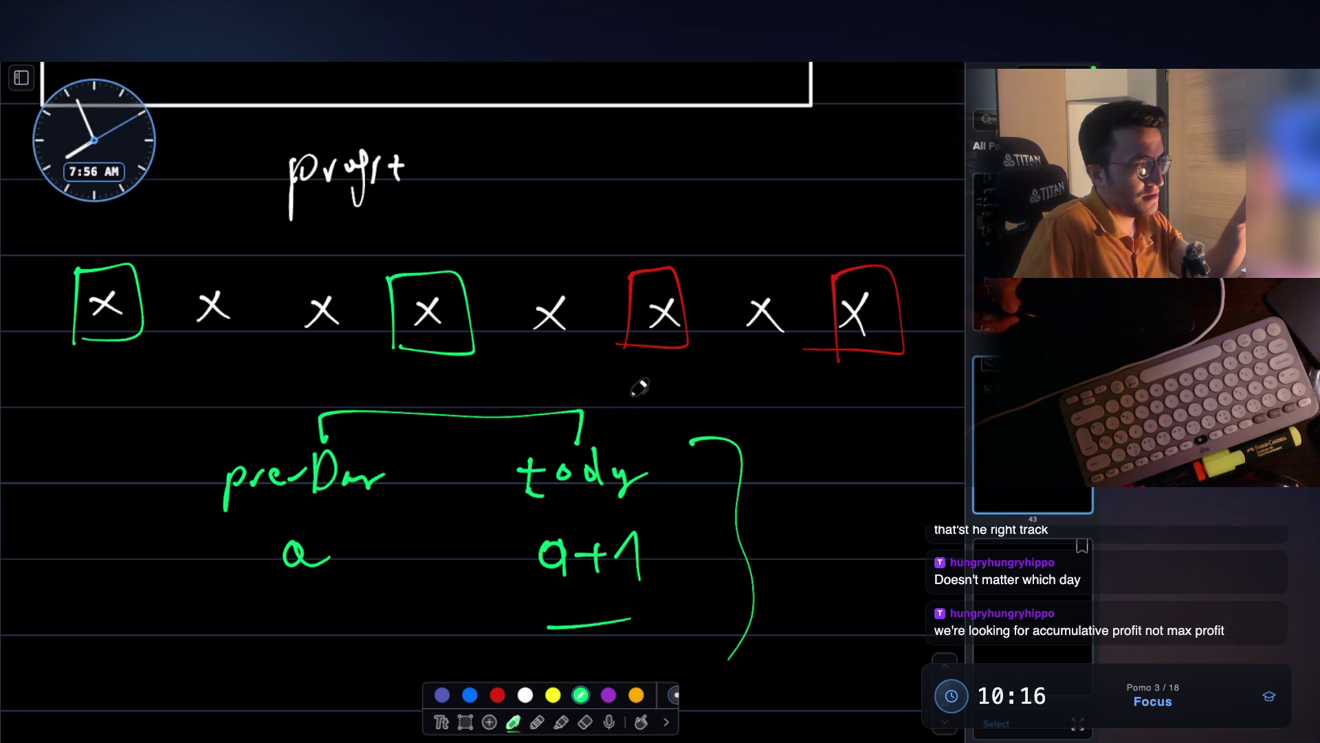
{"action": "mouse_move", "coordinate": [67, 344]}
{"action": "left_mouse_down"}
{"action": "mouse_move", "coordinate": [113, 339]}
{"action": "mouse_move", "coordinate": [96, 379]}
{"action": "left_mouse_up"}
{"action": "left_click_drag", "start_coordinate": [428, 397], "coordinate": [433, 391]}
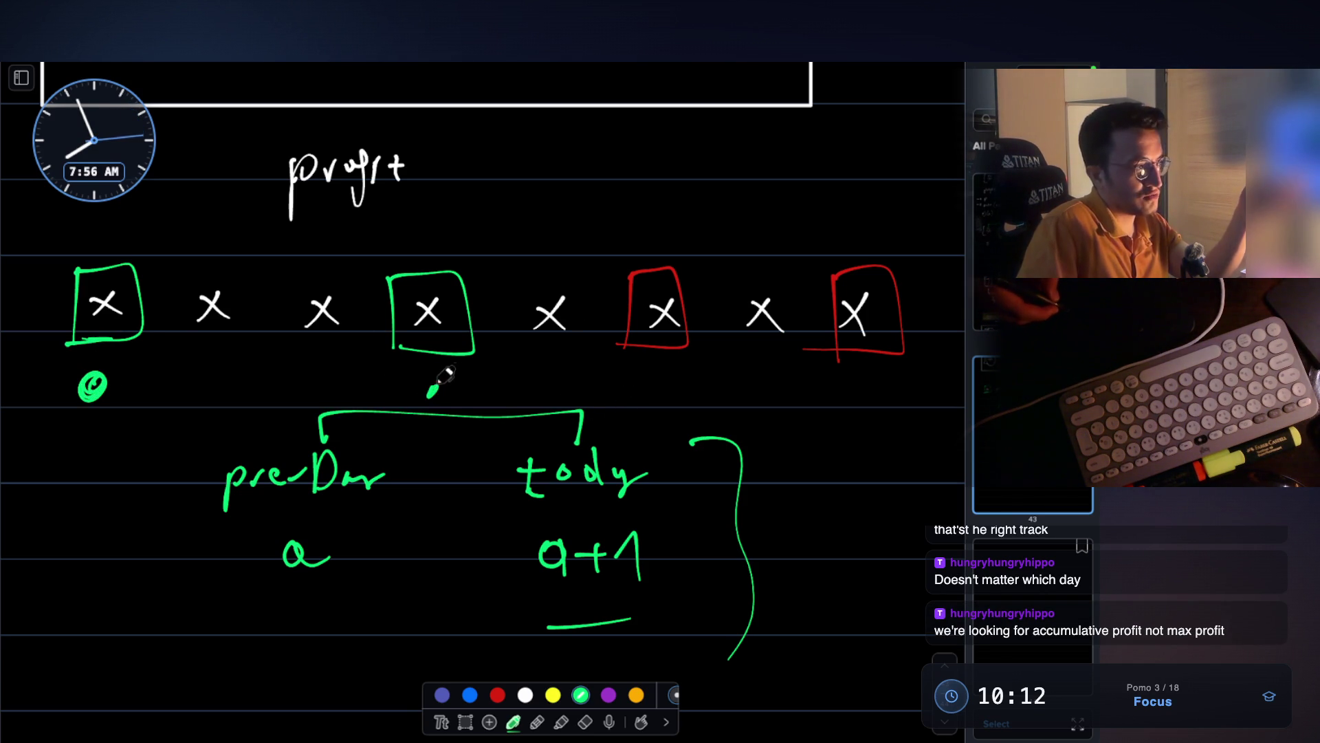
{"action": "key", "text": "ctrl+z"}
{"action": "key", "text": "ctrl+z"}
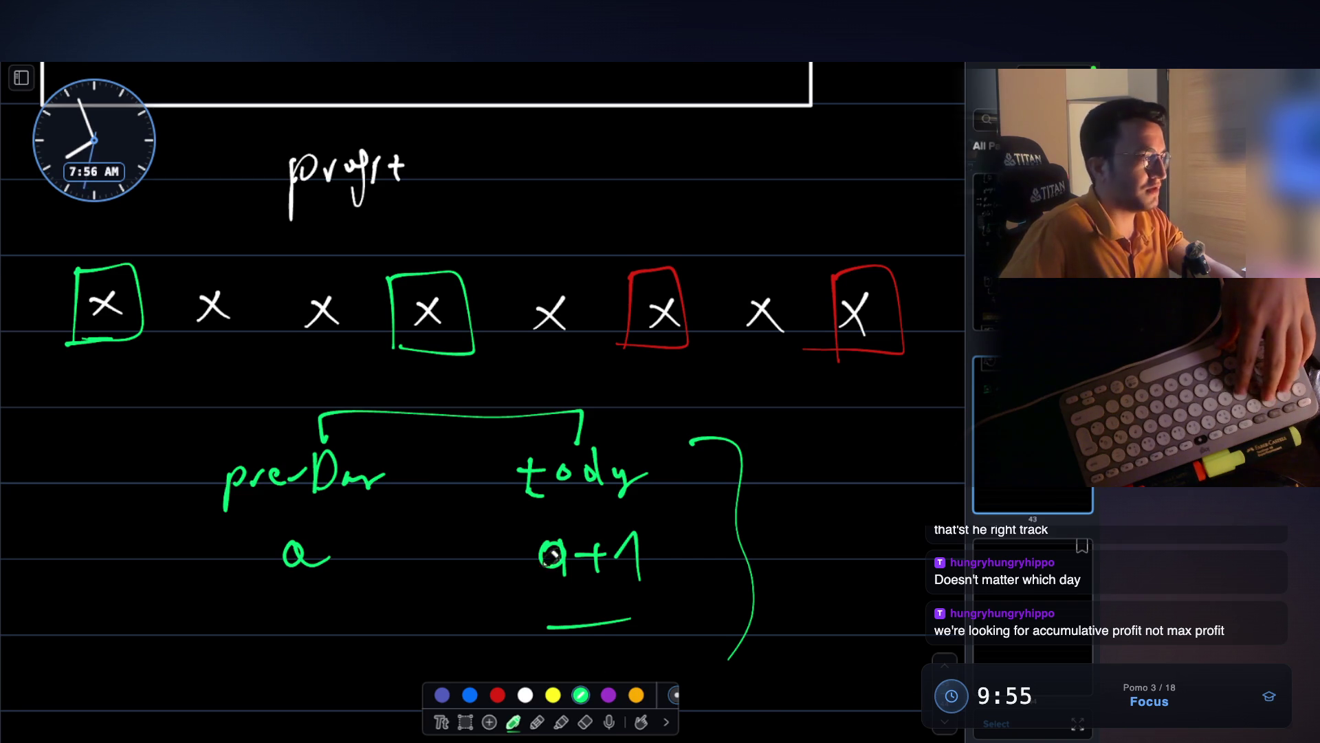
{"action": "scroll", "coordinate": [207, 605], "scroll_direction": "down", "scroll_amount": 3}
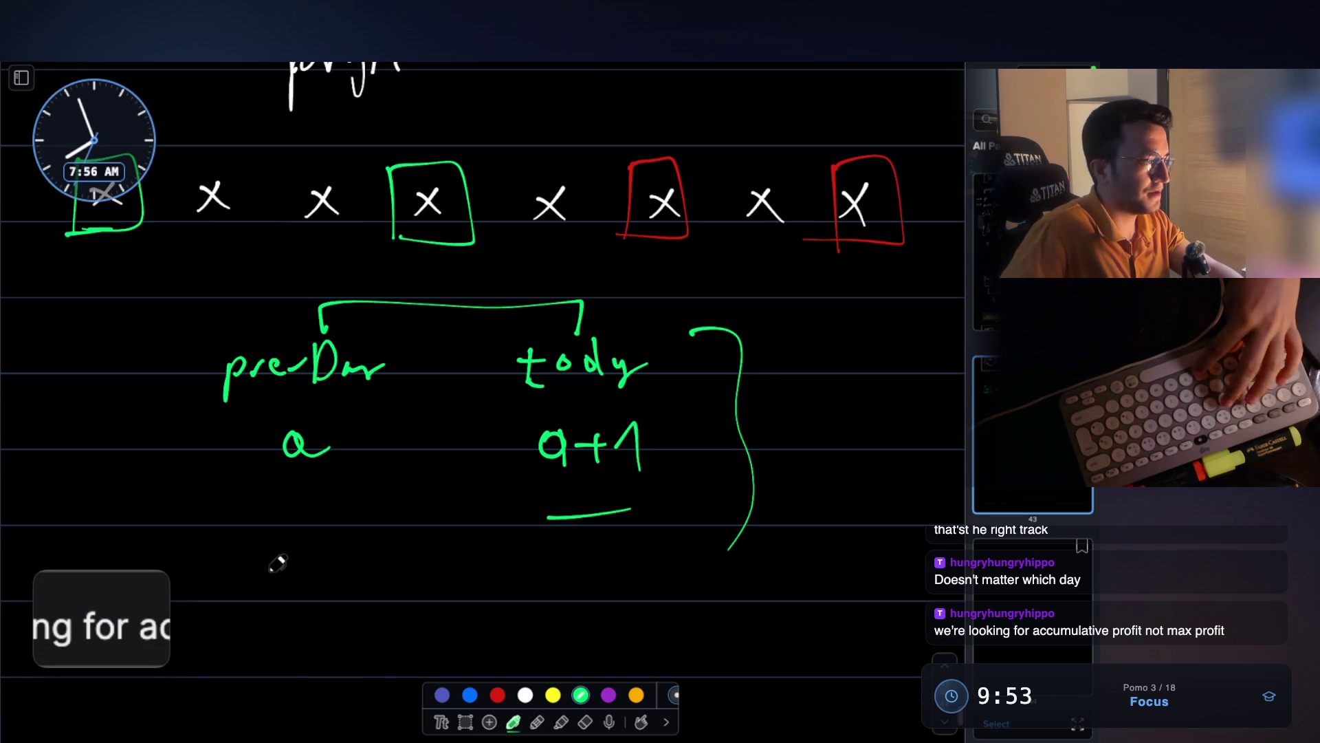
{"action": "key", "text": "ctrl+v"}
- Enlarge the pasted chat comment, place it below a+1, and underline 'max profit' in green
{"action": "left_click_drag", "start_coordinate": [467, 396], "coordinate": [437, 540]}
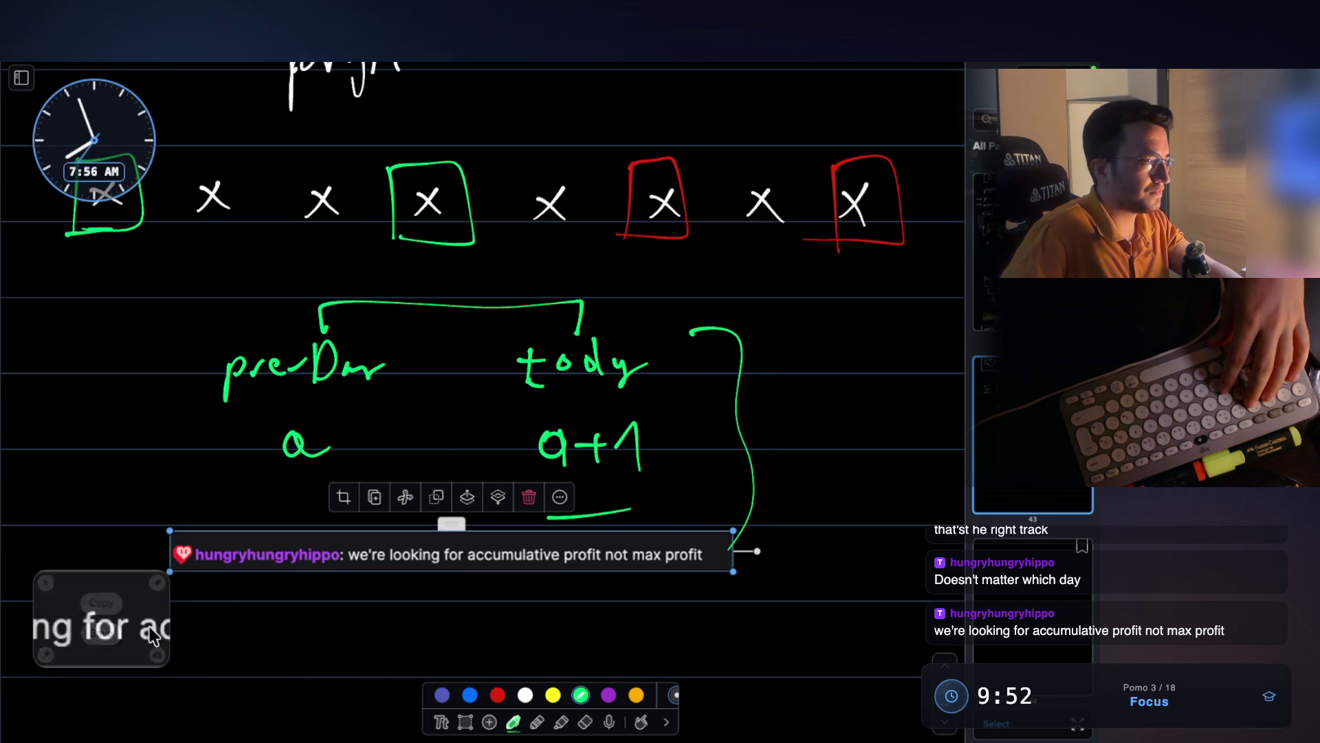
{"action": "left_click", "coordinate": [46, 583]}
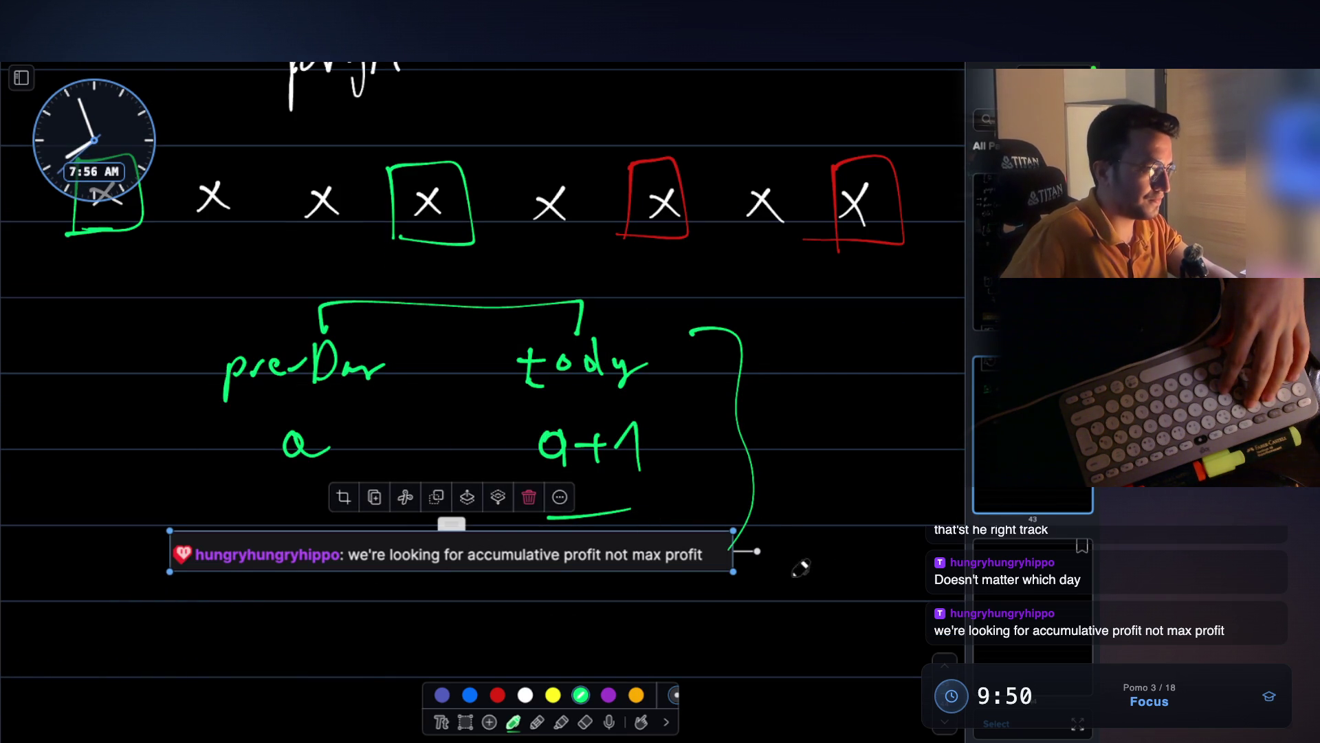
{"action": "mouse_move", "coordinate": [741, 564]}
{"action": "left_mouse_down"}
{"action": "mouse_move", "coordinate": [757, 581]}
{"action": "mouse_move", "coordinate": [672, 577]}
{"action": "mouse_move", "coordinate": [670, 596]}
{"action": "left_mouse_up"}
{"action": "left_click", "coordinate": [846, 481]}
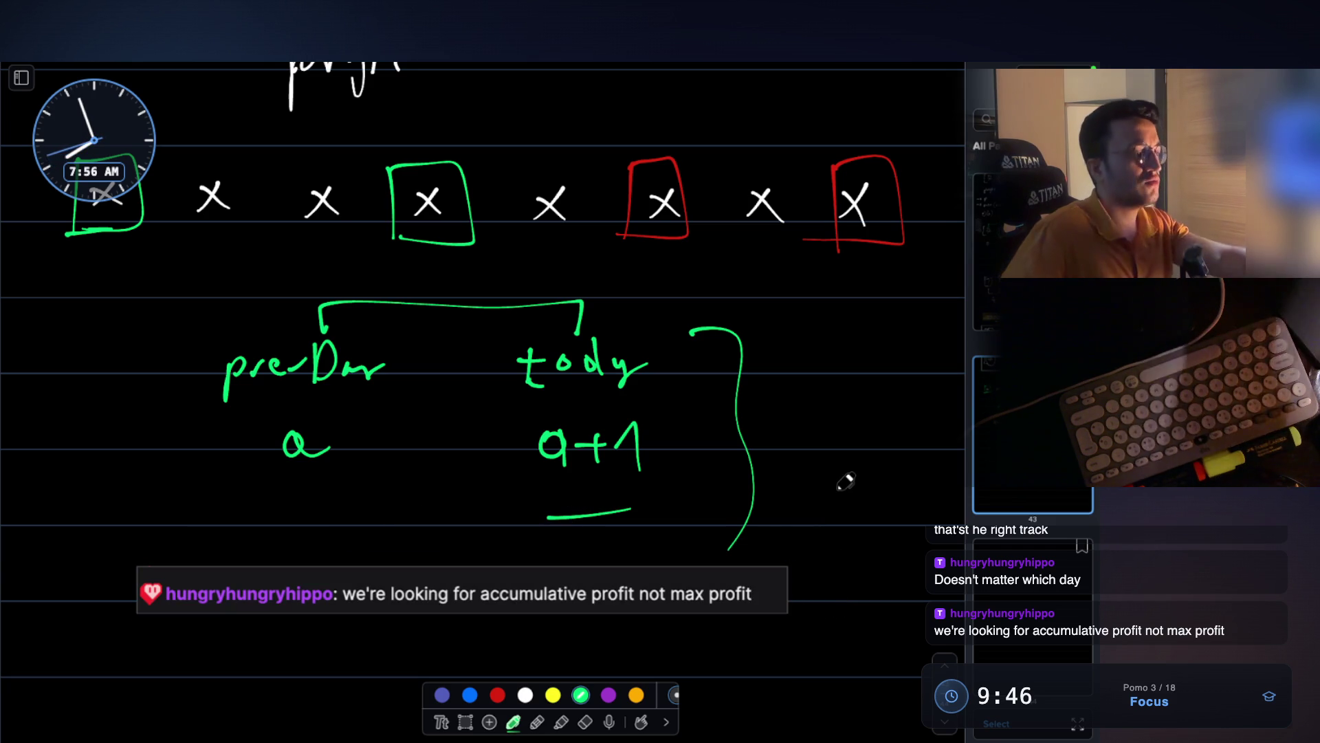
{"action": "mouse_move", "coordinate": [680, 623]}
{"action": "left_mouse_down"}
{"action": "mouse_move", "coordinate": [742, 621]}
{"action": "mouse_move", "coordinate": [701, 621]}
{"action": "left_mouse_up"}
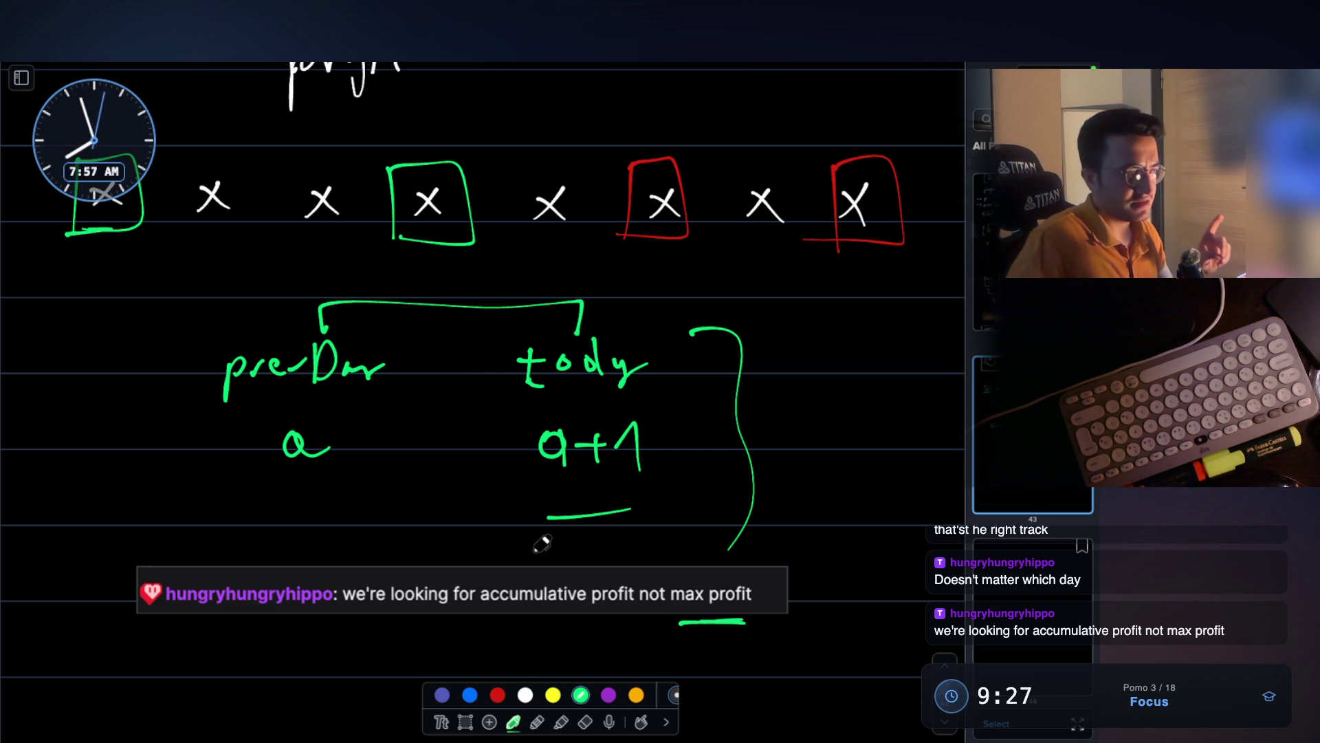
- Circle and underline 'accumulative profit' in red, and label the two ideas with circled 1 and 2
{"action": "left_click", "coordinate": [497, 695]}
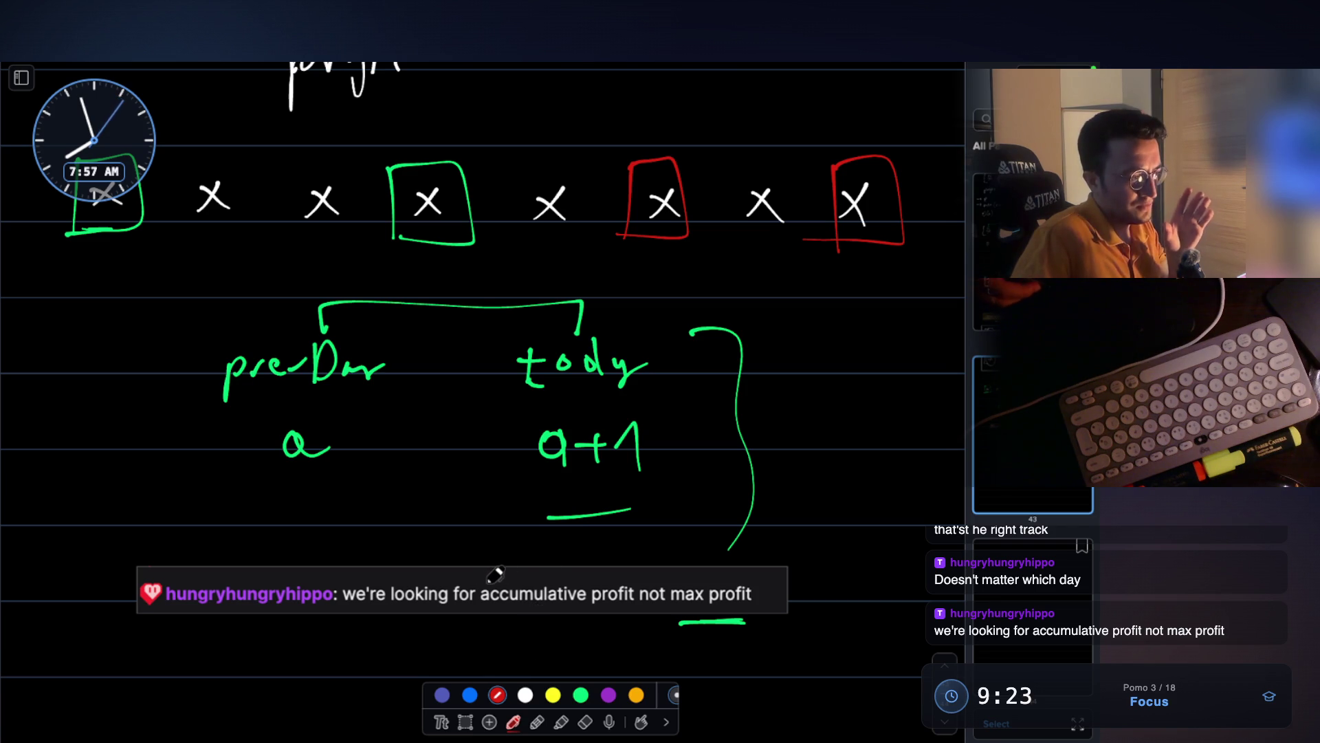
{"action": "mouse_move", "coordinate": [529, 565]}
{"action": "left_mouse_down"}
{"action": "mouse_move", "coordinate": [474, 589]}
{"action": "mouse_move", "coordinate": [543, 636]}
{"action": "mouse_move", "coordinate": [635, 597]}
{"action": "mouse_move", "coordinate": [527, 565]}
{"action": "left_mouse_up"}
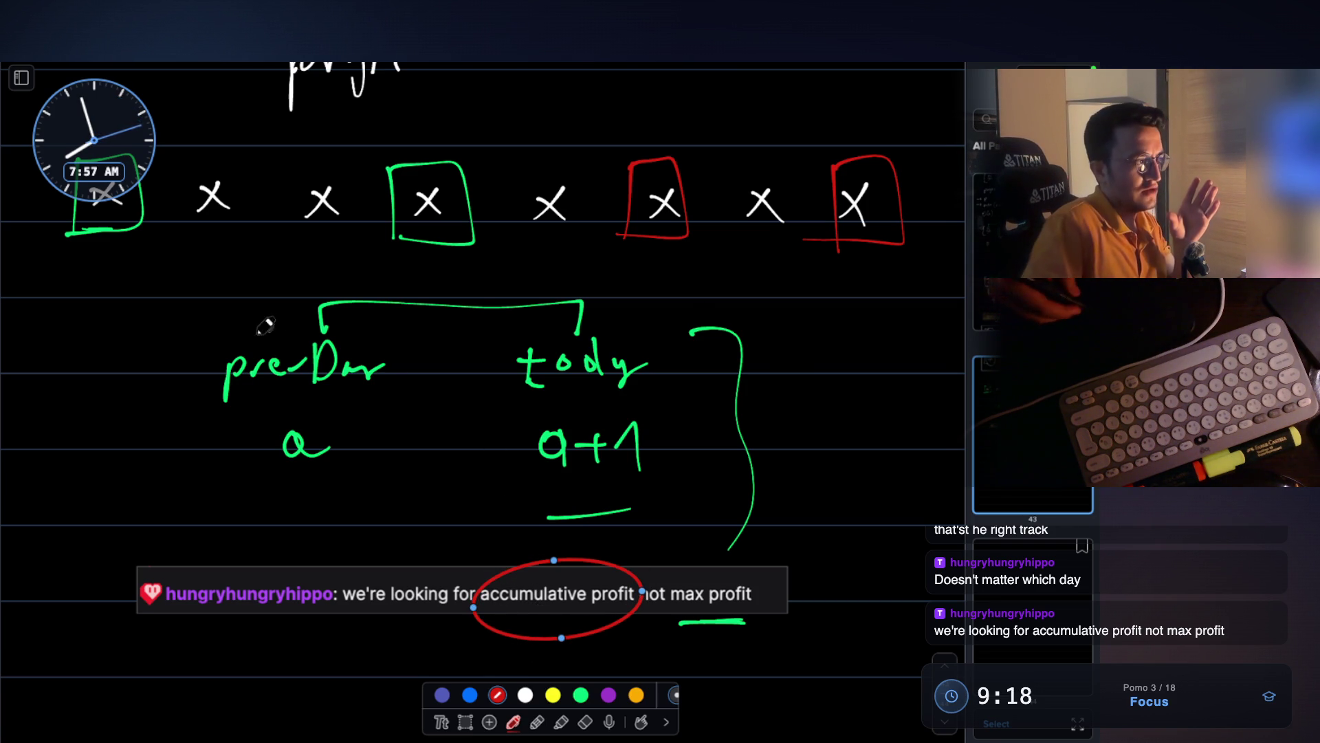
{"action": "left_click_drag", "start_coordinate": [129, 394], "coordinate": [157, 418]}
{"action": "left_click_drag", "start_coordinate": [168, 354], "coordinate": [163, 350]}
{"action": "mouse_move", "coordinate": [57, 562]}
{"action": "left_mouse_down"}
{"action": "mouse_move", "coordinate": [102, 596]}
{"action": "mouse_move", "coordinate": [67, 535]}
{"action": "left_mouse_up"}
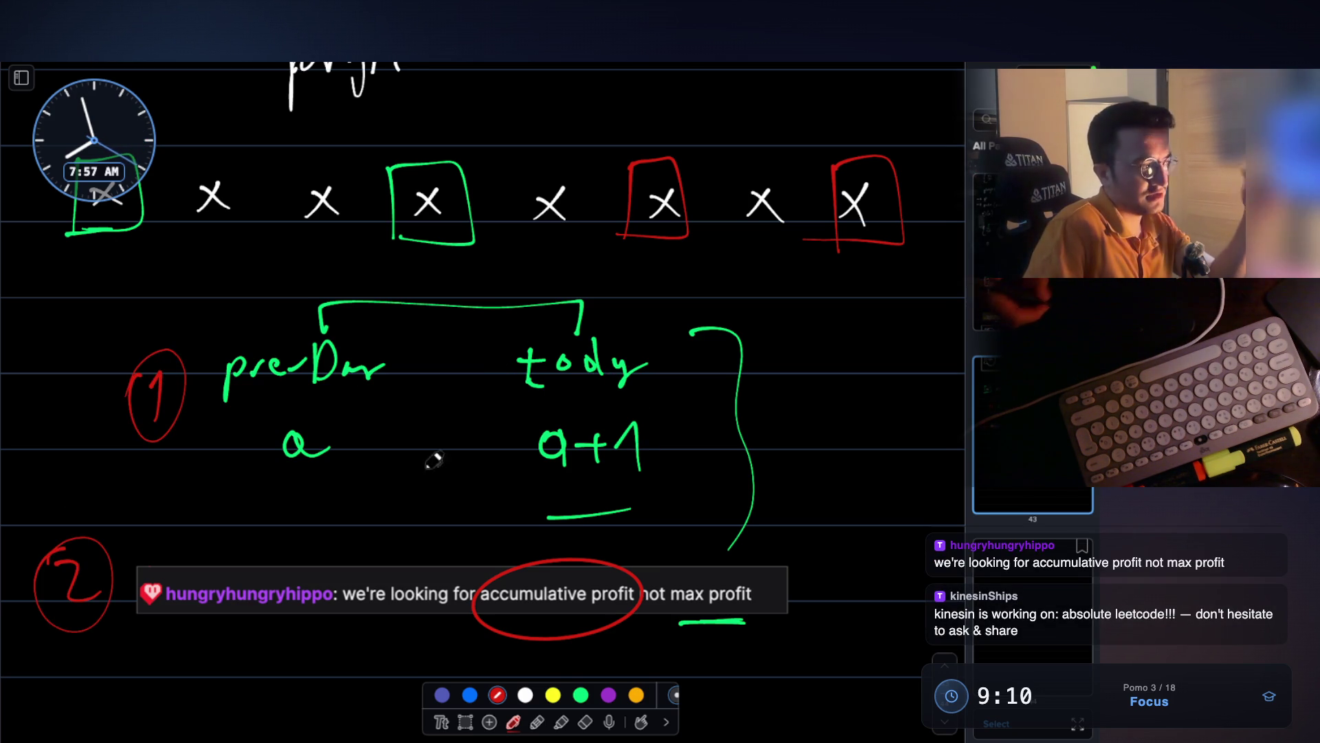
{"action": "mouse_move", "coordinate": [498, 618]}
{"action": "left_mouse_down"}
{"action": "mouse_move", "coordinate": [612, 616]}
{"action": "mouse_move", "coordinate": [599, 610]}
{"action": "left_mouse_up"}
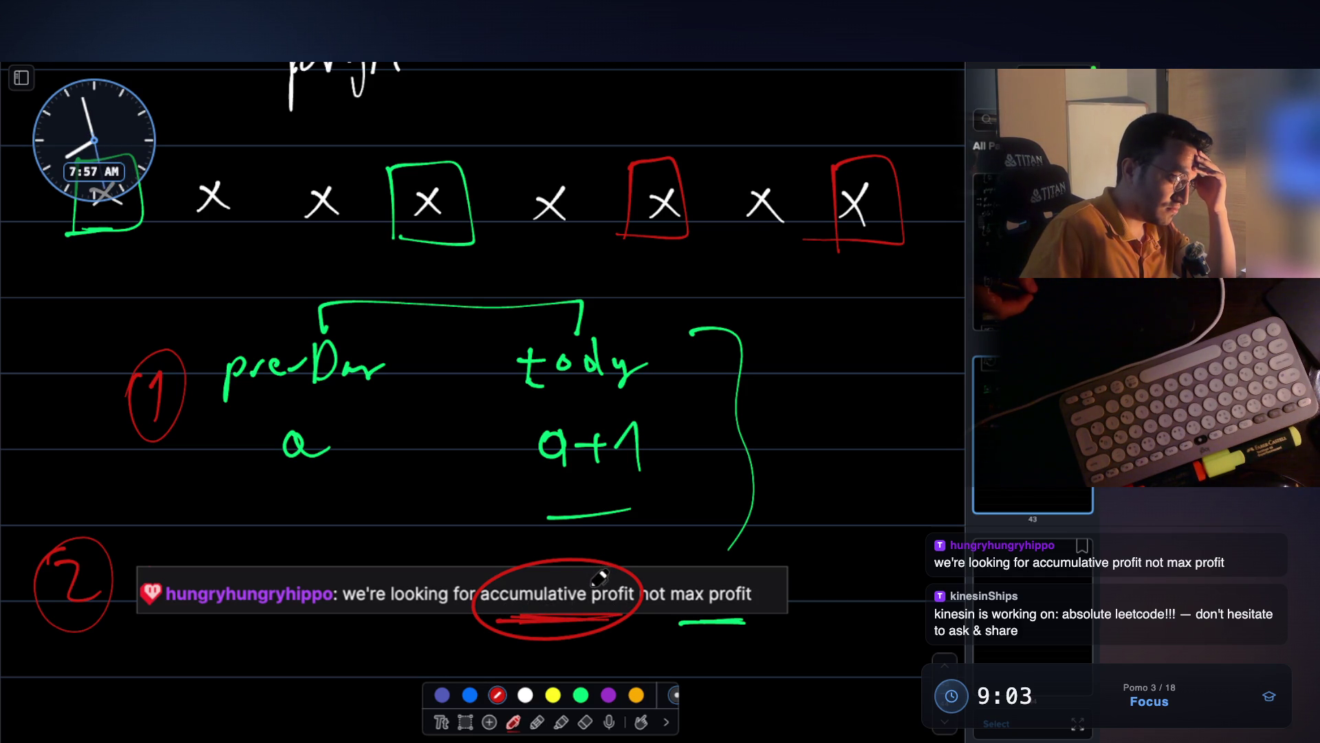
{"action": "scroll", "coordinate": [522, 427], "scroll_direction": "down", "scroll_amount": 2}
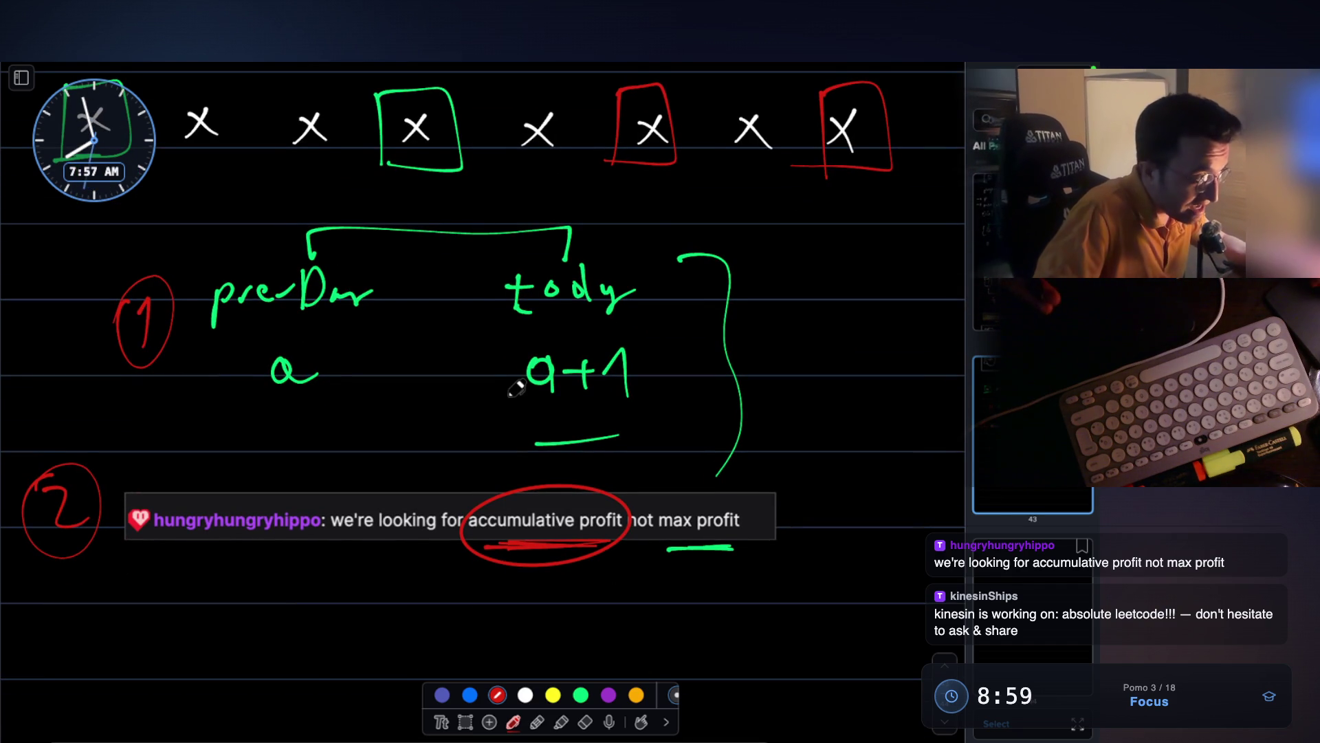
- Add extra red underlines beneath 'accumulative profit'
{"action": "scroll", "coordinate": [516, 389], "scroll_direction": "down", "scroll_amount": 1}
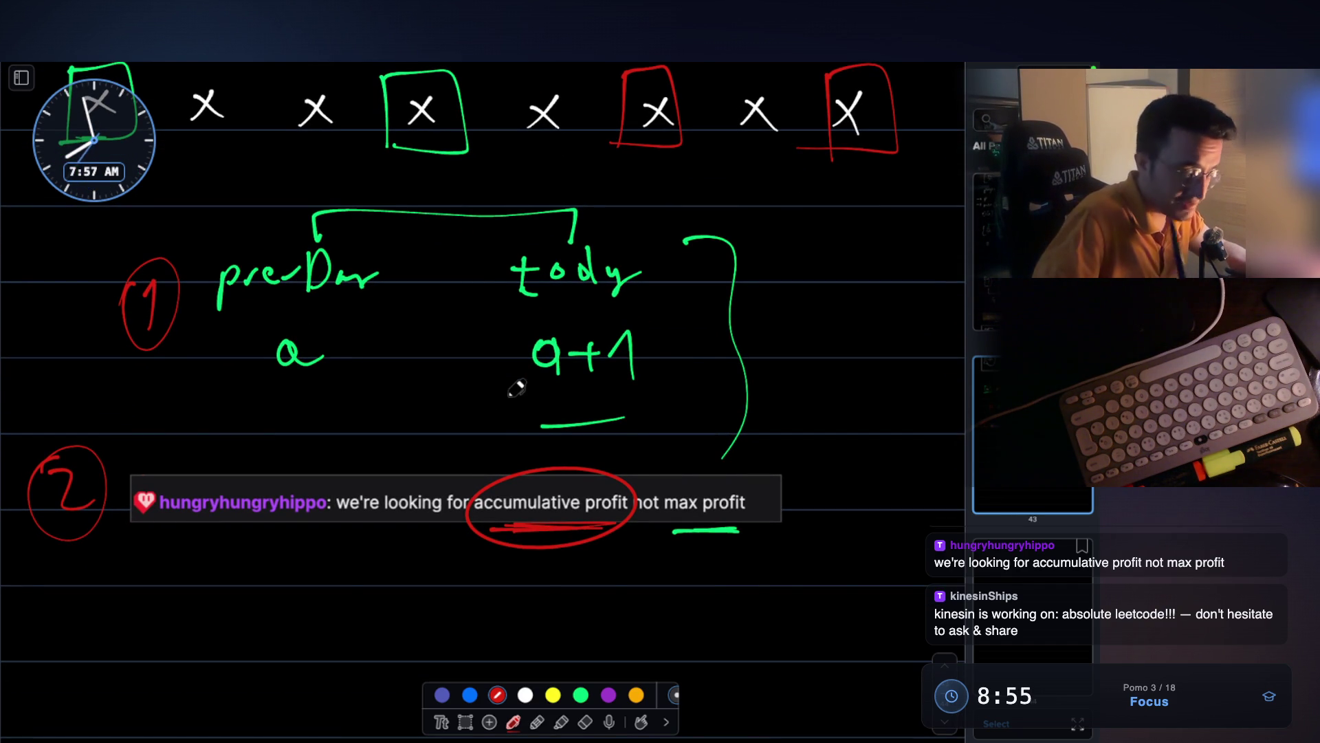
{"action": "scroll", "coordinate": [516, 388], "scroll_direction": "down", "scroll_amount": 1}
{"action": "mouse_move", "coordinate": [502, 520]}
{"action": "left_mouse_down"}
{"action": "mouse_move", "coordinate": [660, 539]}
{"action": "mouse_move", "coordinate": [448, 542]}
{"action": "mouse_move", "coordinate": [660, 542]}
{"action": "mouse_move", "coordinate": [560, 542]}
{"action": "left_mouse_up"}
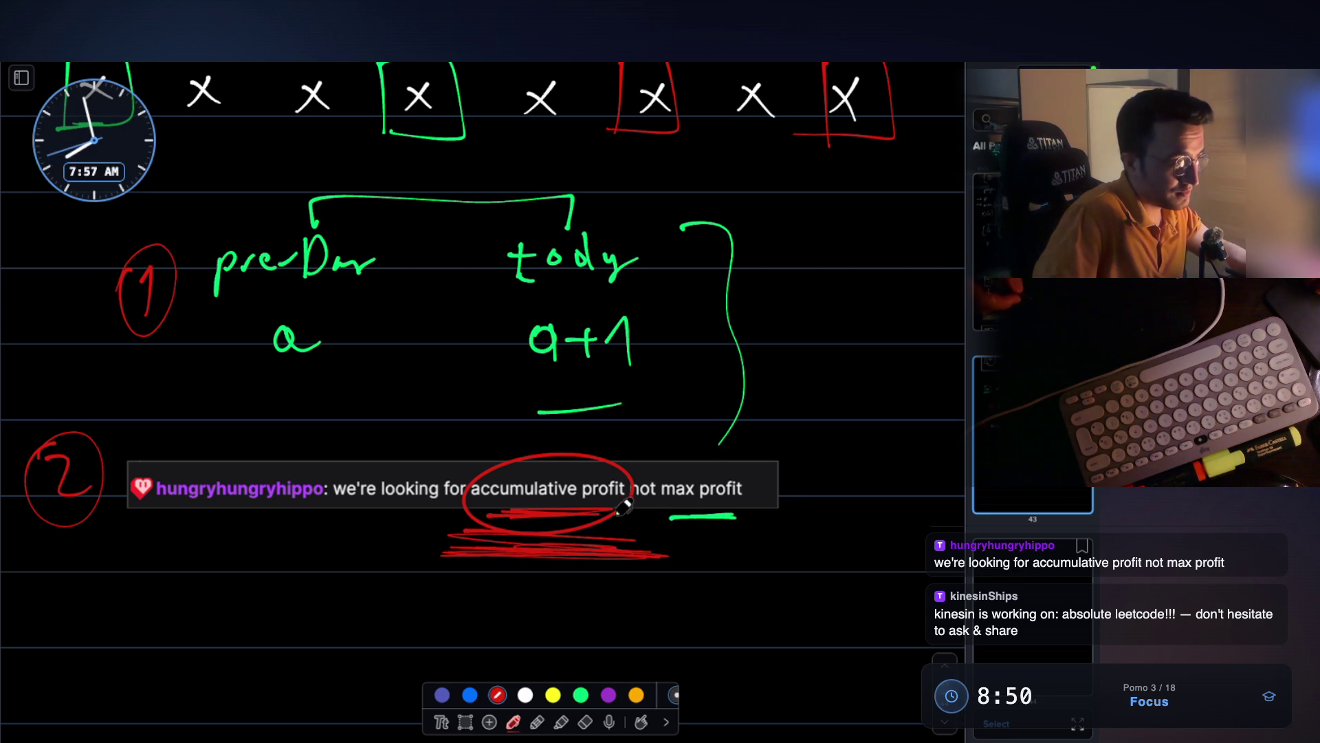
- Draw two short red dashes below the chat comment, each enclosed in a red circle
{"action": "scroll", "coordinate": [625, 506], "scroll_direction": "down", "scroll_amount": 2}
{"action": "scroll", "coordinate": [348, 536], "scroll_direction": "down", "scroll_amount": 5}
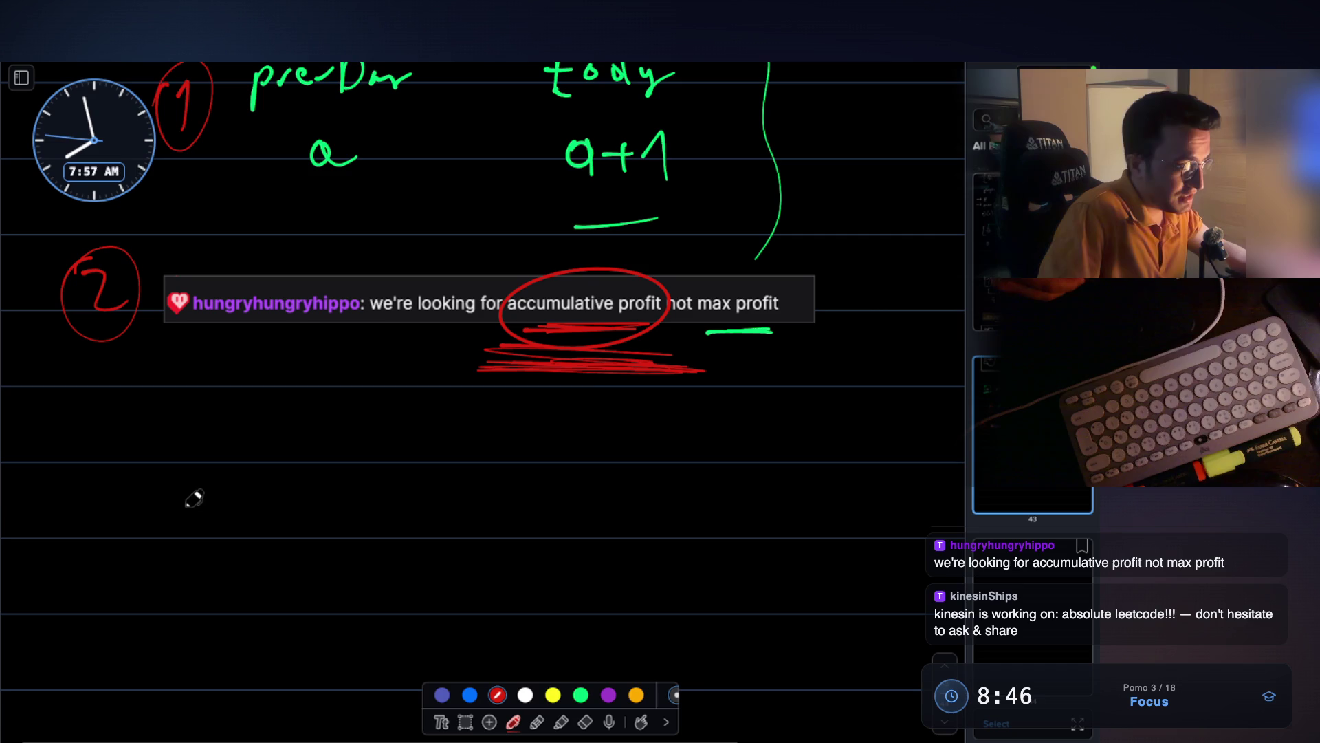
{"action": "left_click_drag", "start_coordinate": [184, 513], "coordinate": [315, 515]}
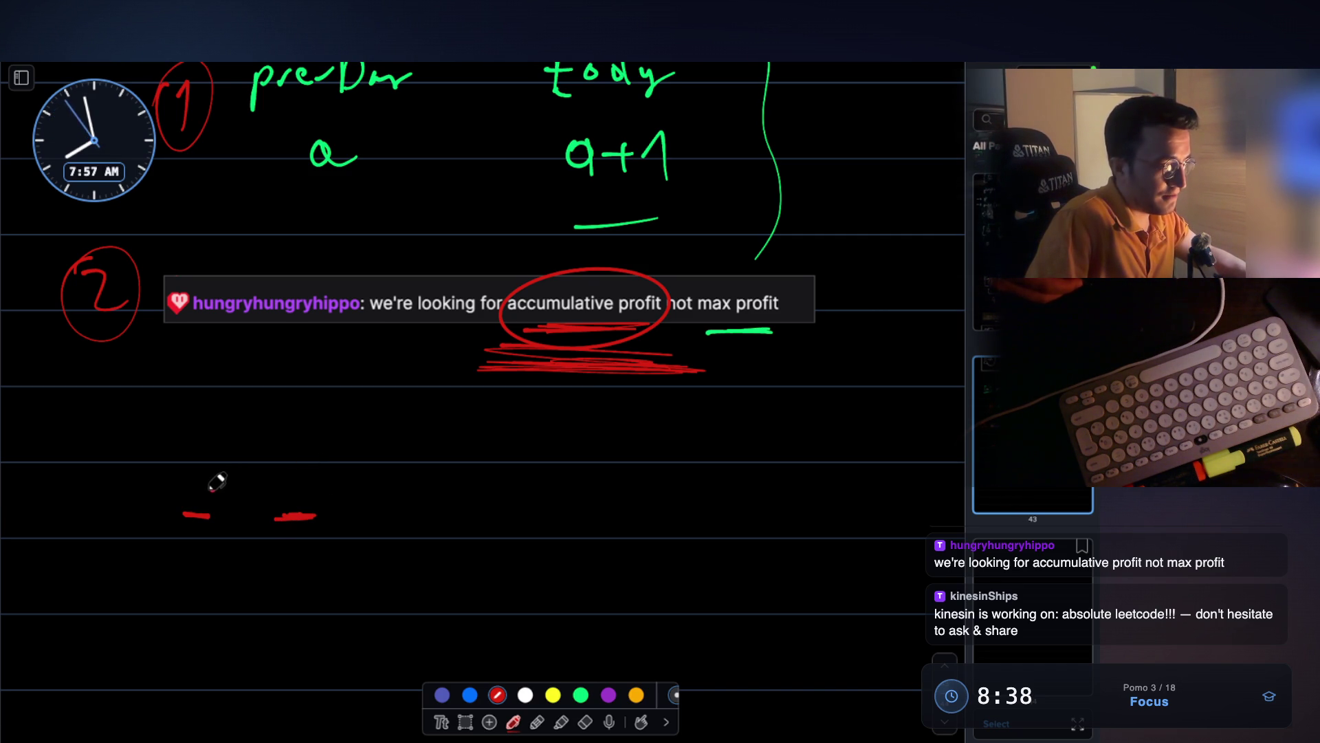
{"action": "mouse_move", "coordinate": [217, 489]}
{"action": "left_mouse_down"}
{"action": "mouse_move", "coordinate": [199, 545]}
{"action": "mouse_move", "coordinate": [225, 559]}
{"action": "left_mouse_up"}
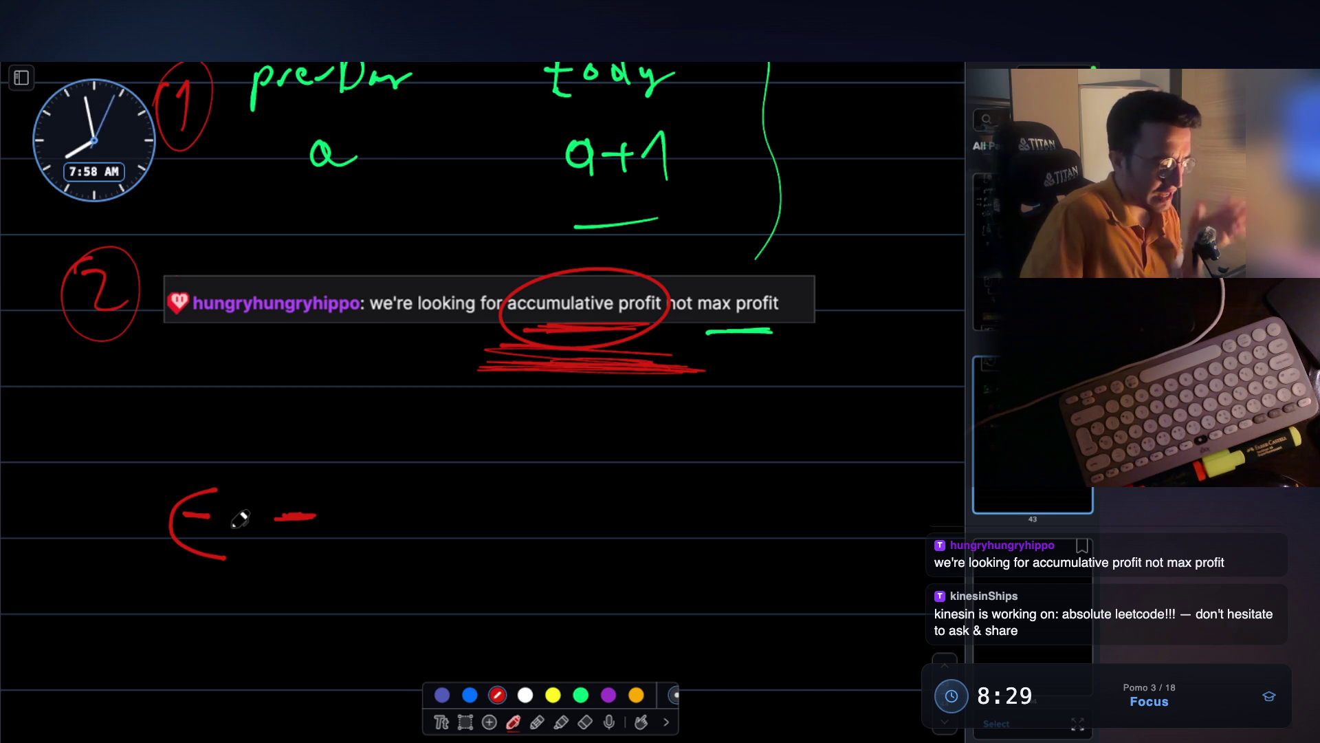
{"action": "mouse_move", "coordinate": [206, 490]}
{"action": "left_mouse_down"}
{"action": "mouse_move", "coordinate": [206, 550]}
{"action": "mouse_move", "coordinate": [171, 526]}
{"action": "left_mouse_up"}
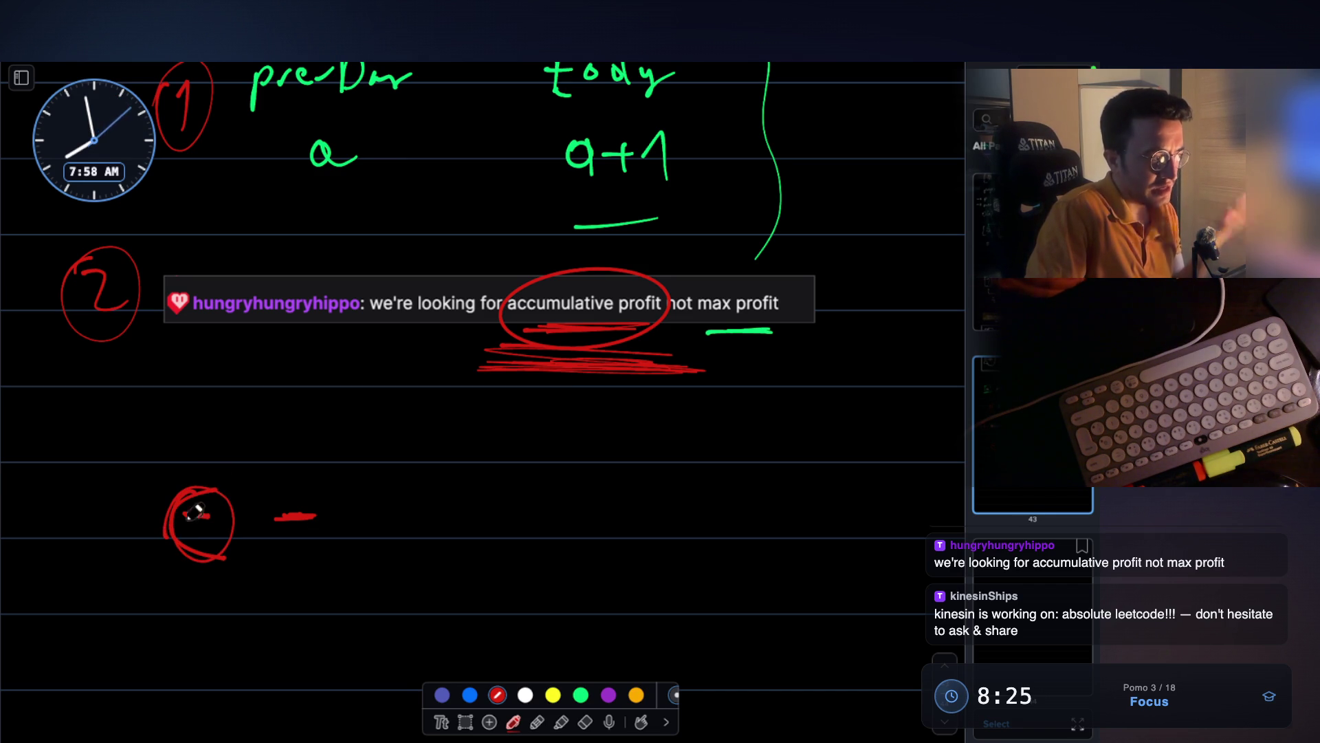
{"action": "mouse_move", "coordinate": [280, 487]}
{"action": "left_mouse_down"}
{"action": "mouse_move", "coordinate": [272, 539]}
{"action": "mouse_move", "coordinate": [295, 490]}
{"action": "left_mouse_up"}
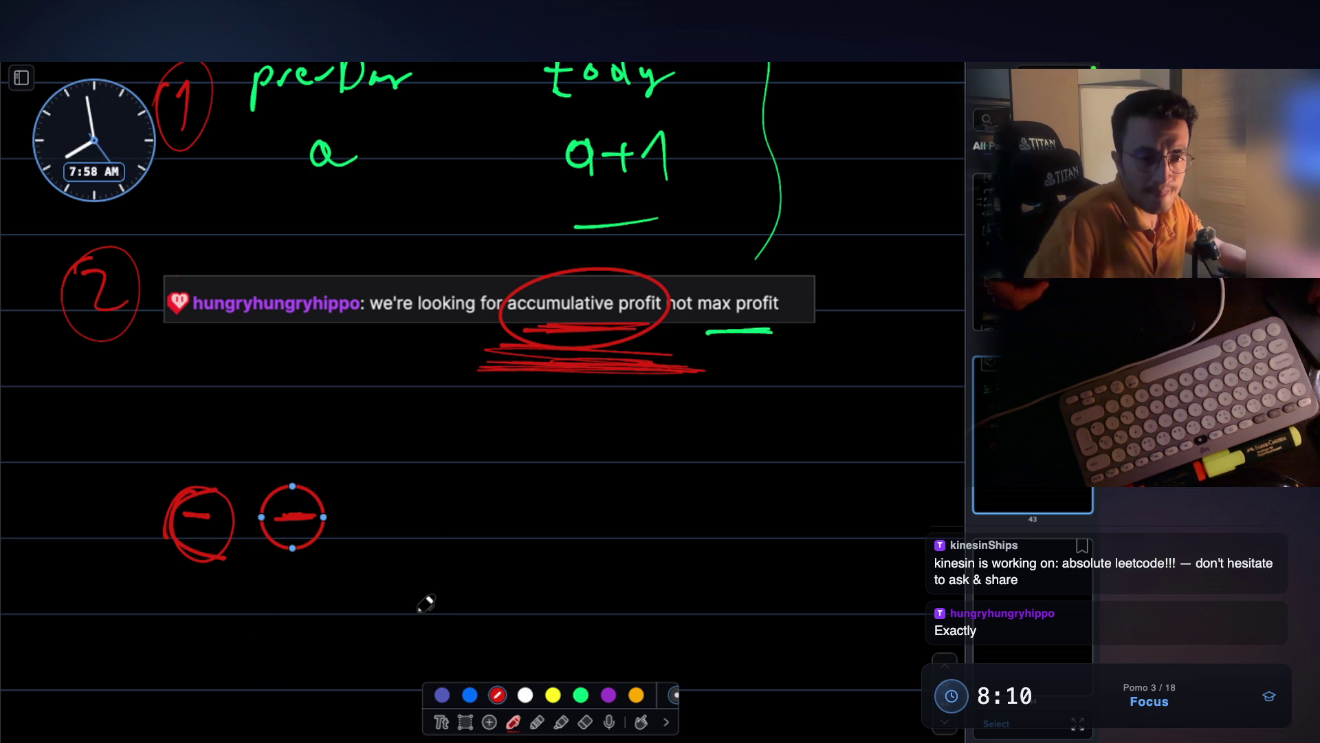
{"action": "scroll", "coordinate": [427, 600], "scroll_direction": "down", "scroll_amount": 2}
{"action": "scroll", "coordinate": [440, 522], "scroll_direction": "down", "scroll_amount": 1}
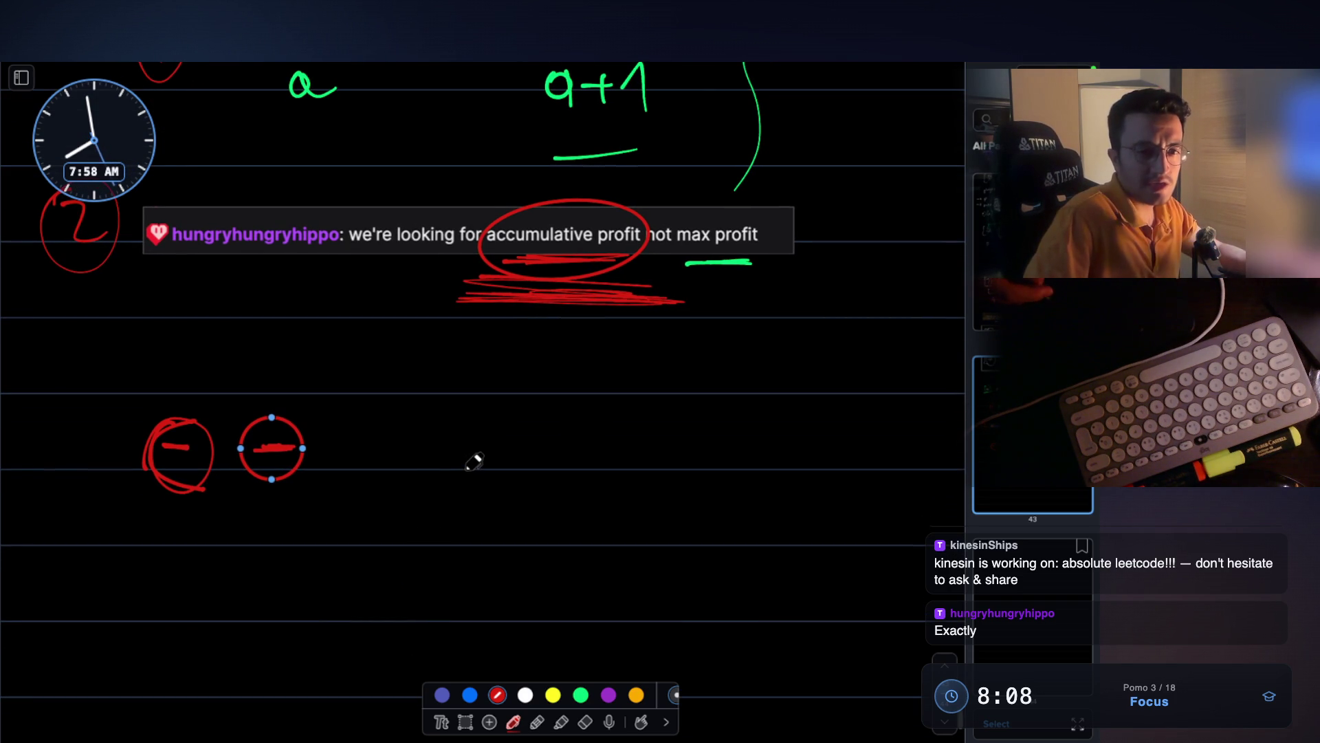
{"action": "scroll", "coordinate": [475, 463], "scroll_direction": "down", "scroll_amount": 1}
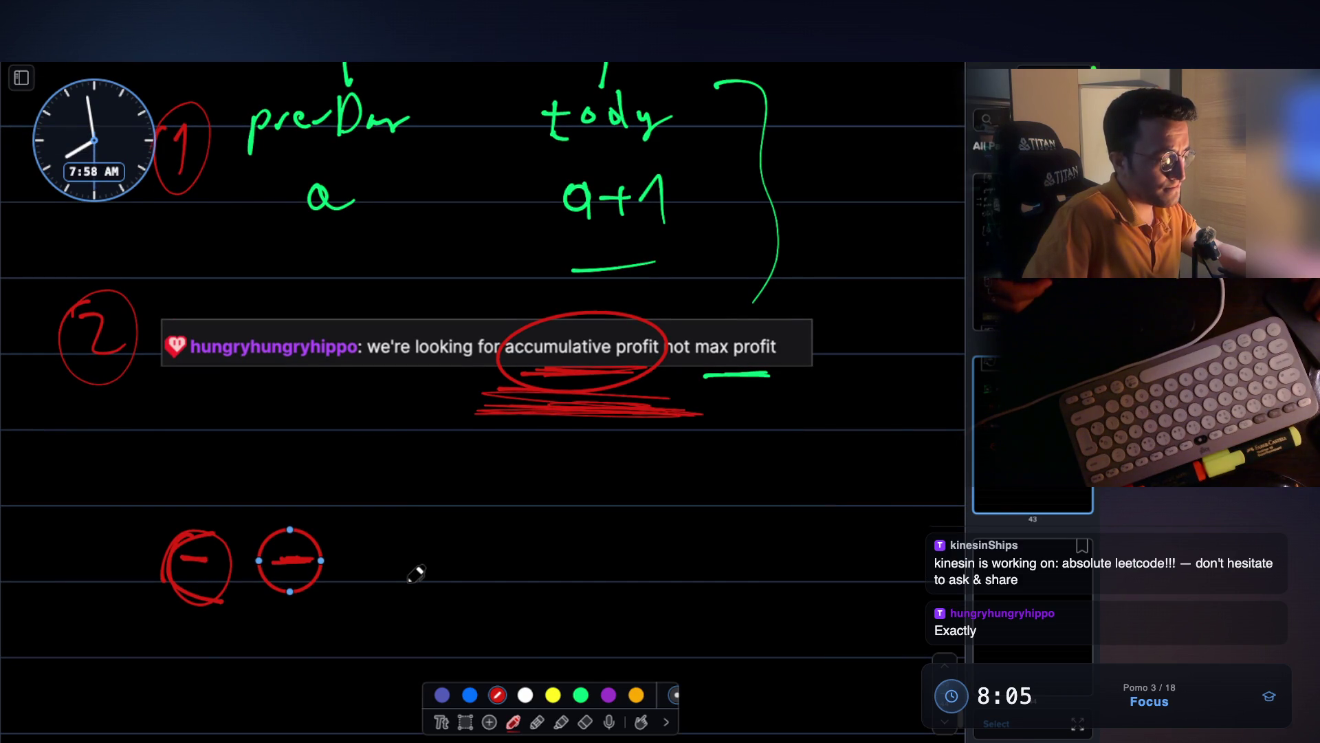
{"action": "scroll", "coordinate": [416, 576], "scroll_direction": "up", "scroll_amount": 20}
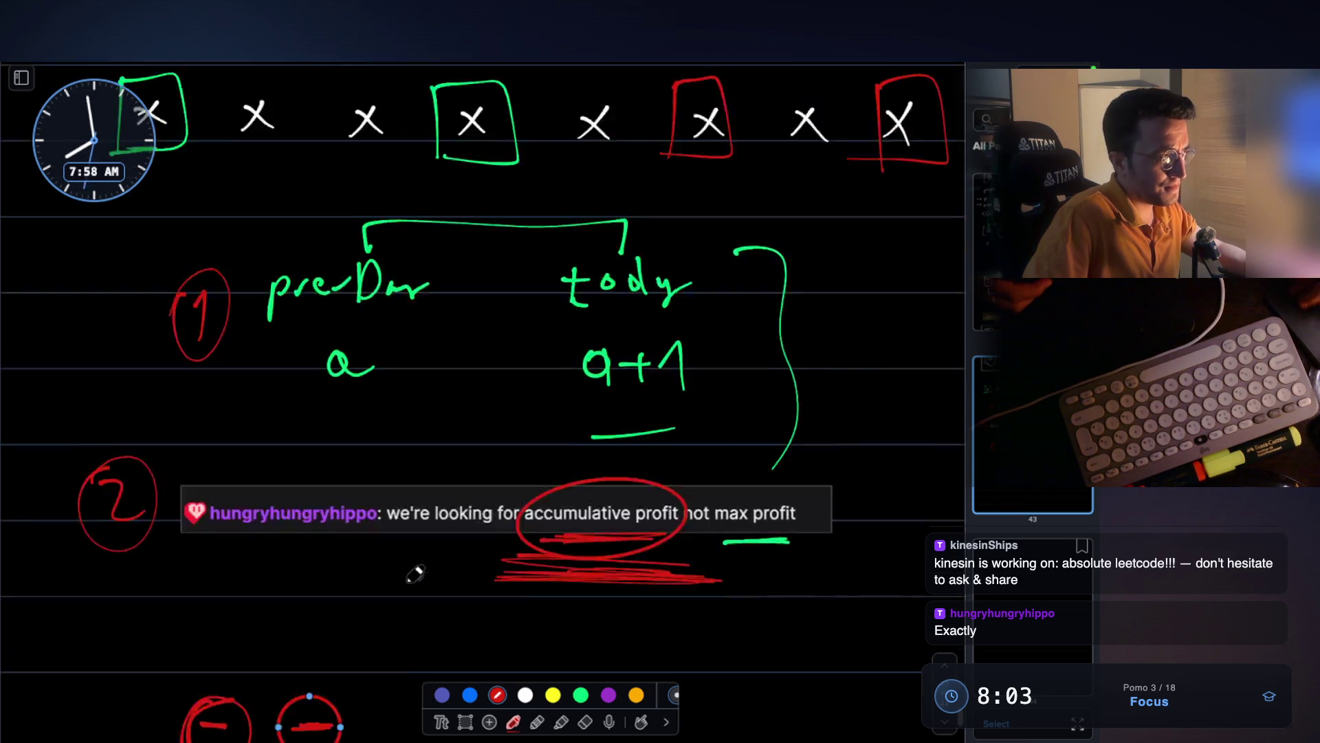
- Underline and cross out the 7 and the 1 in the price array in red
{"action": "scroll", "coordinate": [419, 550], "scroll_direction": "up", "scroll_amount": 1}
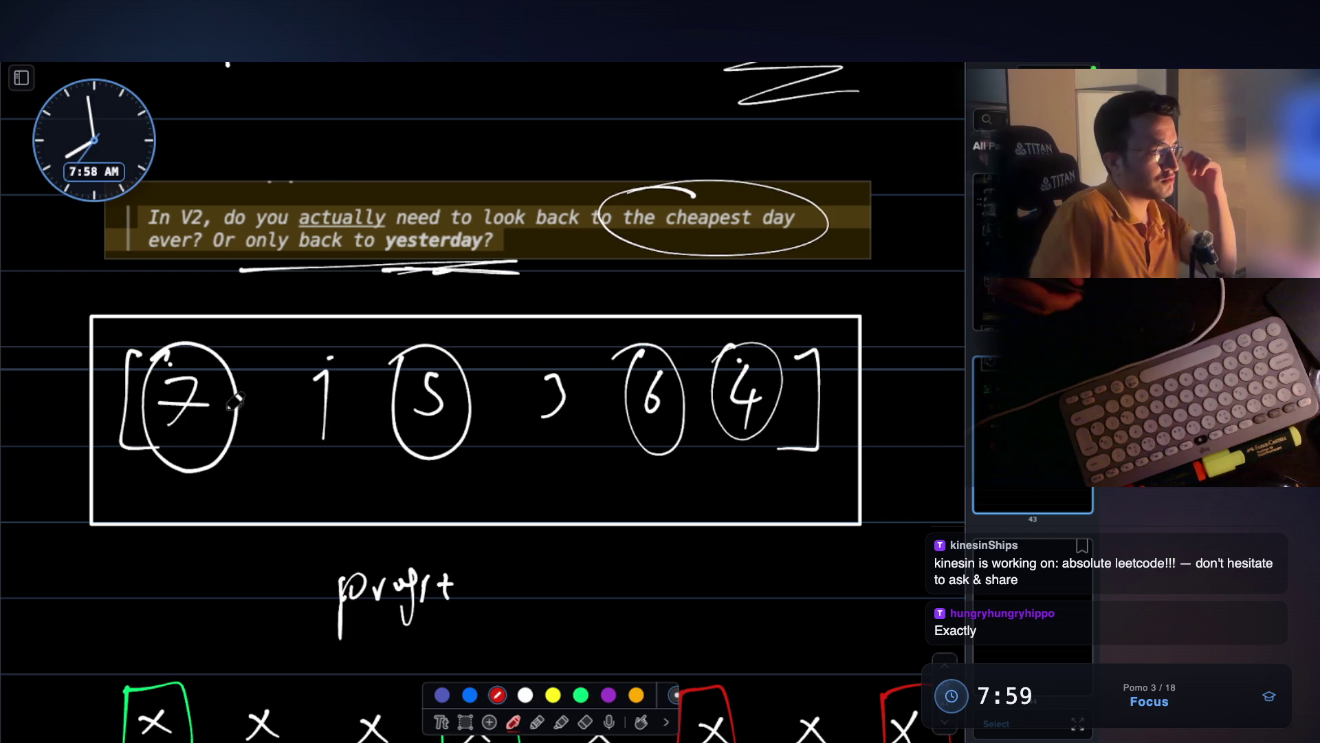
{"action": "left_click_drag", "start_coordinate": [172, 470], "coordinate": [208, 467]}
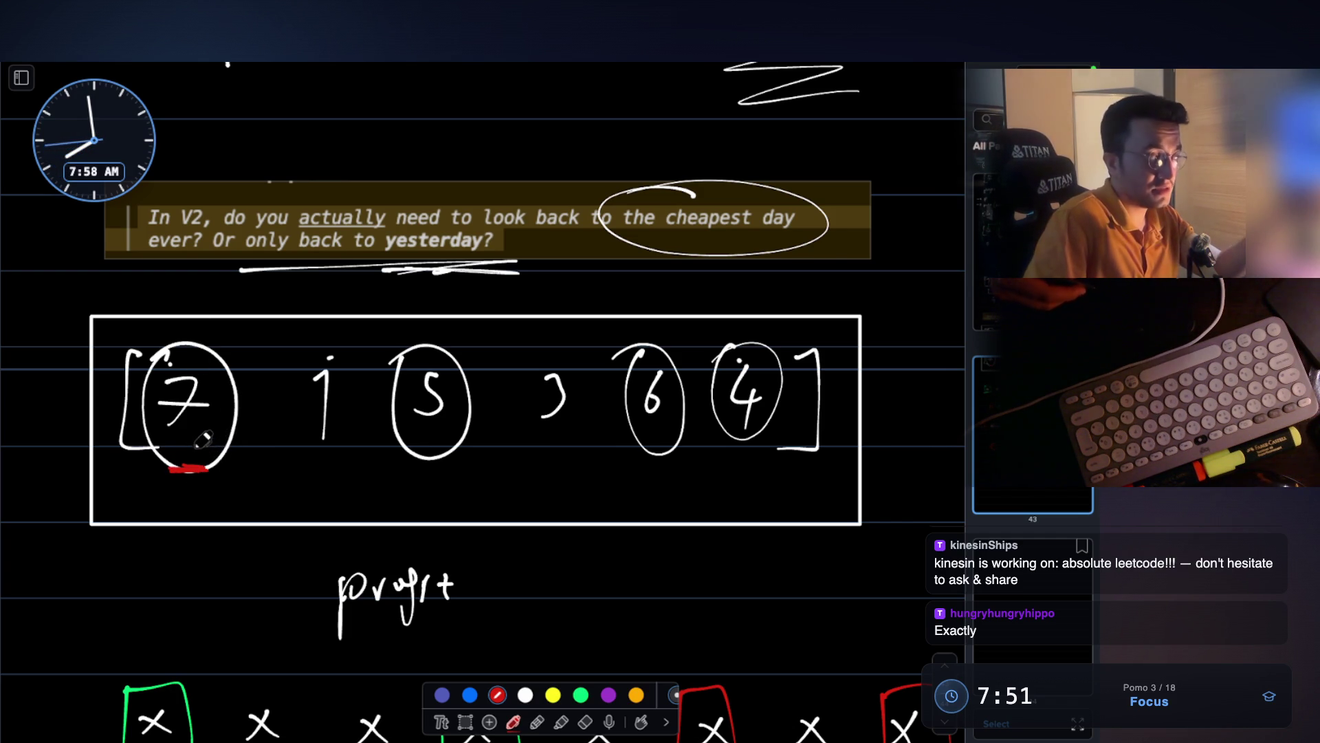
{"action": "left_click_drag", "start_coordinate": [225, 337], "coordinate": [165, 468]}
{"action": "left_click_drag", "start_coordinate": [158, 337], "coordinate": [221, 472]}
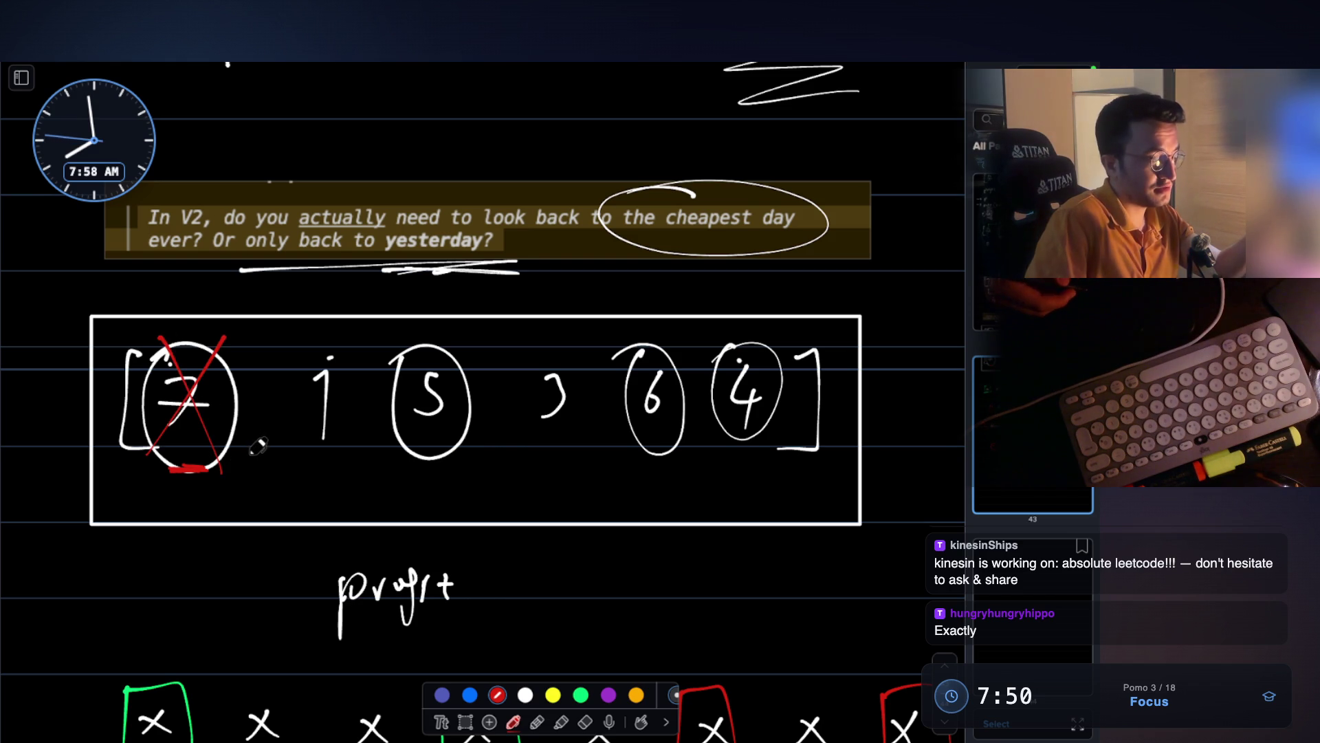
{"action": "left_click_drag", "start_coordinate": [303, 455], "coordinate": [346, 459]}
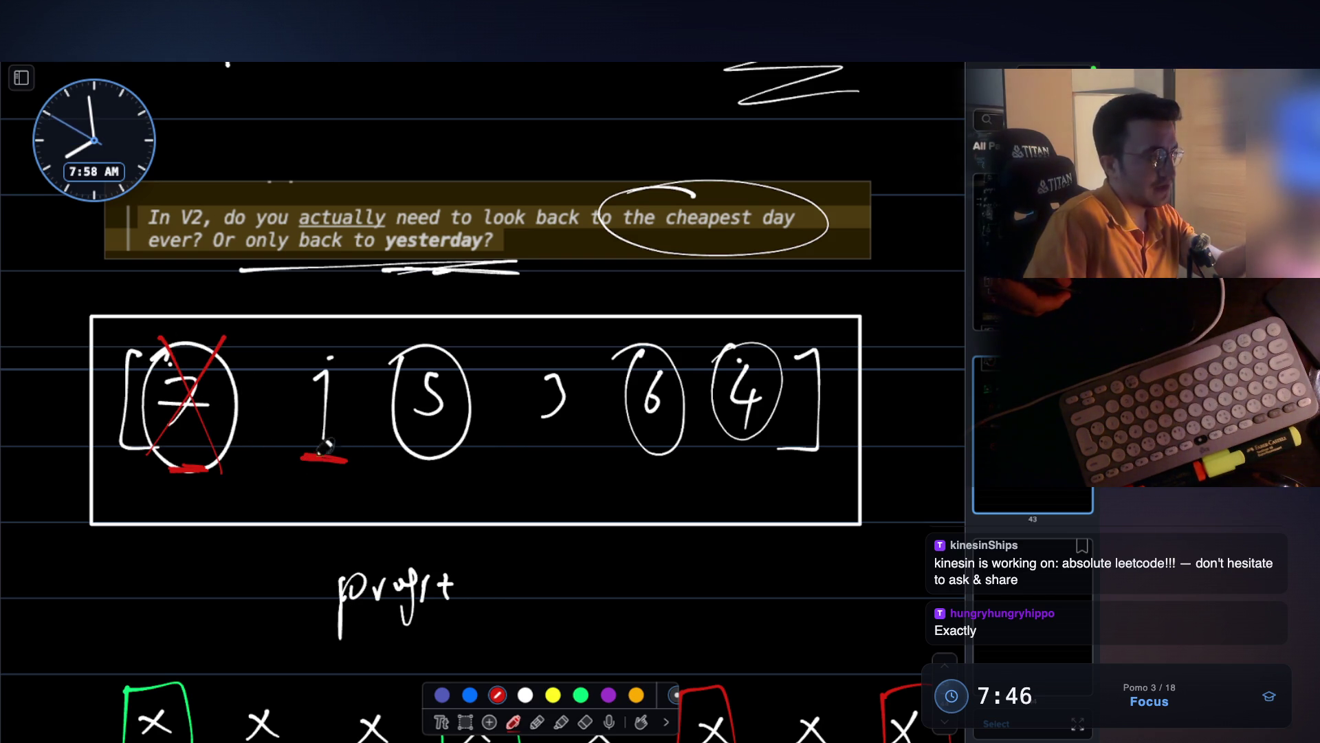
{"action": "left_click_drag", "start_coordinate": [337, 366], "coordinate": [270, 473]}
{"action": "left_click_drag", "start_coordinate": [287, 358], "coordinate": [347, 469]}
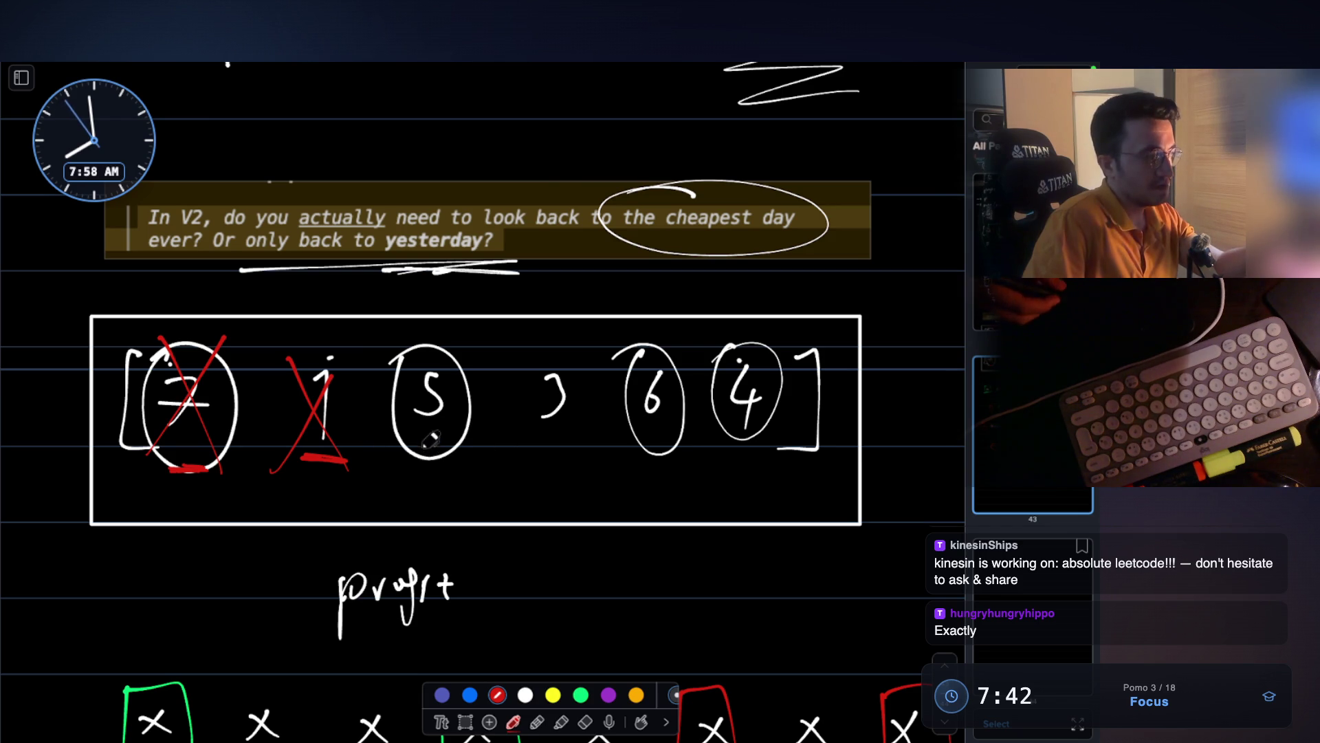
- Write profit 4 under the 5, cross out the 3, and write profit 3 under the 6
{"action": "left_click_drag", "start_coordinate": [430, 500], "coordinate": [439, 504]}
{"action": "left_click_drag", "start_coordinate": [429, 483], "coordinate": [428, 526]}
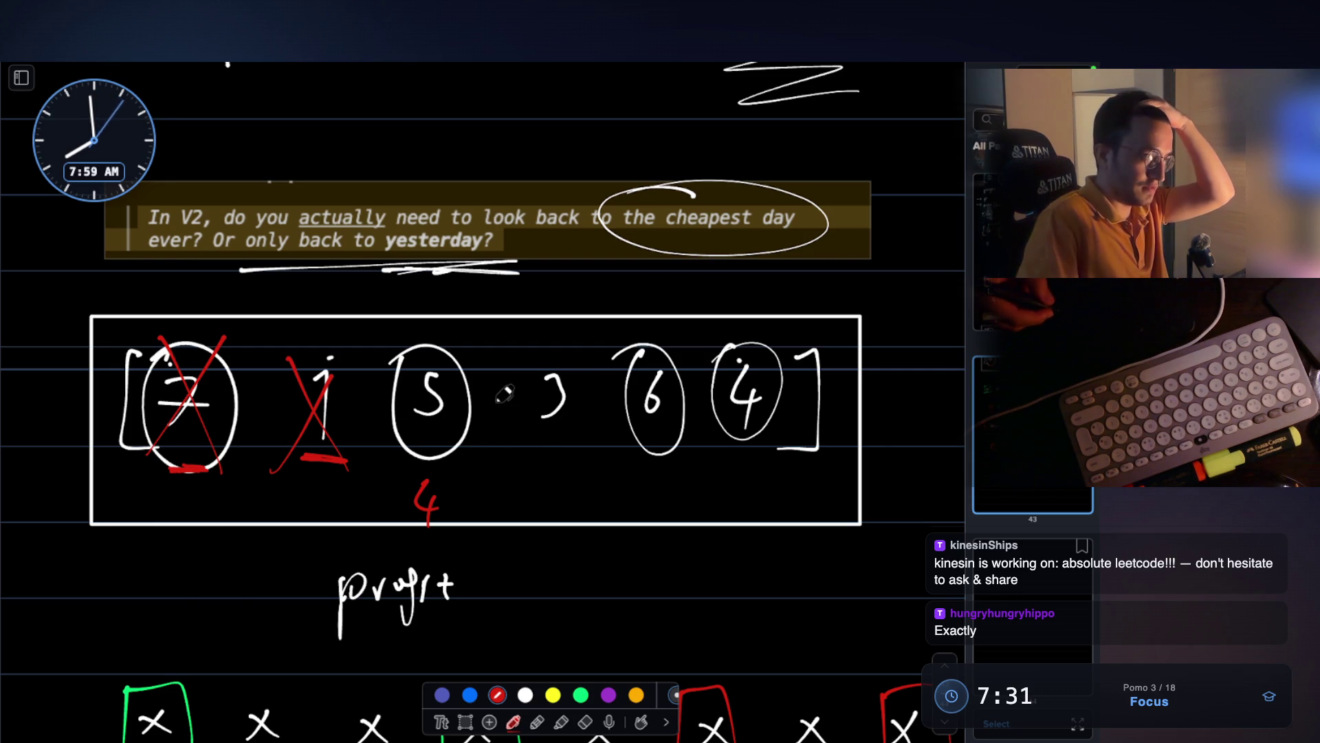
{"action": "left_click_drag", "start_coordinate": [566, 363], "coordinate": [512, 430]}
{"action": "left_click_drag", "start_coordinate": [522, 368], "coordinate": [568, 442]}
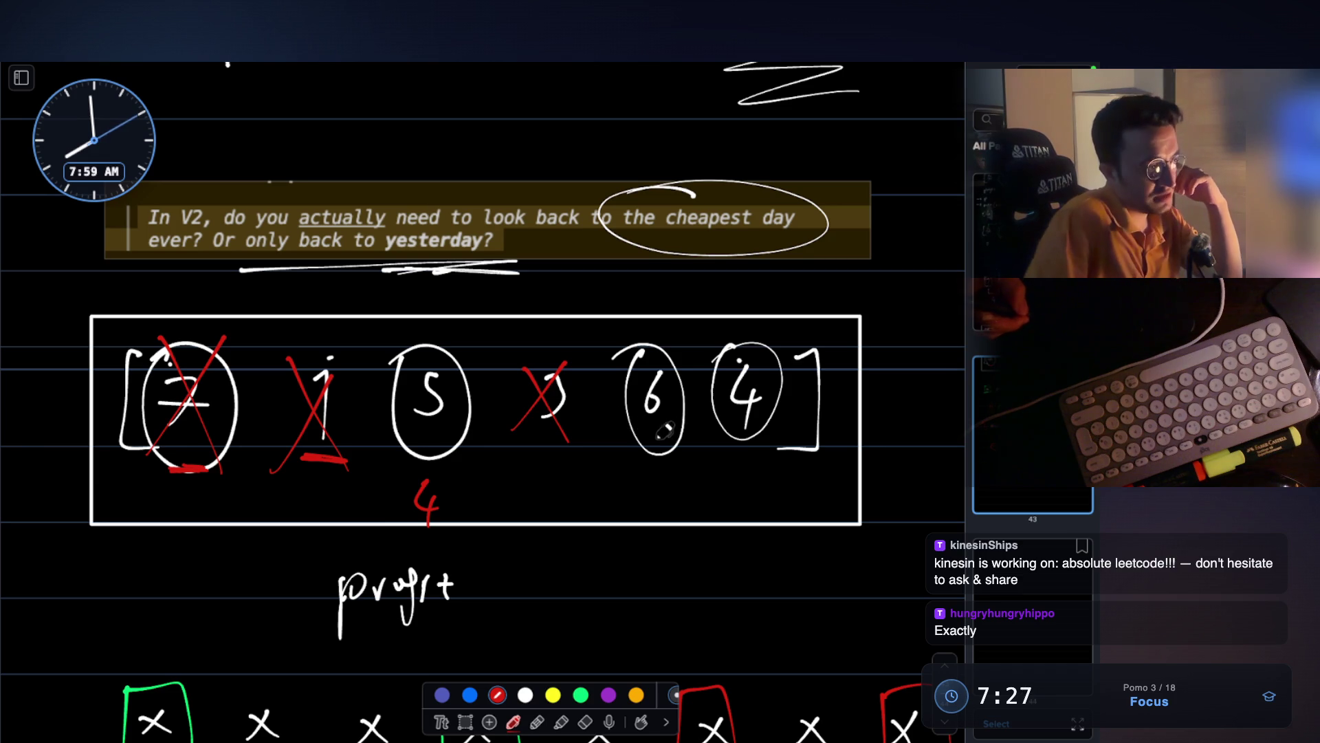
{"action": "left_click_drag", "start_coordinate": [642, 473], "coordinate": [638, 521]}
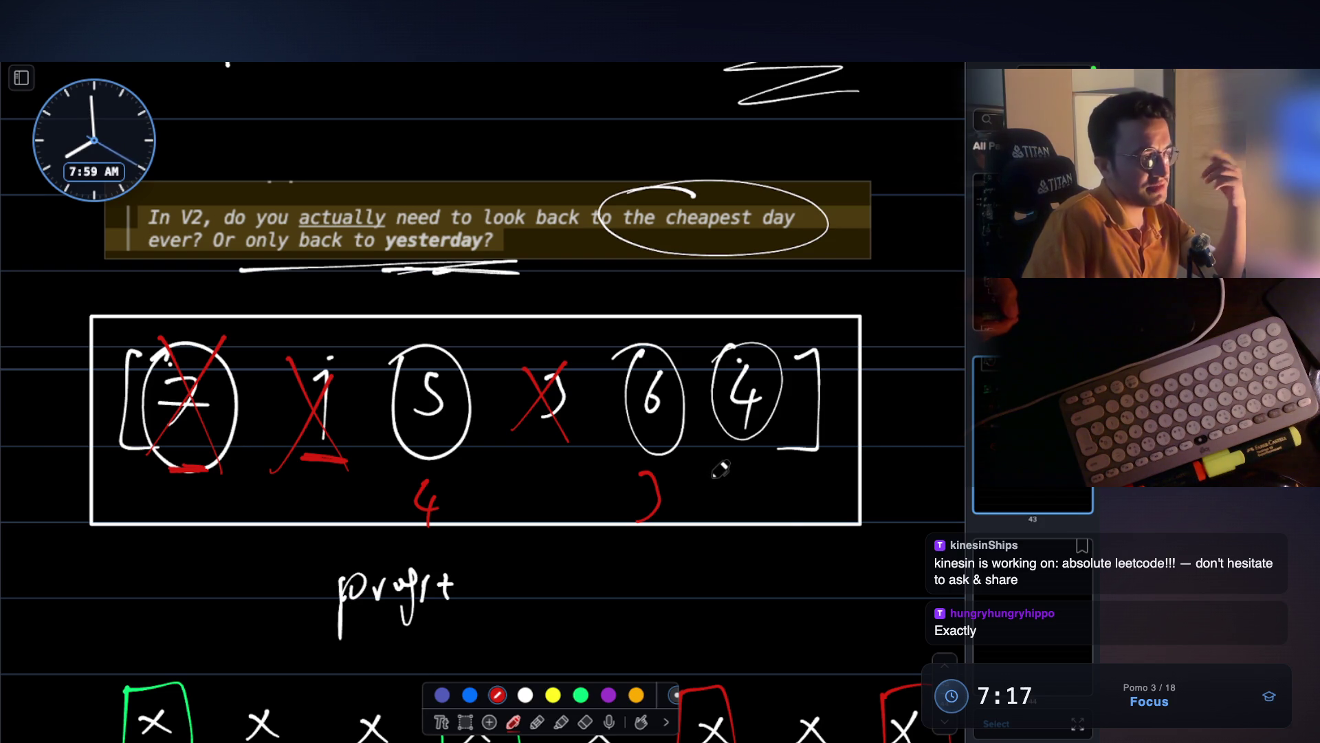
{"action": "scroll", "coordinate": [707, 457], "scroll_direction": "down", "scroll_amount": 15}
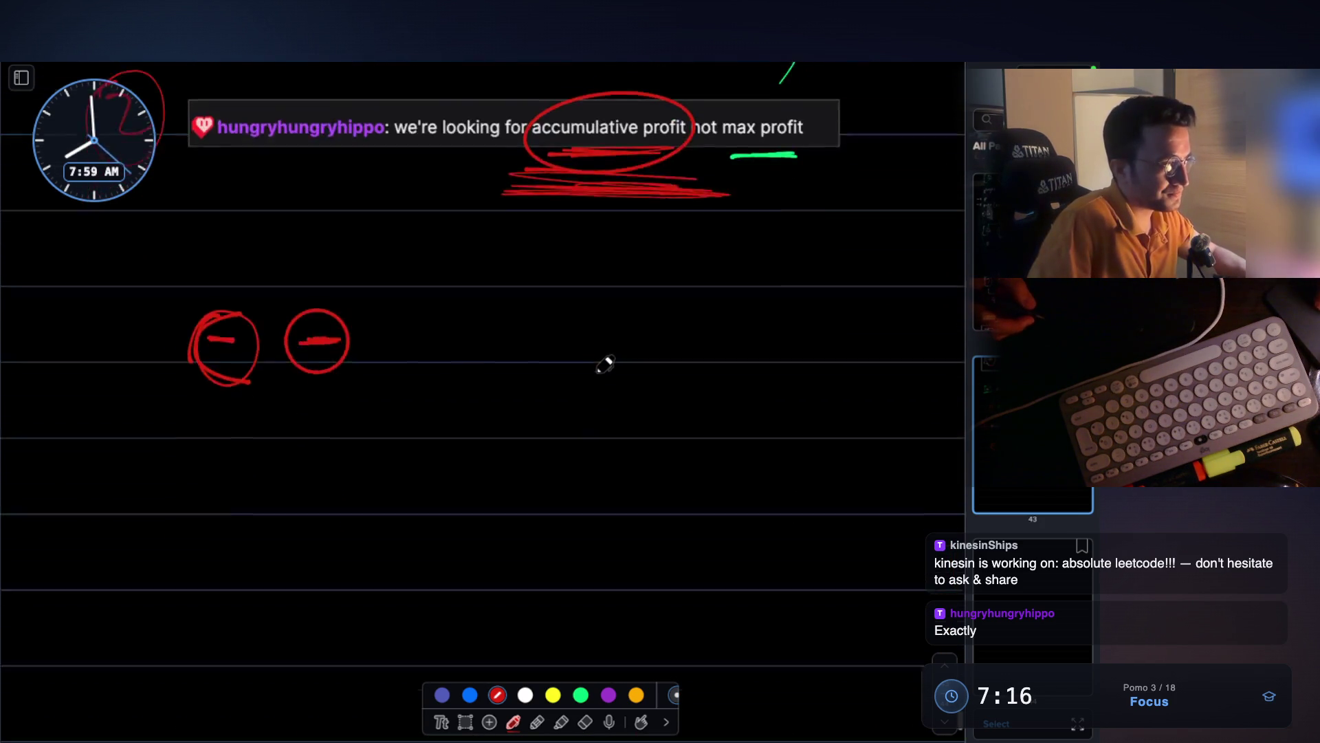
- Start red point 3 with 'You can buy & sell', checking the problem 122 description
{"action": "scroll", "coordinate": [605, 364], "scroll_direction": "up", "scroll_amount": 3}
{"action": "mouse_move", "coordinate": [110, 443]}
{"action": "left_mouse_down"}
{"action": "mouse_move", "coordinate": [113, 496]}
{"action": "mouse_move", "coordinate": [146, 443]}
{"action": "mouse_move", "coordinate": [237, 474]}
{"action": "mouse_move", "coordinate": [397, 485]}
{"action": "left_mouse_up"}
{"action": "mouse_move", "coordinate": [474, 445]}
{"action": "left_mouse_down"}
{"action": "mouse_move", "coordinate": [463, 474]}
{"action": "mouse_move", "coordinate": [500, 485]}
{"action": "mouse_move", "coordinate": [576, 484]}
{"action": "mouse_move", "coordinate": [658, 447]}
{"action": "mouse_move", "coordinate": [645, 505]}
{"action": "left_mouse_up"}
{"action": "left_click_drag", "start_coordinate": [716, 473], "coordinate": [722, 492]}
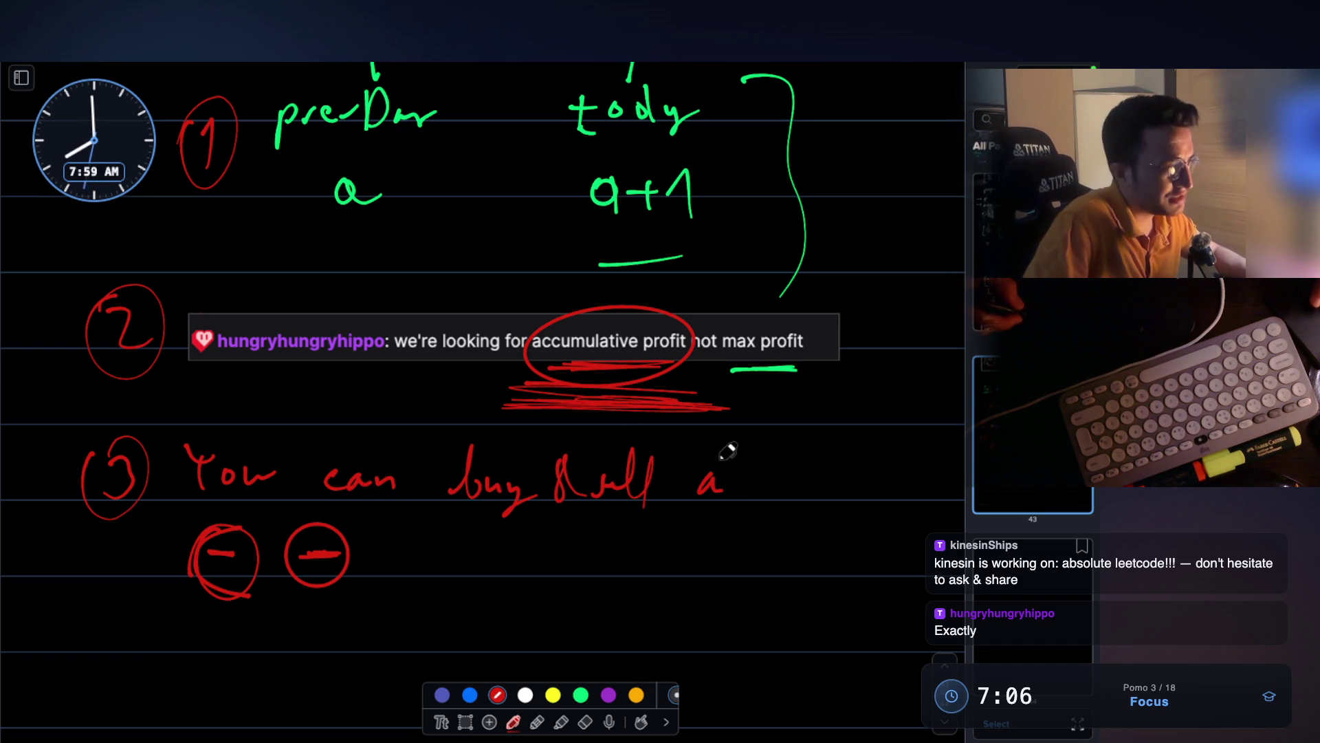
{"action": "key", "text": "Escape"}
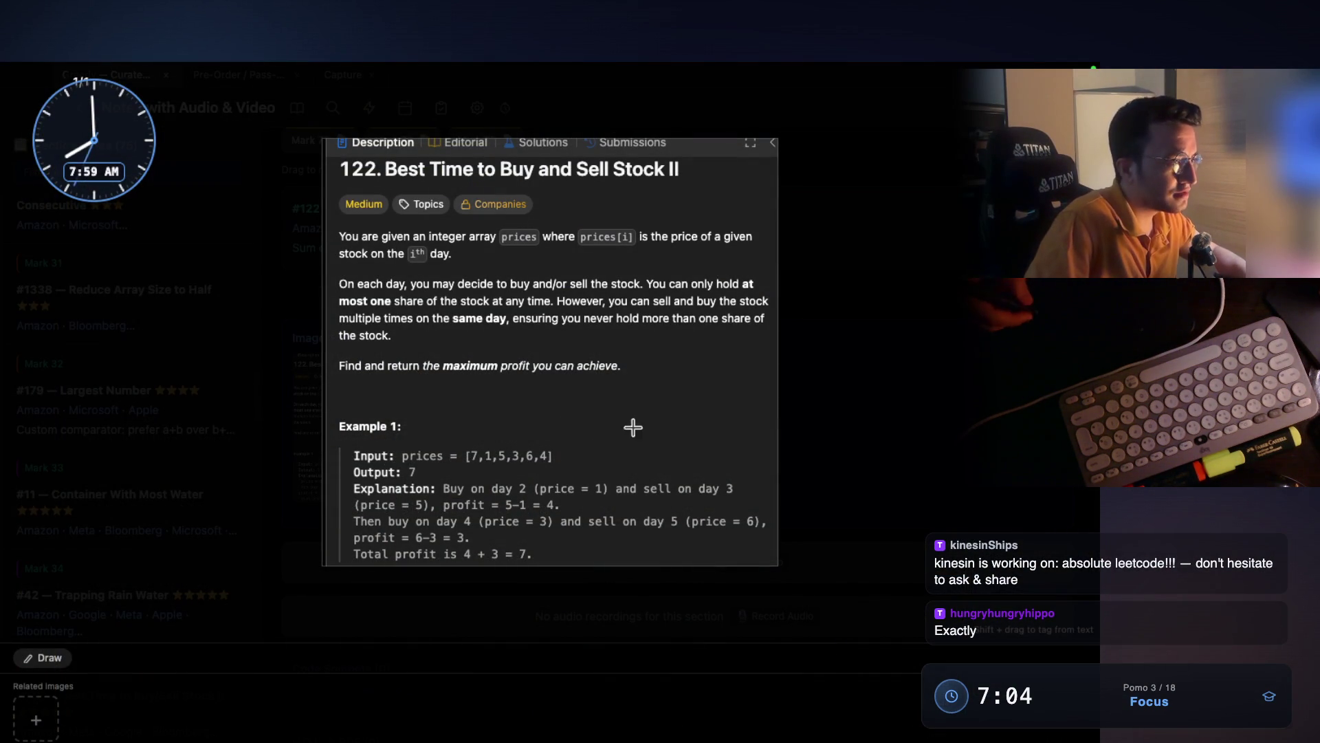
{"action": "key", "text": "alt+Tab"}
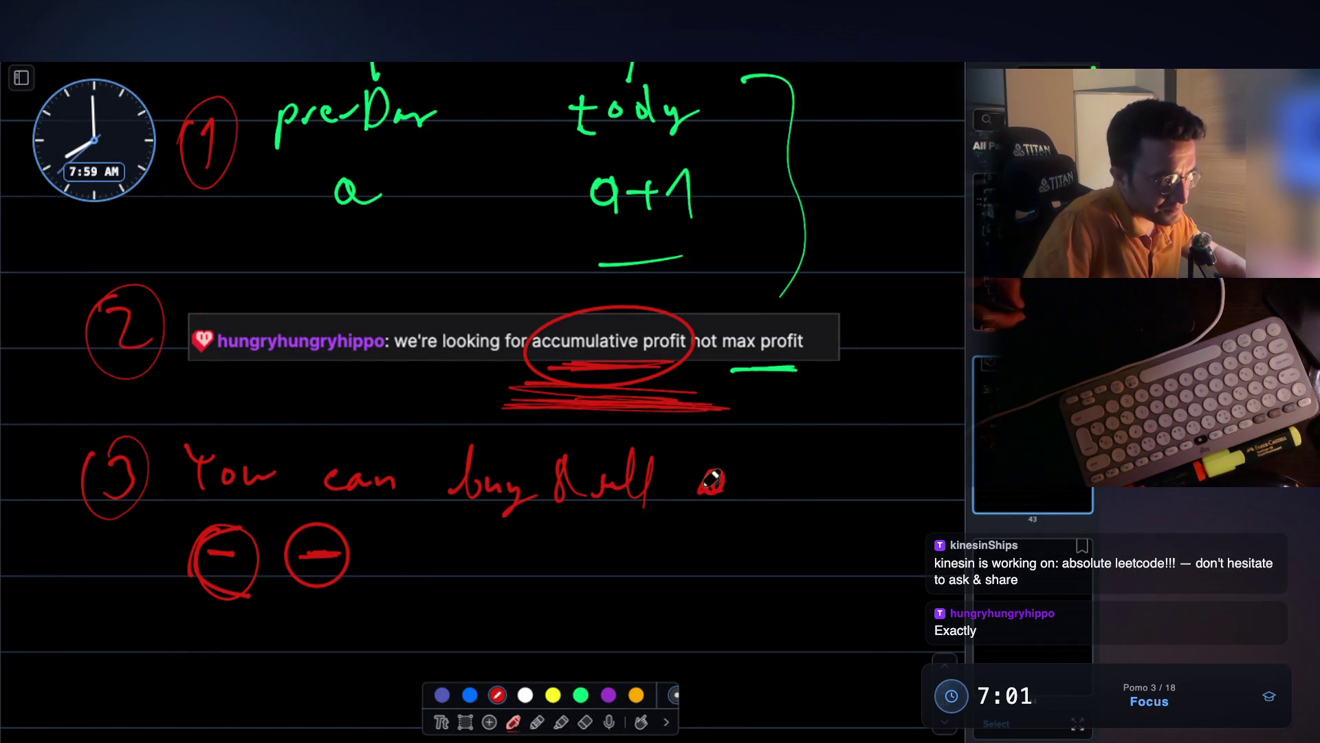
- Erase the two stray red circles and the badly written 'on', then return to the red pen
{"action": "left_click_drag", "start_coordinate": [745, 471], "coordinate": [748, 494]}
{"action": "left_click", "coordinate": [585, 721]}
{"action": "mouse_move", "coordinate": [220, 550]}
{"action": "left_mouse_down"}
{"action": "mouse_move", "coordinate": [257, 540]}
{"action": "mouse_move", "coordinate": [289, 579]}
{"action": "mouse_move", "coordinate": [261, 561]}
{"action": "mouse_move", "coordinate": [220, 560]}
{"action": "left_mouse_up"}
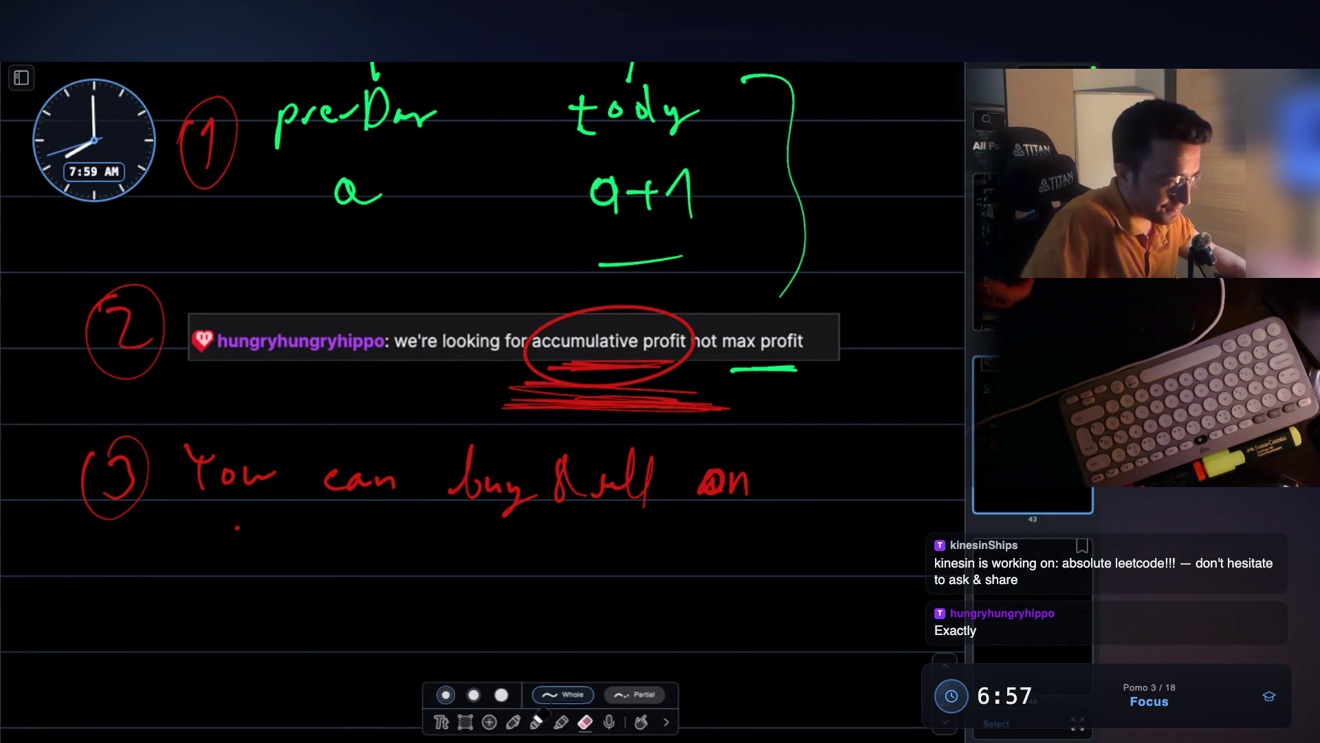
{"action": "left_click", "coordinate": [513, 721]}
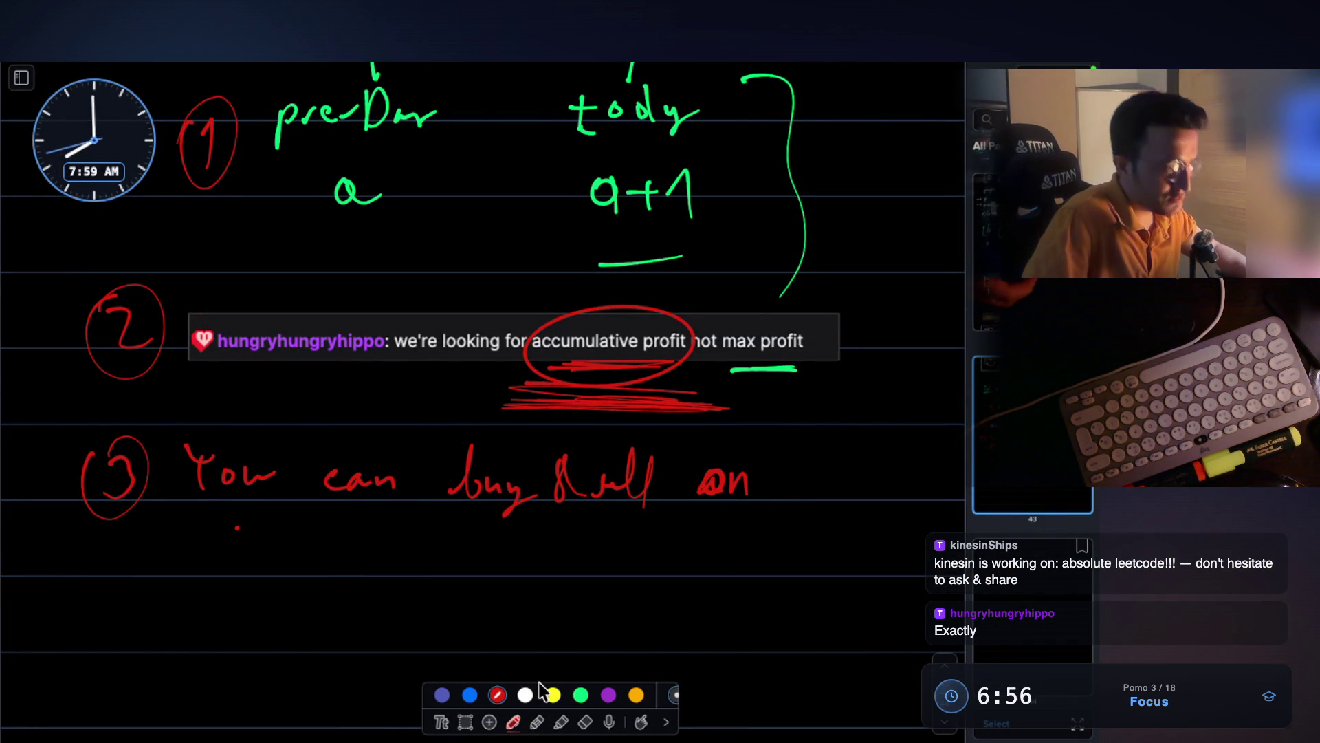
{"action": "left_click", "coordinate": [585, 721]}
{"action": "left_click_drag", "start_coordinate": [708, 482], "coordinate": [753, 481]}
{"action": "left_click", "coordinate": [538, 721]}
{"action": "left_click", "coordinate": [512, 721]}
{"action": "scroll", "coordinate": [609, 339], "scroll_direction": "up", "scroll_amount": 1}
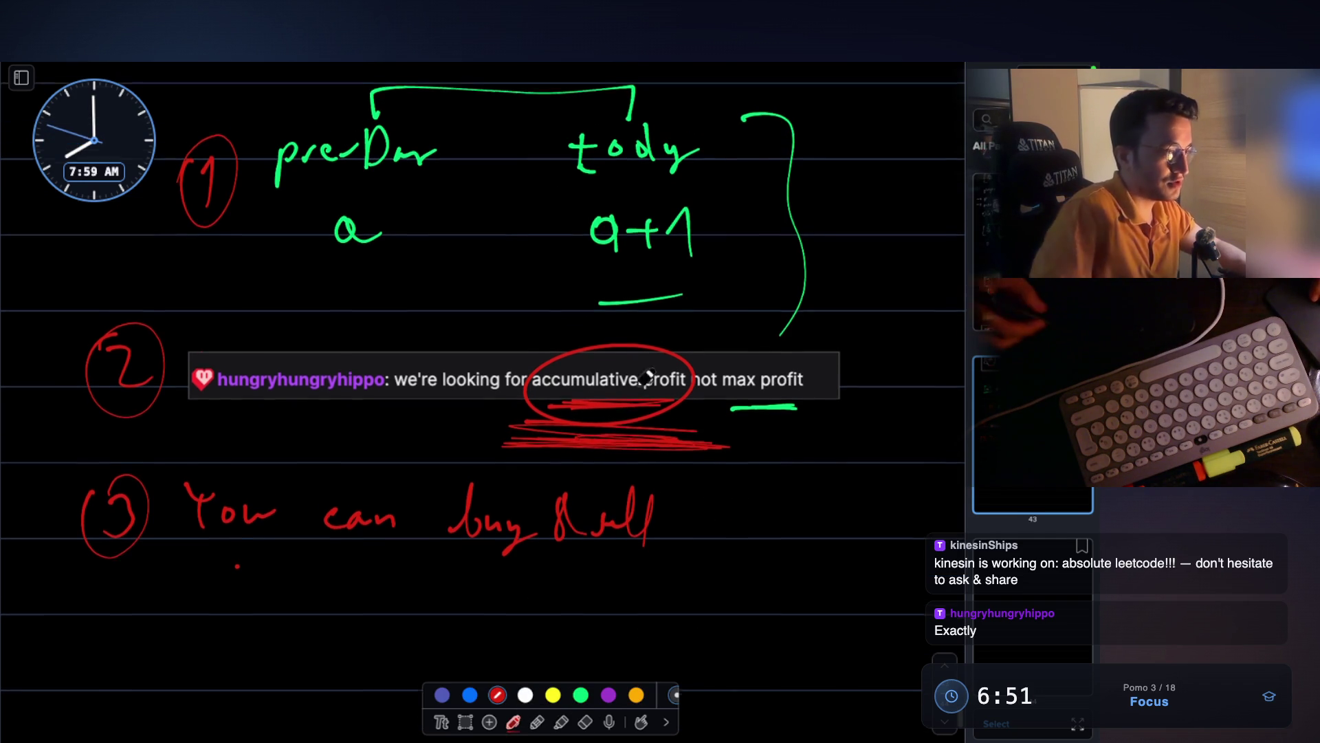
- Finish point 3 with 'on the same day', undoing a mistaken word
{"action": "mouse_move", "coordinate": [718, 478]}
{"action": "left_mouse_down"}
{"action": "mouse_move", "coordinate": [707, 480]}
{"action": "mouse_move", "coordinate": [748, 505]}
{"action": "mouse_move", "coordinate": [816, 480]}
{"action": "mouse_move", "coordinate": [856, 481]}
{"action": "mouse_move", "coordinate": [890, 508]}
{"action": "left_mouse_up"}
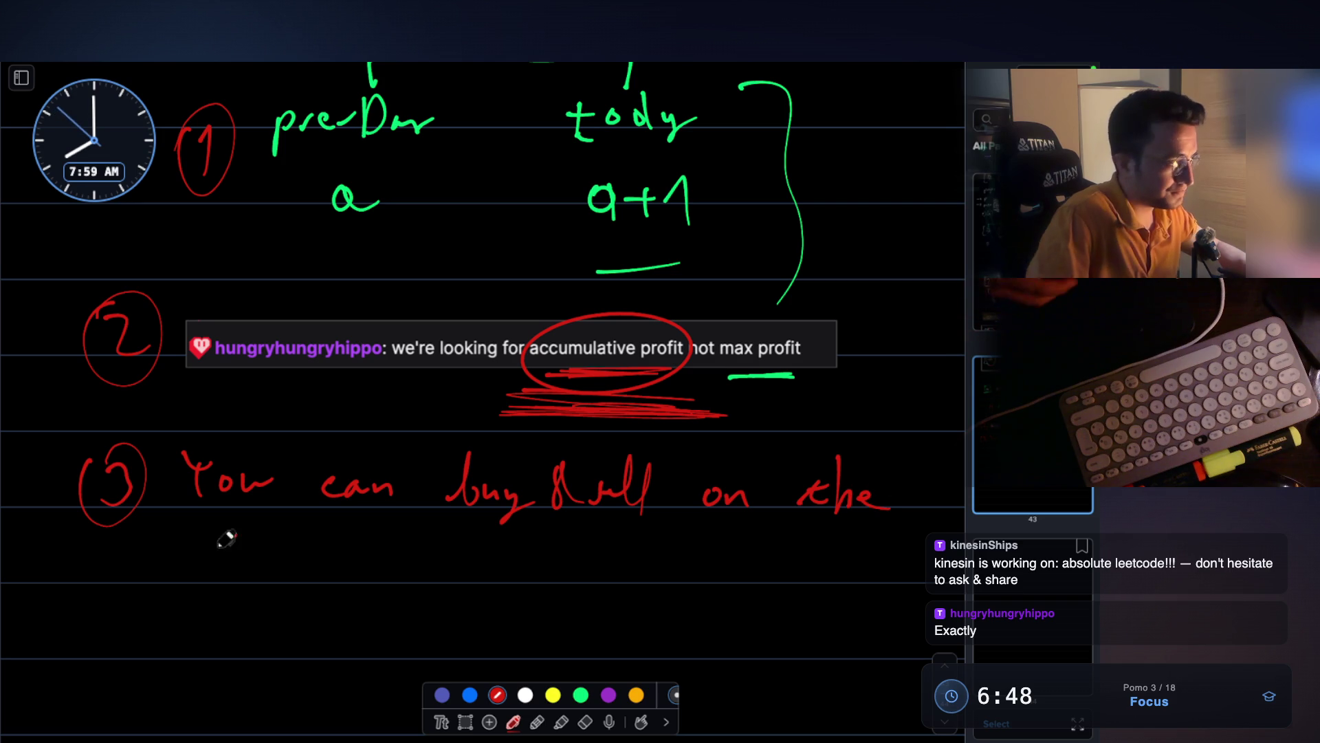
{"action": "mouse_move", "coordinate": [206, 550]}
{"action": "left_mouse_down"}
{"action": "mouse_move", "coordinate": [353, 551]}
{"action": "mouse_move", "coordinate": [375, 571]}
{"action": "left_mouse_up"}
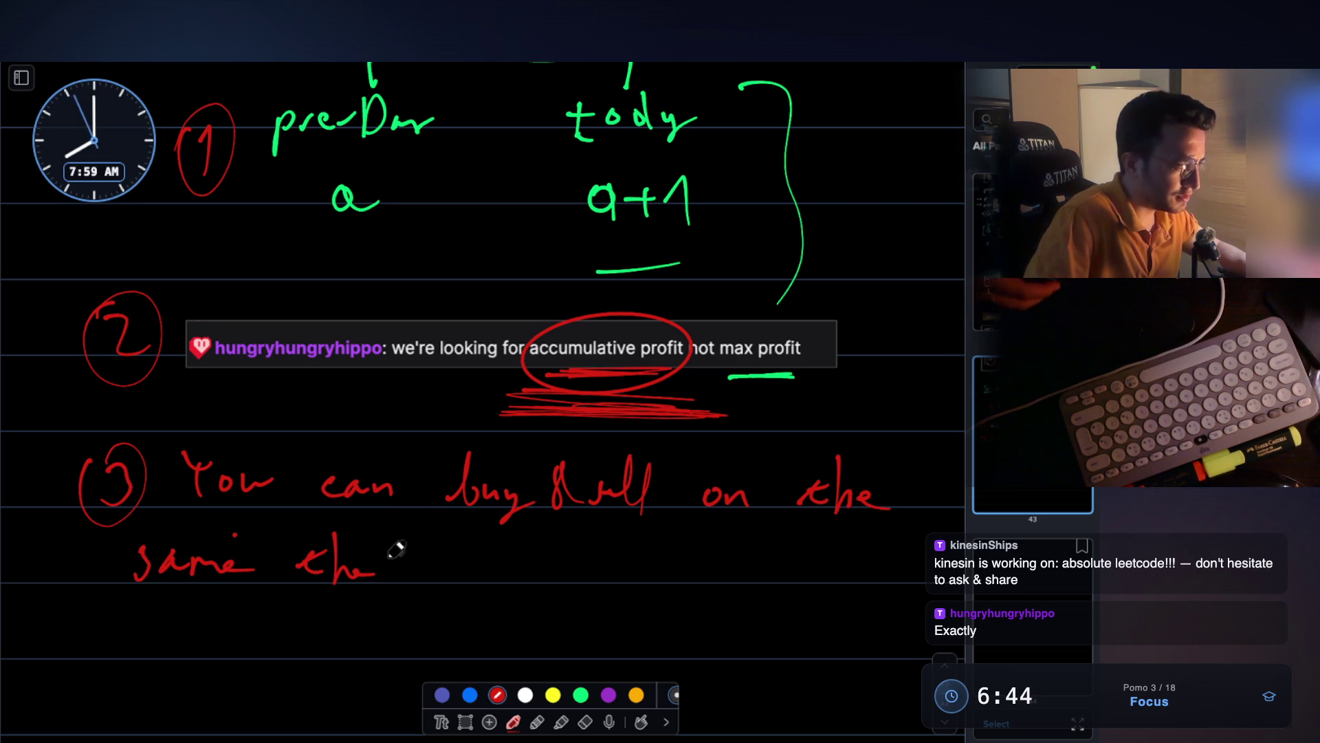
{"action": "key", "text": "ctrl+z"}
{"action": "key", "text": "ctrl+z"}
{"action": "key", "text": "ctrl+z"}
{"action": "mouse_move", "coordinate": [323, 565]}
{"action": "left_mouse_down"}
{"action": "mouse_move", "coordinate": [381, 546]}
{"action": "mouse_move", "coordinate": [421, 560]}
{"action": "left_mouse_up"}
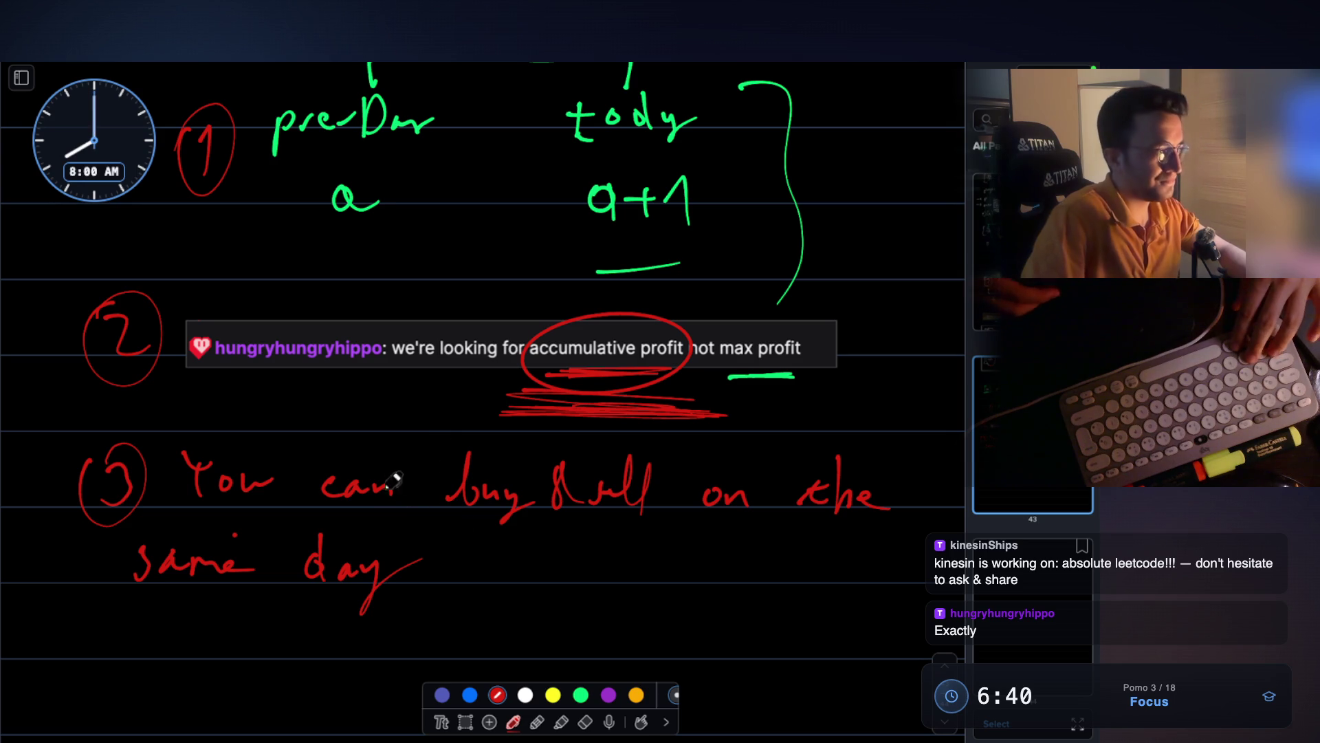
{"action": "left_click", "coordinate": [585, 722]}
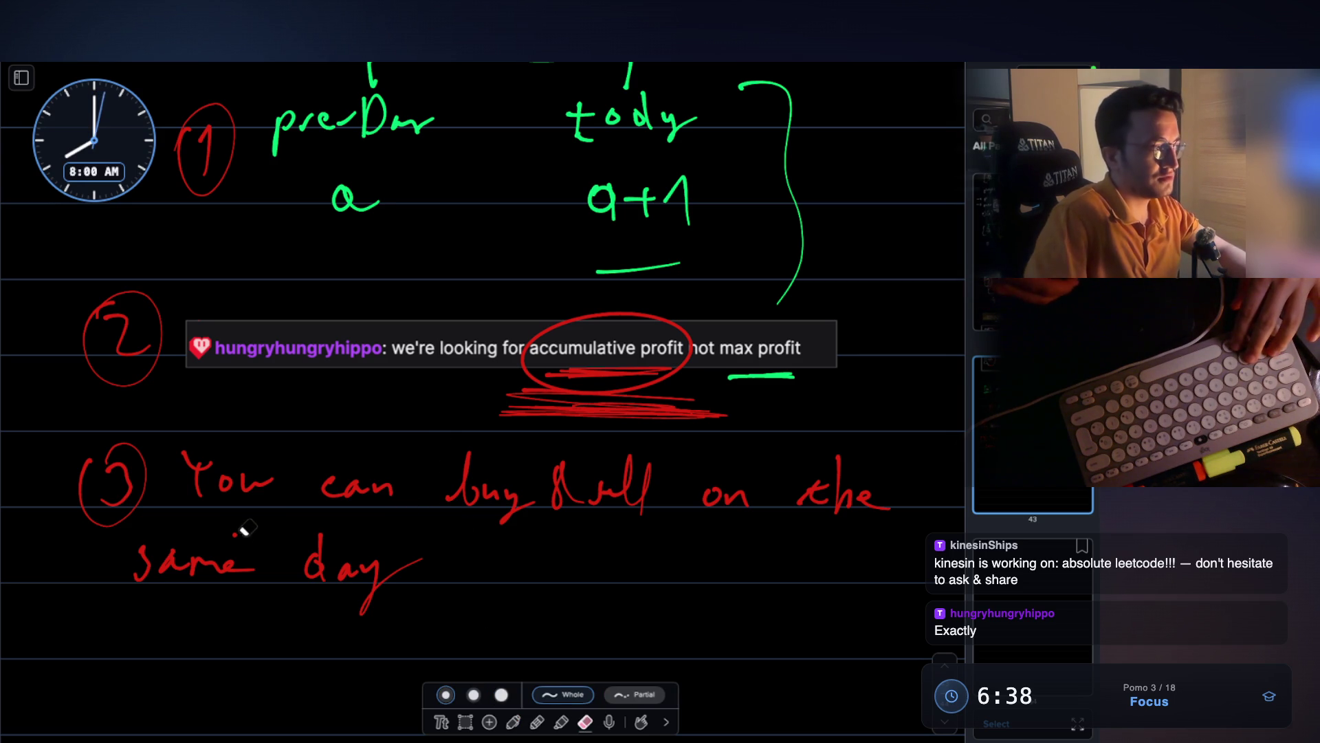
{"action": "left_click", "coordinate": [514, 722]}
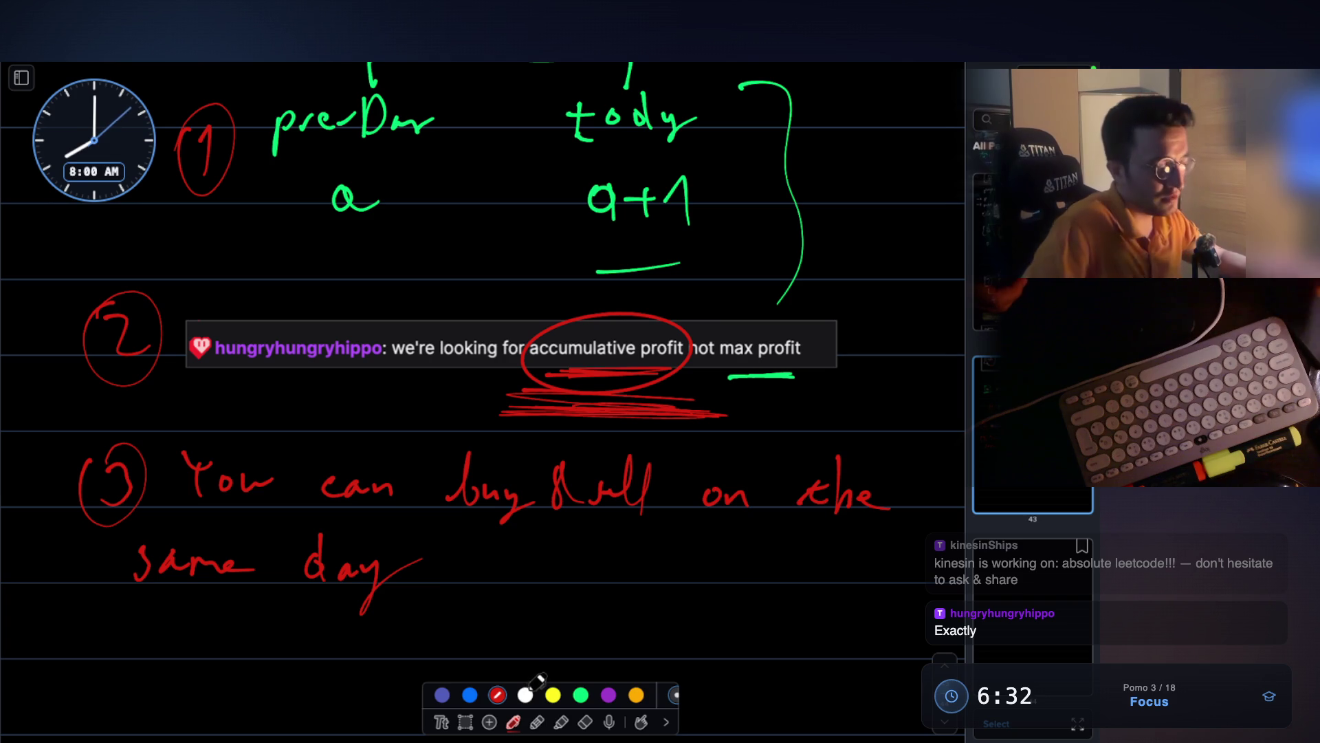
- Thicken the 'accumulative profit' underline and underline 'same day' in red
{"action": "scroll", "coordinate": [562, 440], "scroll_direction": "down", "scroll_amount": 3}
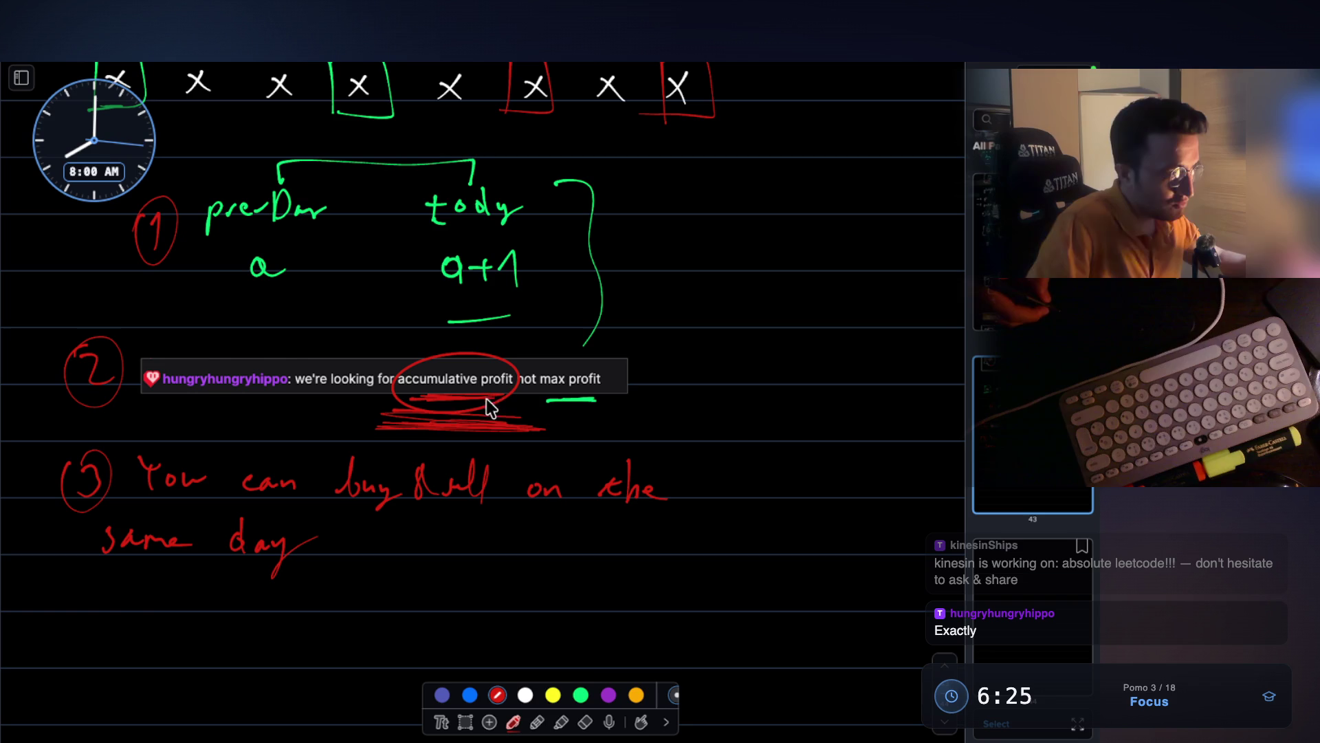
{"action": "left_click_drag", "start_coordinate": [430, 403], "coordinate": [481, 406]}
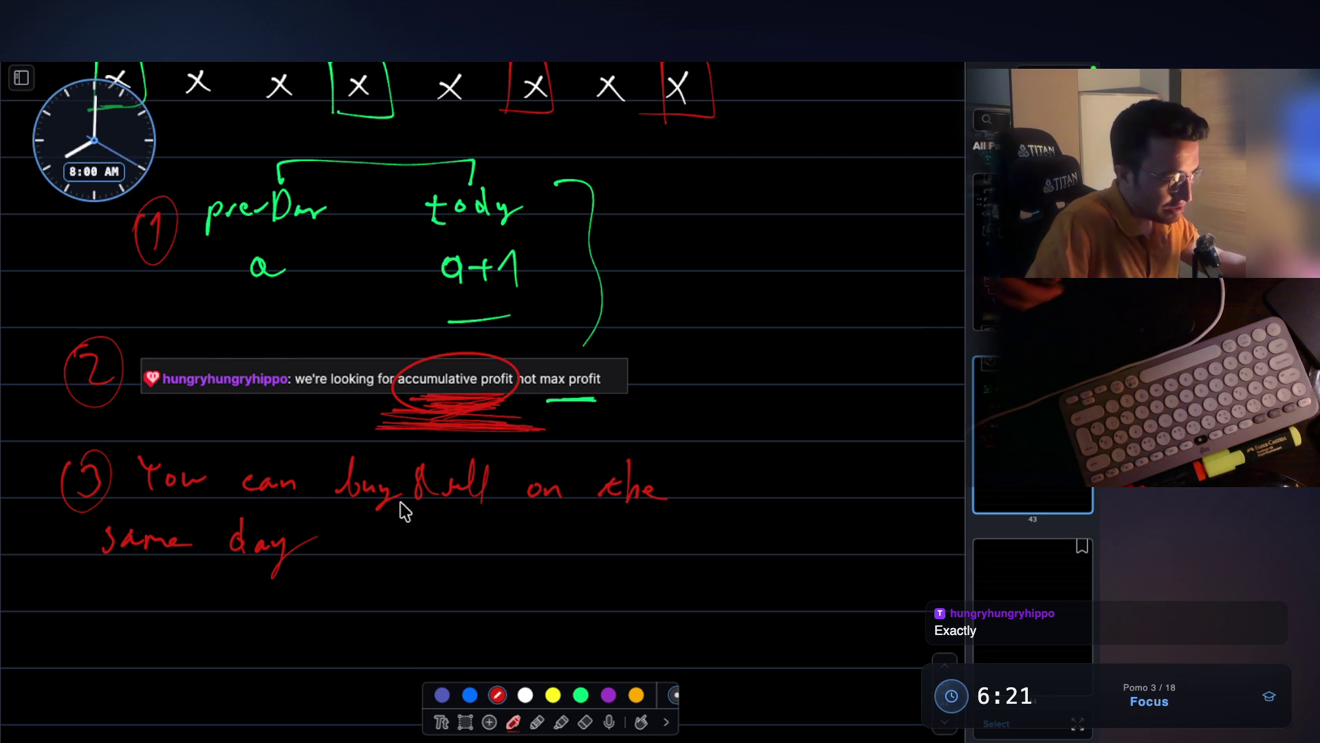
{"action": "mouse_move", "coordinate": [275, 603]}
{"action": "left_mouse_down"}
{"action": "mouse_move", "coordinate": [392, 569]}
{"action": "mouse_move", "coordinate": [262, 608]}
{"action": "mouse_move", "coordinate": [300, 592]}
{"action": "left_mouse_up"}
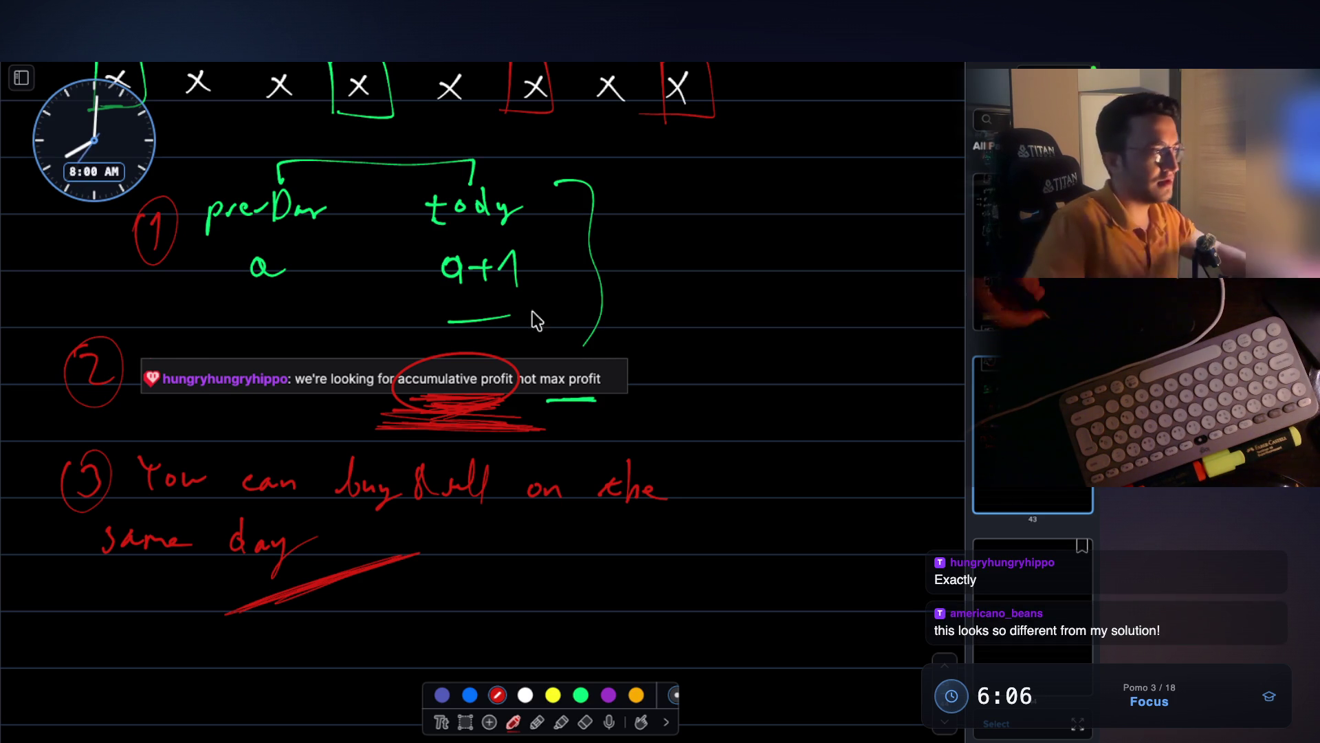
{"action": "key", "text": "Escape"}
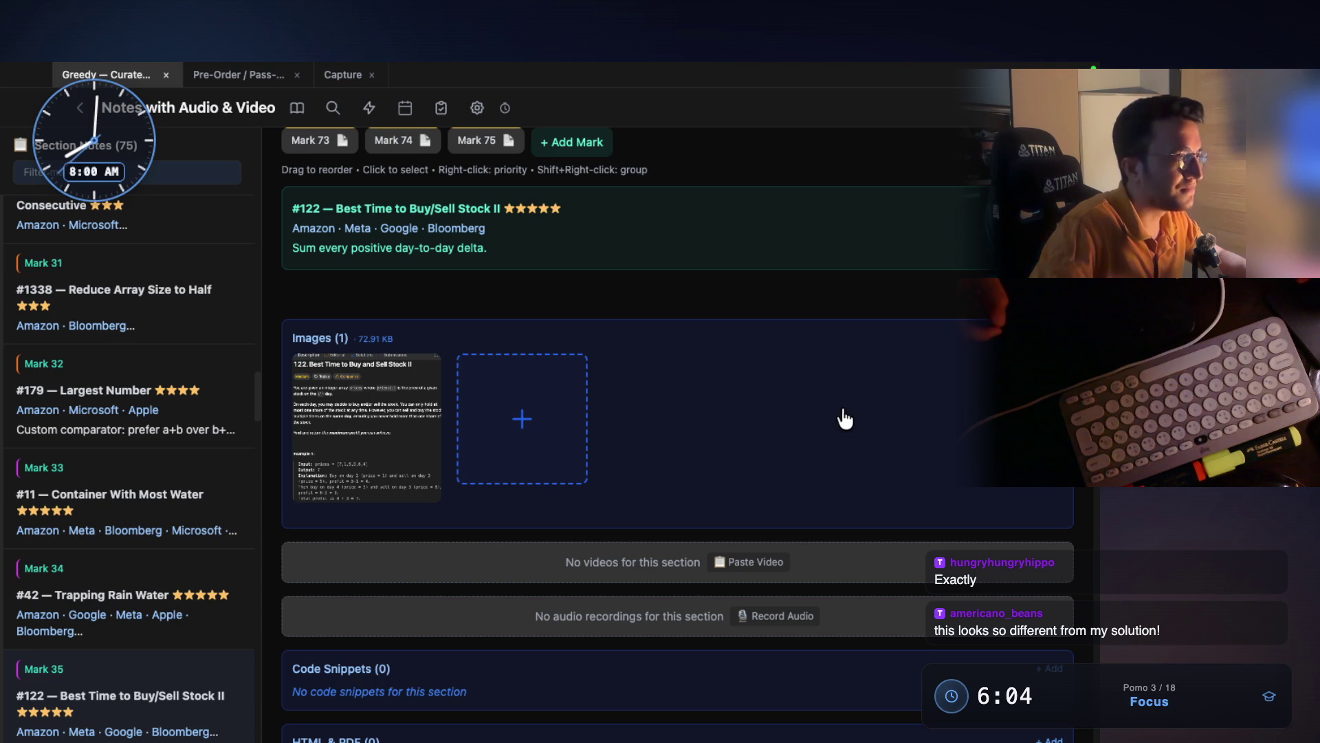
- Open the #121 notes, read the enlarged problem 121 statement, then return to the #122 Greedy notes
{"action": "left_click", "coordinate": [235, 85]}
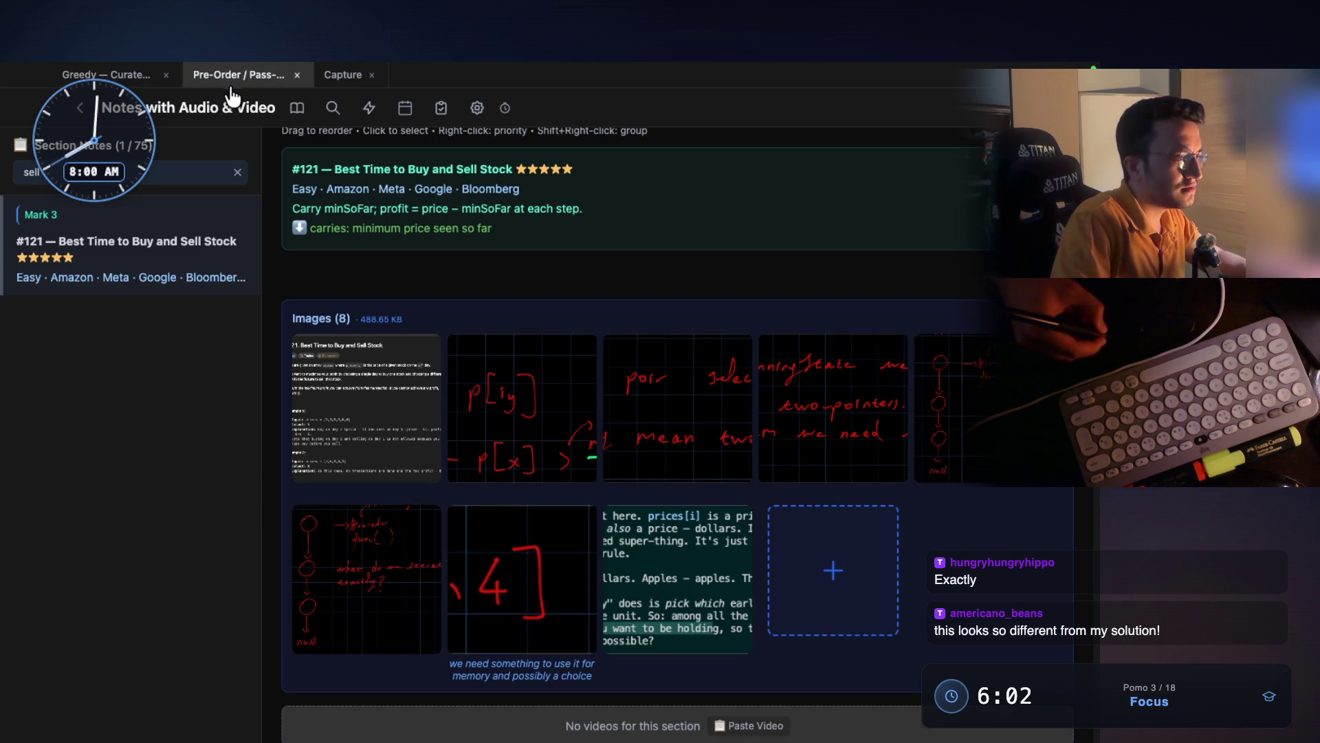
{"action": "left_click", "coordinate": [374, 388]}
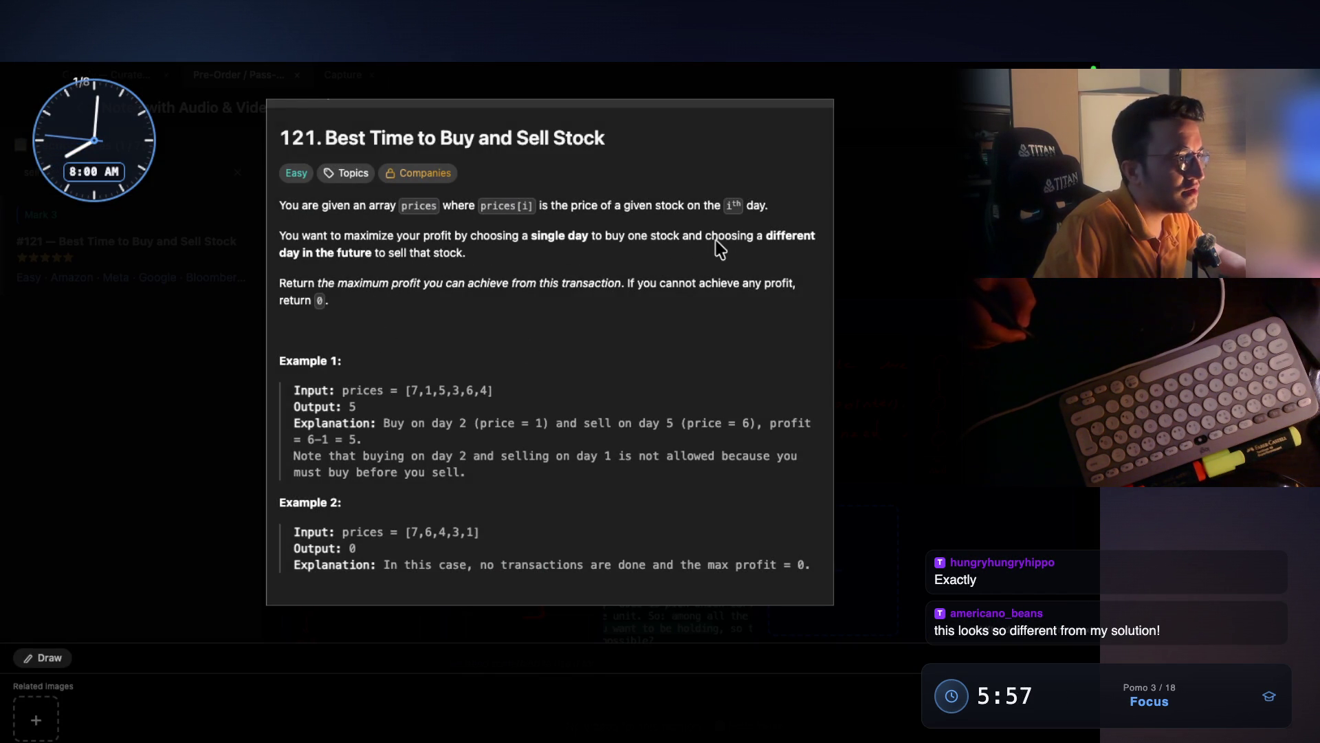
{"action": "scroll", "coordinate": [784, 237], "scroll_direction": "up", "scroll_amount": 2}
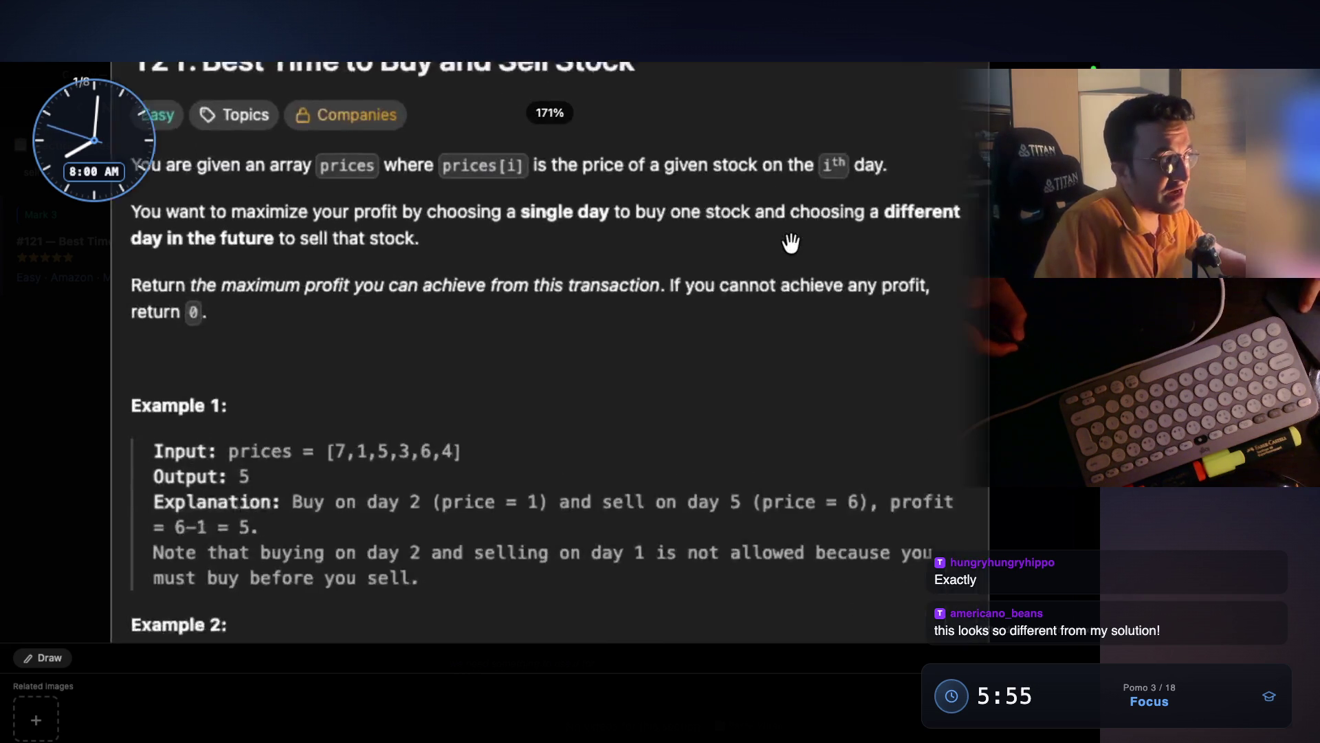
{"action": "scroll", "coordinate": [791, 242], "scroll_direction": "up", "scroll_amount": 2}
{"action": "scroll", "coordinate": [887, 228], "scroll_direction": "down", "scroll_amount": 1}
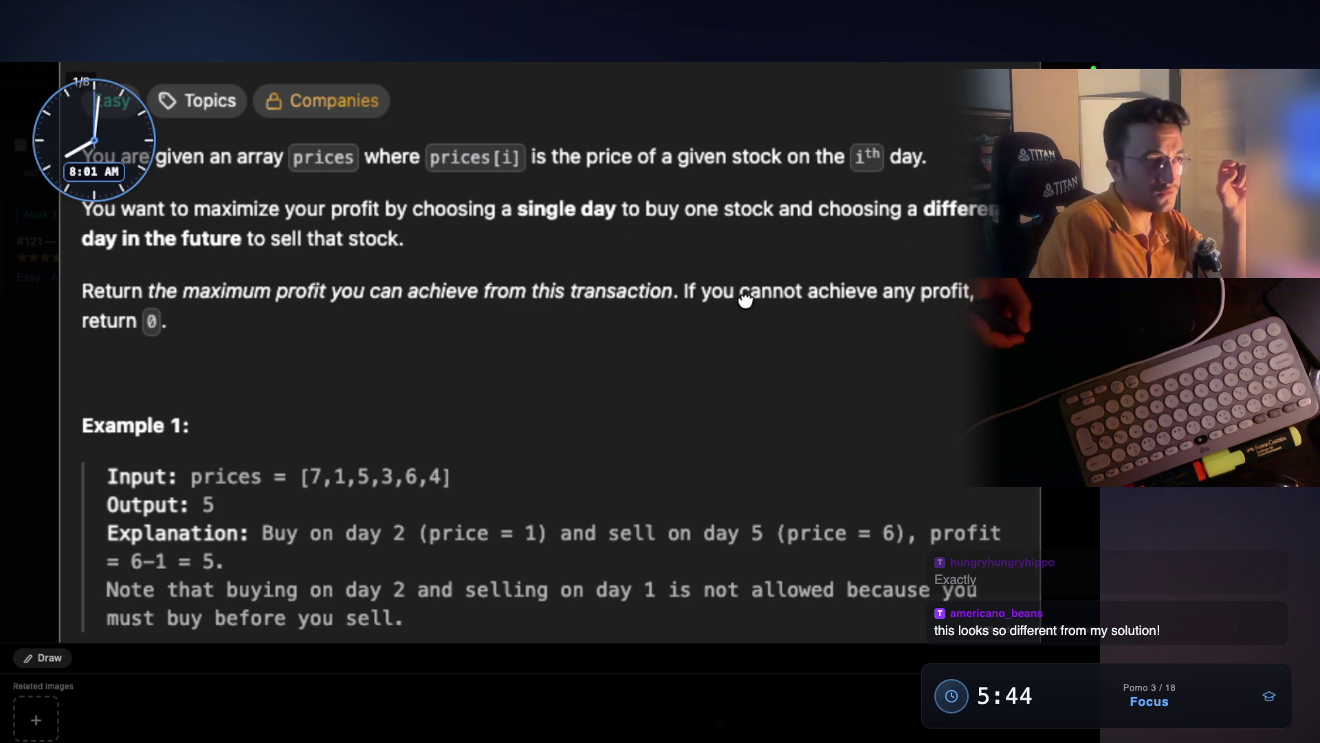
{"action": "left_click_drag", "start_coordinate": [743, 292], "coordinate": [760, 360]}
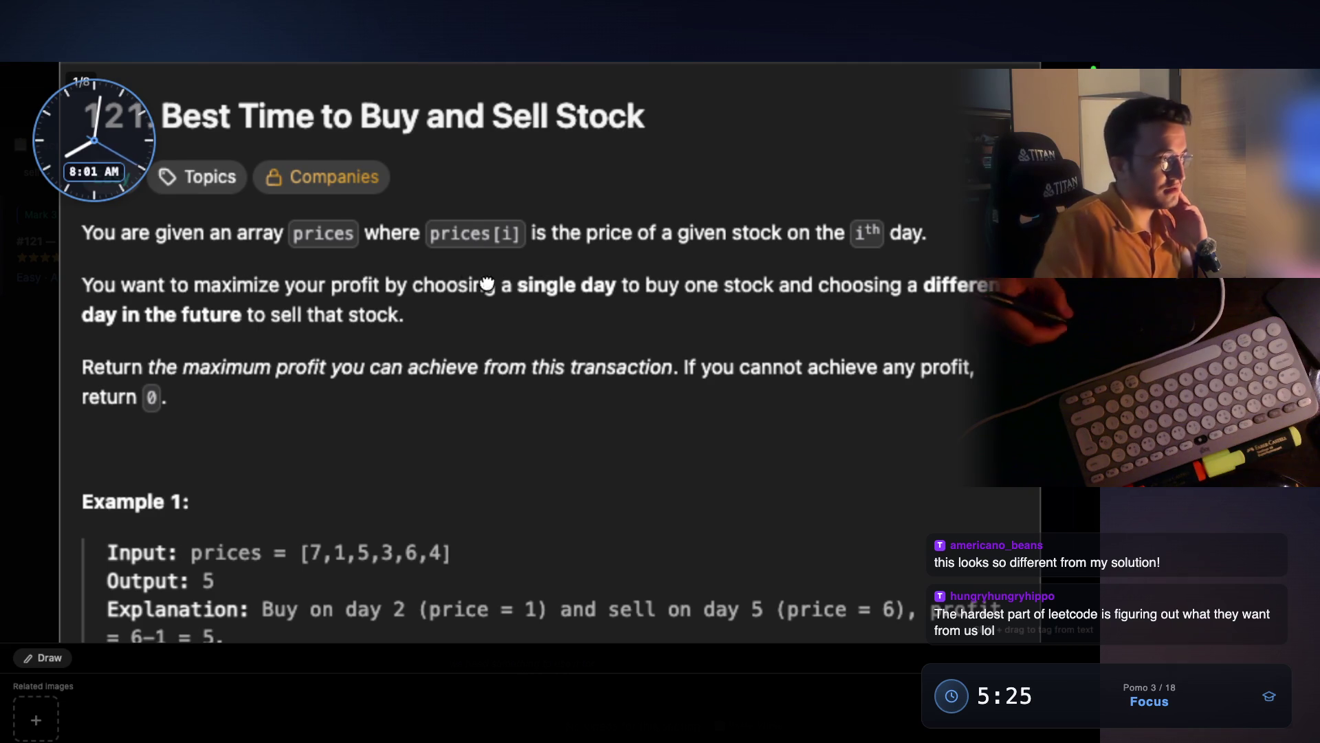
{"action": "key", "text": "Escape"}
{"action": "key", "text": "ctrl+shift+Tab"}
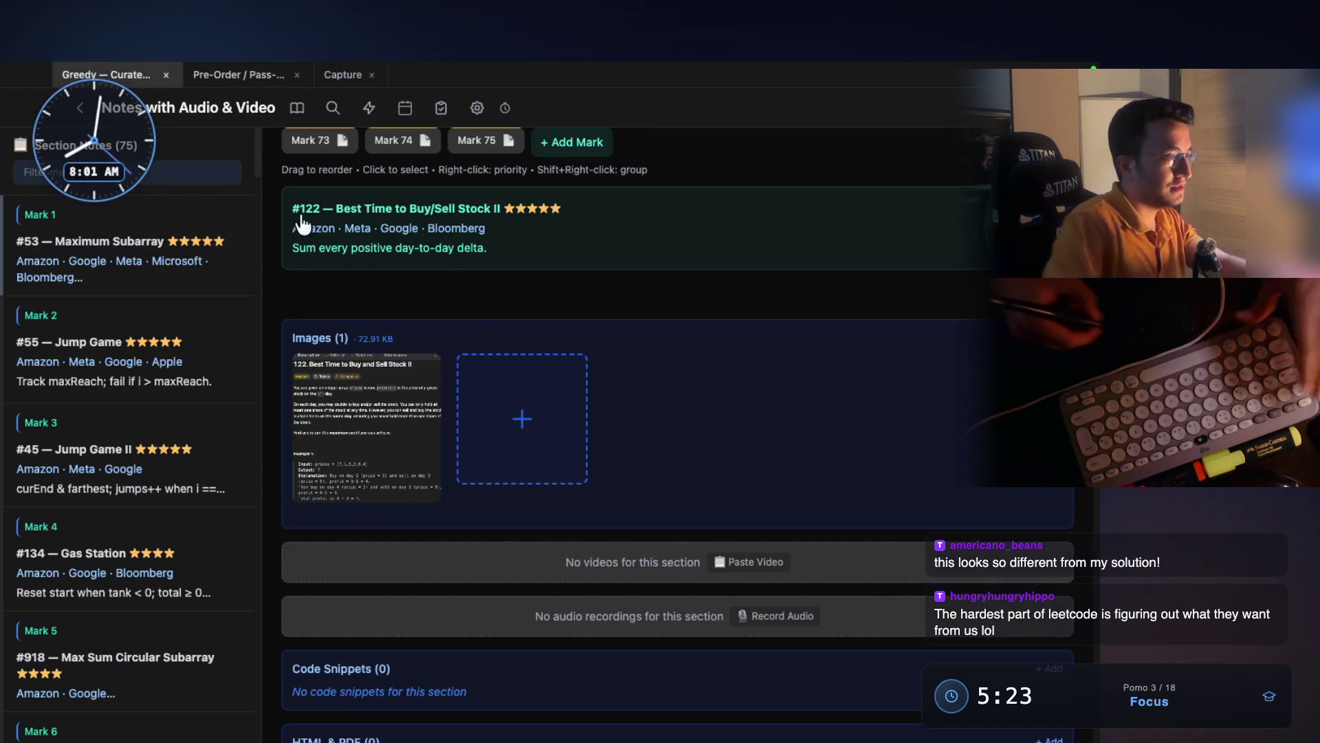
- Enlarge and read the problem 122 screenshot, then close it back to the #122 note
{"action": "key", "text": "space"}
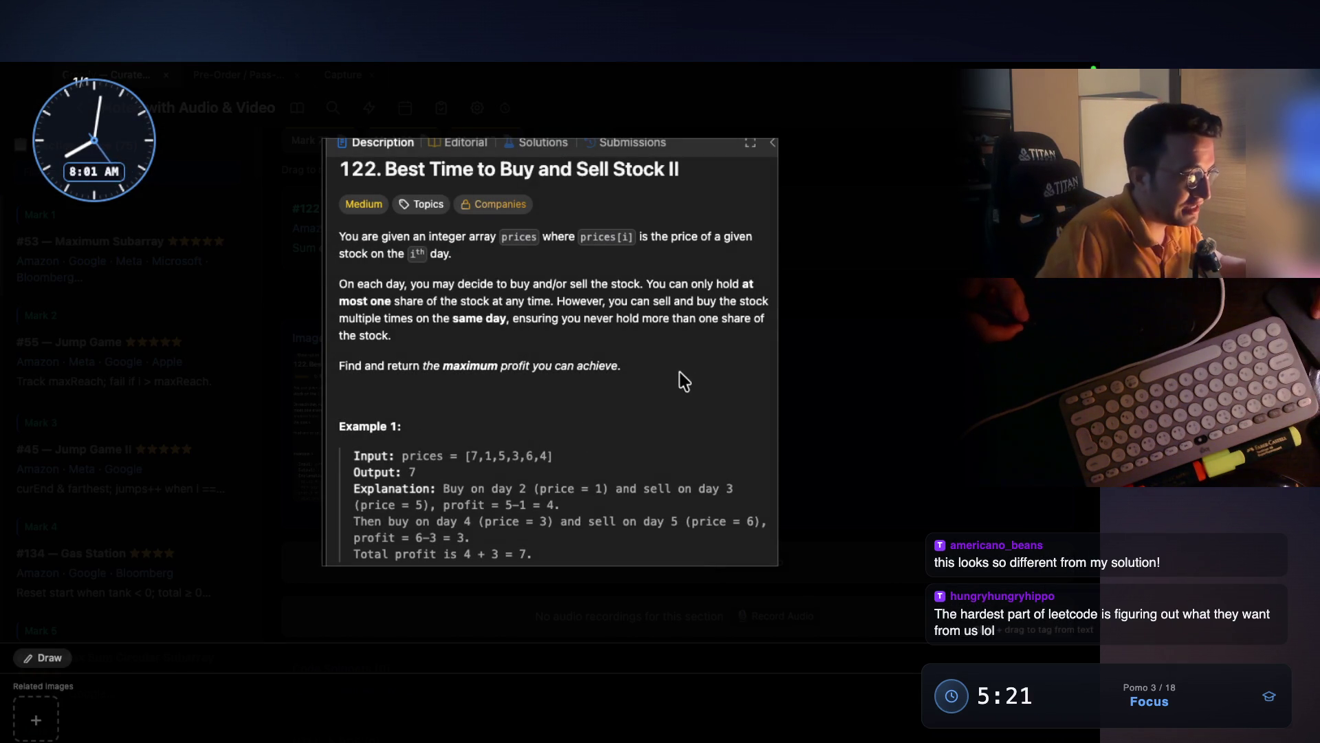
{"action": "key", "text": "equal"}
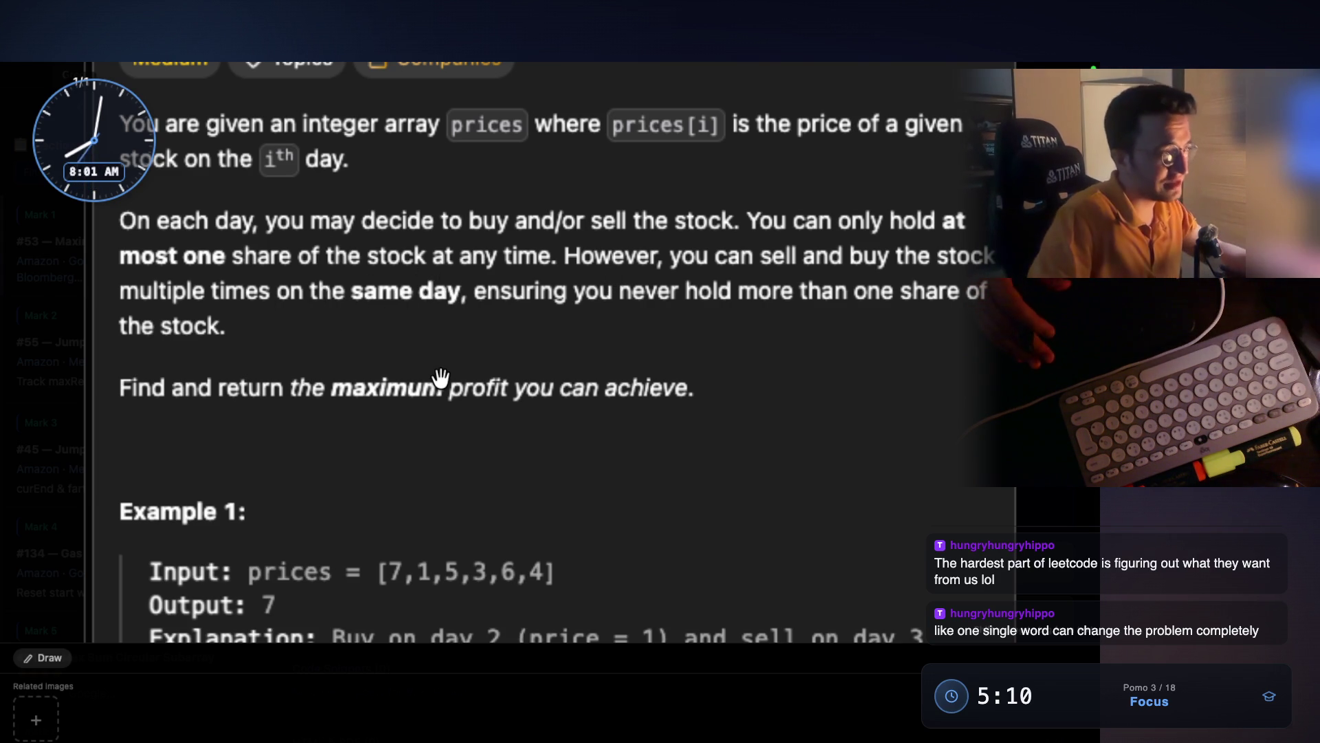
{"action": "scroll", "coordinate": [440, 378], "scroll_direction": "down", "scroll_amount": 2}
{"action": "right_click", "coordinate": [667, 377]}
{"action": "key", "text": "Escape"}
{"action": "scroll", "coordinate": [819, 436], "scroll_direction": "down", "scroll_amount": 3}
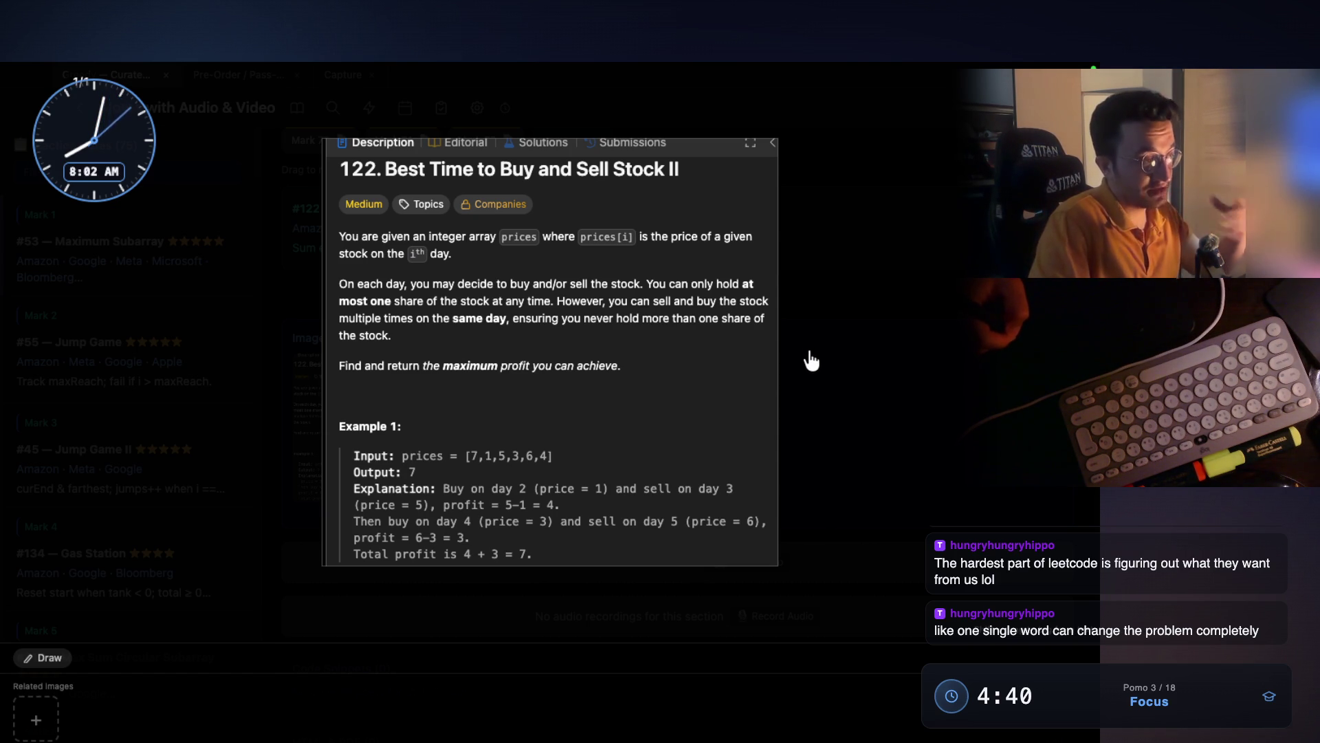
{"action": "left_click", "coordinate": [830, 353]}
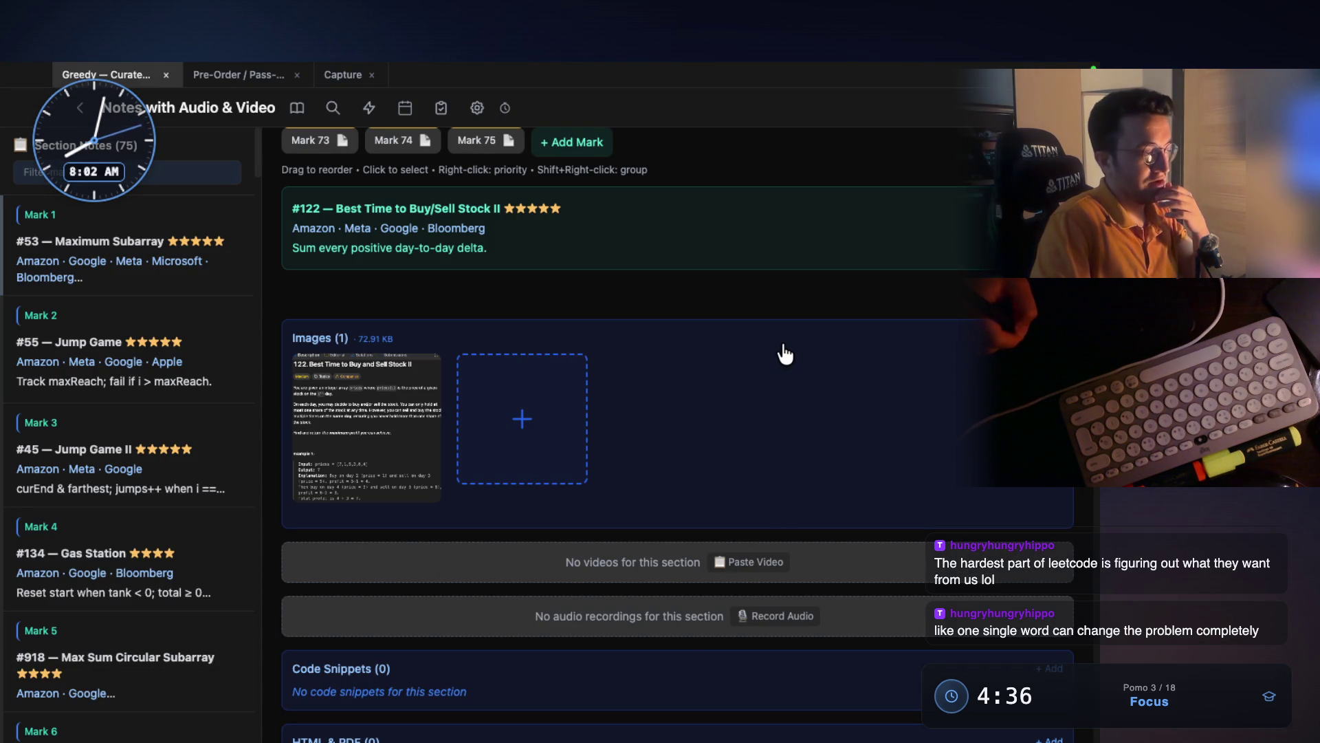
- Switch desktops to the full-screen VS Code workspace
{"action": "key", "text": "ctrl+Left"}
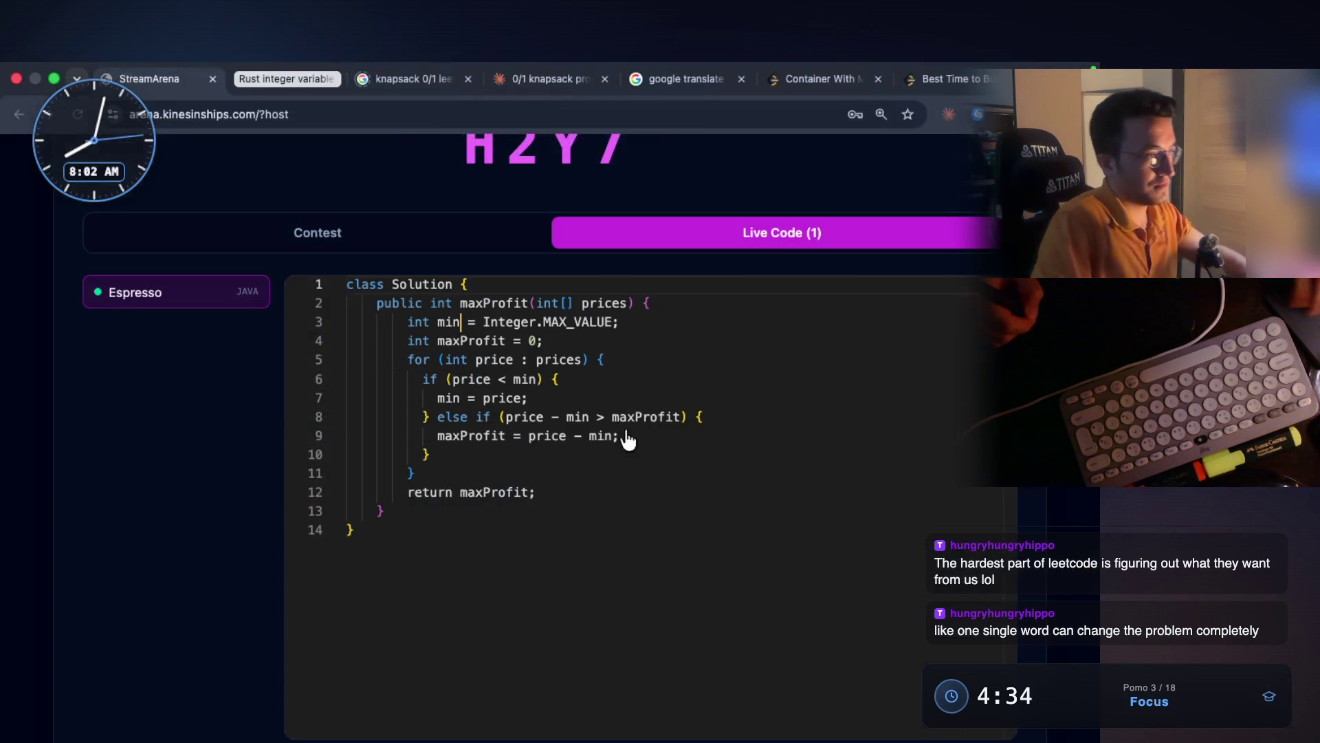
{"action": "key", "text": "ctrl+Left"}
{"action": "key", "text": "ctrl+Right"}
{"action": "key", "text": "ctrl+Right"}
{"action": "key", "text": "ctrl+Right"}
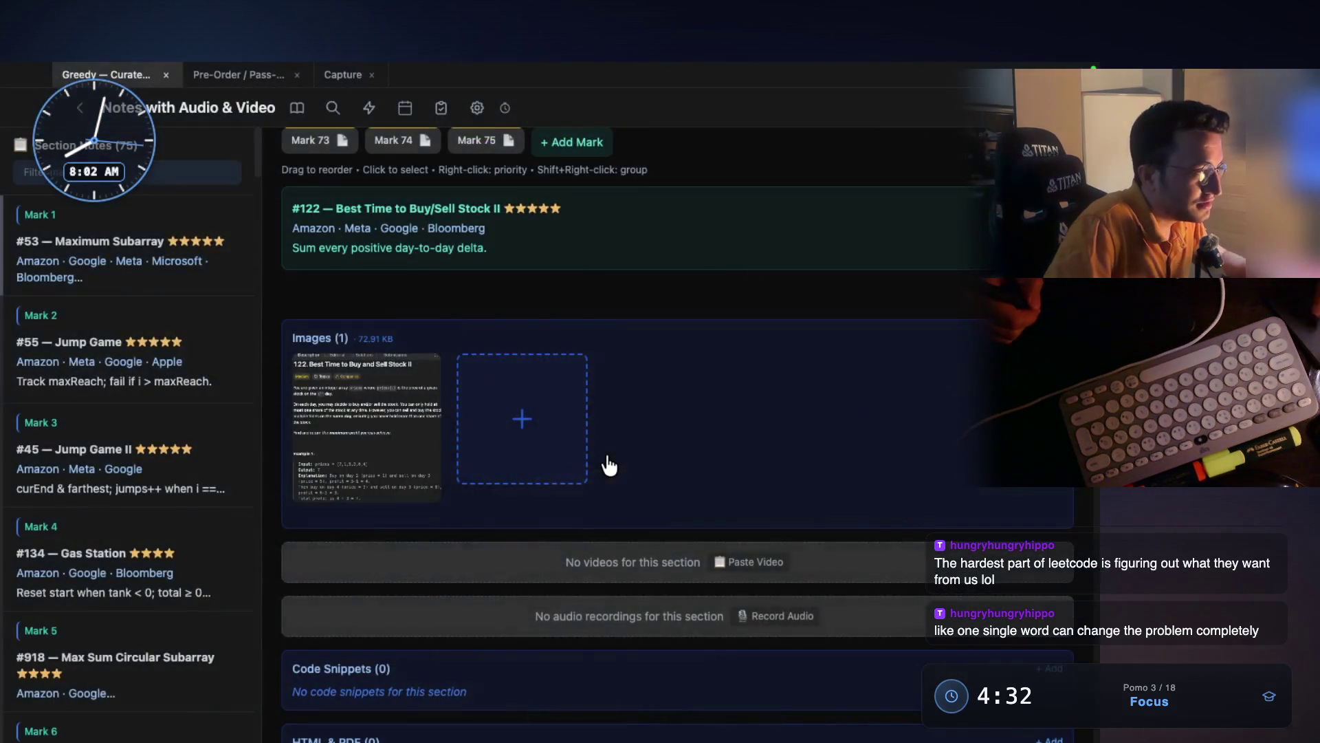
{"action": "scroll", "coordinate": [534, 460], "scroll_direction": "down", "scroll_amount": 5}
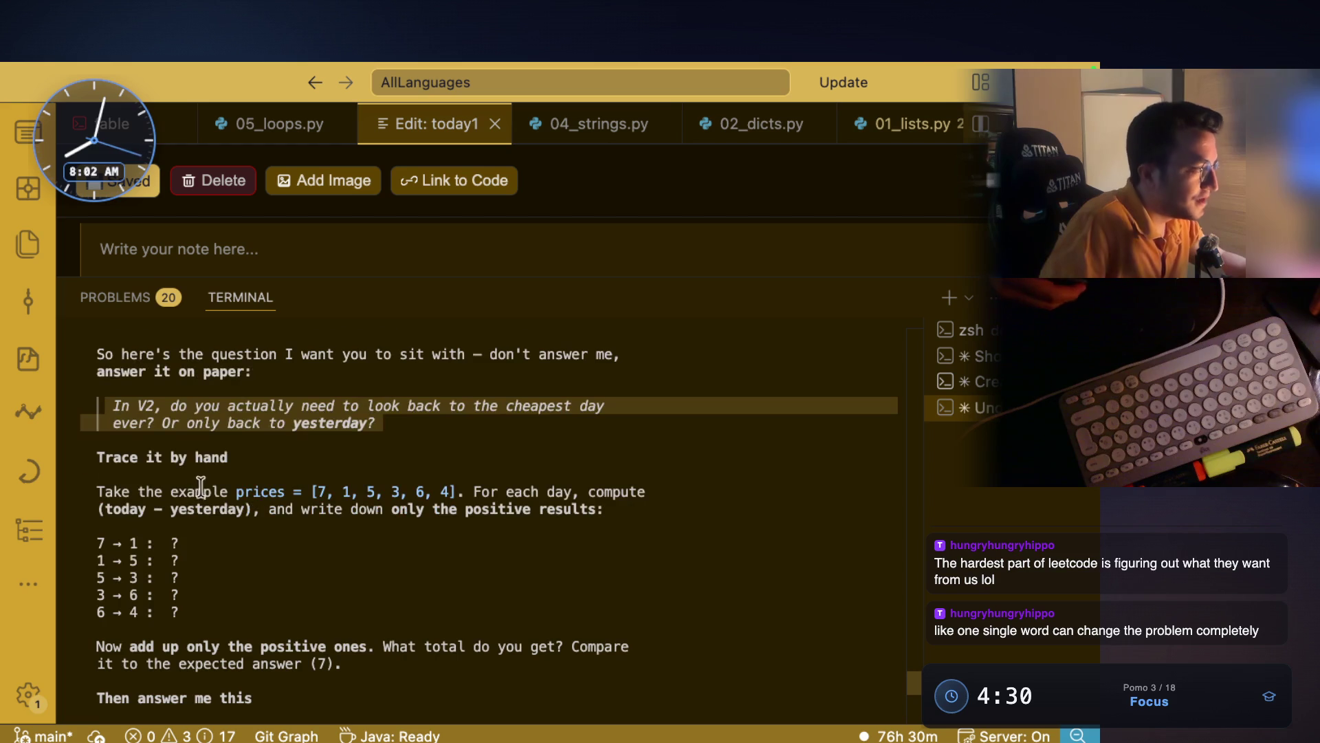
{"action": "left_click_drag", "start_coordinate": [140, 459], "coordinate": [225, 458]}
{"action": "left_click_drag", "start_coordinate": [139, 491], "coordinate": [235, 491]}
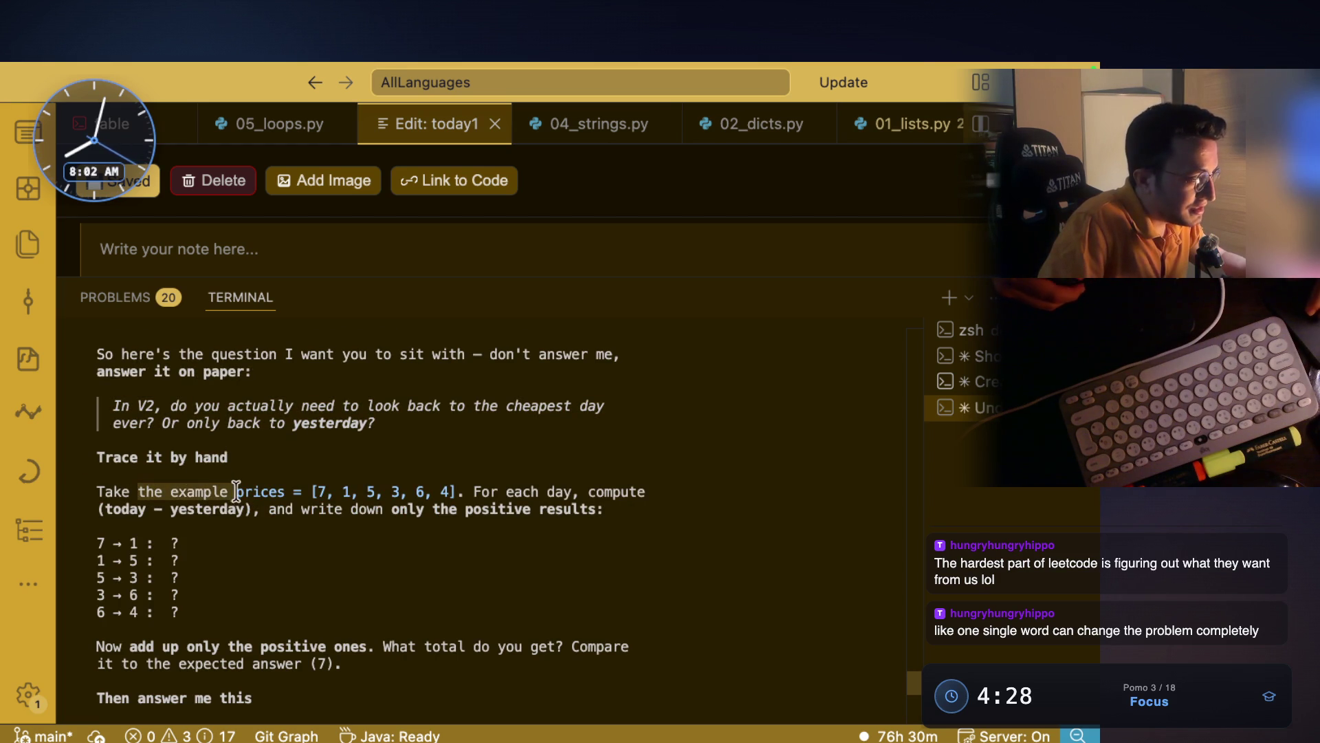
{"action": "scroll", "coordinate": [223, 491], "scroll_direction": "down", "scroll_amount": 3}
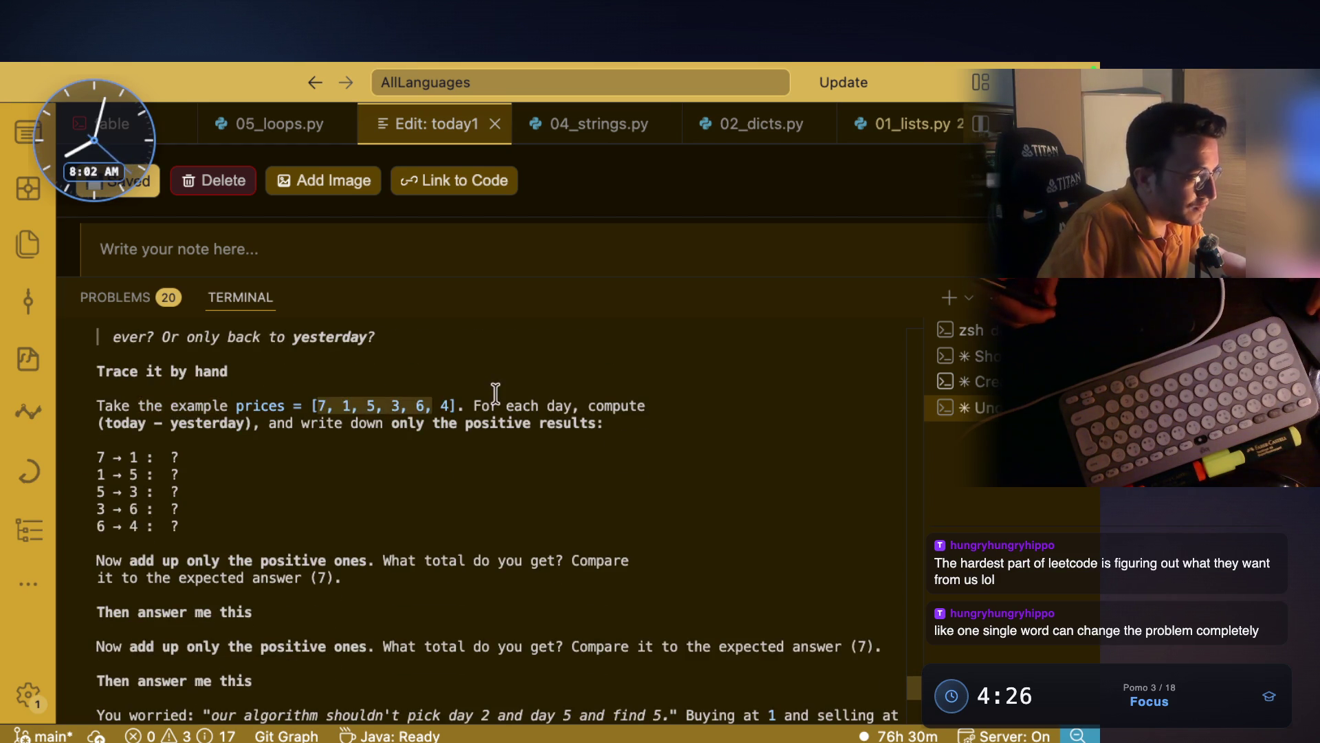
{"action": "left_click", "coordinate": [446, 411]}
{"action": "left_click_drag", "start_coordinate": [97, 423], "coordinate": [256, 423]}
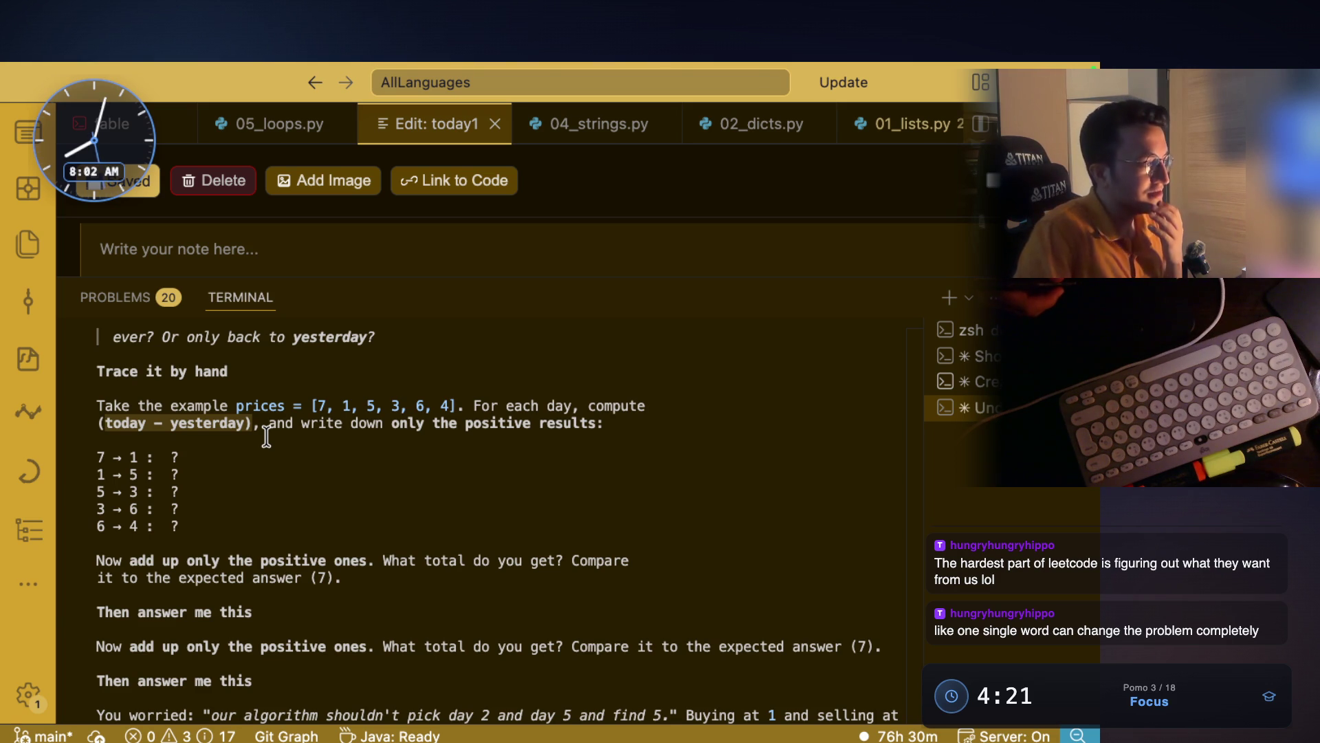
{"action": "left_click_drag", "start_coordinate": [327, 425], "coordinate": [565, 427]}
{"action": "left_click_drag", "start_coordinate": [130, 561], "coordinate": [412, 562]}
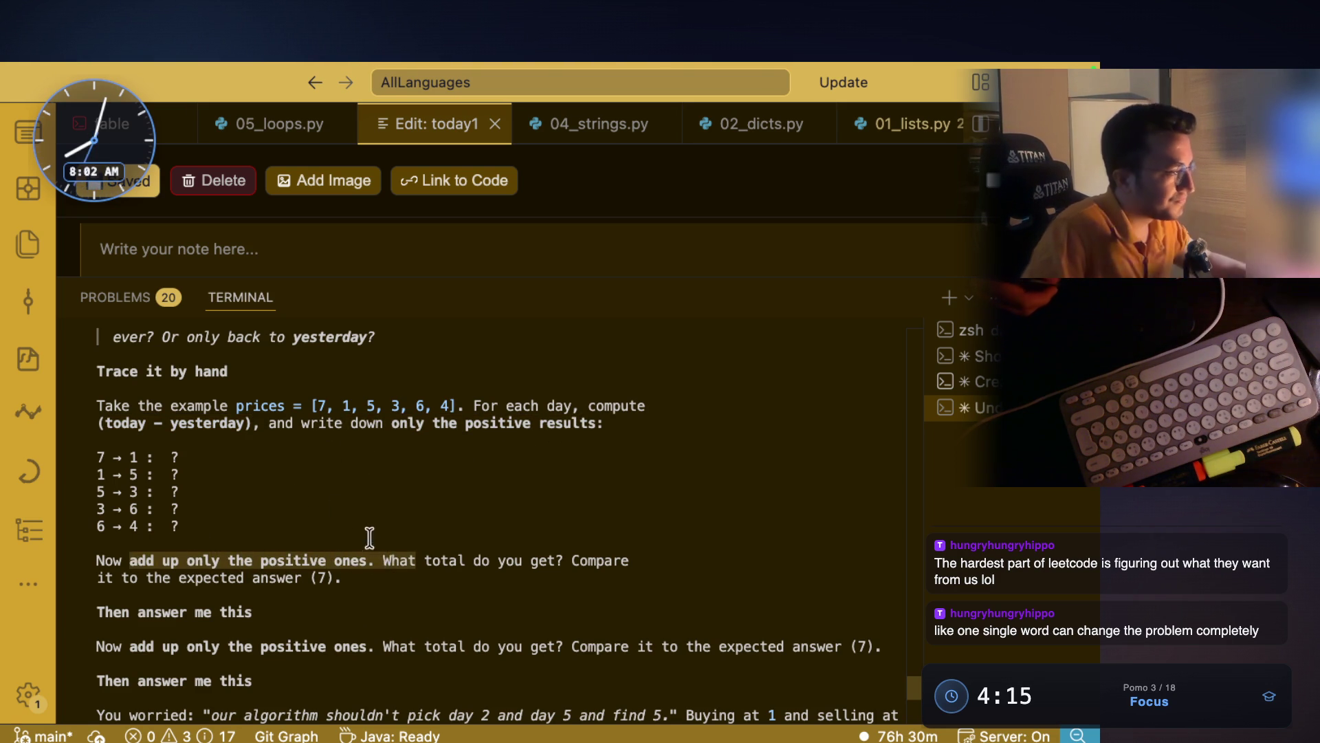
{"action": "scroll", "coordinate": [371, 522], "scroll_direction": "down", "scroll_amount": 2}
{"action": "triple_click", "coordinate": [206, 543]}
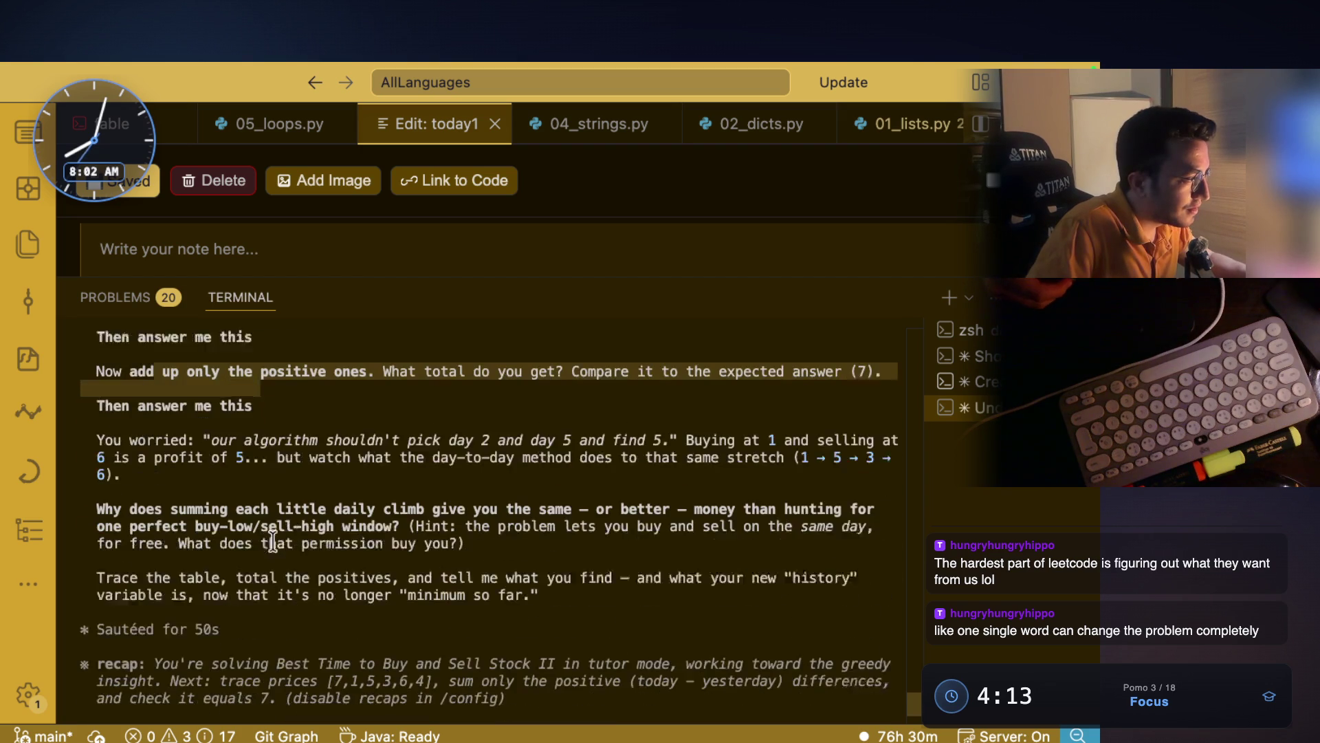
{"action": "left_click_drag", "start_coordinate": [123, 491], "coordinate": [481, 492]}
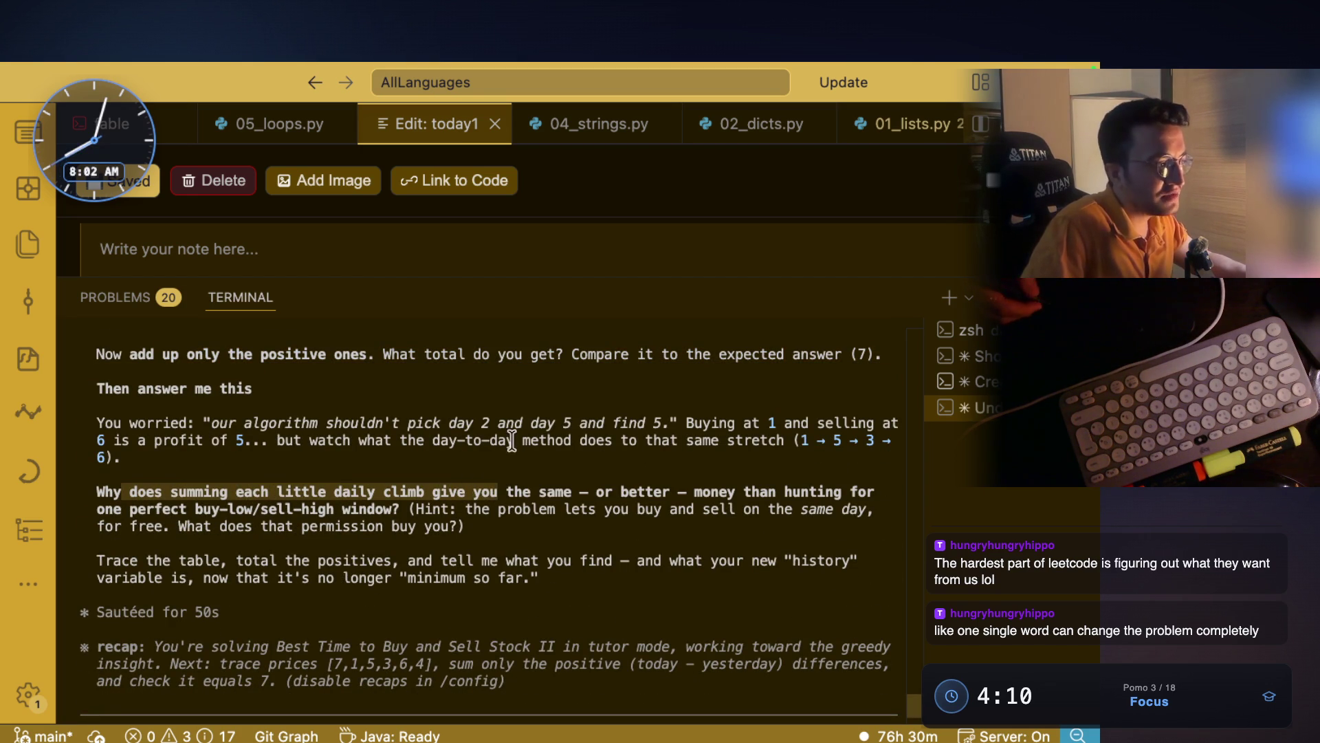
{"action": "left_click_drag", "start_coordinate": [580, 492], "coordinate": [873, 493]}
{"action": "mouse_move", "coordinate": [118, 507]}
{"action": "left_mouse_down"}
{"action": "mouse_move", "coordinate": [344, 510]}
{"action": "mouse_move", "coordinate": [371, 498]}
{"action": "left_mouse_up"}
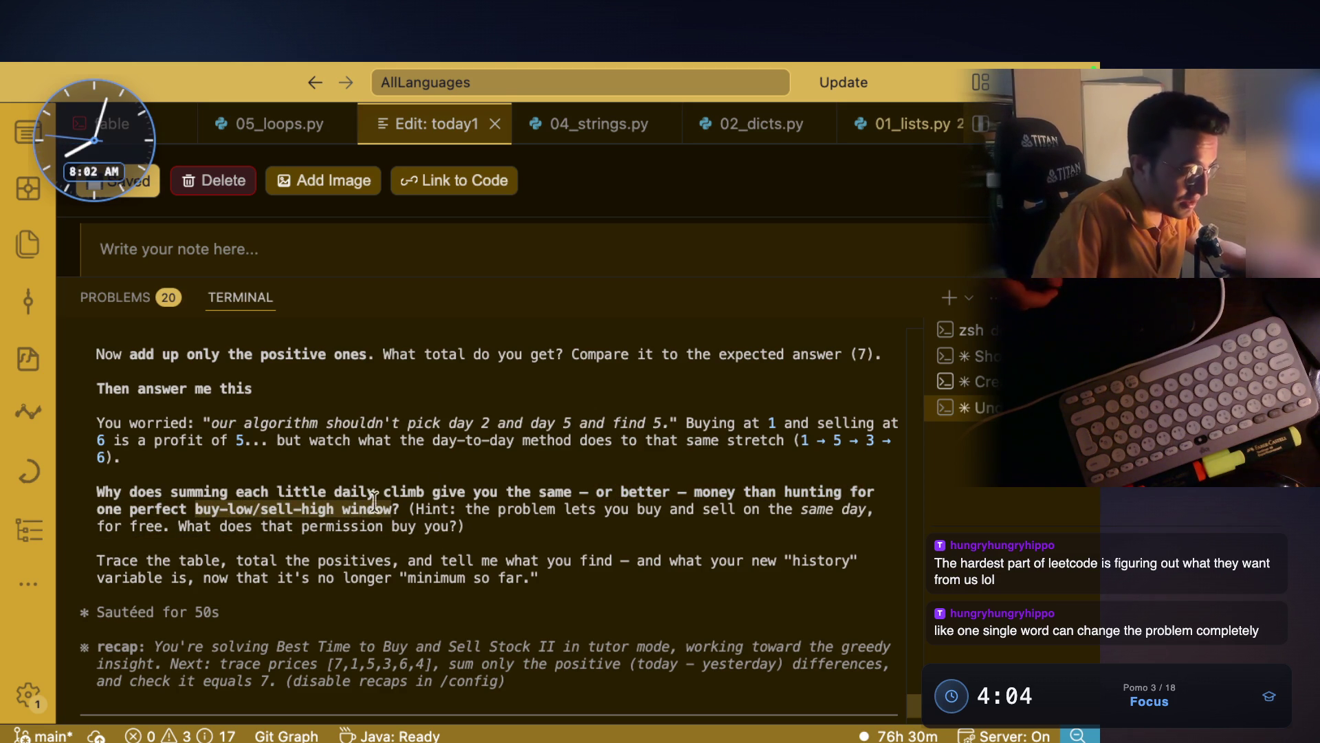
{"action": "left_click_drag", "start_coordinate": [466, 511], "coordinate": [871, 513]}
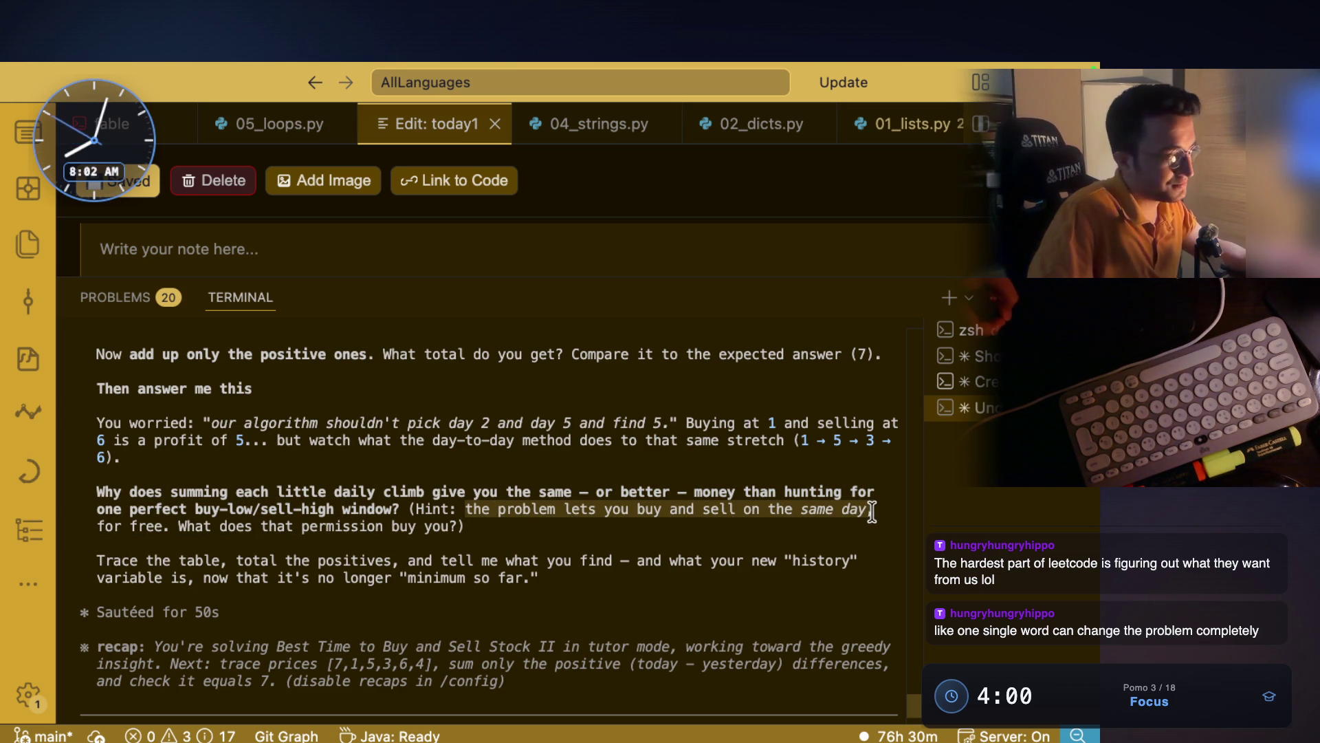
{"action": "mouse_move", "coordinate": [262, 526]}
{"action": "left_mouse_down"}
{"action": "mouse_move", "coordinate": [452, 526]}
{"action": "mouse_move", "coordinate": [177, 527]}
{"action": "left_mouse_up"}
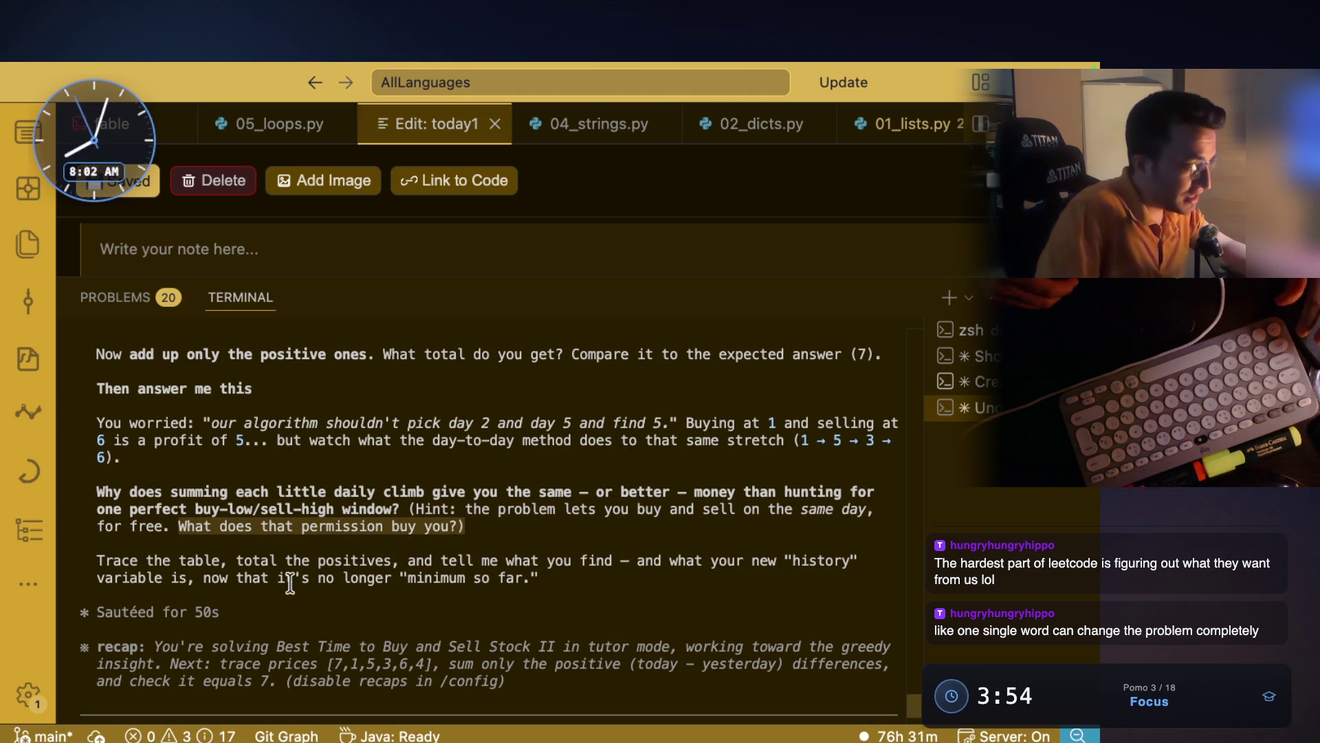
{"action": "left_click_drag", "start_coordinate": [245, 560], "coordinate": [347, 561]}
{"action": "left_click", "coordinate": [385, 567]}
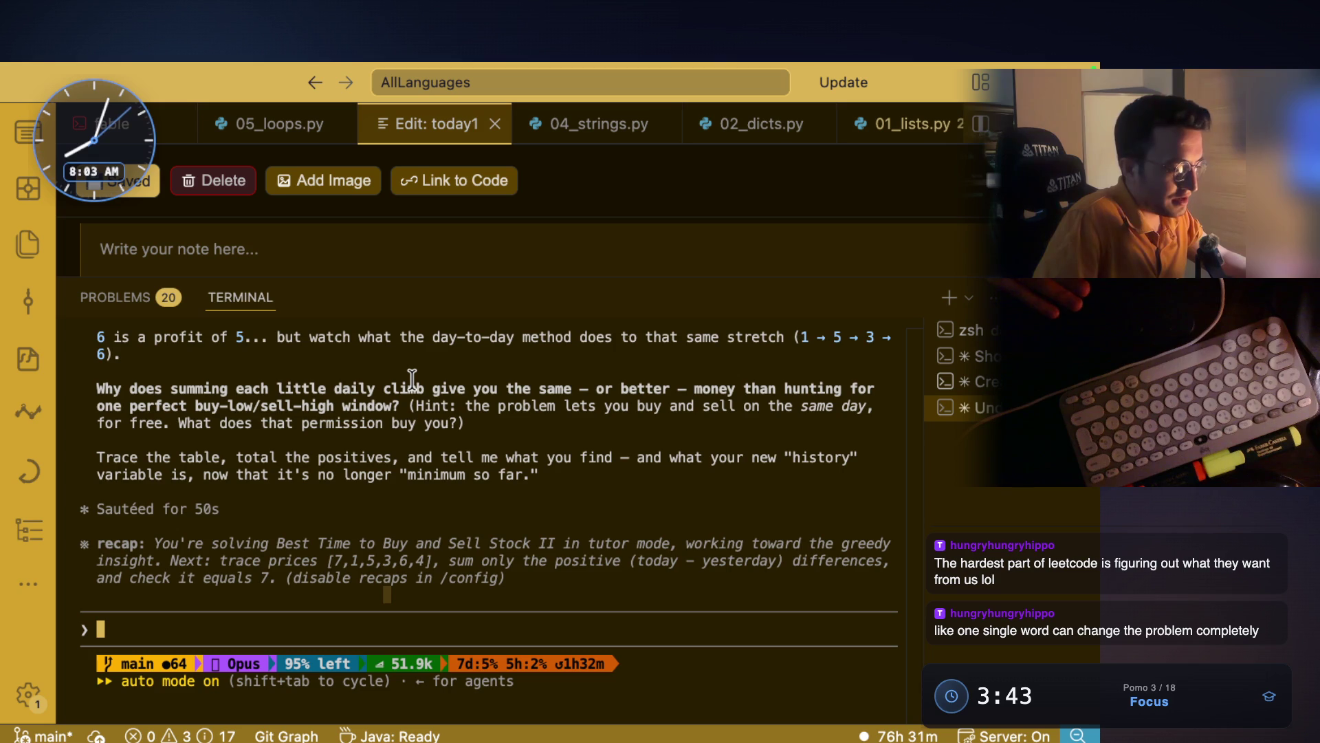
{"action": "key", "text": "super+Tab"}
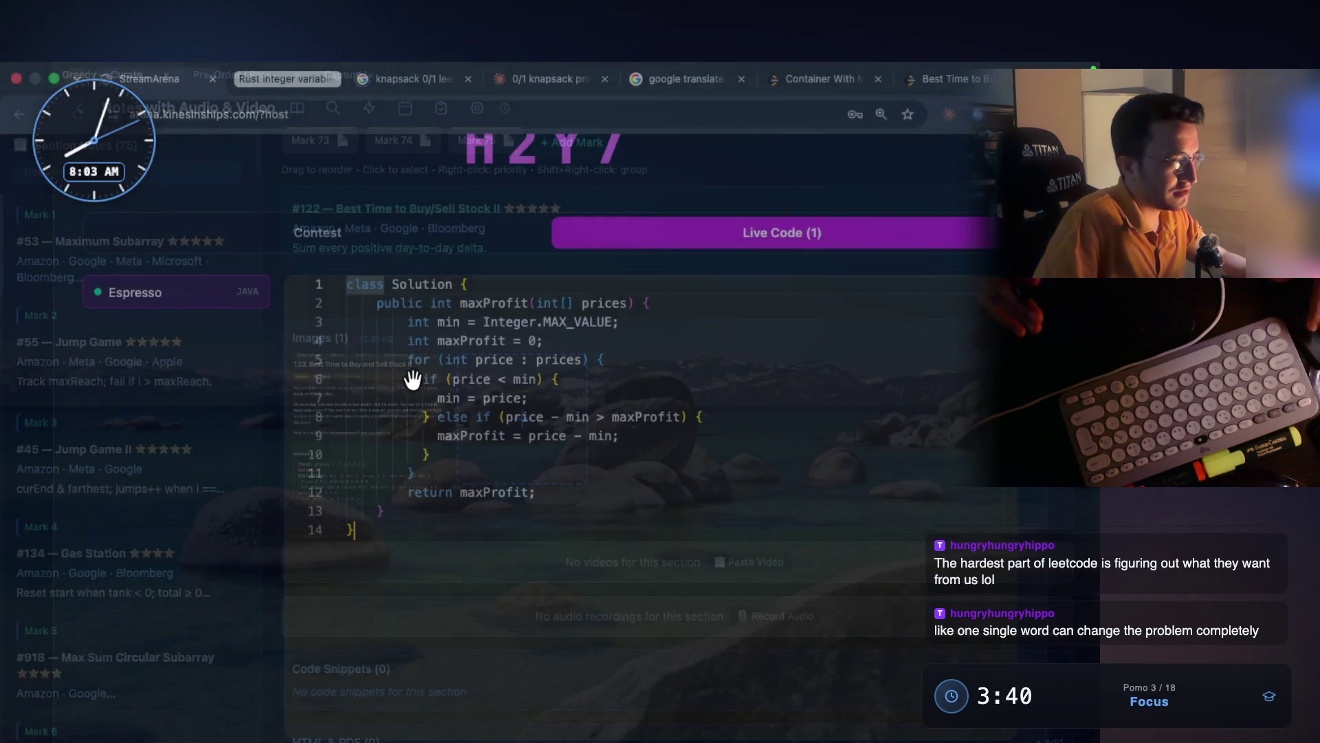
{"action": "key", "text": "super+Tab"}
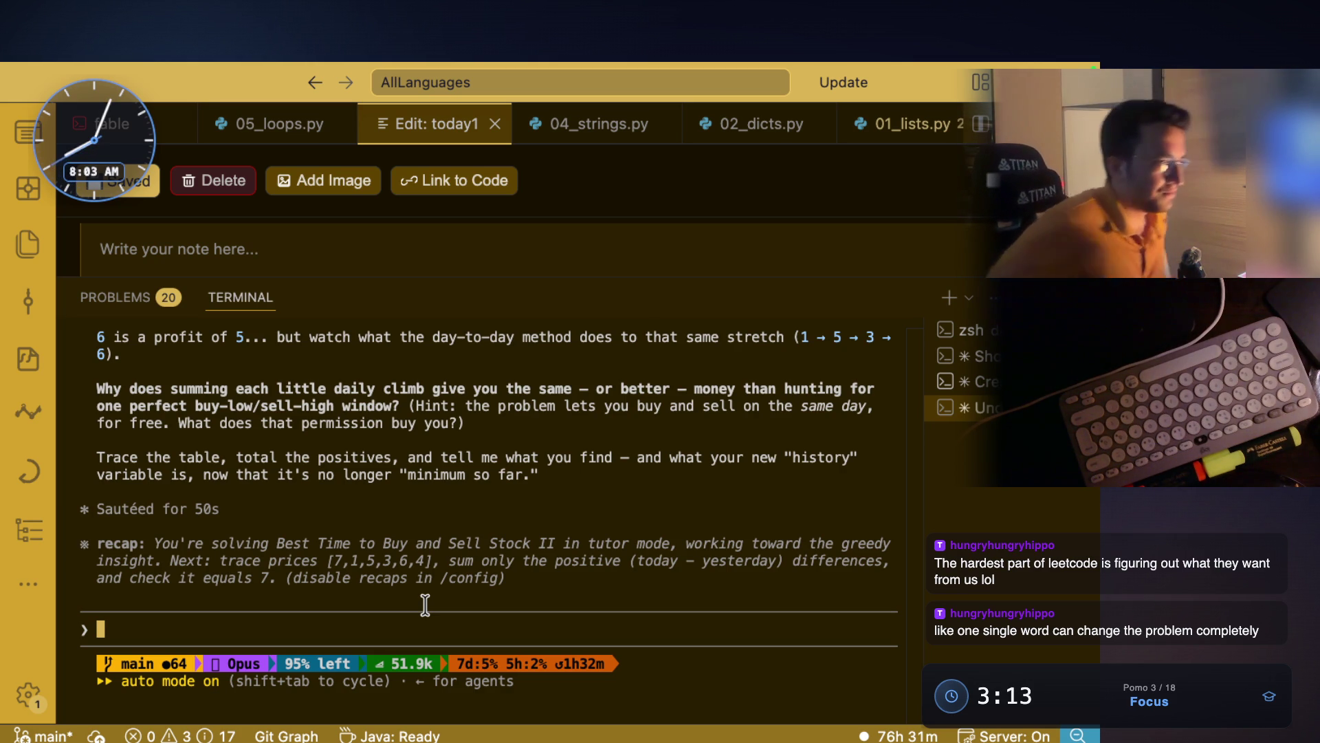
{"action": "scroll", "coordinate": [264, 431], "scroll_direction": "up", "scroll_amount": 5}
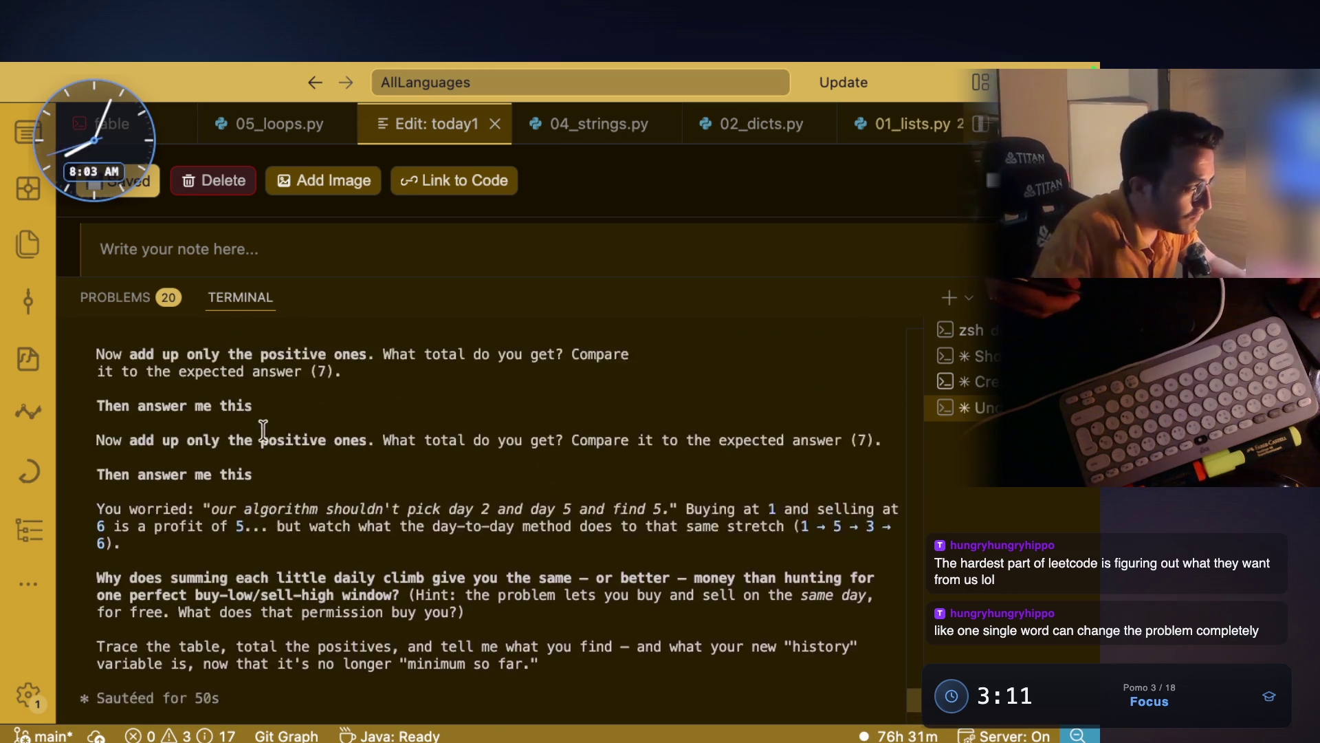
- Highlight the (today − yesterday) instruction and the five day-to-day trace lines
{"action": "scroll", "coordinate": [264, 431], "scroll_direction": "up", "scroll_amount": 8}
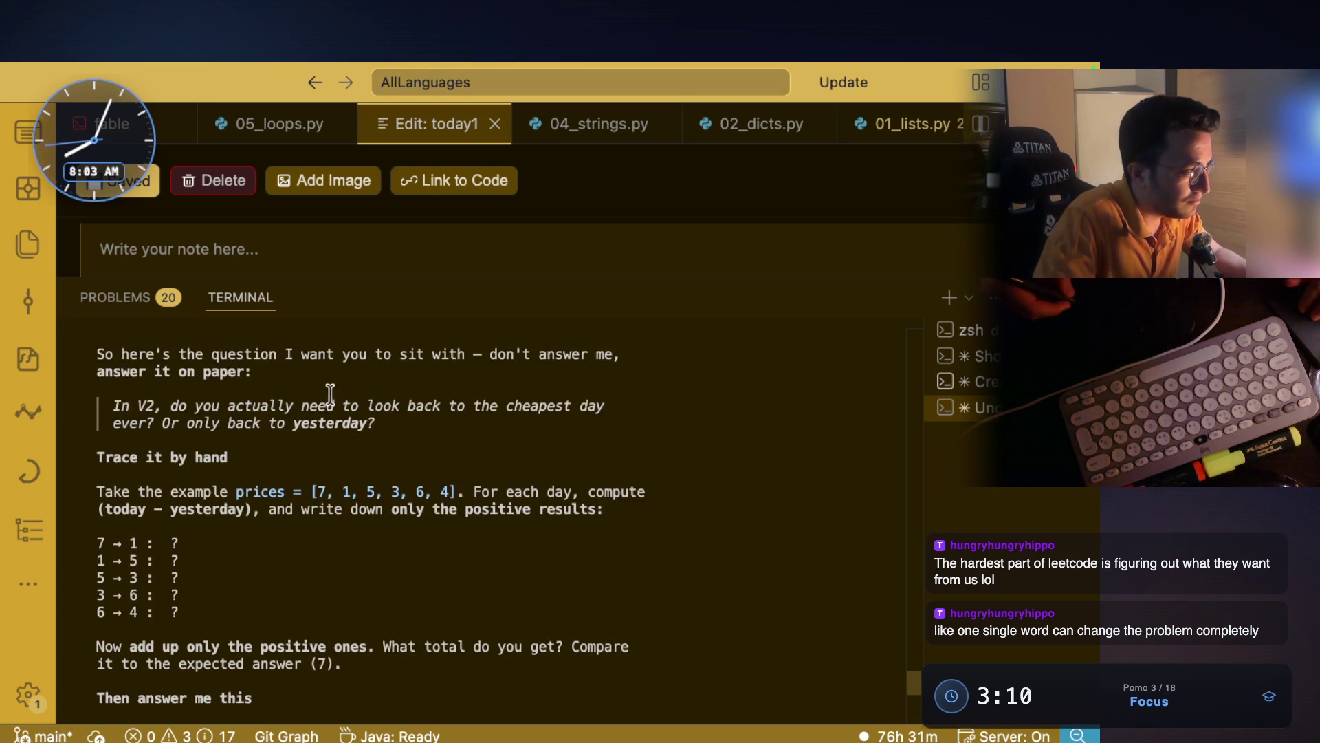
{"action": "scroll", "coordinate": [245, 495], "scroll_direction": "down", "scroll_amount": 1}
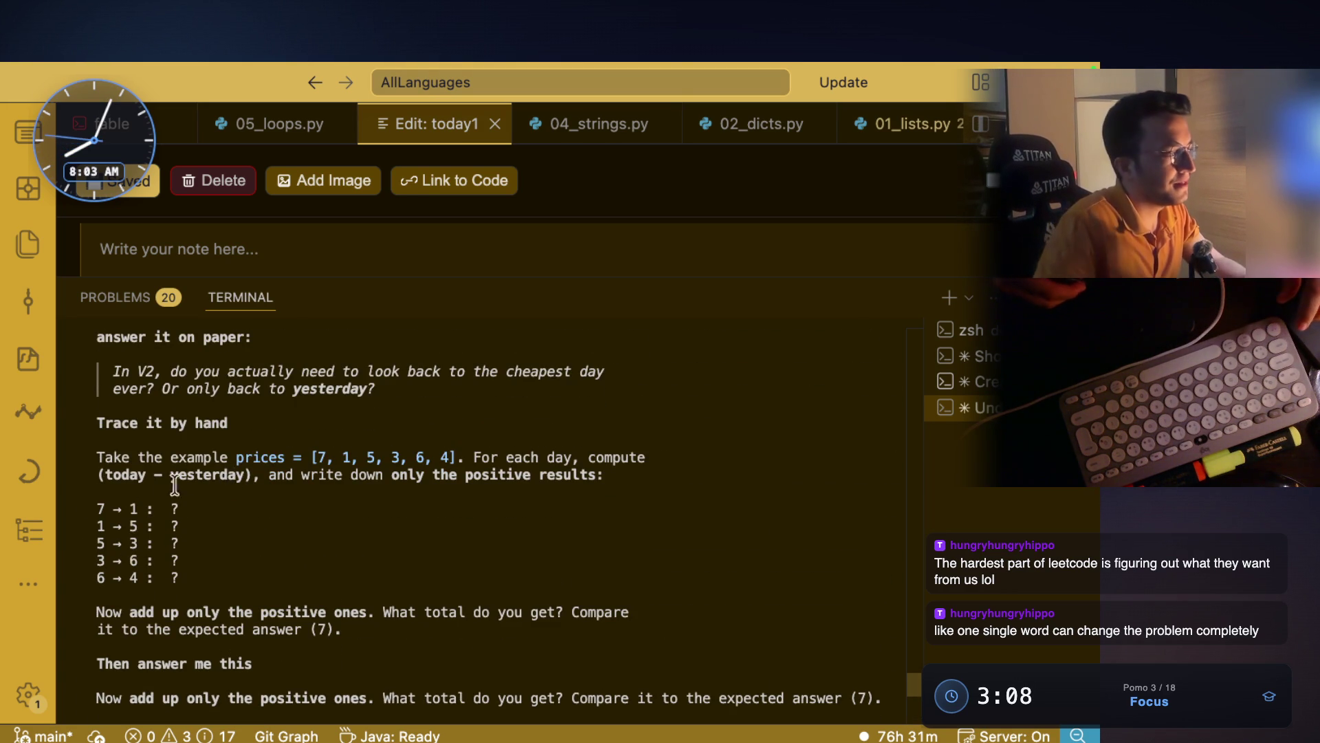
{"action": "left_click_drag", "start_coordinate": [99, 475], "coordinate": [261, 476]}
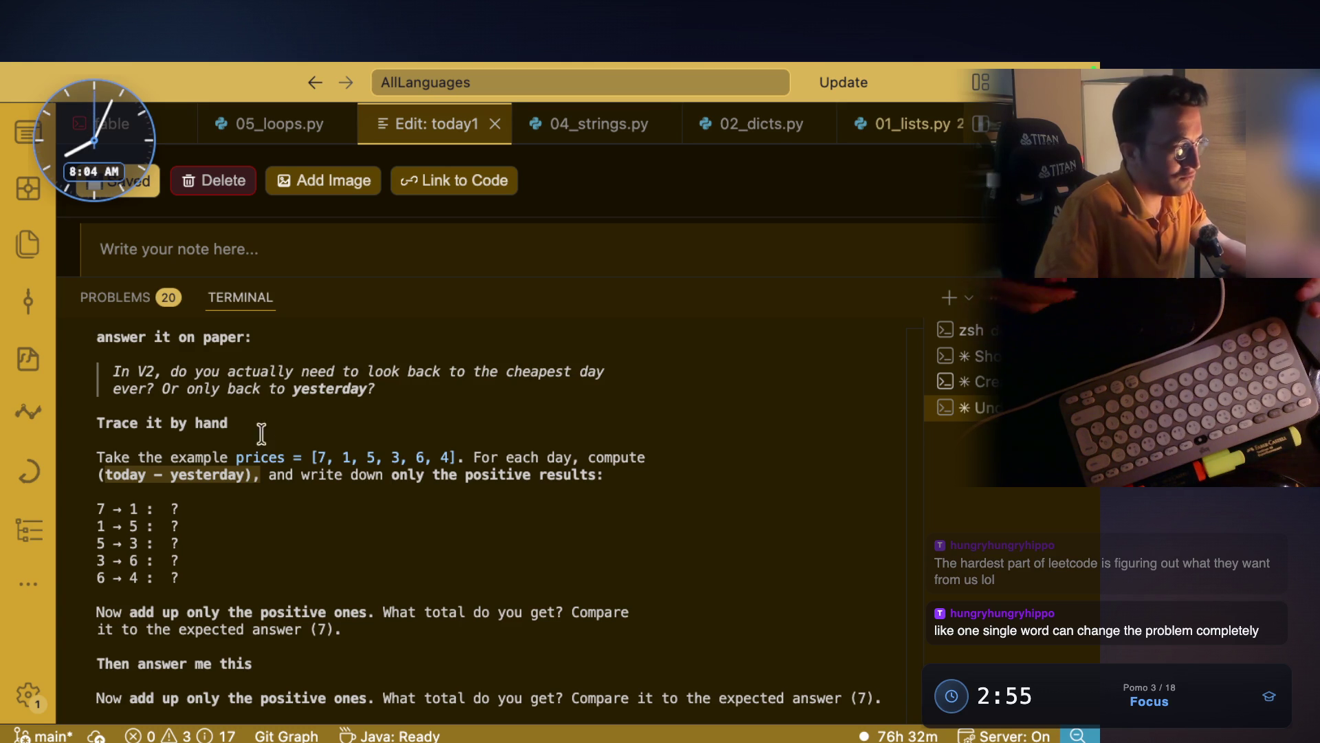
{"action": "mouse_move", "coordinate": [100, 506]}
{"action": "left_mouse_down"}
{"action": "mouse_move", "coordinate": [103, 530]}
{"action": "mouse_move", "coordinate": [168, 588]}
{"action": "left_mouse_up"}
{"action": "left_click_drag", "start_coordinate": [211, 491], "coordinate": [96, 474]}
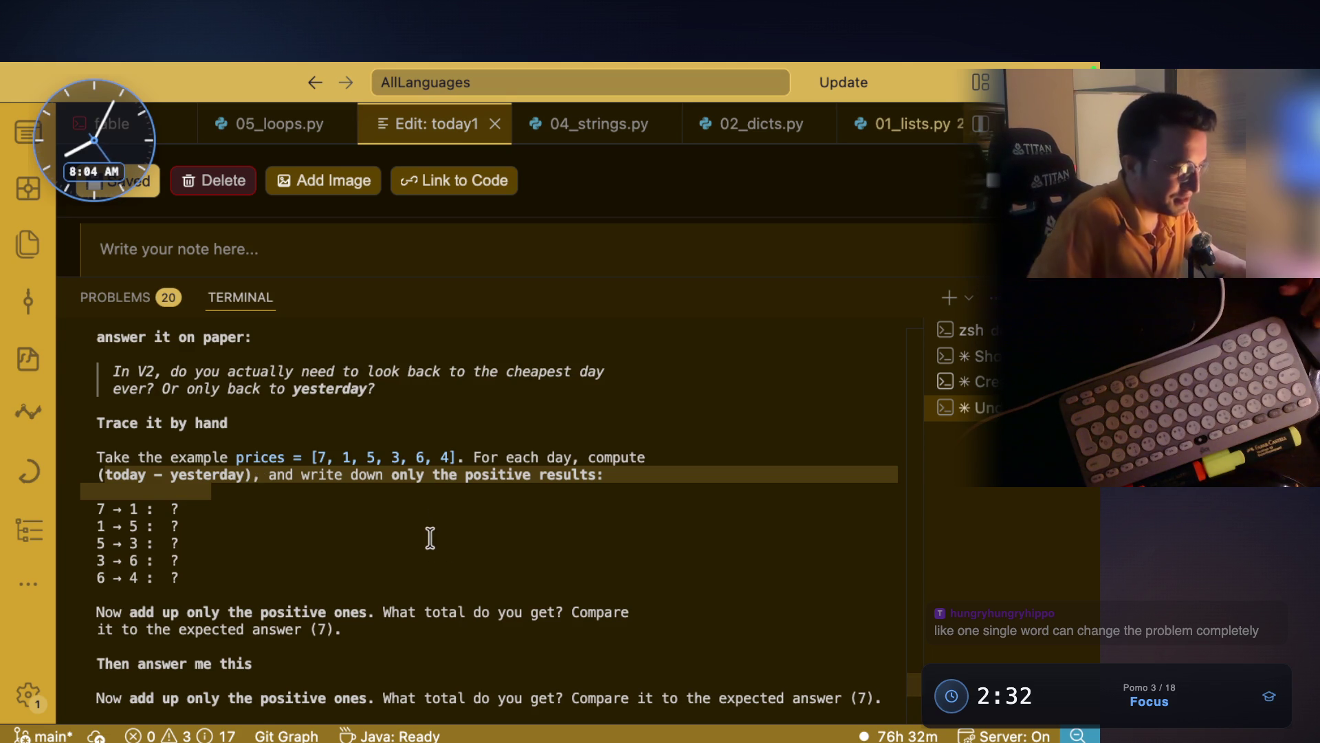
- Paste and send the follow-up question on comparing today with yesterday versus tracking the minimum
{"action": "scroll", "coordinate": [430, 538], "scroll_direction": "down", "scroll_amount": 10}
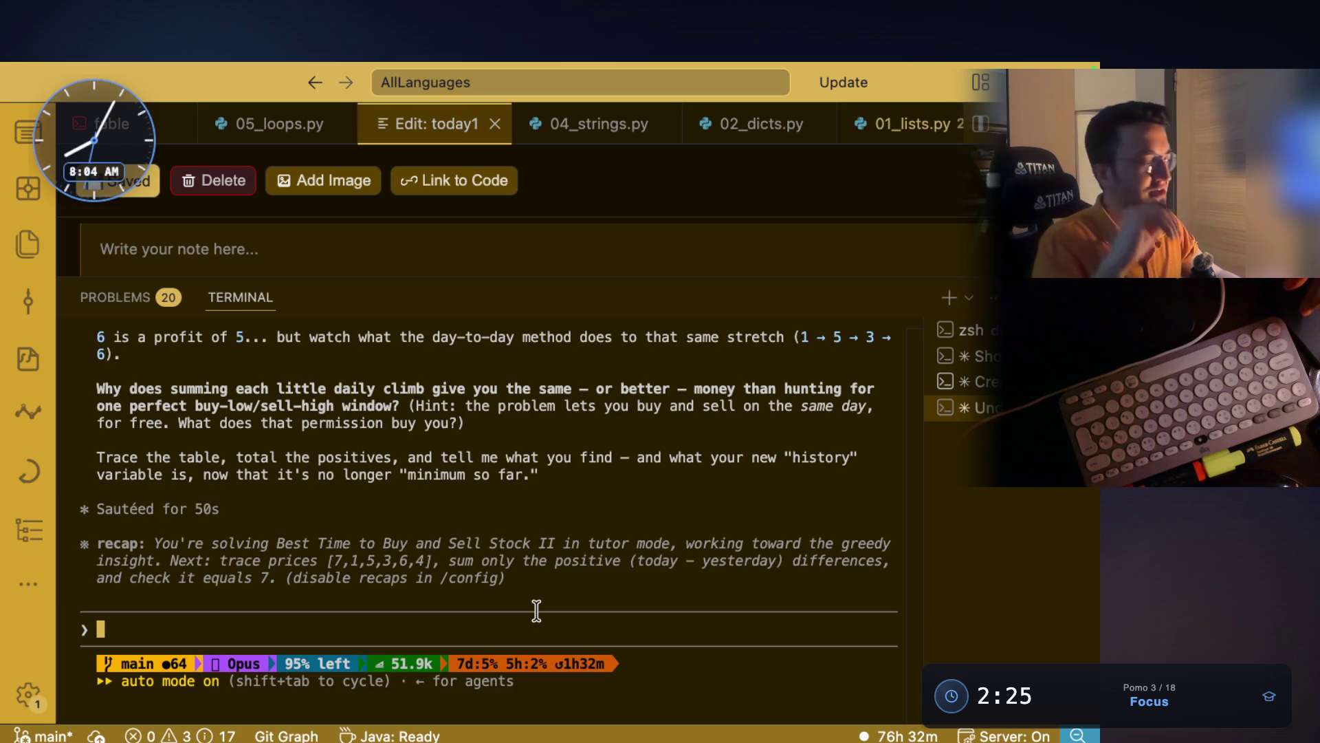
{"action": "key", "text": "super+v"}
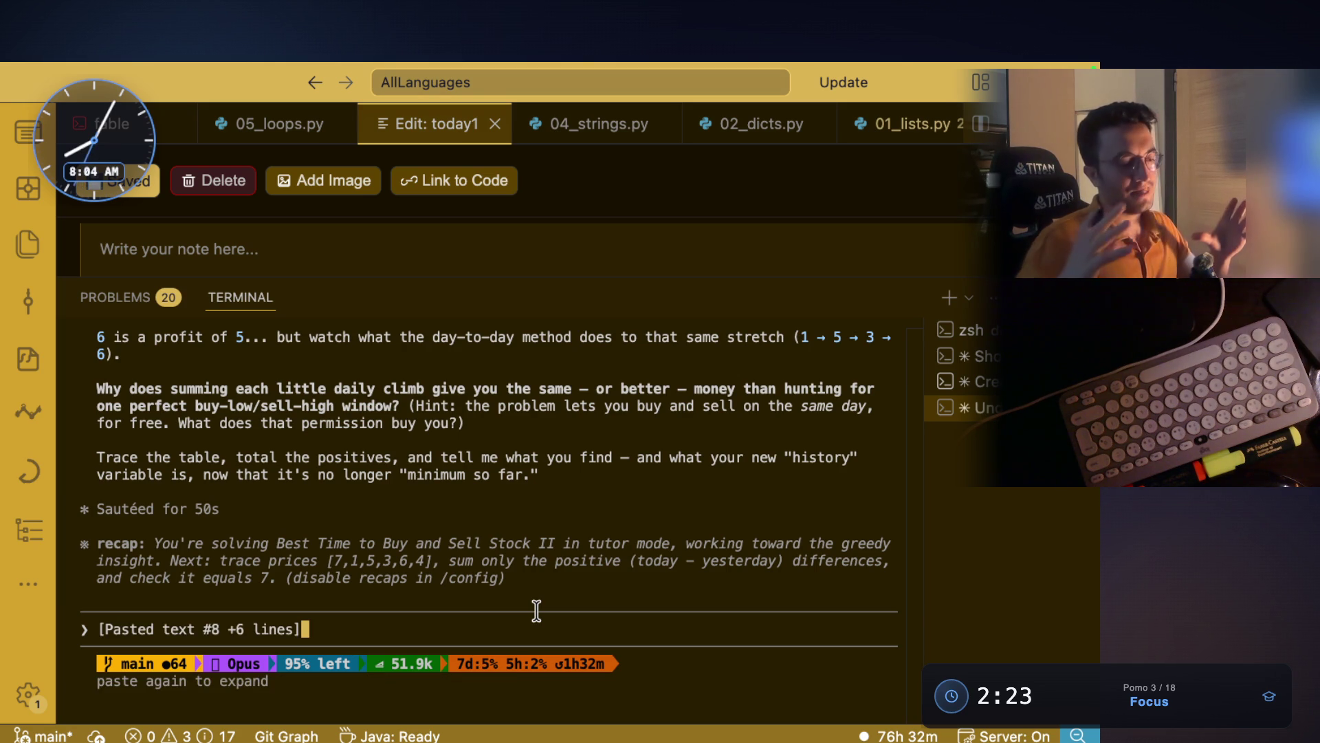
{"action": "key", "text": "Return"}
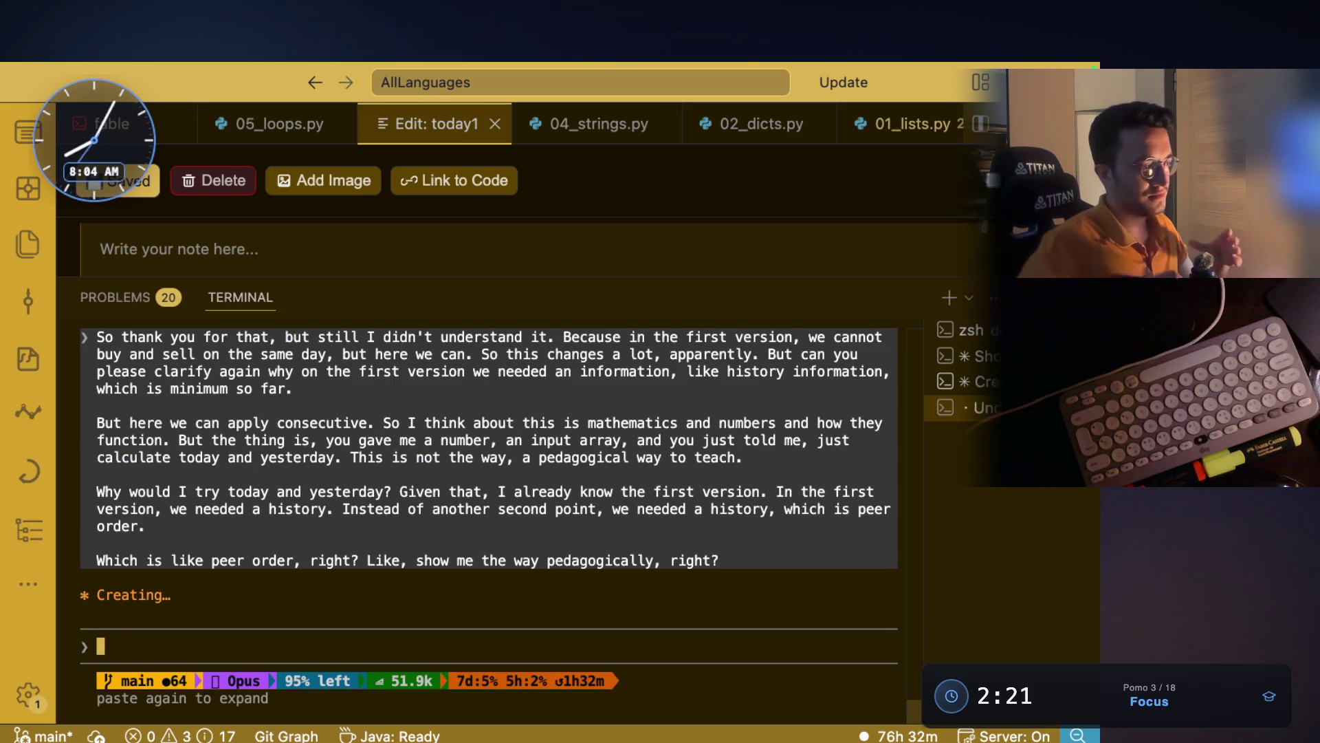
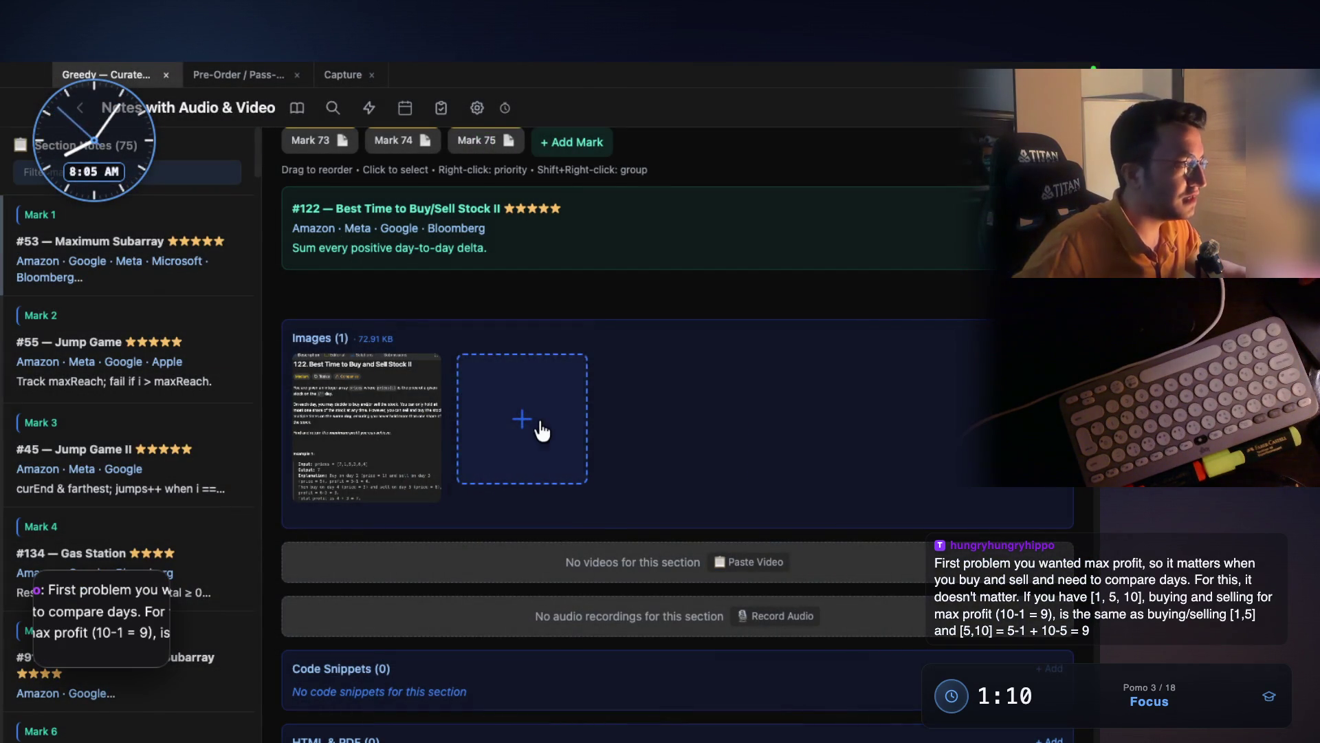
- Paste the chat explanation screenshot into the #122 Best Time to Buy/Sell Stock II entry's images
{"action": "key", "text": "ctrl+v"}
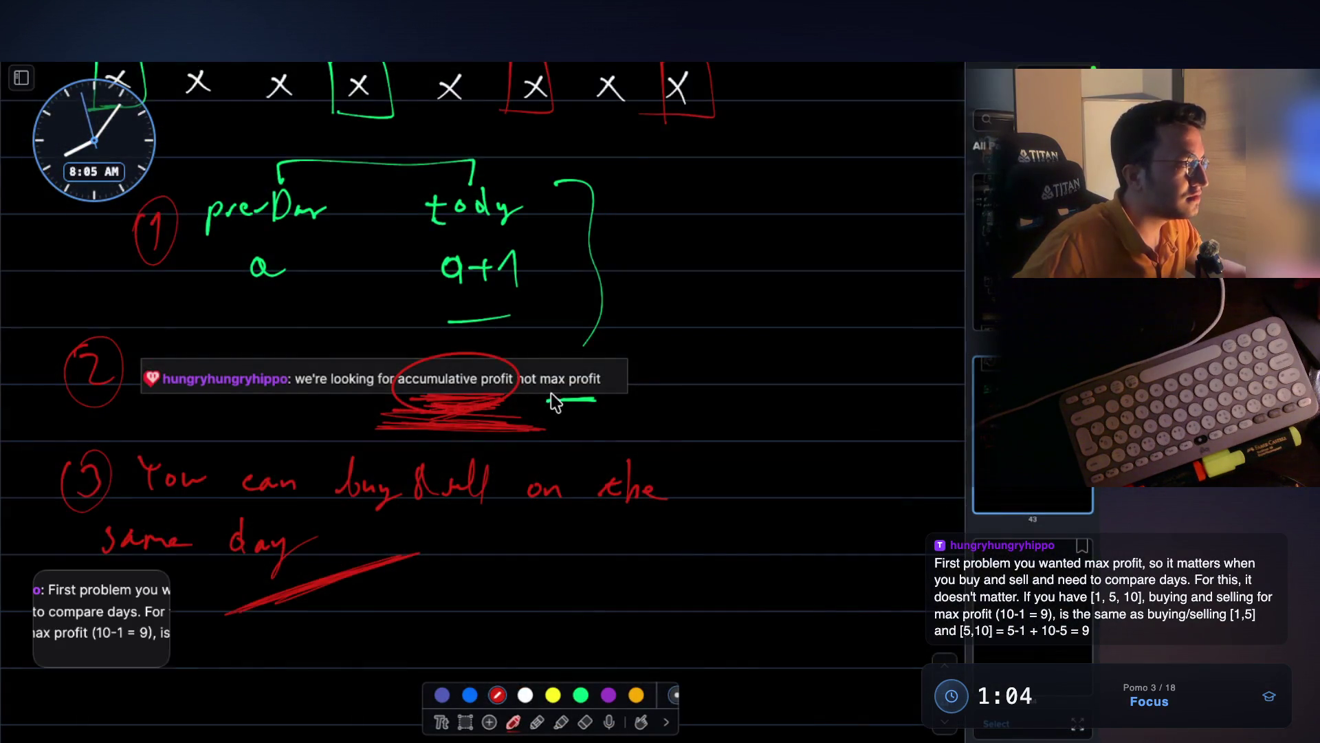
{"action": "scroll", "coordinate": [551, 393], "scroll_direction": "up", "scroll_amount": 2}
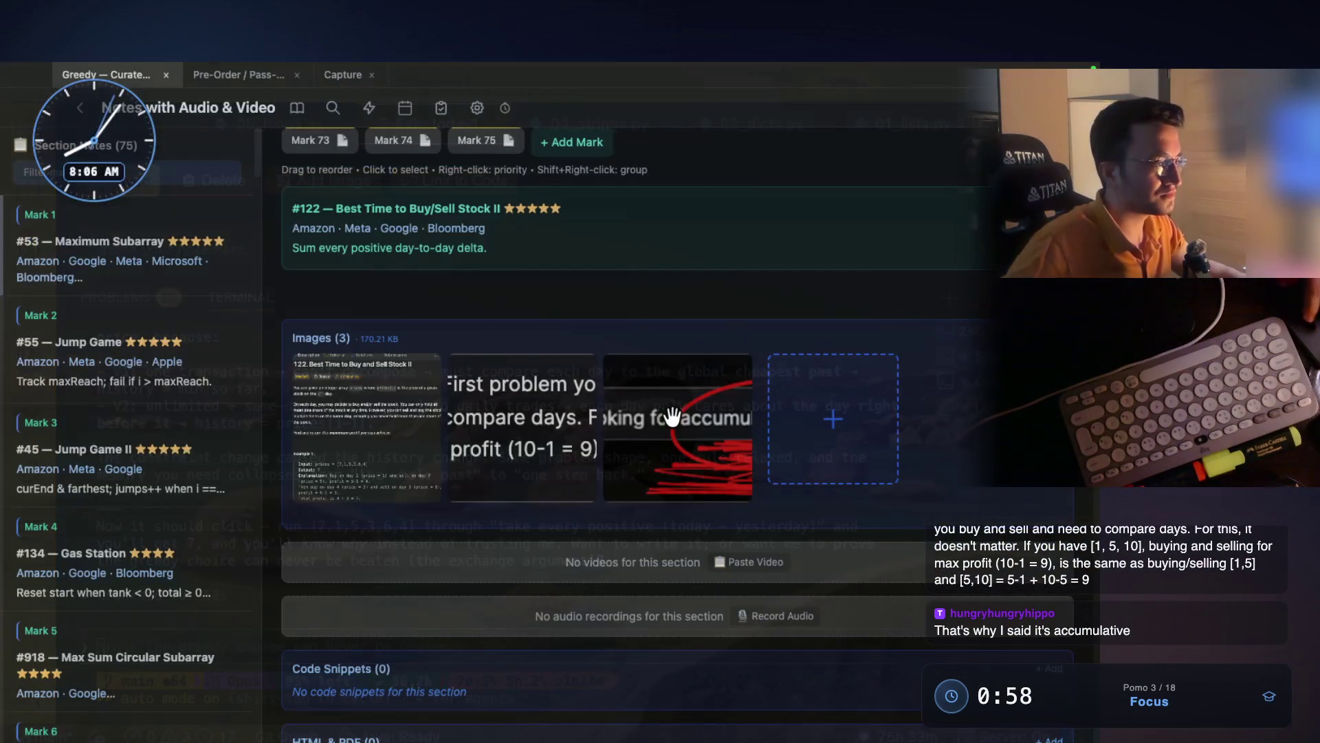
{"action": "scroll", "coordinate": [456, 546], "scroll_direction": "up", "scroll_amount": 3}
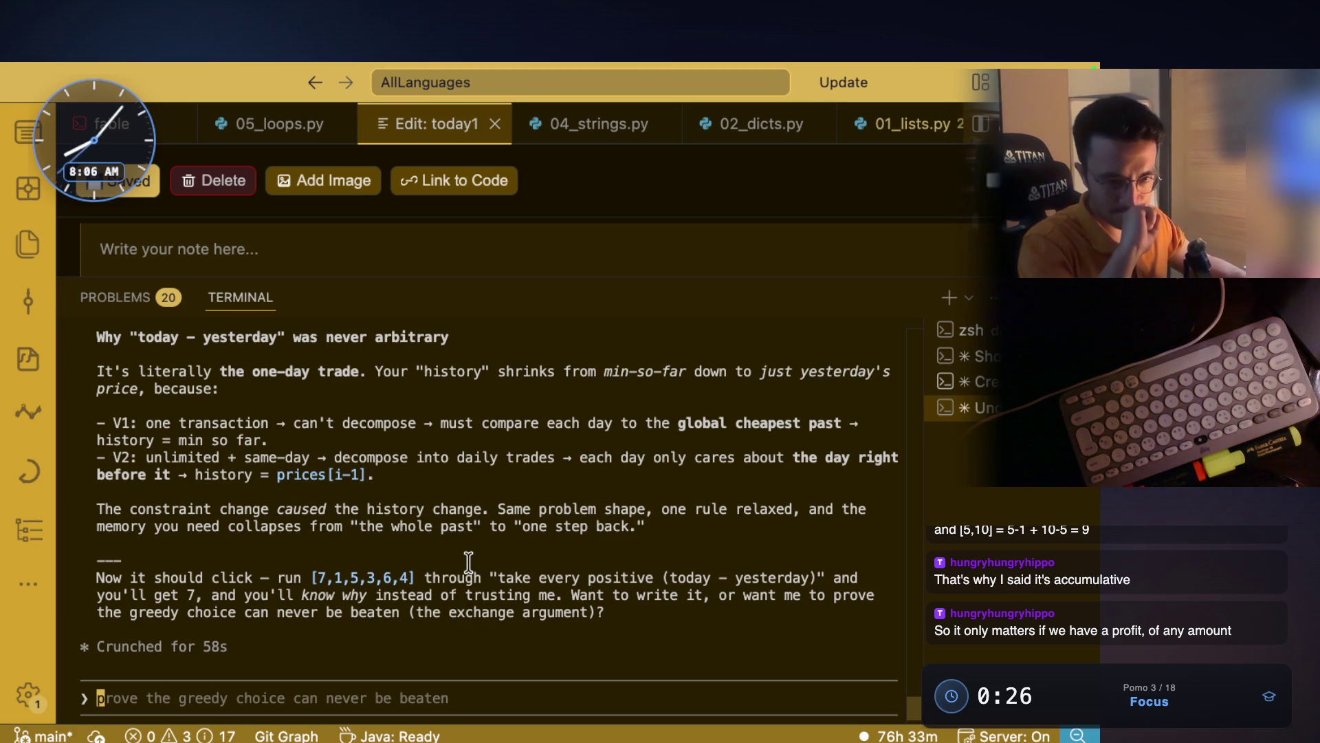
{"action": "scroll", "coordinate": [468, 561], "scroll_direction": "up", "scroll_amount": 4}
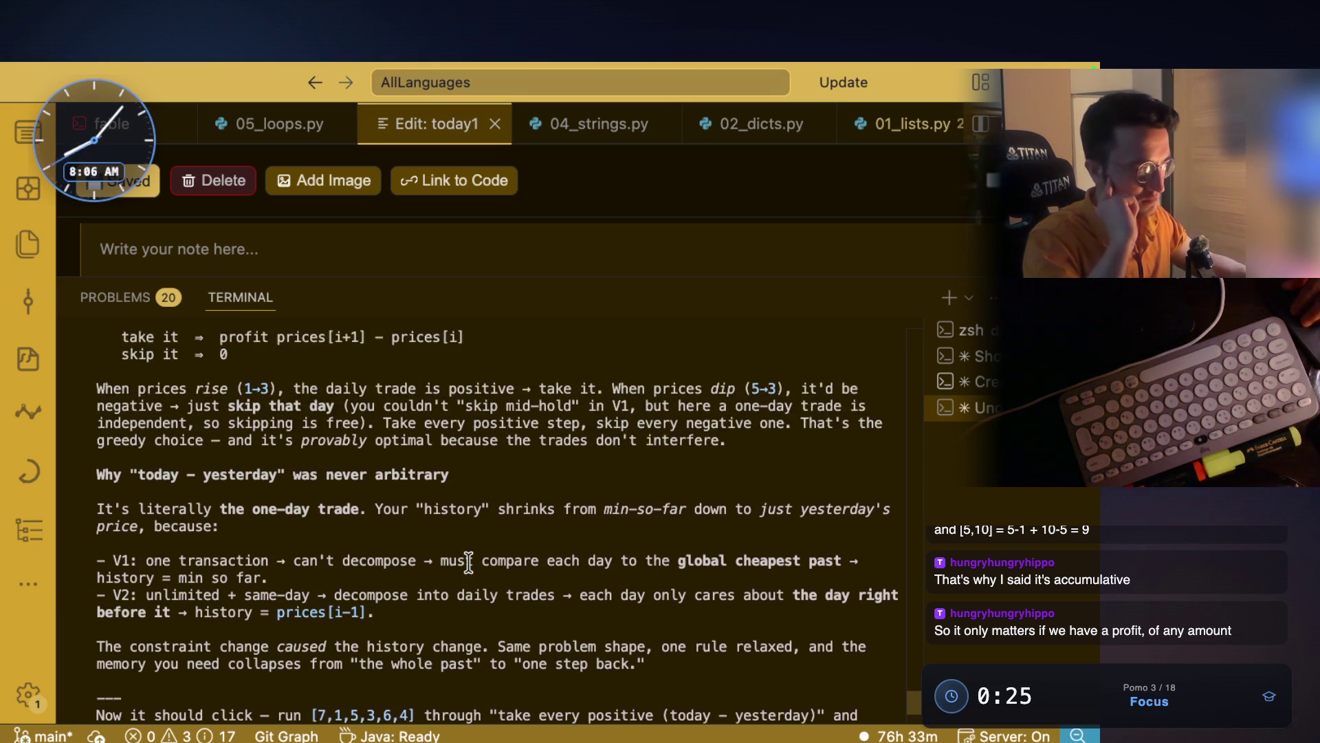
{"action": "scroll", "coordinate": [468, 562], "scroll_direction": "up", "scroll_amount": 10}
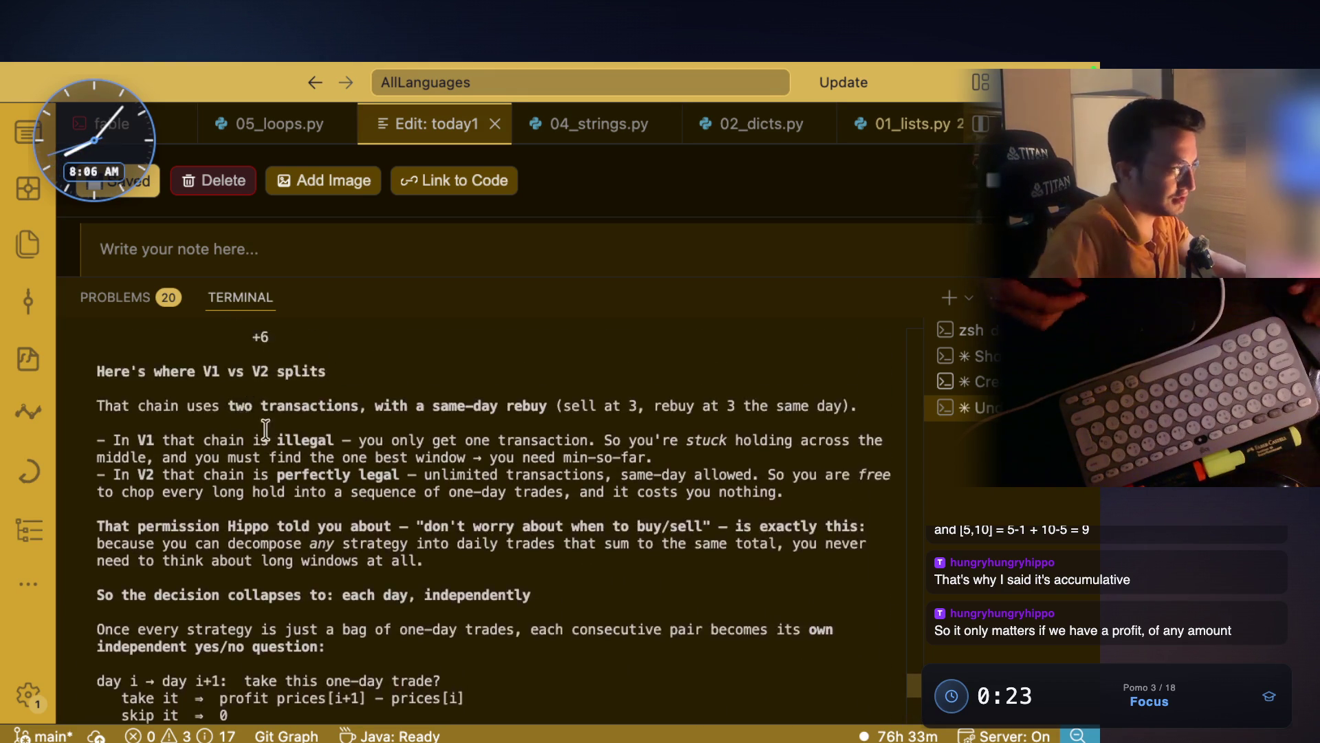
{"action": "scroll", "coordinate": [264, 420], "scroll_direction": "up", "scroll_amount": 15}
{"action": "scroll", "coordinate": [334, 482], "scroll_direction": "up", "scroll_amount": 7}
{"action": "scroll", "coordinate": [216, 443], "scroll_direction": "down", "scroll_amount": 3}
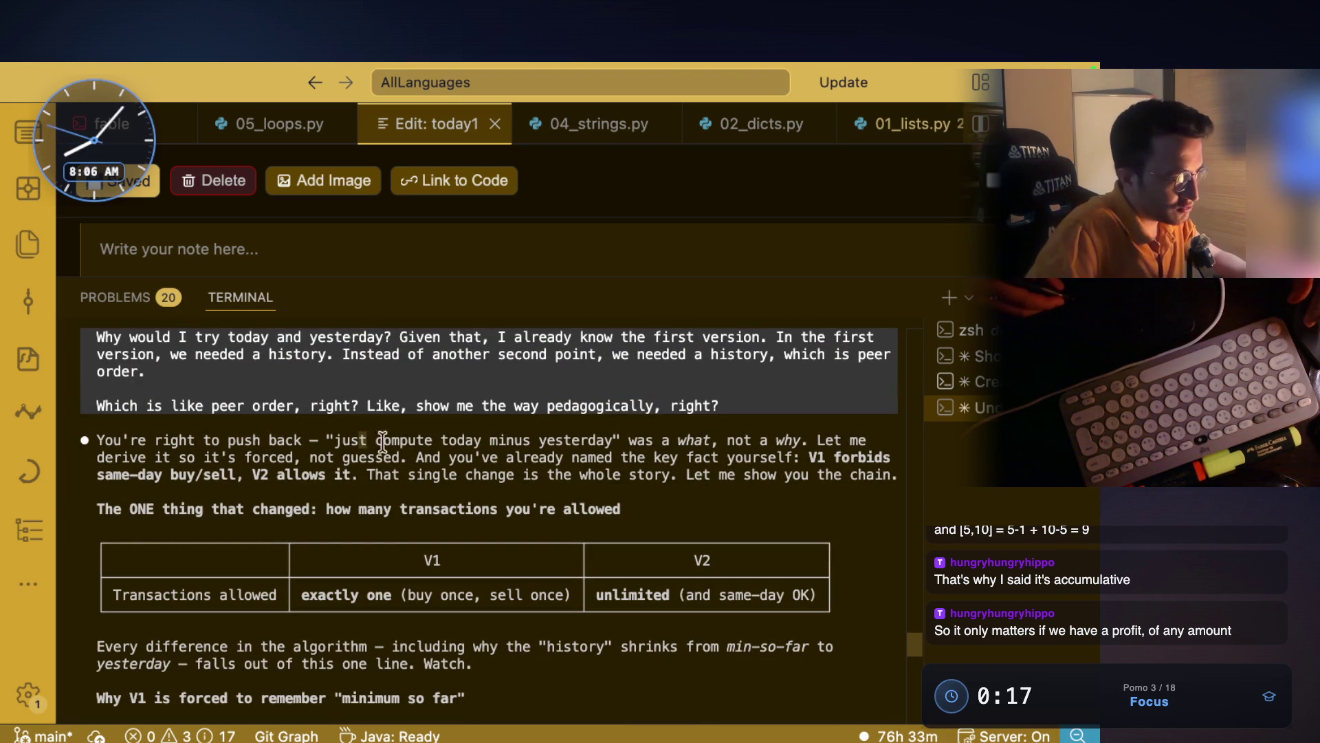
{"action": "left_click_drag", "start_coordinate": [371, 440], "coordinate": [588, 437]}
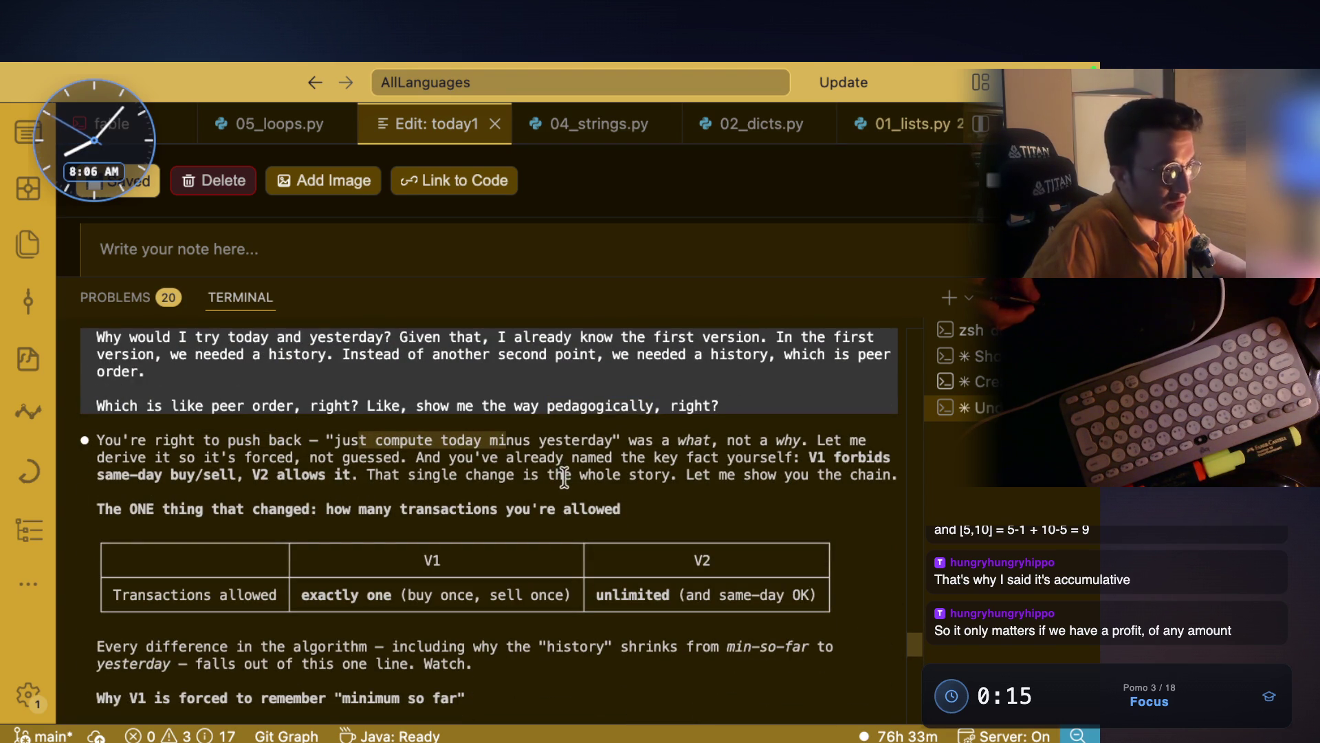
{"action": "left_click", "coordinate": [492, 447]}
{"action": "left_click_drag", "start_coordinate": [487, 440], "coordinate": [593, 446]}
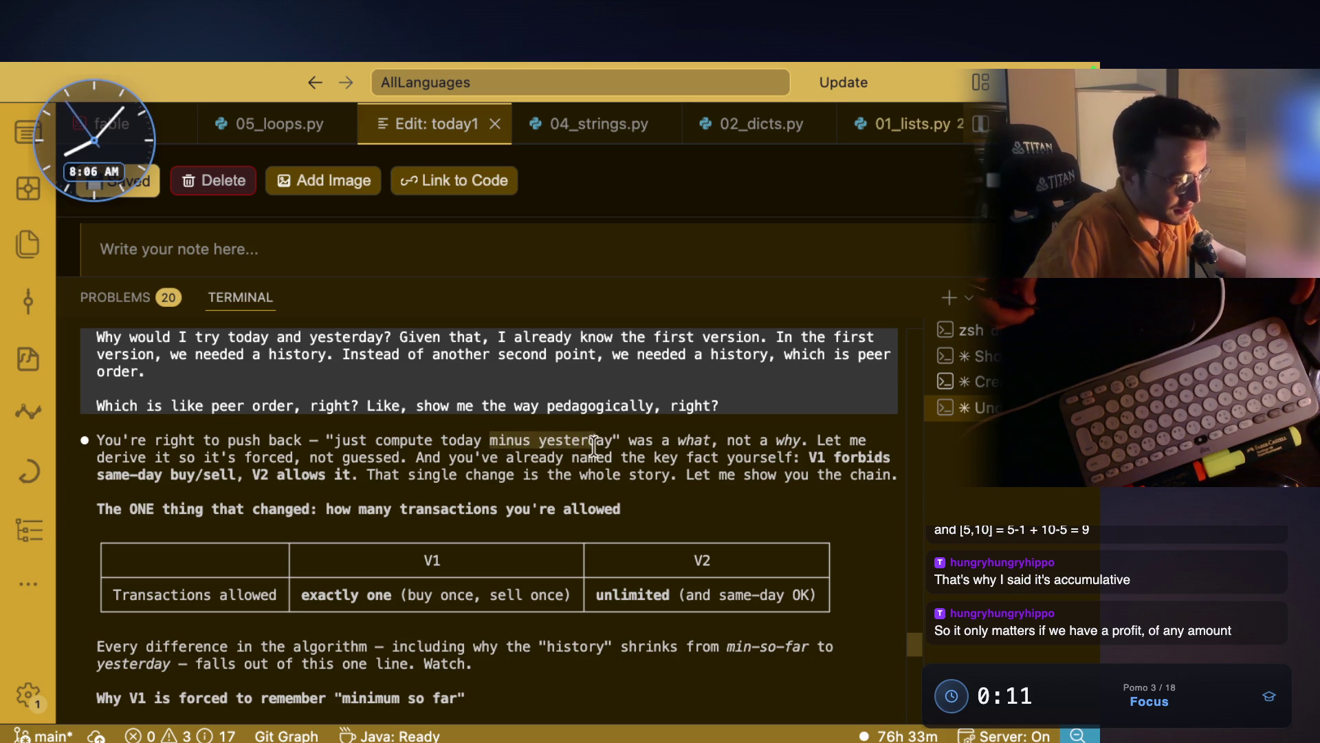
{"action": "left_click_drag", "start_coordinate": [681, 440], "coordinate": [833, 444]}
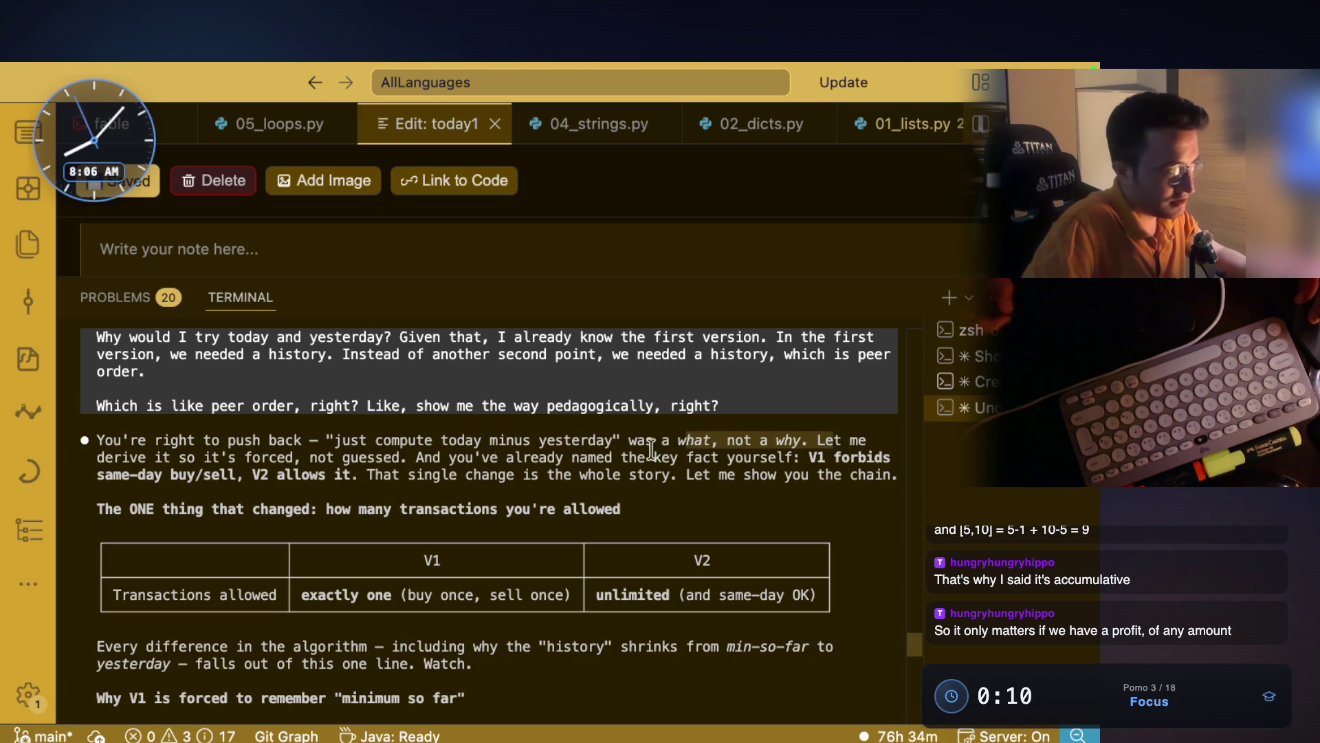
{"action": "left_click_drag", "start_coordinate": [155, 457], "coordinate": [287, 462]}
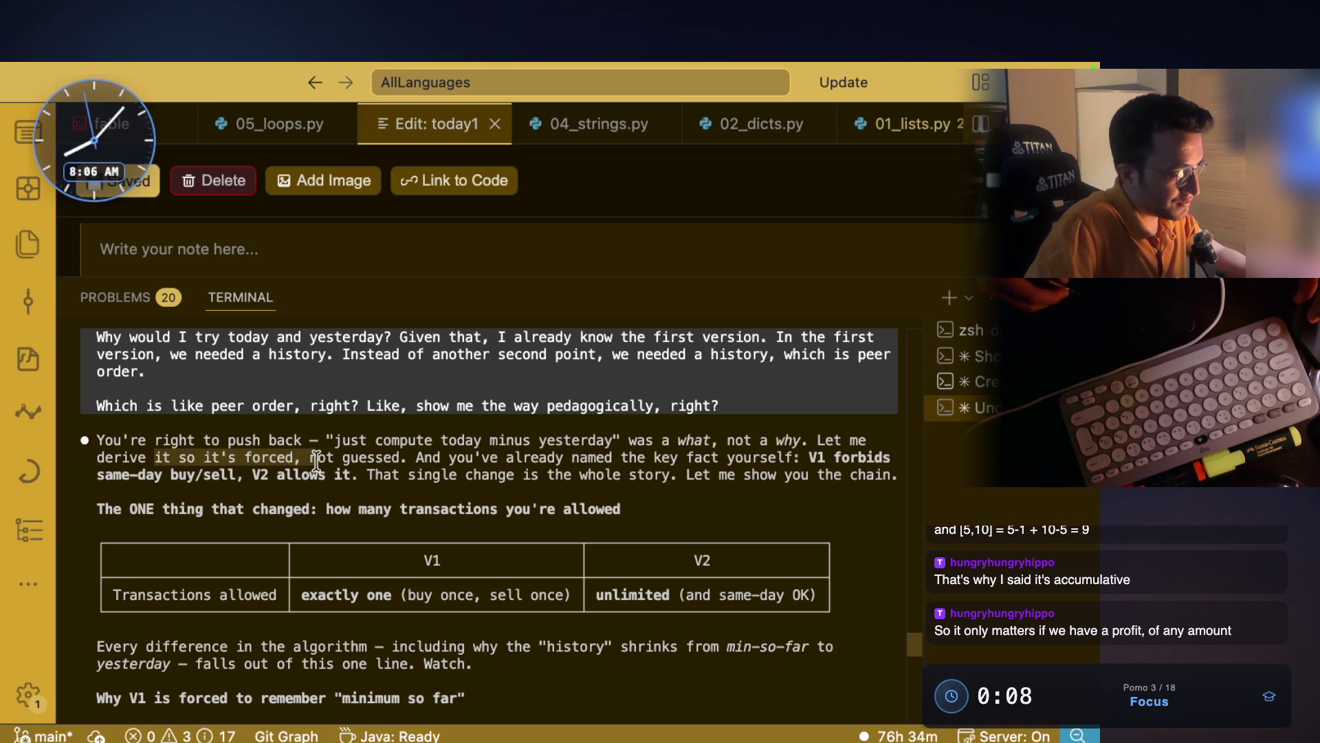
{"action": "left_click_drag", "start_coordinate": [417, 458], "coordinate": [887, 459]}
{"action": "left_click", "coordinate": [845, 460]}
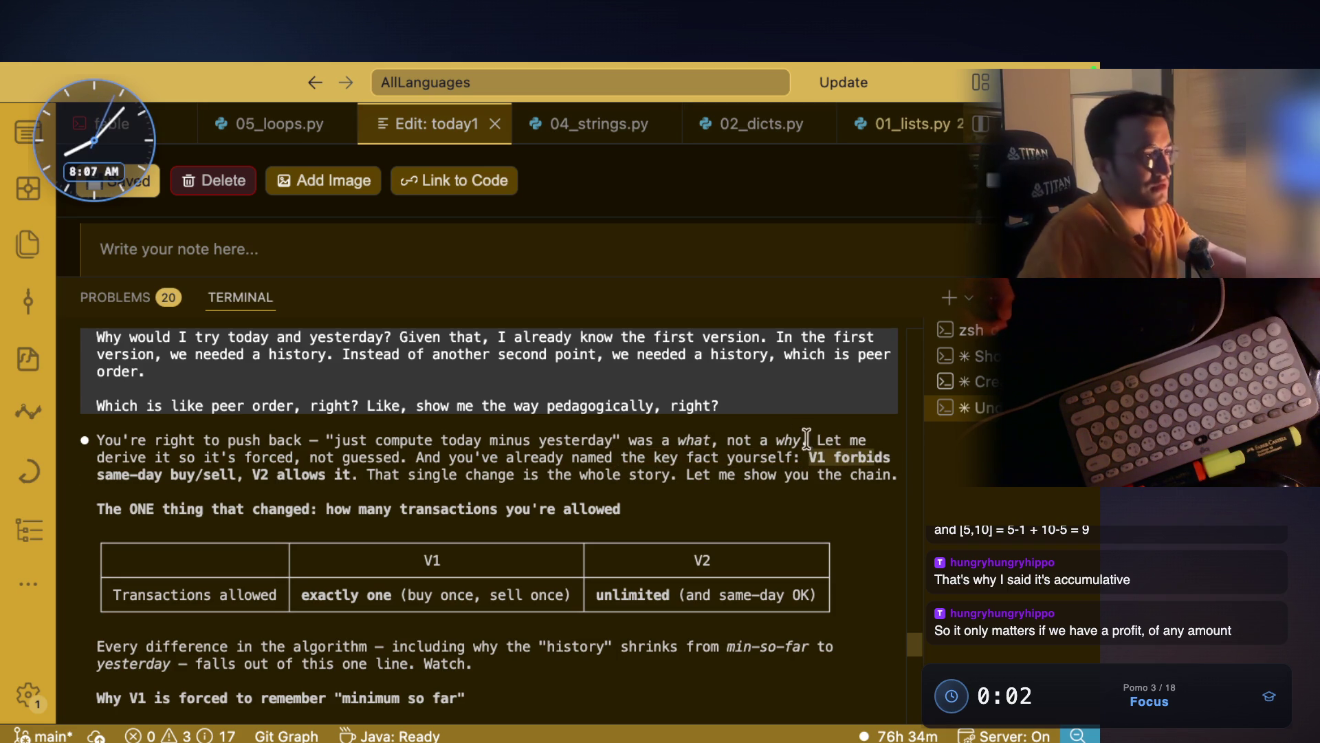
{"action": "left_click_drag", "start_coordinate": [120, 475], "coordinate": [693, 474]}
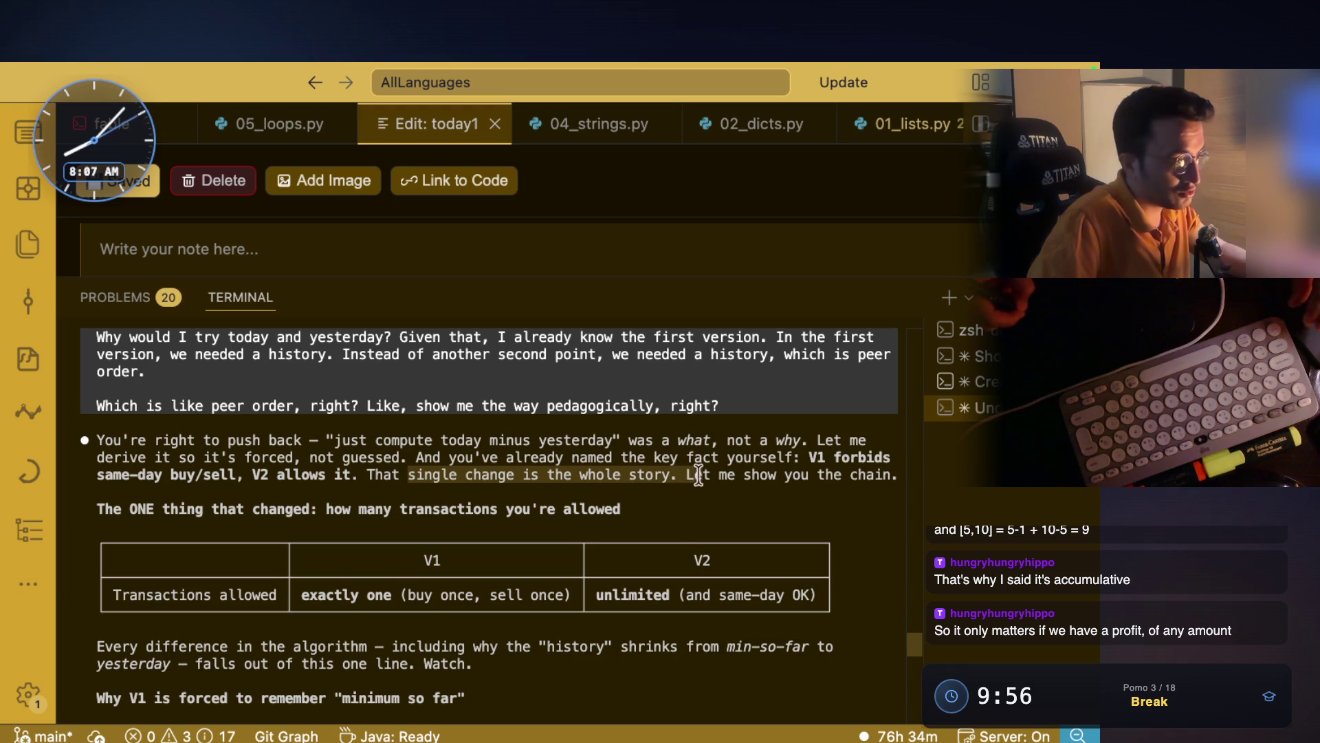
{"action": "left_click_drag", "start_coordinate": [181, 405], "coordinate": [467, 407]}
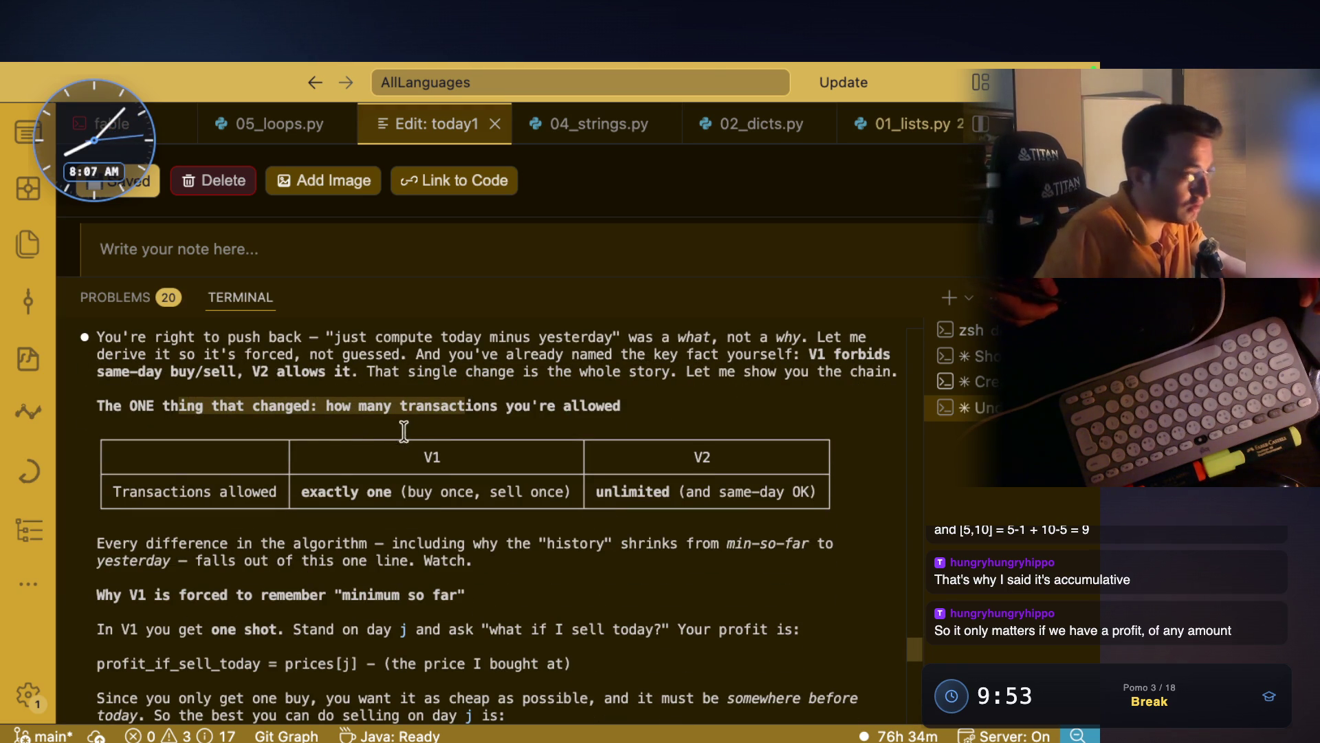
{"action": "left_click_drag", "start_coordinate": [306, 492], "coordinate": [396, 492]}
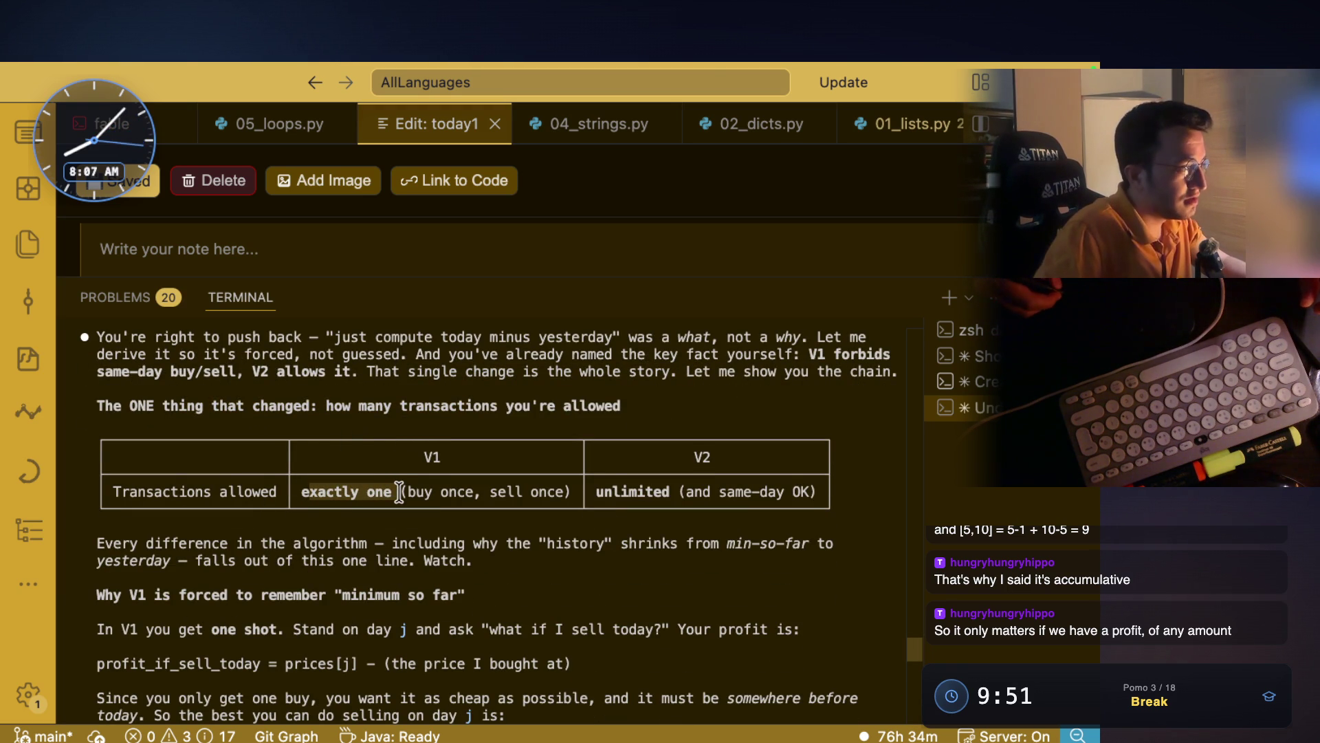
{"action": "double_click", "coordinate": [431, 456]}
{"action": "left_click_drag", "start_coordinate": [302, 492], "coordinate": [383, 492]}
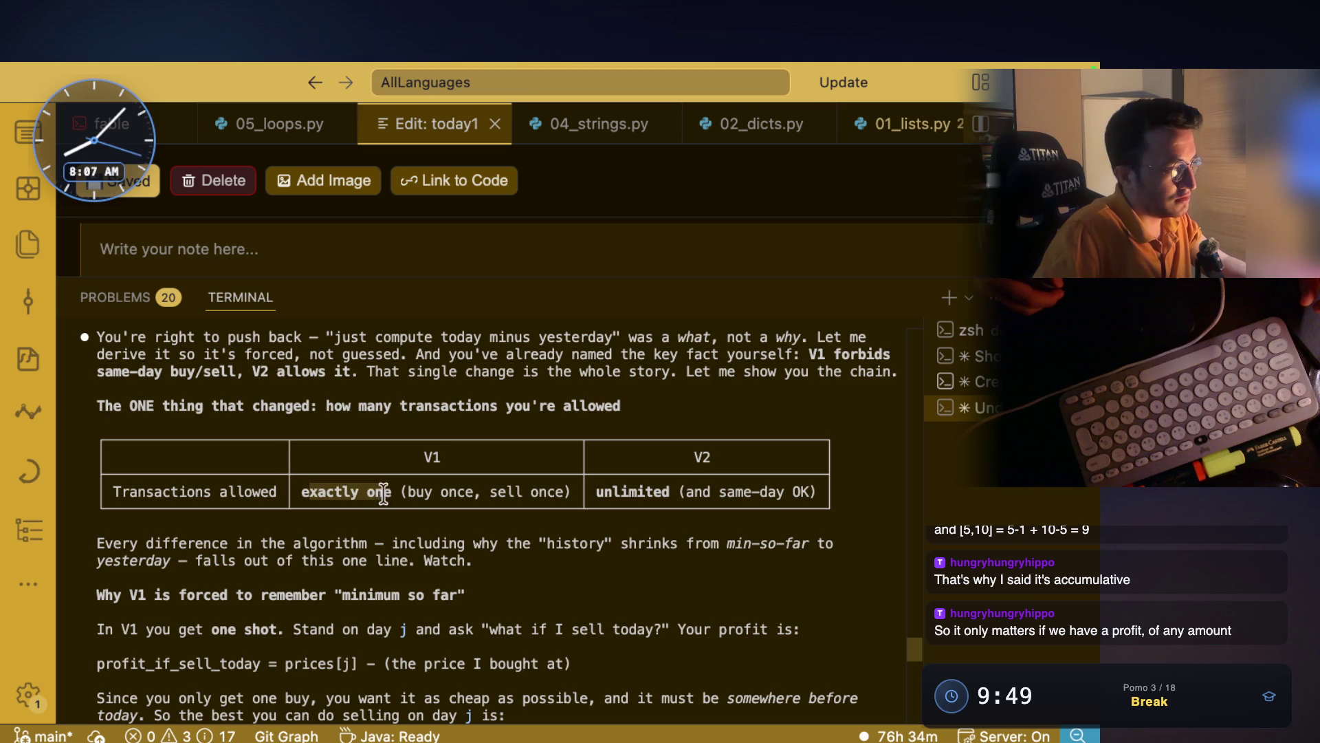
{"action": "left_click_drag", "start_coordinate": [598, 491], "coordinate": [710, 491]}
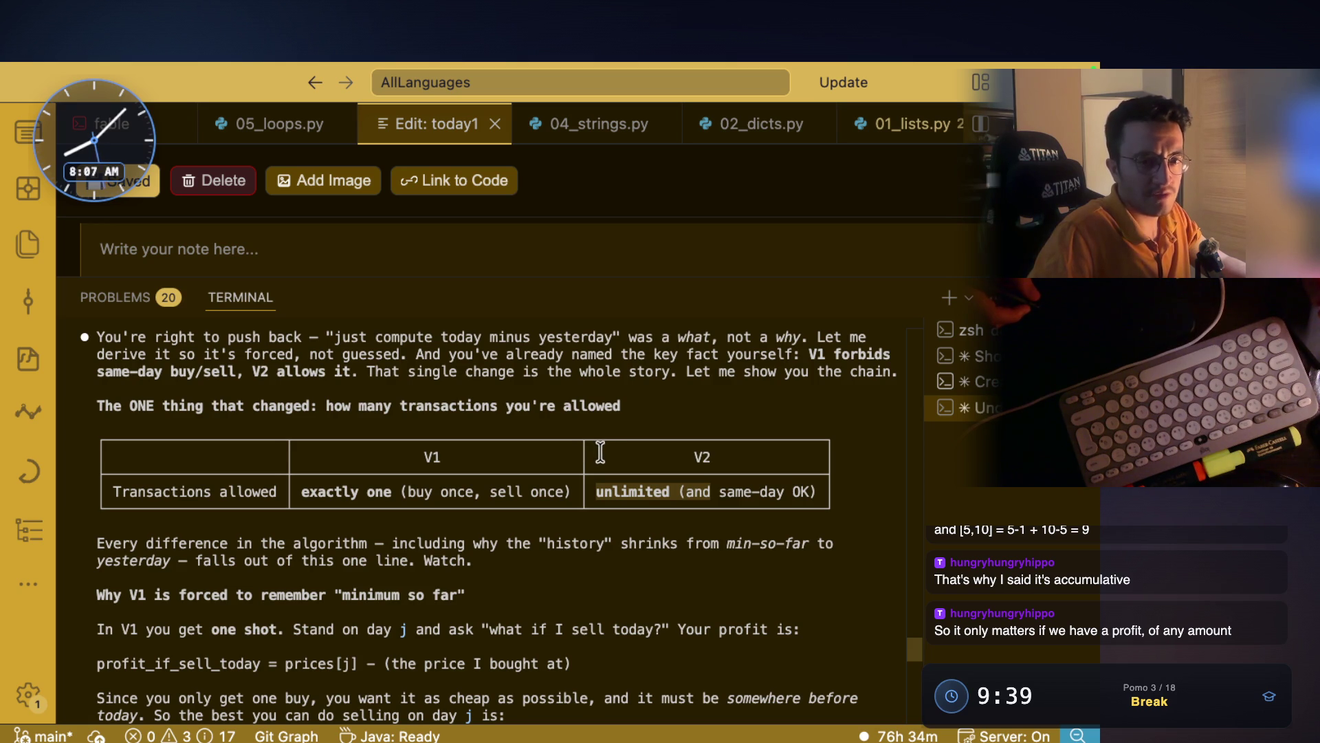
{"action": "scroll", "coordinate": [584, 443], "scroll_direction": "down", "scroll_amount": 2}
{"action": "left_click_drag", "start_coordinate": [242, 475], "coordinate": [365, 475]}
{"action": "left_click_drag", "start_coordinate": [472, 474], "coordinate": [789, 474]}
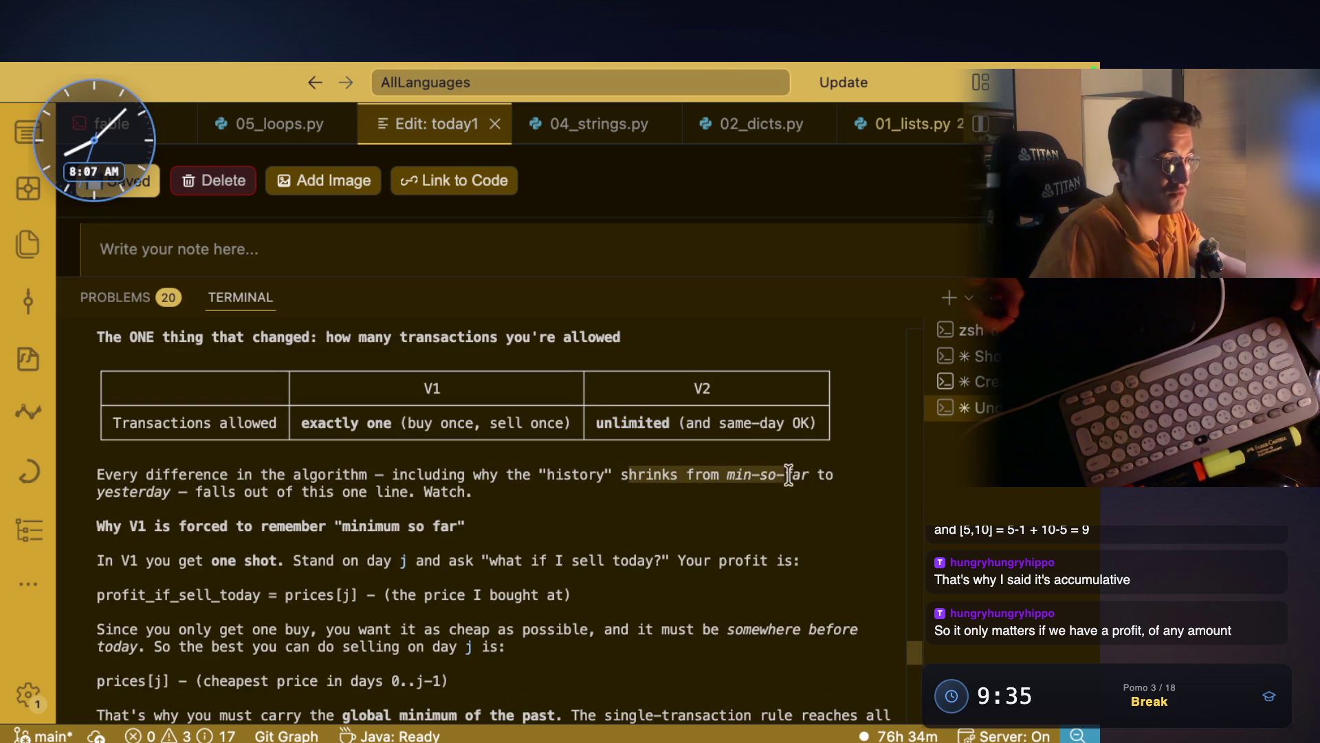
{"action": "double_click", "coordinate": [200, 491]}
{"action": "left_click_drag", "start_coordinate": [97, 525], "coordinate": [466, 525]}
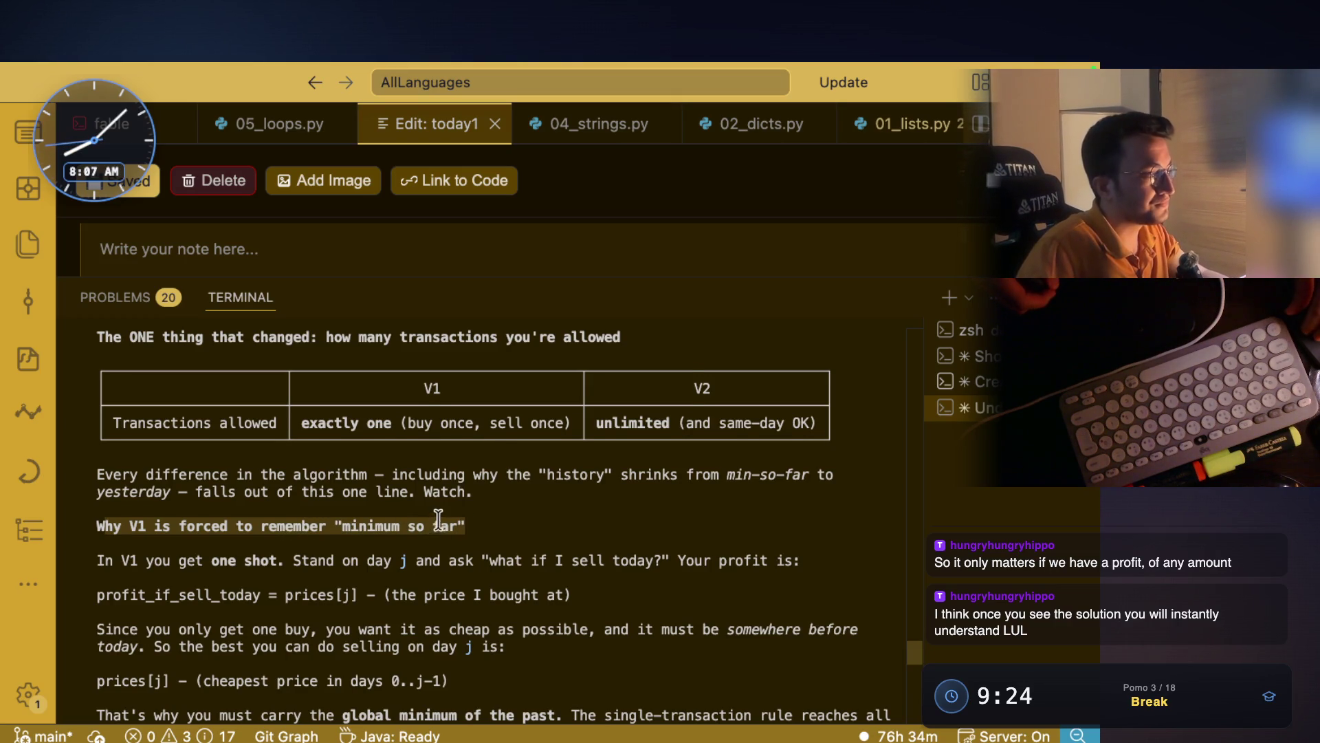
{"action": "scroll", "coordinate": [262, 509], "scroll_direction": "down", "scroll_amount": 1}
{"action": "left_click", "coordinate": [184, 521]}
{"action": "left_click_drag", "start_coordinate": [97, 507], "coordinate": [448, 509]}
{"action": "left_click_drag", "start_coordinate": [140, 543], "coordinate": [405, 543]}
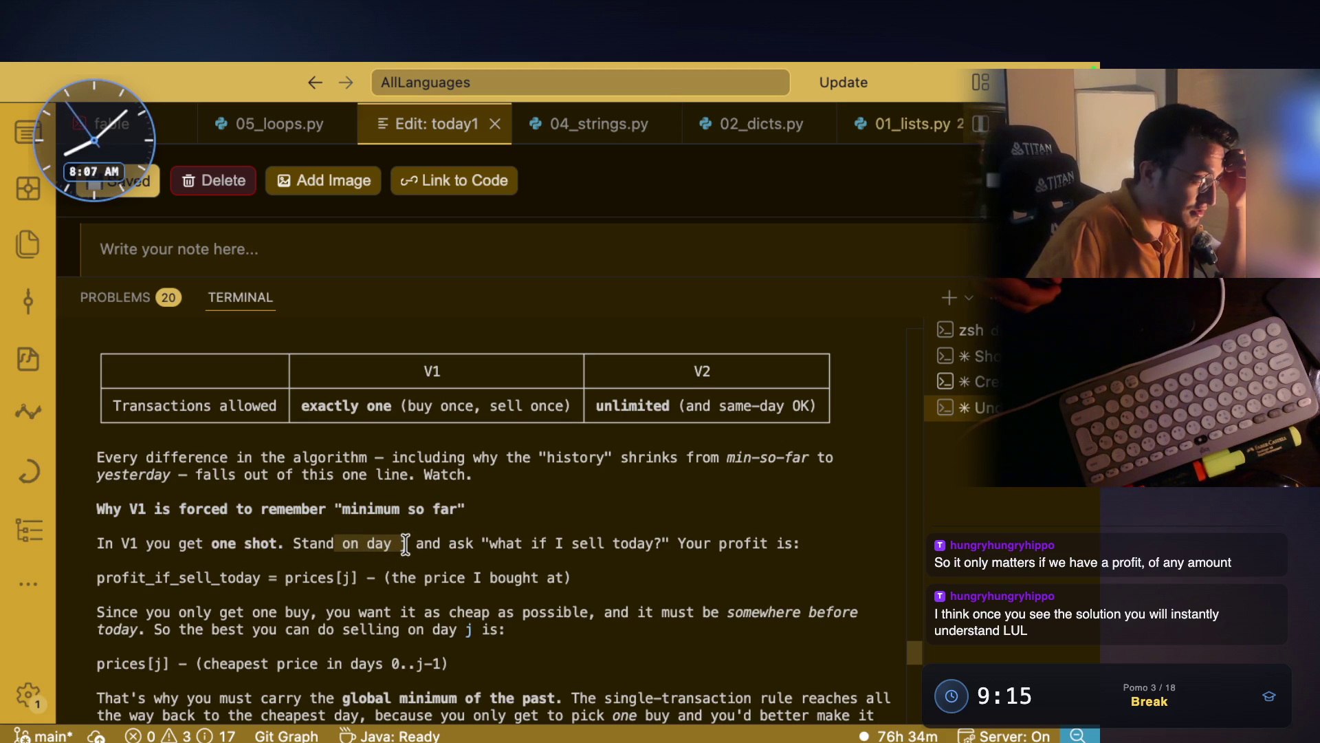
{"action": "left_click_drag", "start_coordinate": [528, 544], "coordinate": [676, 551]}
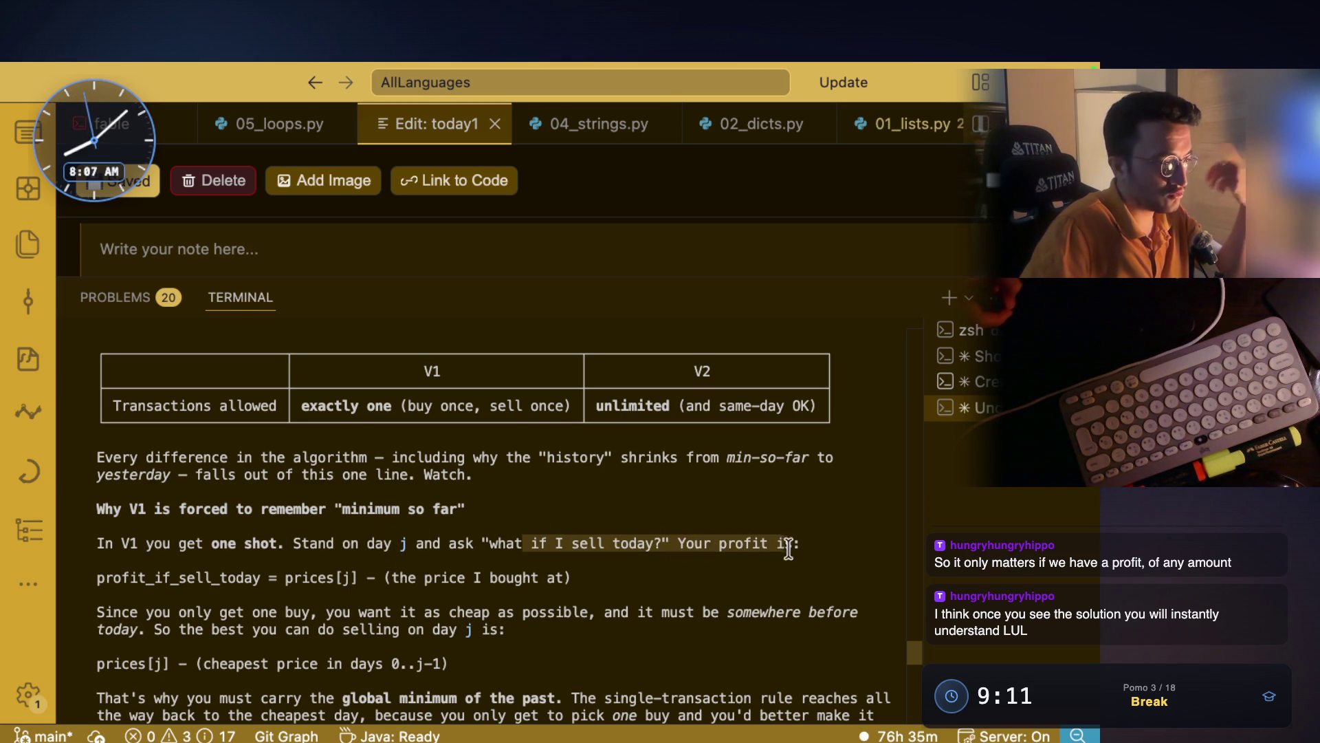
{"action": "left_click_drag", "start_coordinate": [235, 578], "coordinate": [292, 577]}
{"action": "left_click_drag", "start_coordinate": [387, 578], "coordinate": [565, 576]}
{"action": "triple_click", "coordinate": [262, 581]}
{"action": "left_click", "coordinate": [330, 589]}
{"action": "left_click_drag", "start_coordinate": [391, 577], "coordinate": [565, 578]}
{"action": "left_click_drag", "start_coordinate": [283, 577], "coordinate": [357, 577]}
{"action": "left_click_drag", "start_coordinate": [146, 612], "coordinate": [601, 612]}
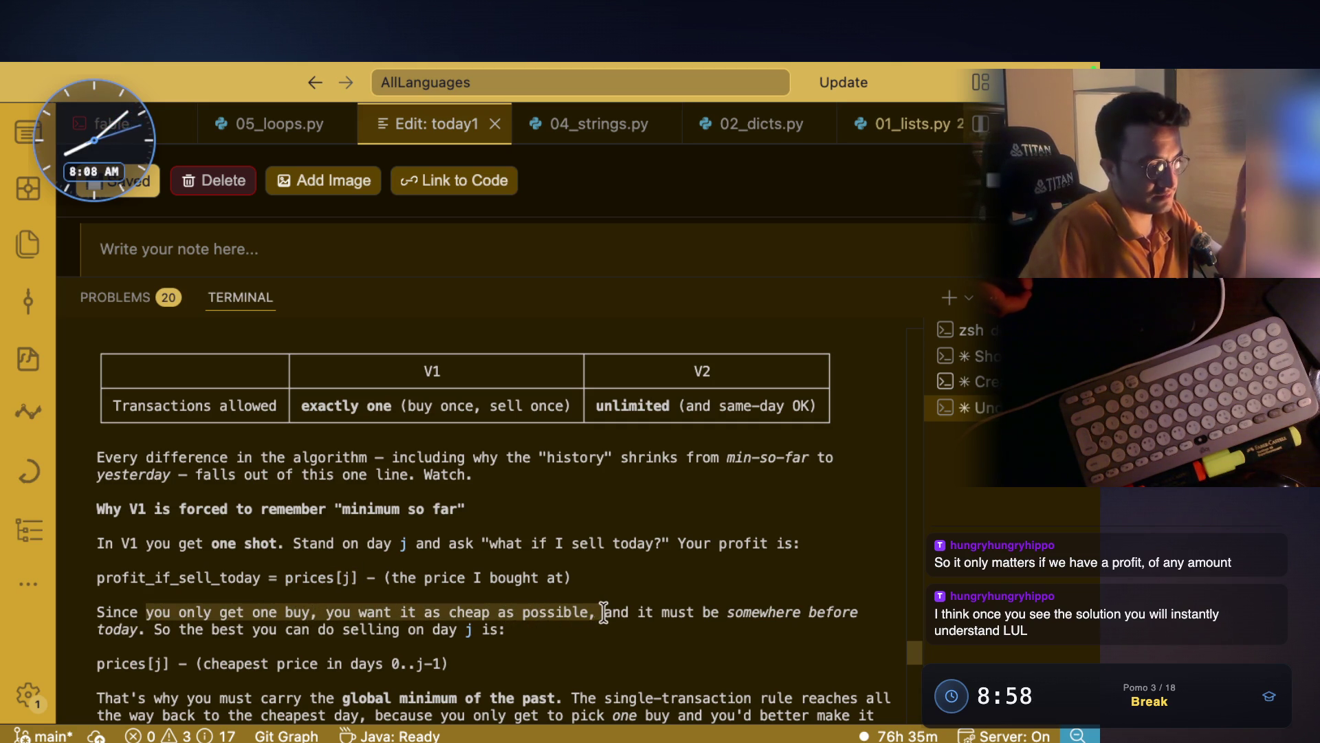
{"action": "mouse_move", "coordinate": [695, 616]}
{"action": "left_mouse_down"}
{"action": "mouse_move", "coordinate": [836, 616]}
{"action": "mouse_move", "coordinate": [750, 619]}
{"action": "mouse_move", "coordinate": [793, 616]}
{"action": "left_mouse_up"}
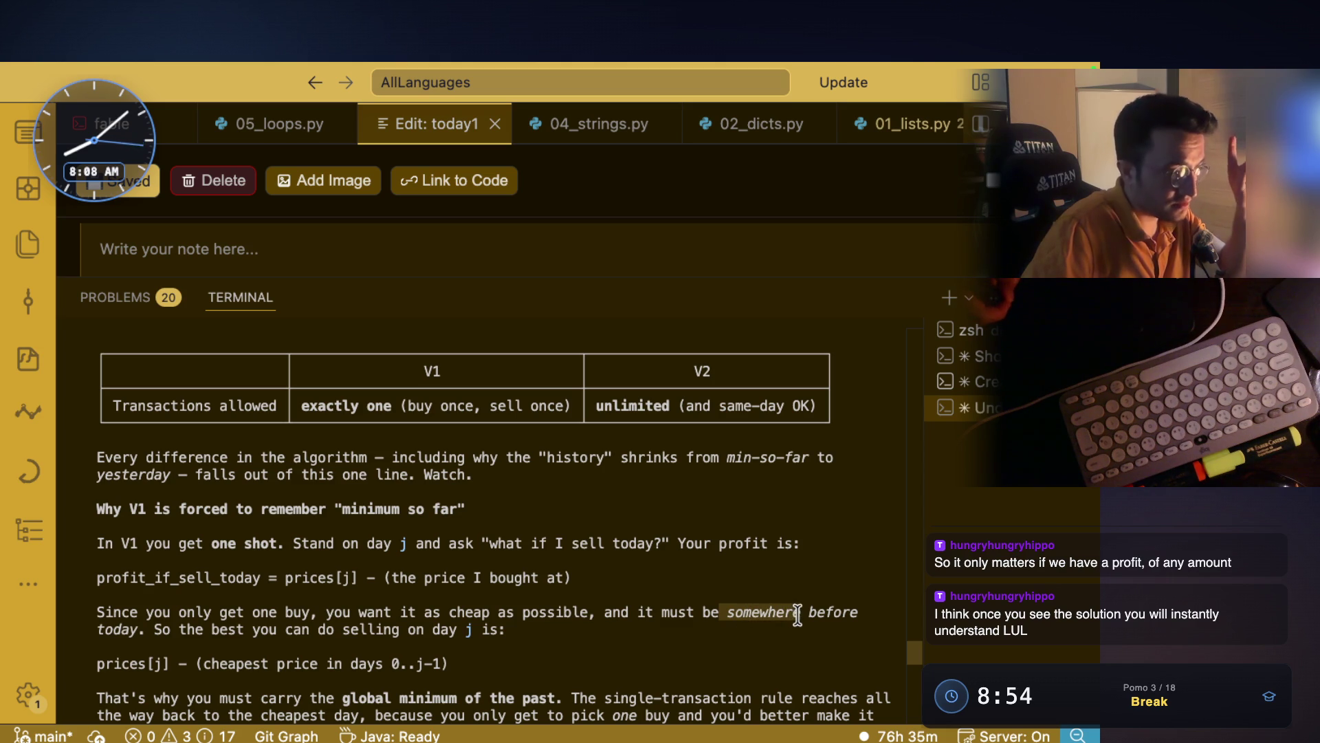
{"action": "scroll", "coordinate": [171, 550], "scroll_direction": "down", "scroll_amount": 1}
{"action": "mouse_move", "coordinate": [154, 577]}
{"action": "left_mouse_down"}
{"action": "mouse_move", "coordinate": [495, 581]}
{"action": "mouse_move", "coordinate": [478, 609]}
{"action": "mouse_move", "coordinate": [115, 609]}
{"action": "left_mouse_up"}
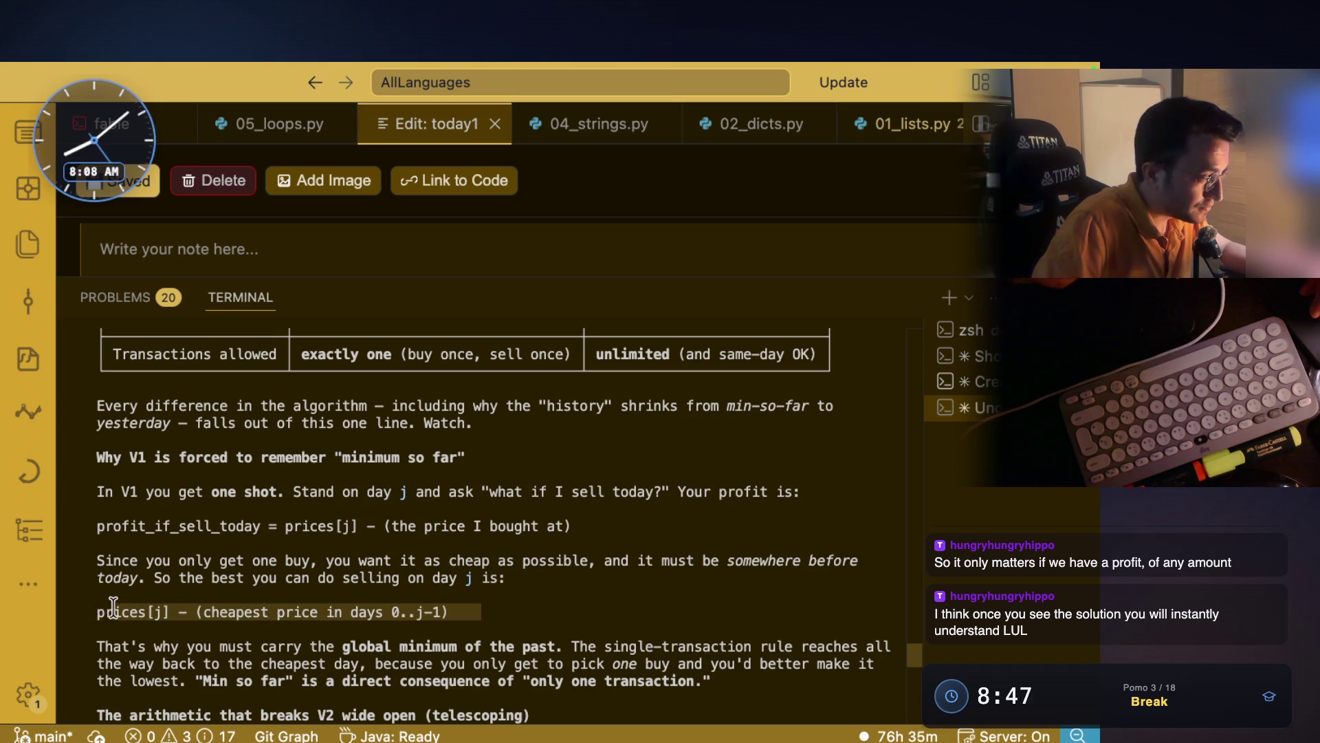
- Capture the prices[j] − cheapest-earlier-price formula line as a region screenshot
{"action": "scroll", "coordinate": [392, 462], "scroll_direction": "down", "scroll_amount": 3}
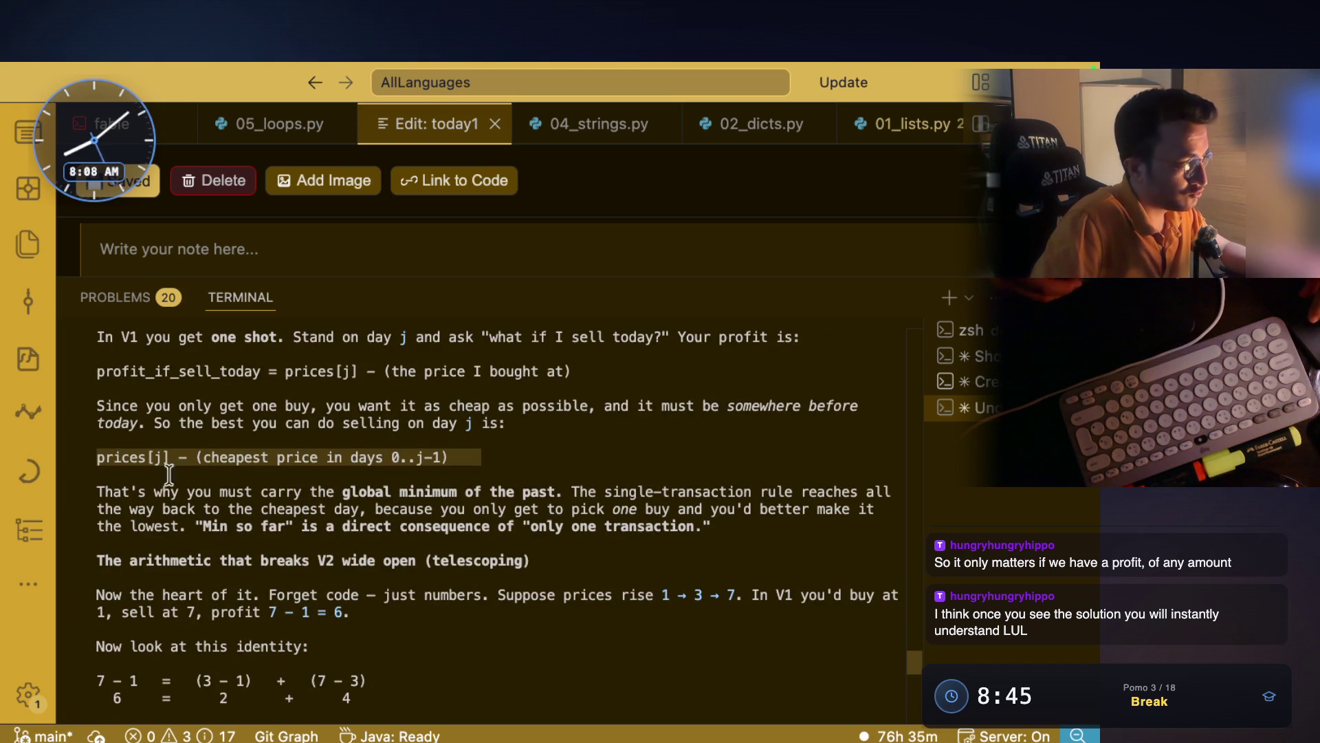
{"action": "left_click", "coordinate": [259, 461]}
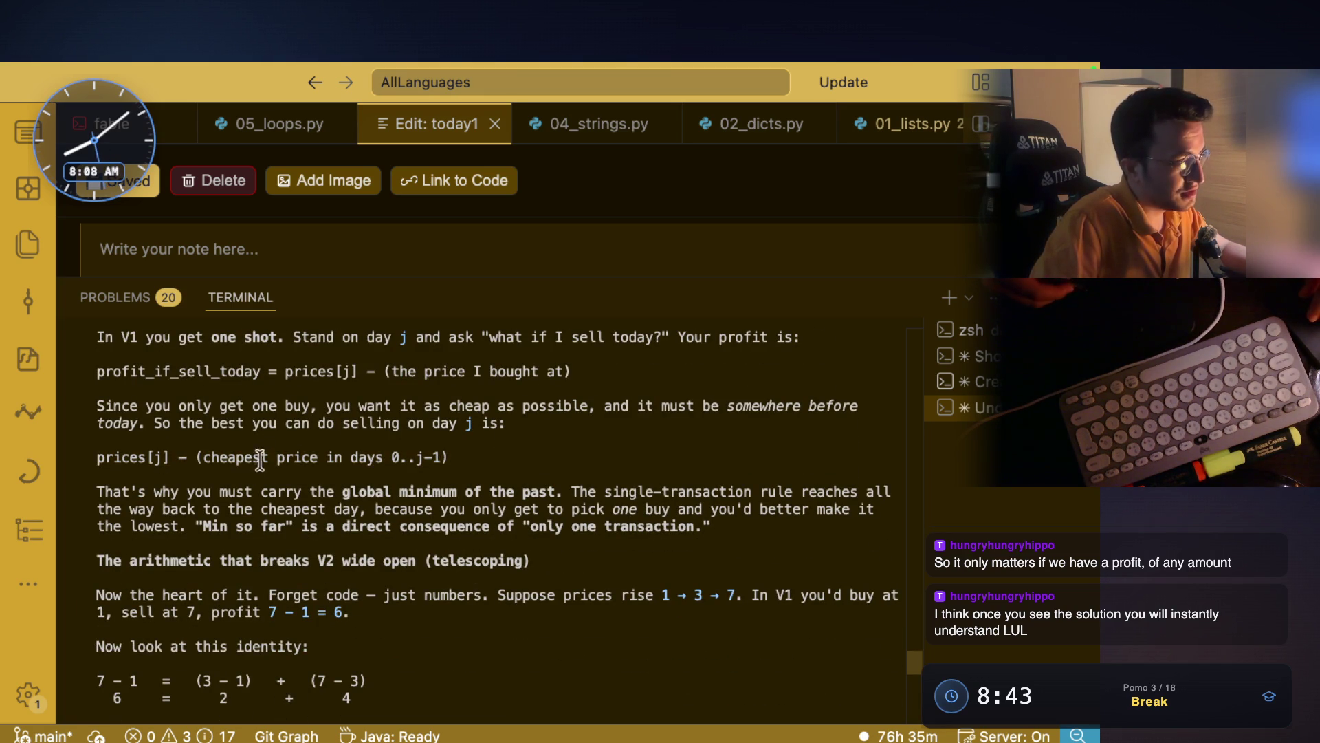
{"action": "mouse_move", "coordinate": [390, 457]}
{"action": "left_mouse_down"}
{"action": "mouse_move", "coordinate": [457, 457]}
{"action": "mouse_move", "coordinate": [153, 459]}
{"action": "left_mouse_up"}
{"action": "left_click", "coordinate": [153, 461]}
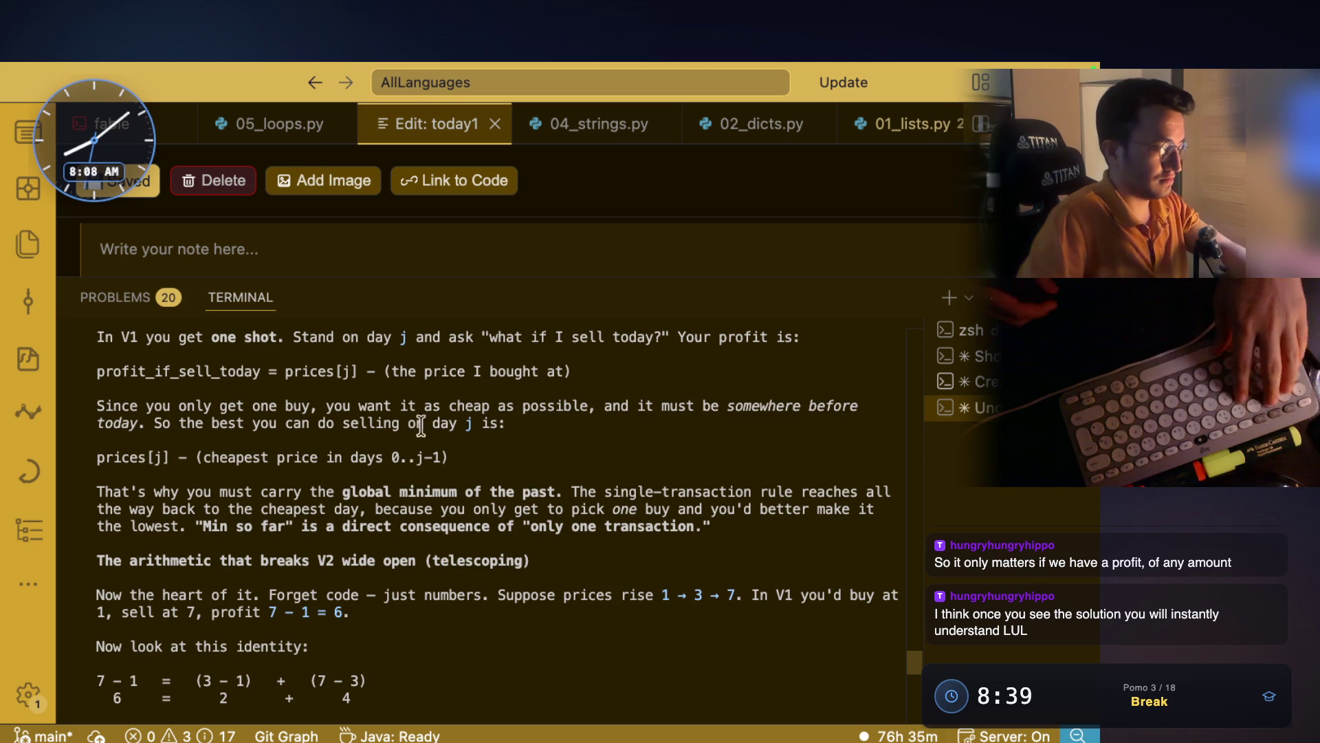
{"action": "key", "text": "super+shift+4"}
{"action": "left_click_drag", "start_coordinate": [158, 453], "coordinate": [522, 506]}
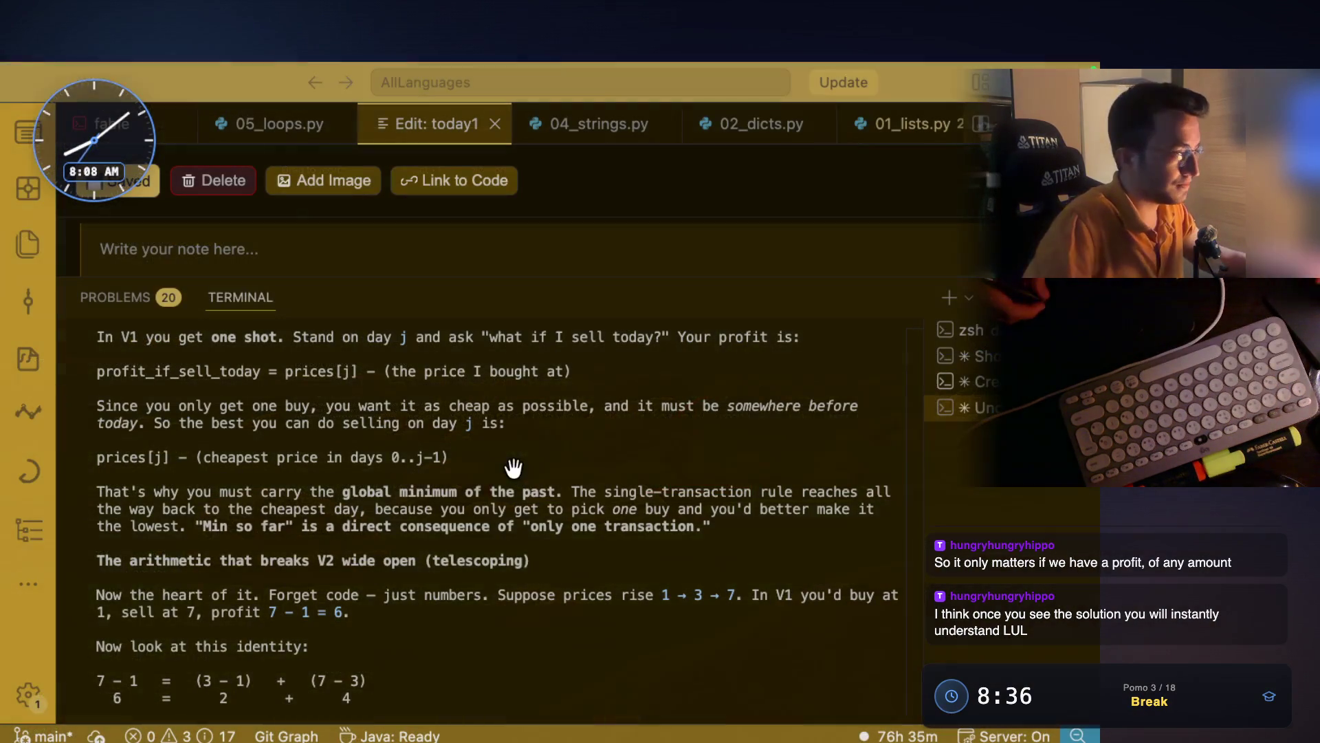
- Capture a second explanation snippet and dismiss the floating screenshot preview
{"action": "scroll", "coordinate": [222, 447], "scroll_direction": "down", "scroll_amount": 2}
{"action": "left_click_drag", "start_coordinate": [221, 443], "coordinate": [562, 440]}
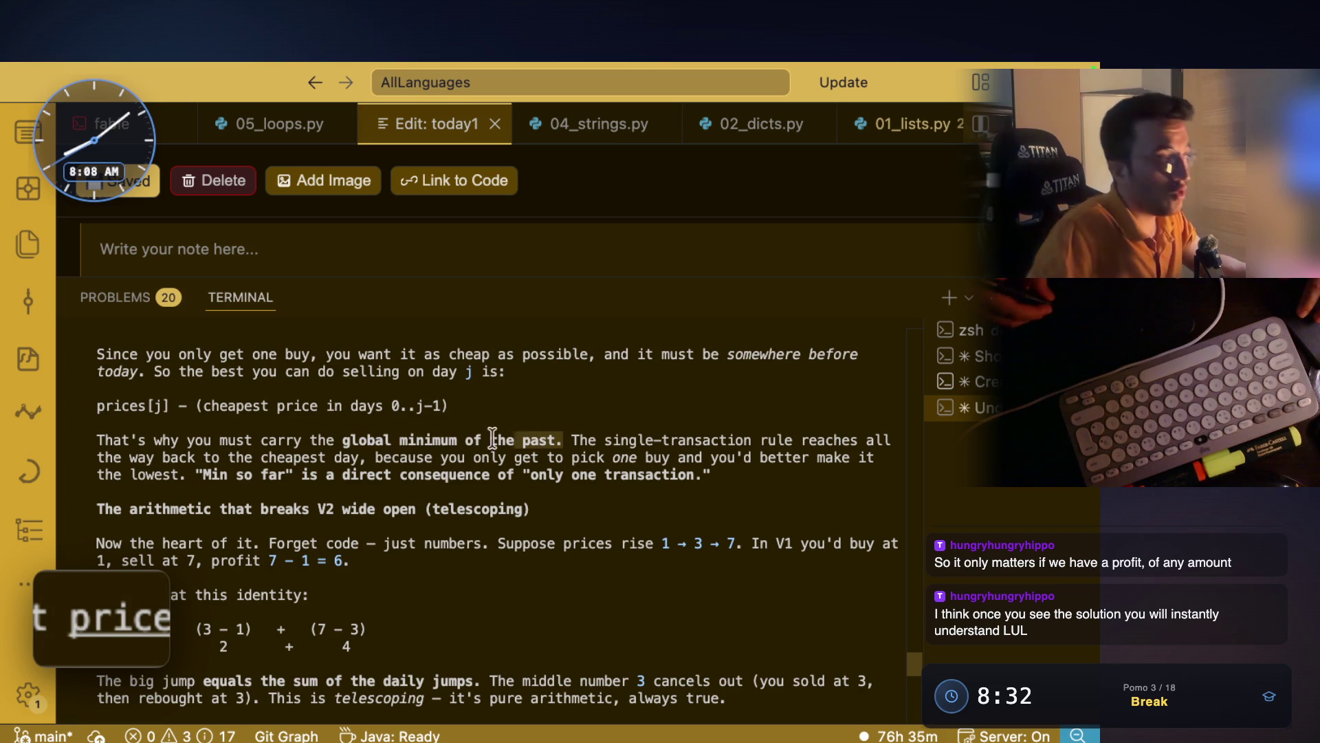
{"action": "key", "text": "super+shift+4"}
{"action": "mouse_move", "coordinate": [87, 386]}
{"action": "left_mouse_down"}
{"action": "mouse_move", "coordinate": [223, 421]}
{"action": "mouse_move", "coordinate": [566, 454]}
{"action": "mouse_move", "coordinate": [787, 433]}
{"action": "left_mouse_up"}
{"action": "left_click_drag", "start_coordinate": [101, 458], "coordinate": [576, 465]}
{"action": "left_click", "coordinate": [46, 476]}
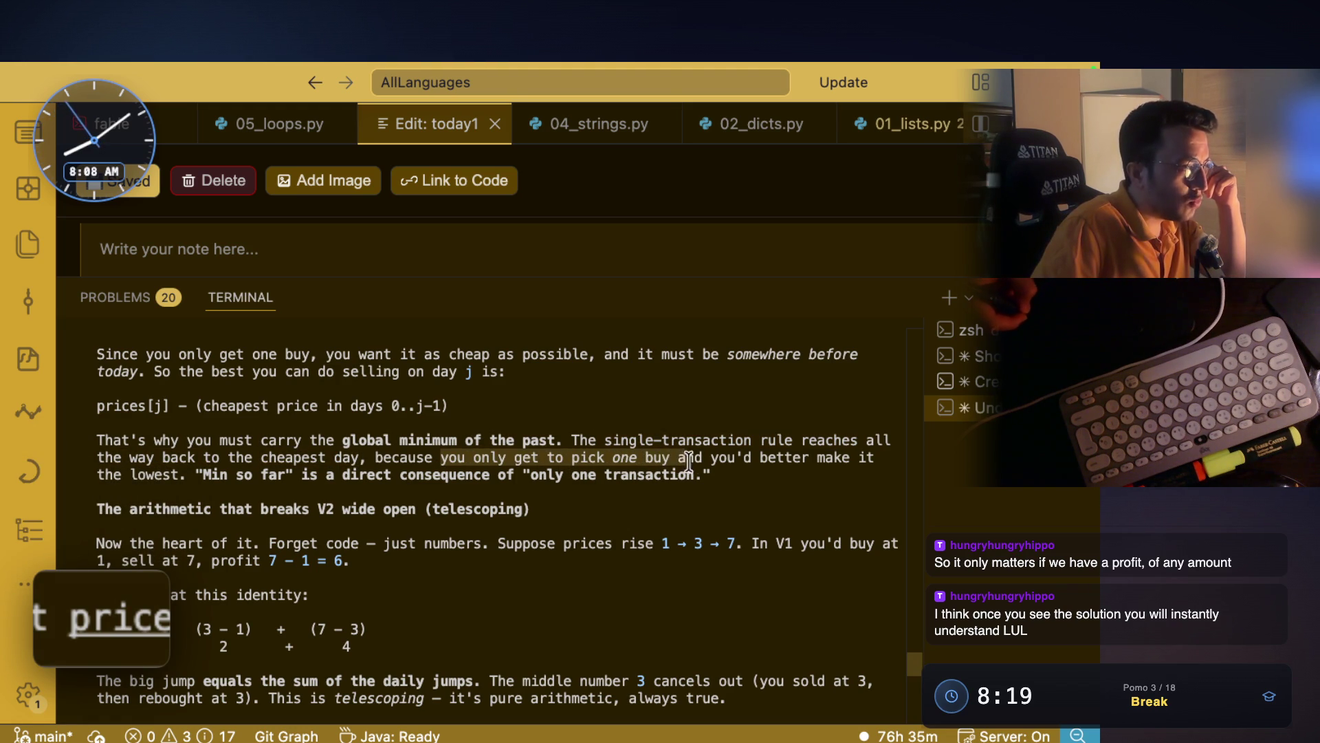
- Highlight the 'make it the lowest' line and the telescoping heading while reading
{"action": "left_click_drag", "start_coordinate": [712, 457], "coordinate": [857, 459]}
{"action": "left_click_drag", "start_coordinate": [131, 475], "coordinate": [682, 483]}
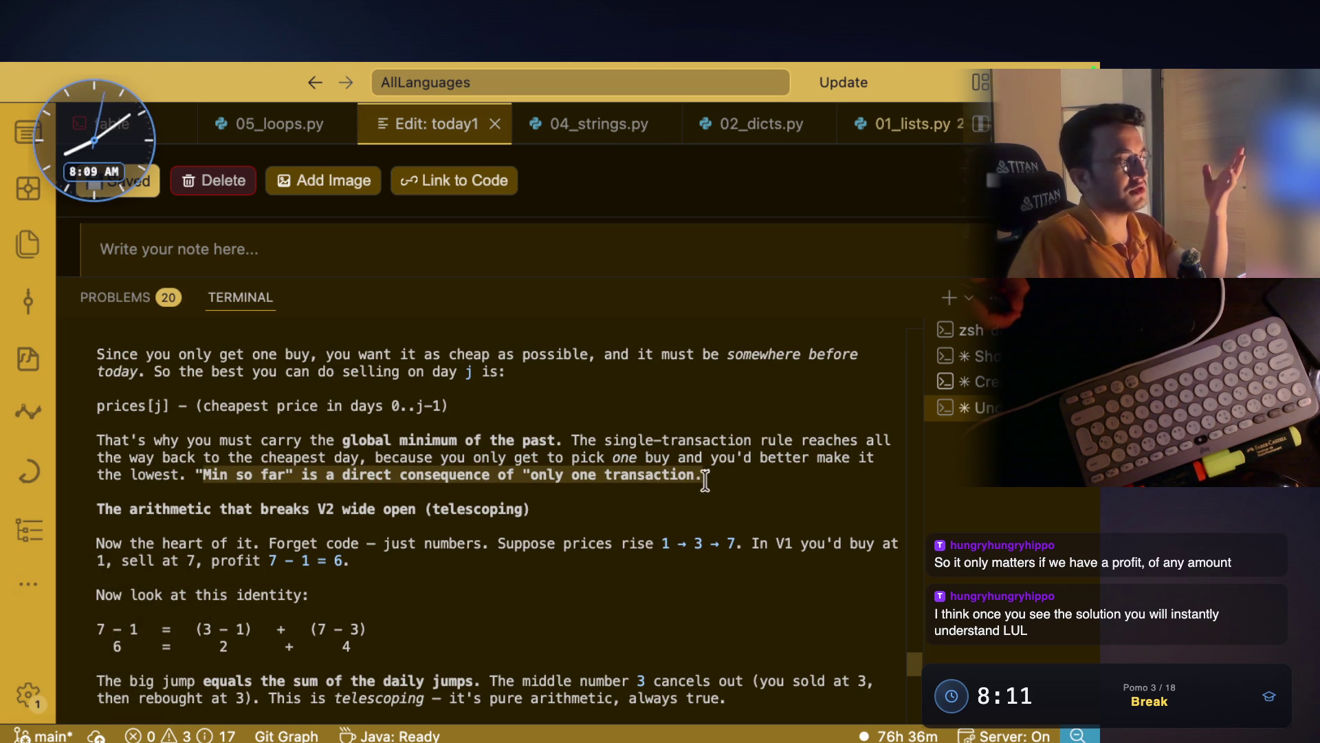
{"action": "mouse_move", "coordinate": [220, 509]}
{"action": "left_mouse_down"}
{"action": "mouse_move", "coordinate": [524, 510]}
{"action": "mouse_move", "coordinate": [141, 513]}
{"action": "left_mouse_up"}
{"action": "left_click", "coordinate": [525, 509]}
- Highlight the 'Suppose prices rise' example, the sell-at-7 line and the identity
{"action": "scroll", "coordinate": [305, 460], "scroll_direction": "down", "scroll_amount": 3}
{"action": "left_click_drag", "start_coordinate": [129, 423], "coordinate": [256, 424]}
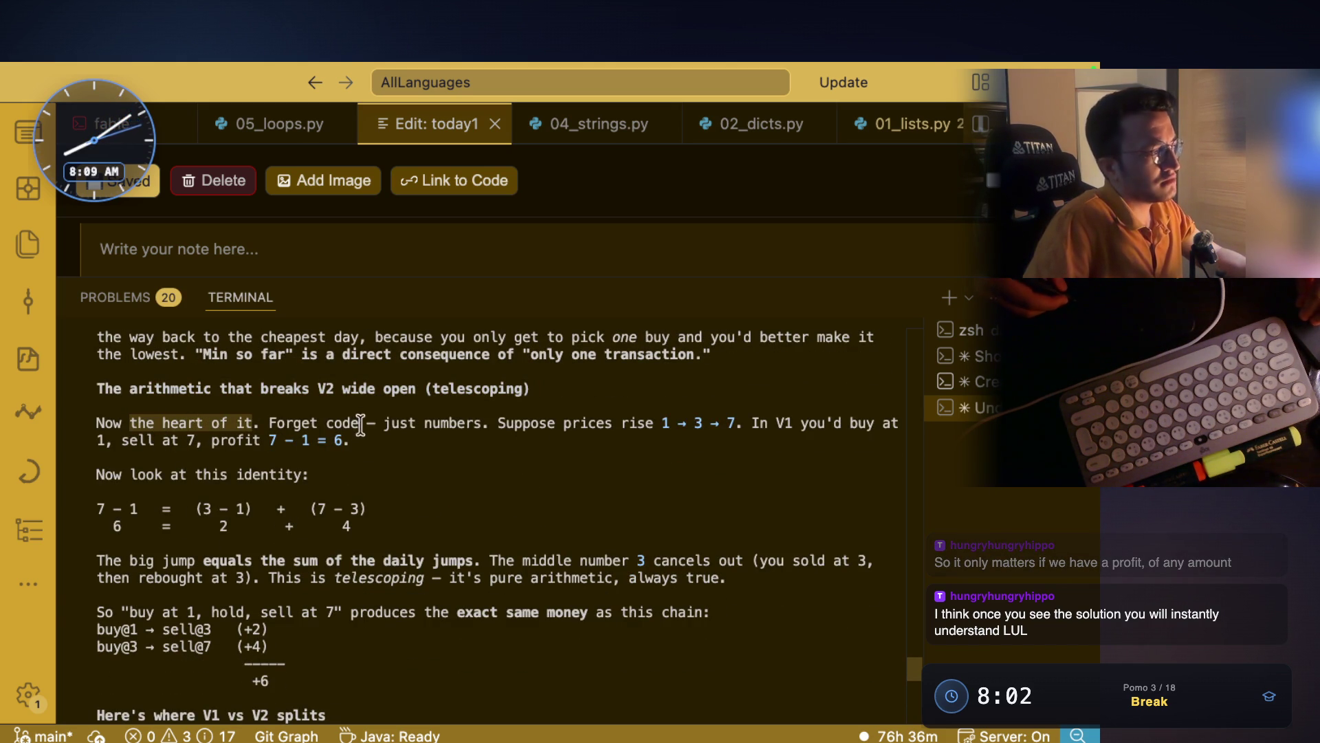
{"action": "left_click_drag", "start_coordinate": [388, 423], "coordinate": [873, 426]}
{"action": "left_click_drag", "start_coordinate": [97, 440], "coordinate": [347, 440]}
{"action": "left_click_drag", "start_coordinate": [131, 474], "coordinate": [294, 476]}
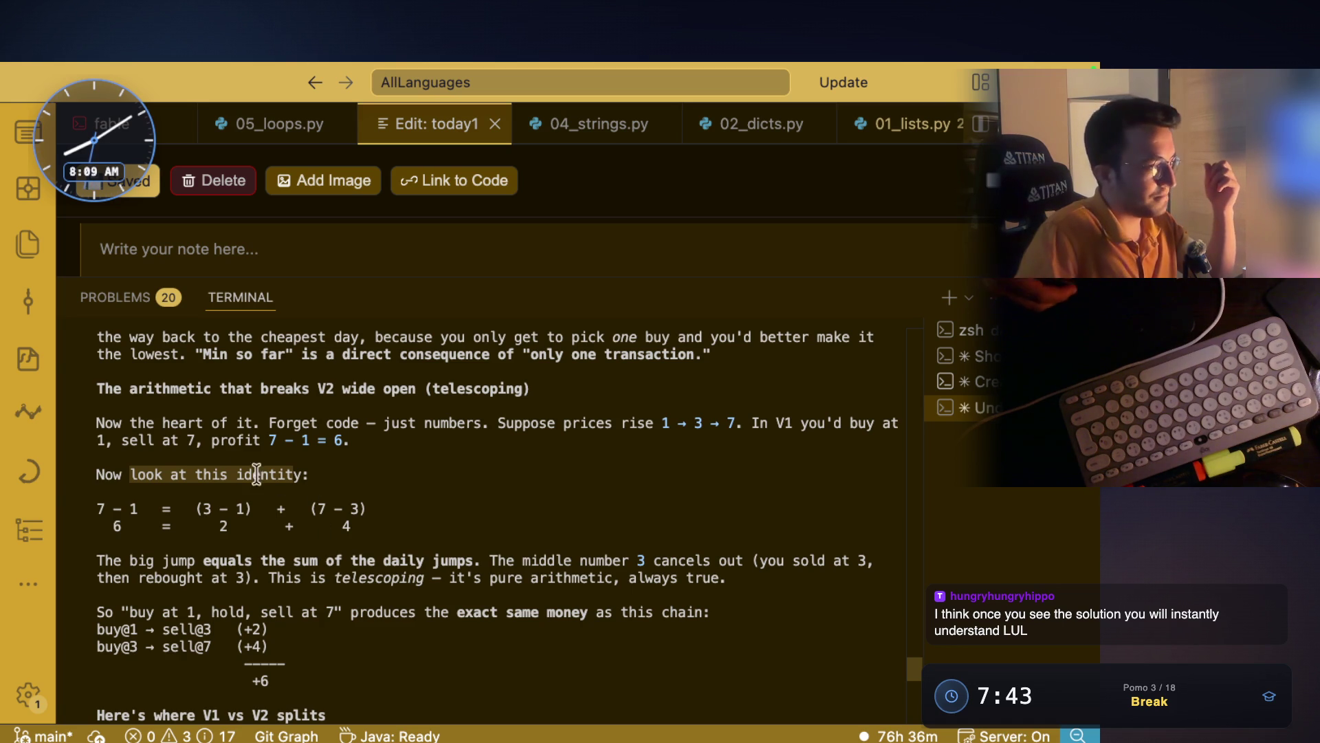
{"action": "left_click", "coordinate": [119, 476]}
{"action": "left_click_drag", "start_coordinate": [109, 475], "coordinate": [247, 475]}
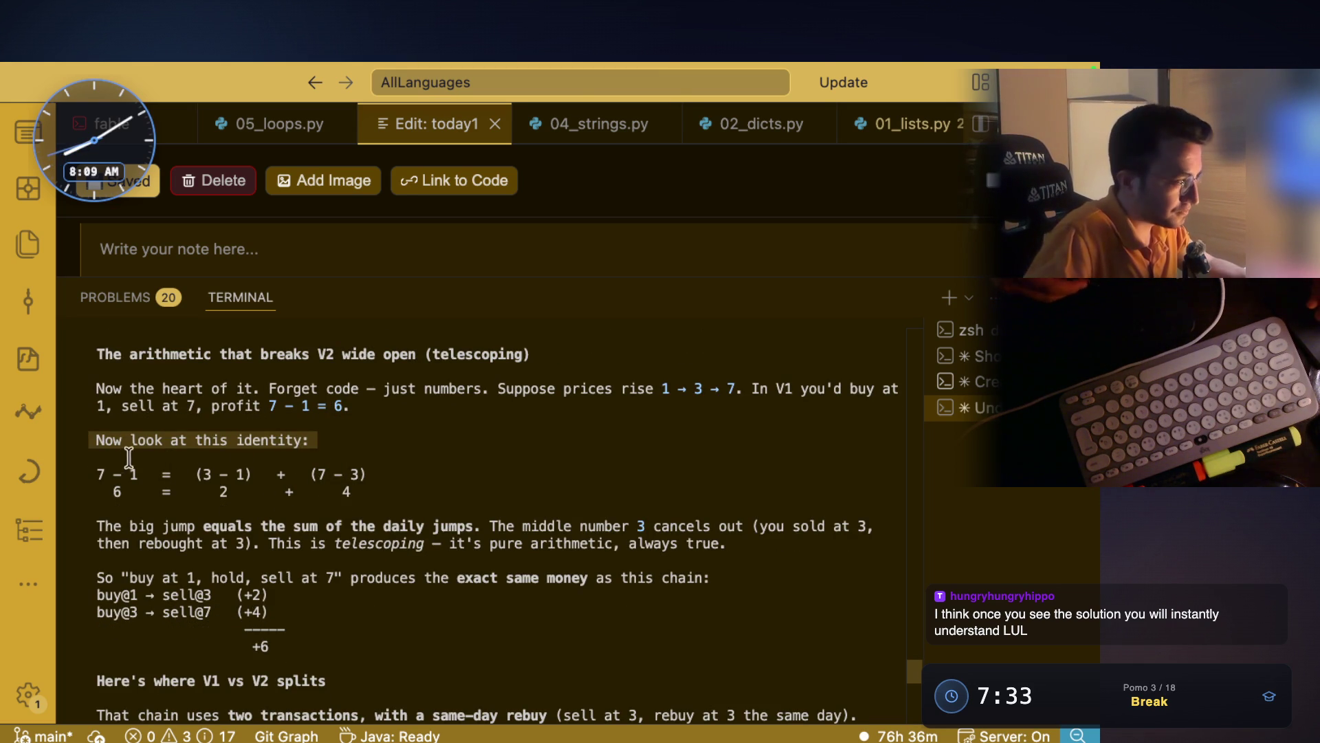
{"action": "left_click_drag", "start_coordinate": [499, 390], "coordinate": [737, 390]}
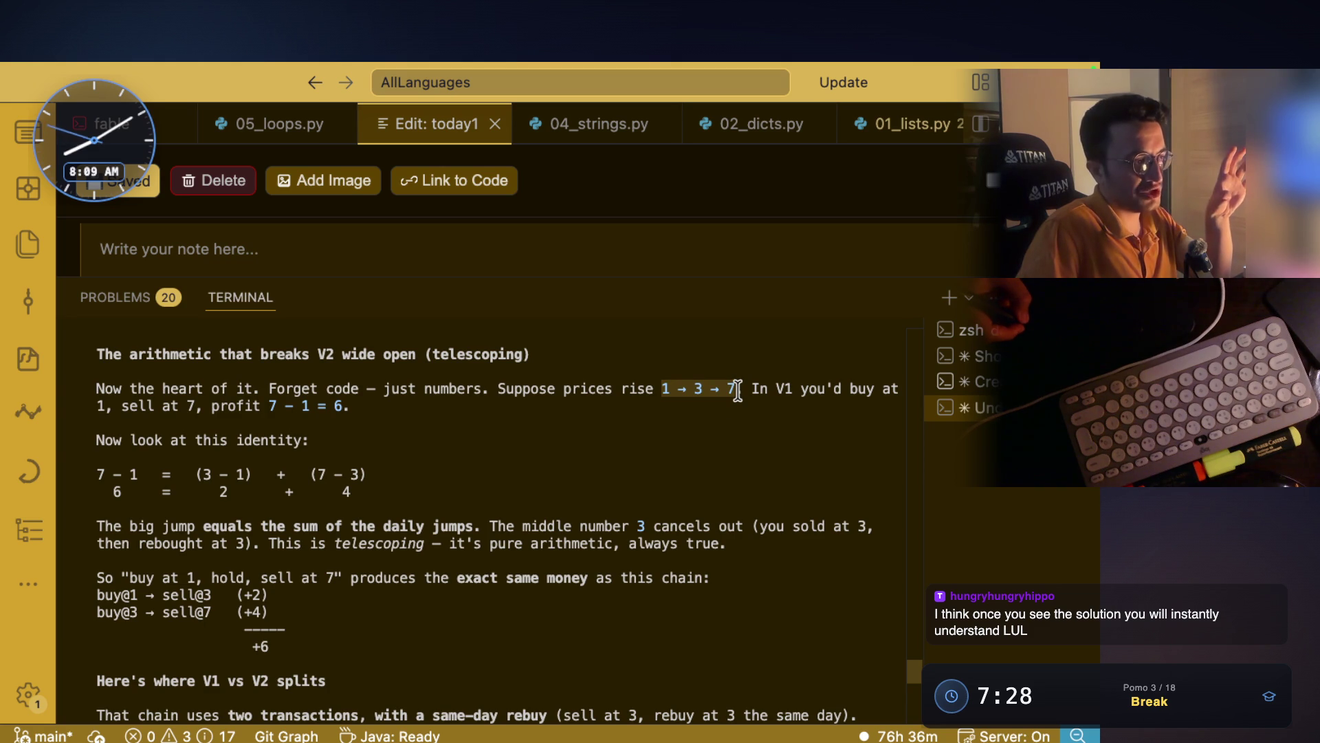
{"action": "left_click", "coordinate": [227, 440]}
{"action": "left_click_drag", "start_coordinate": [306, 438], "coordinate": [258, 438]}
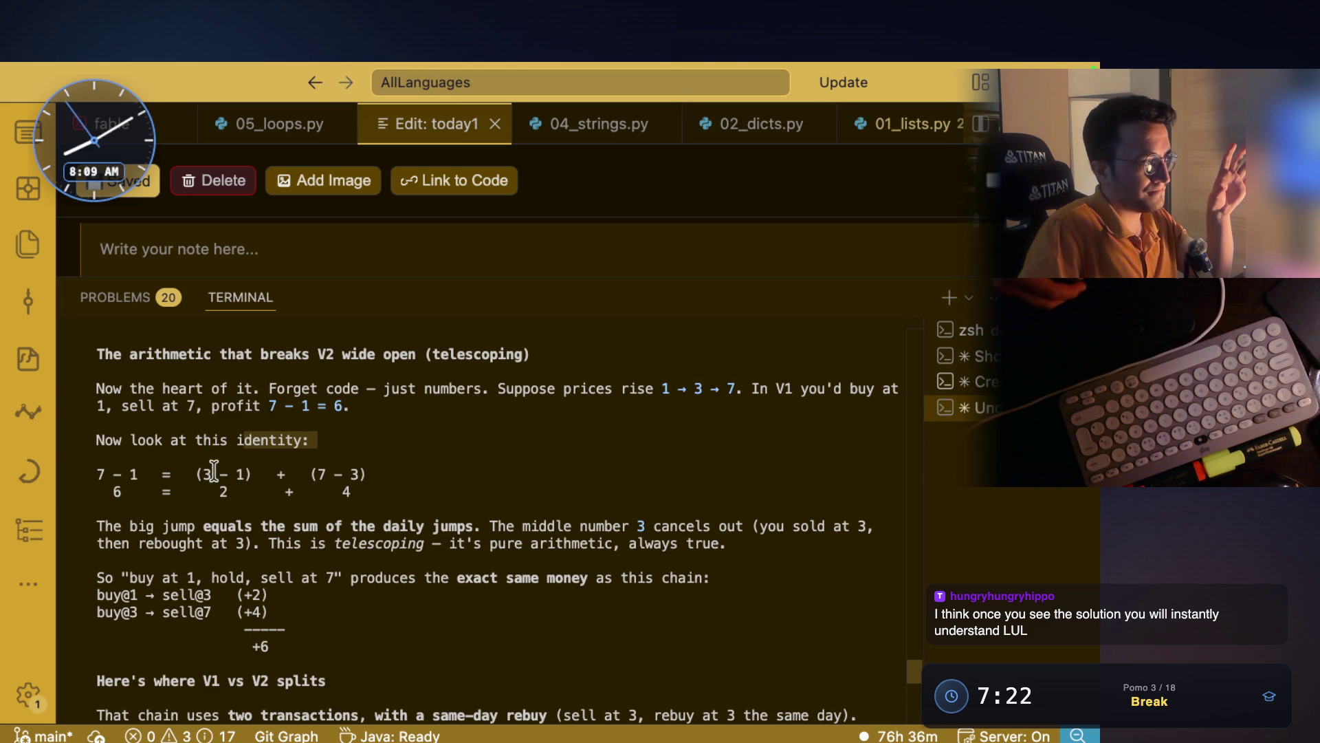
{"action": "left_click_drag", "start_coordinate": [205, 475], "coordinate": [238, 474]}
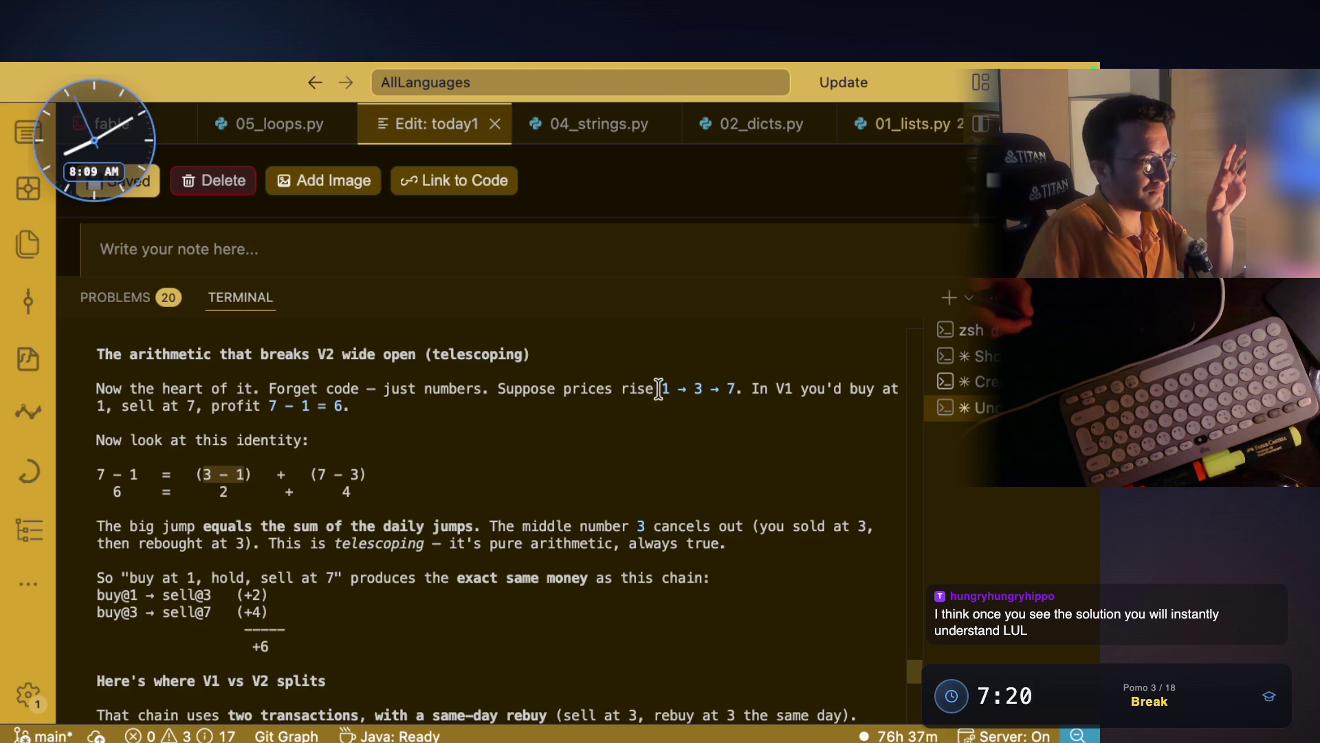
- Highlight the 1 → 3 → 7 sequence, 'big jump' and '3 cancels out' phrases
{"action": "left_click_drag", "start_coordinate": [661, 389], "coordinate": [704, 389]}
{"action": "left_click", "coordinate": [722, 389]}
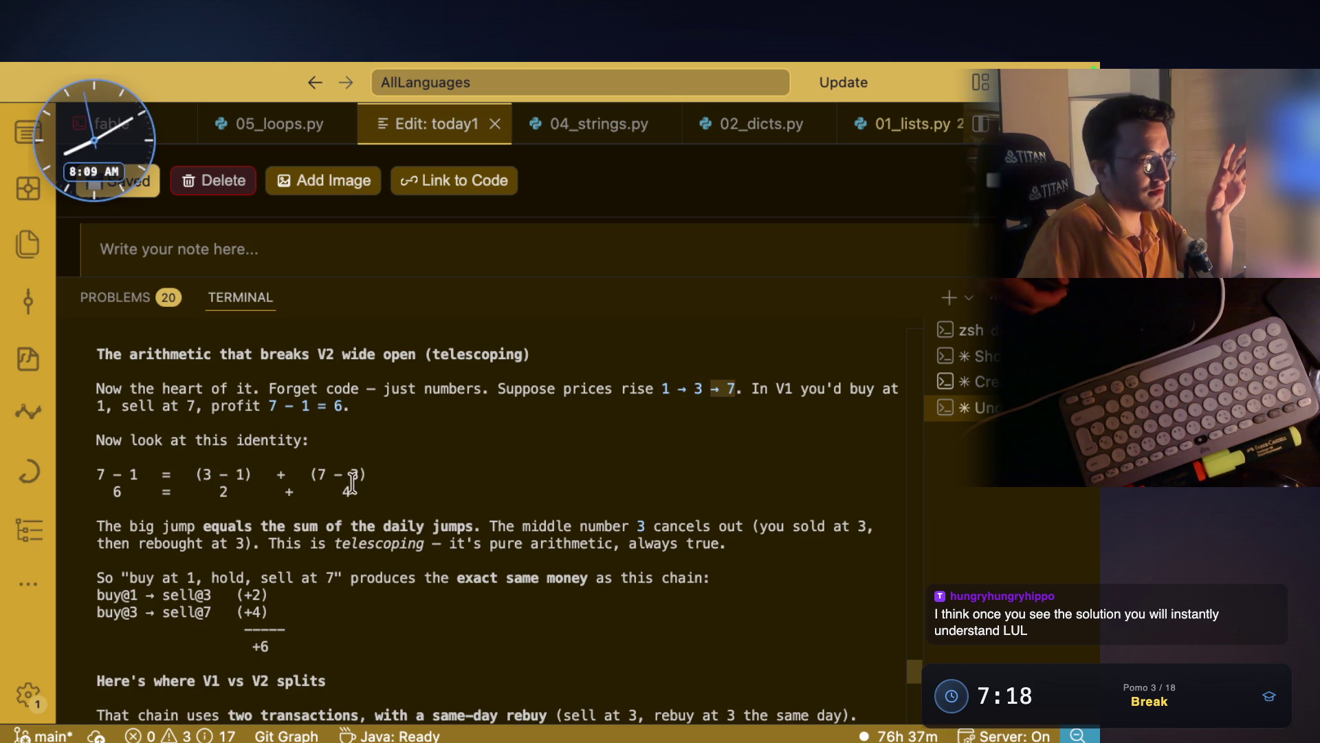
{"action": "triple_click", "coordinate": [96, 473]}
{"action": "left_click_drag", "start_coordinate": [662, 388], "coordinate": [736, 389]}
{"action": "left_click_drag", "start_coordinate": [121, 526], "coordinate": [474, 526]}
{"action": "left_click", "coordinate": [200, 533]}
{"action": "mouse_move", "coordinate": [572, 526]}
{"action": "left_mouse_down"}
{"action": "mouse_move", "coordinate": [669, 522]}
{"action": "mouse_move", "coordinate": [637, 521]}
{"action": "left_mouse_up"}
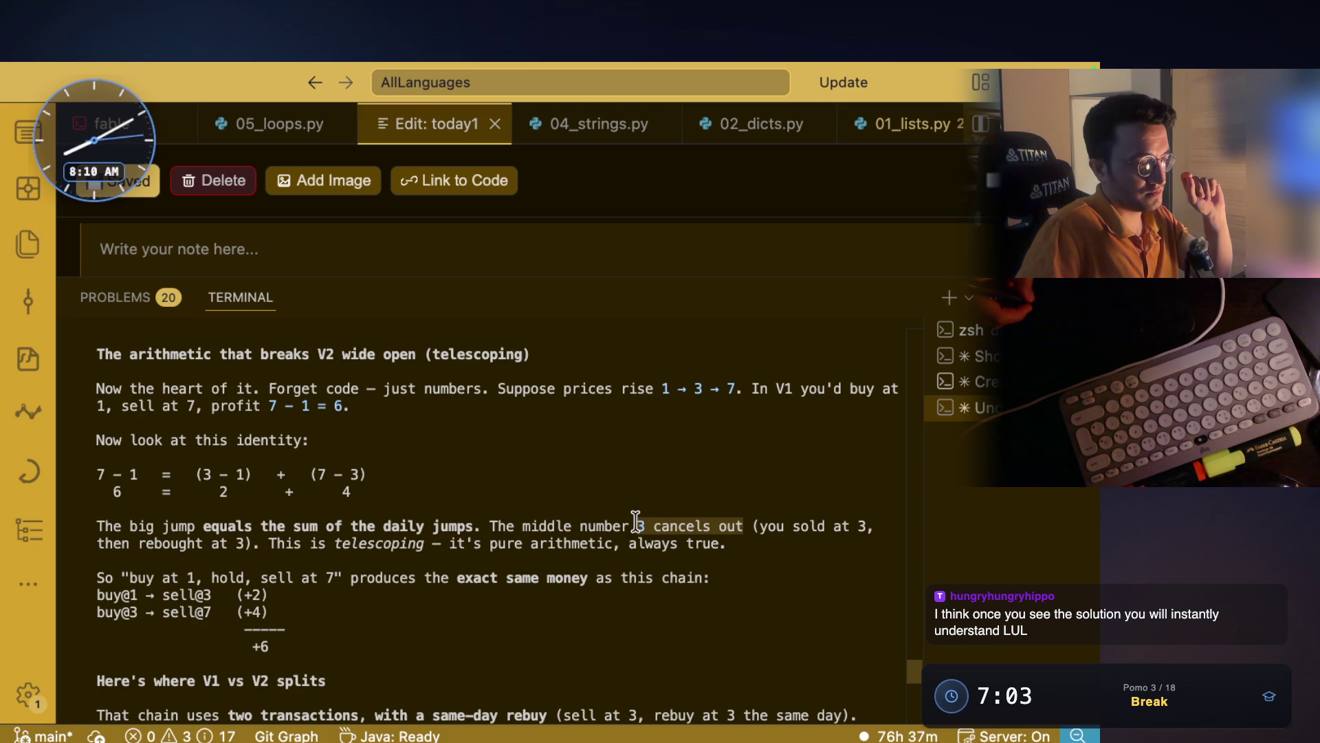
{"action": "left_click", "coordinate": [636, 523]}
{"action": "left_click_drag", "start_coordinate": [636, 522], "coordinate": [744, 529]}
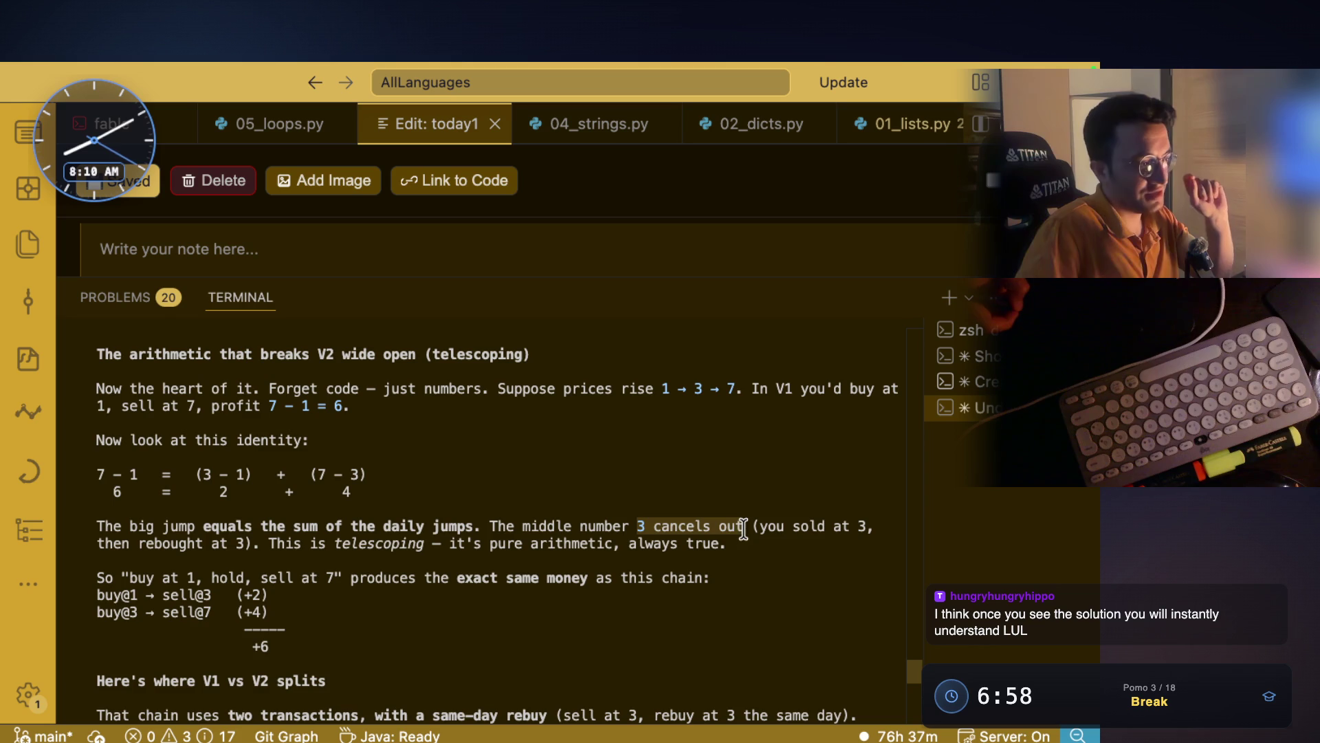
- Screenshot the telescoping explanation region and paste it into the #122 note's images
{"action": "key", "text": "super+shift+4"}
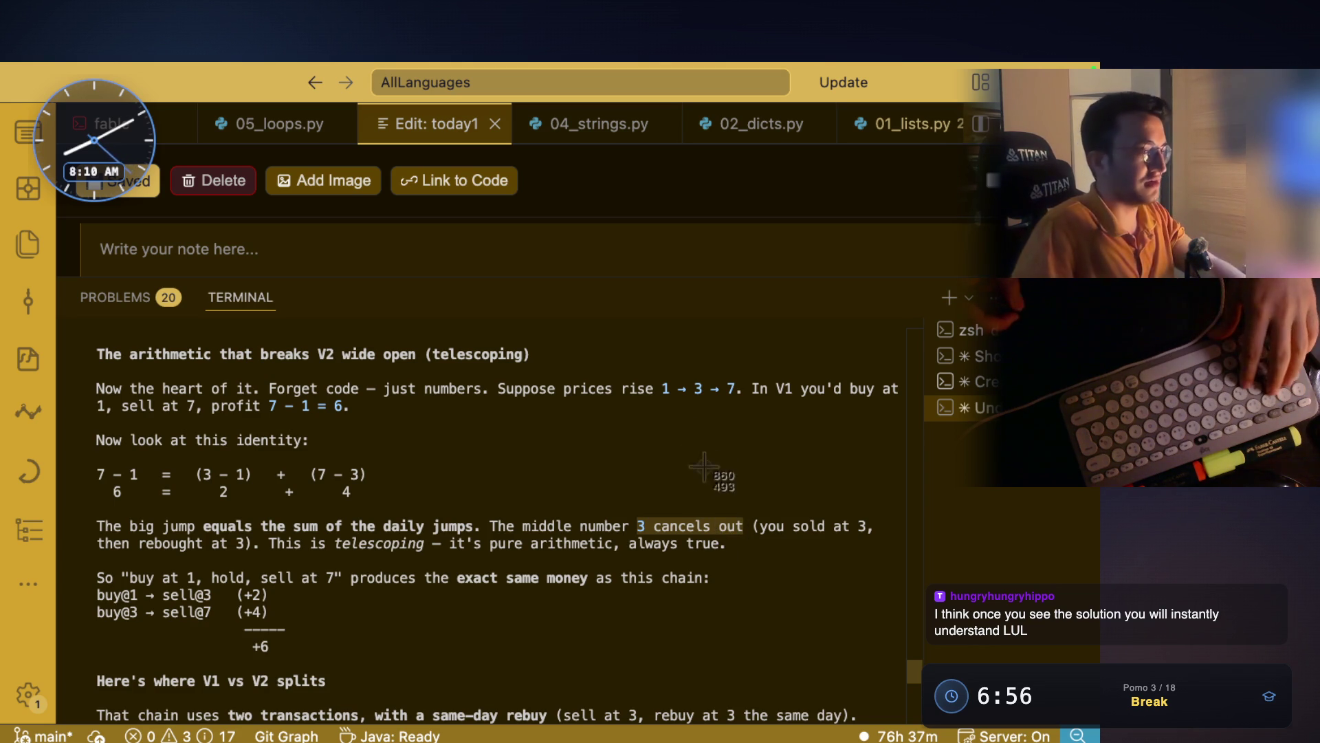
{"action": "mouse_move", "coordinate": [79, 335]}
{"action": "left_mouse_down"}
{"action": "mouse_move", "coordinate": [876, 634]}
{"action": "mouse_move", "coordinate": [929, 623]}
{"action": "mouse_move", "coordinate": [939, 650]}
{"action": "mouse_move", "coordinate": [897, 658]}
{"action": "left_mouse_up"}
{"action": "key", "text": "super+Tab"}
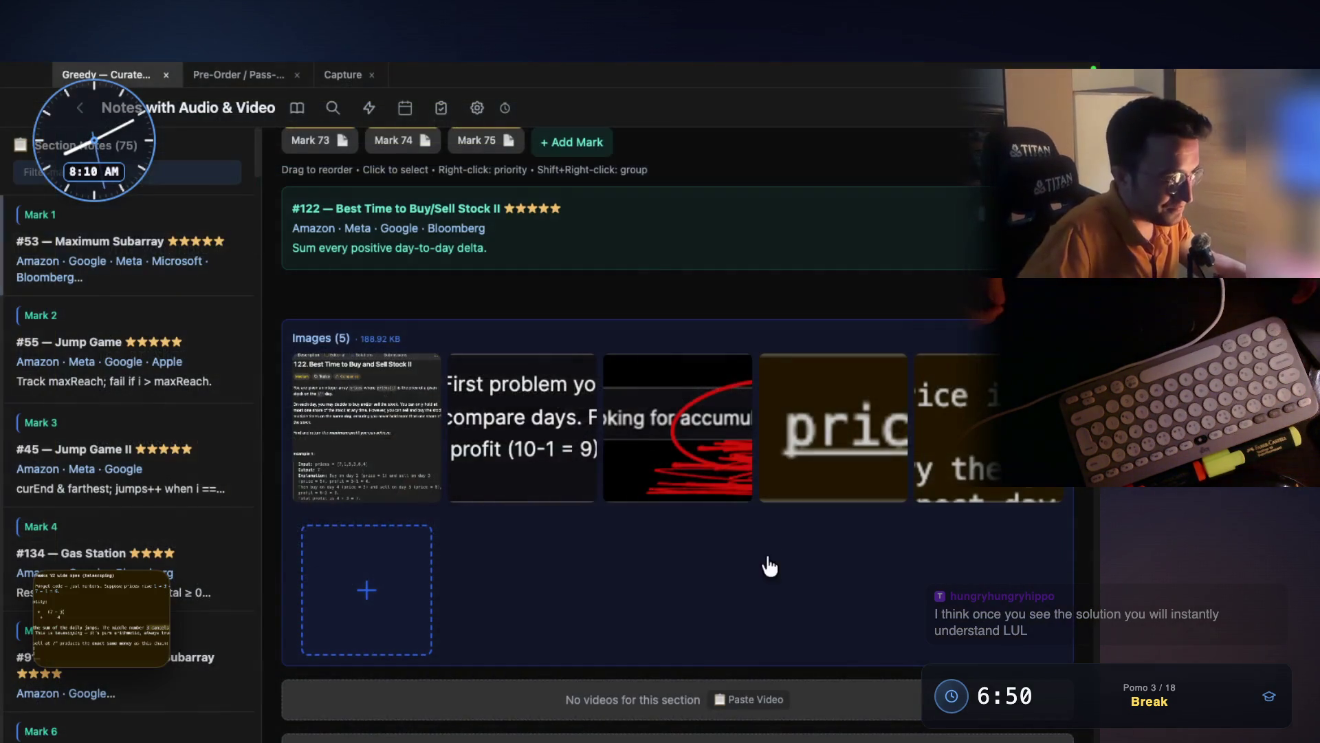
{"action": "left_click", "coordinate": [372, 578]}
{"action": "key", "text": "super+Tab"}
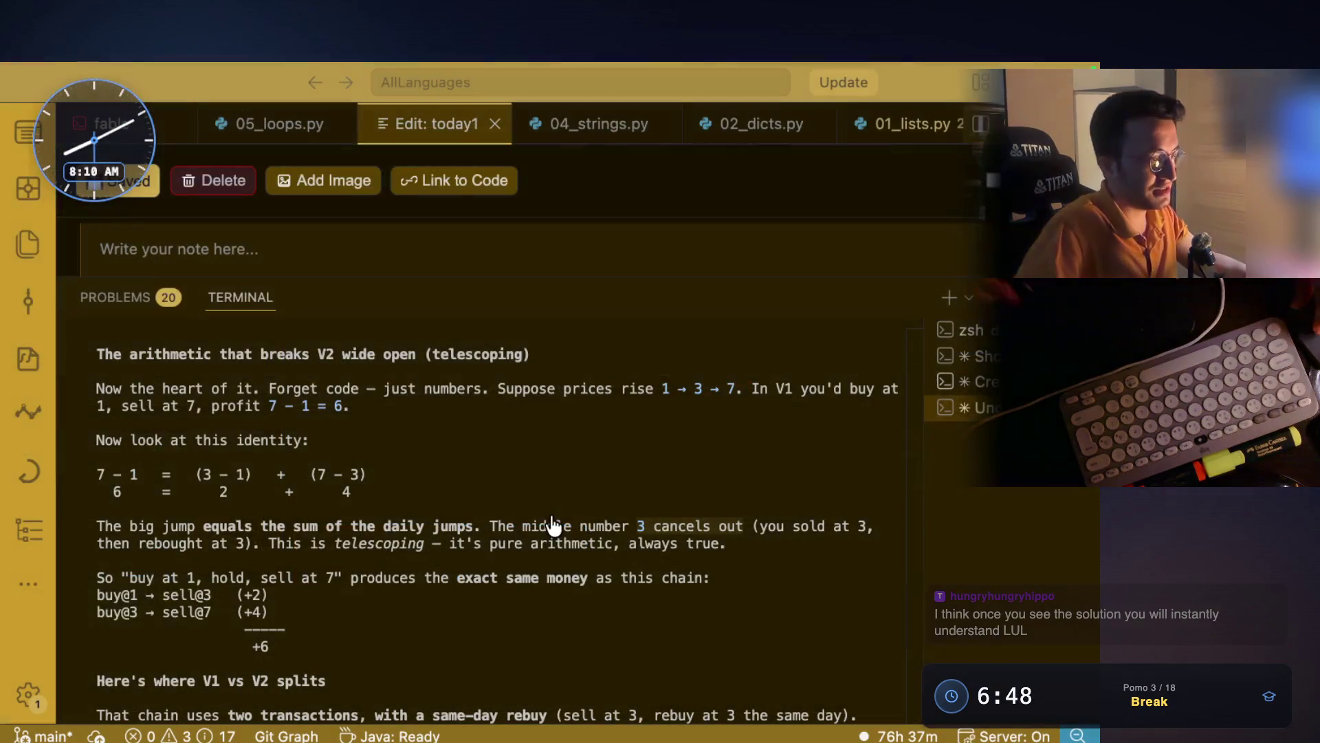
- Highlight 'sold at 3', 'rebought at 3', 'telescoping' and 'same money as this chain'
{"action": "left_click_drag", "start_coordinate": [638, 526], "coordinate": [734, 526]}
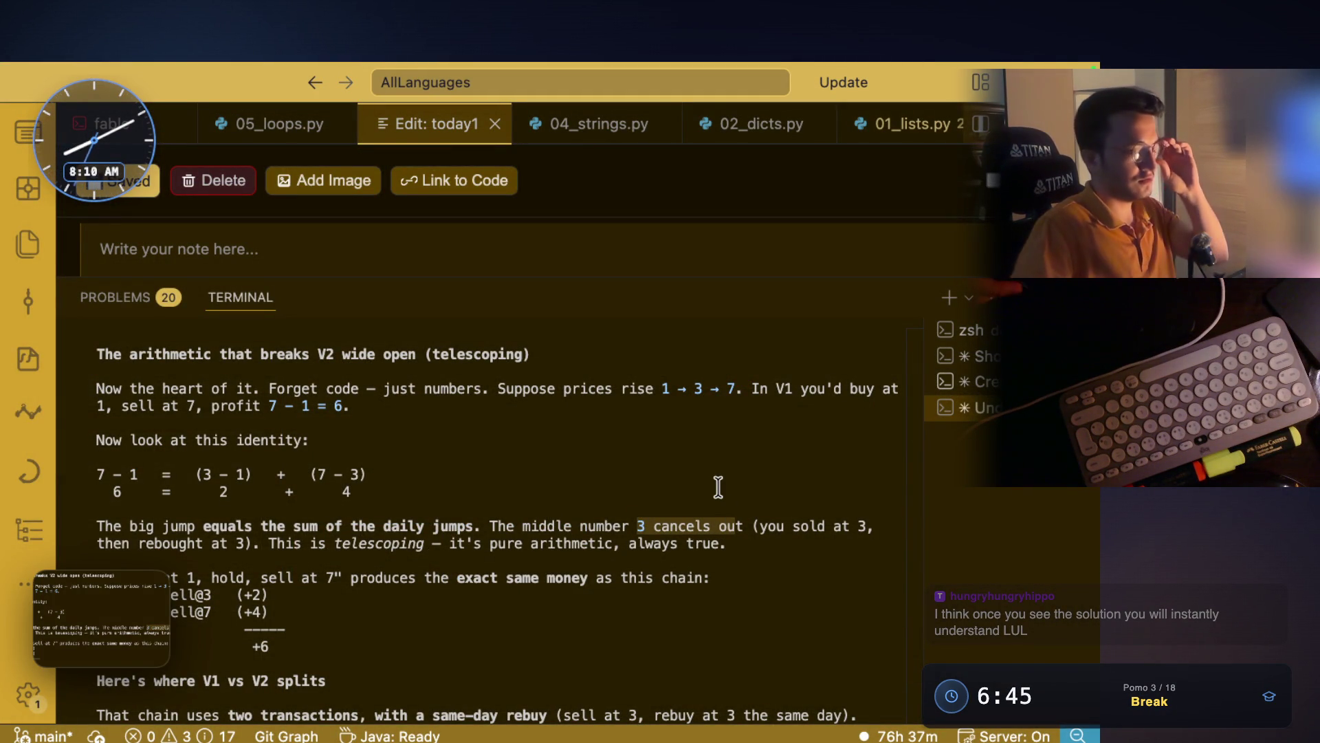
{"action": "scroll", "coordinate": [619, 460], "scroll_direction": "down", "scroll_amount": 3}
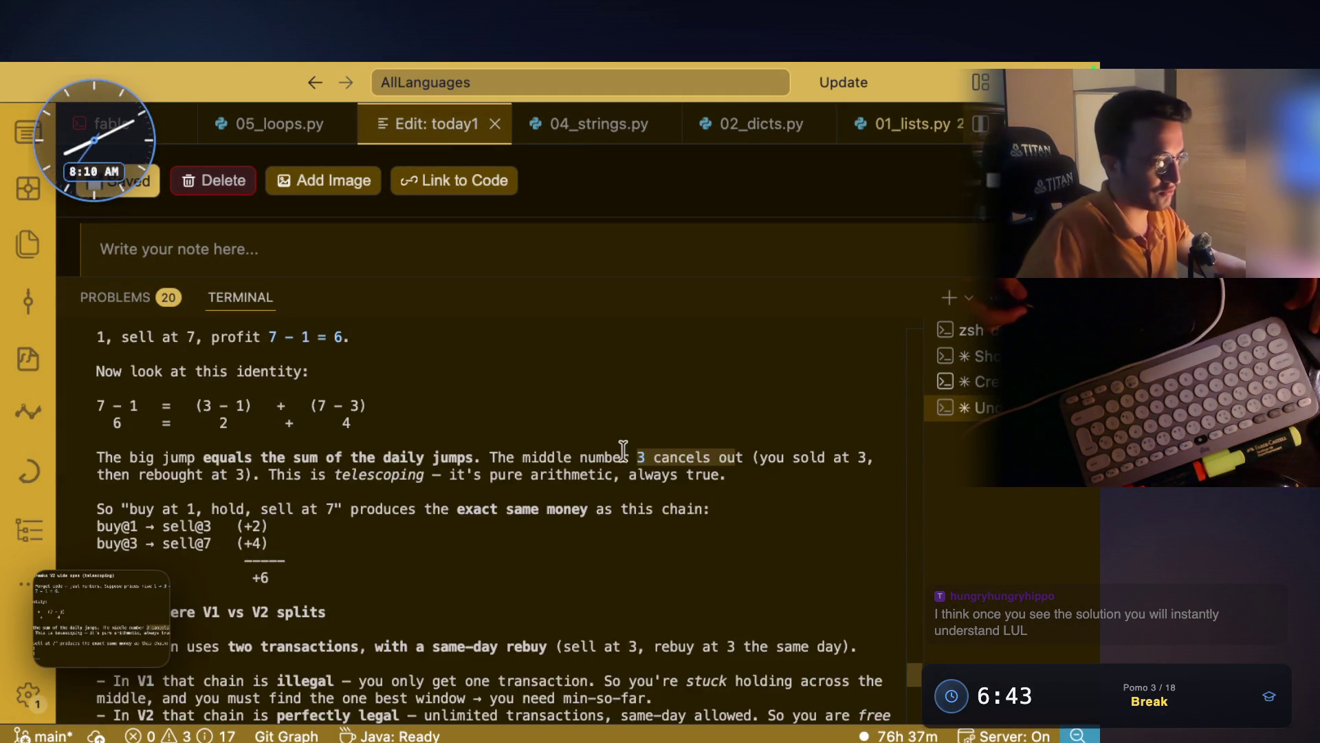
{"action": "left_click", "coordinate": [708, 426]}
{"action": "left_click_drag", "start_coordinate": [763, 425], "coordinate": [874, 426]}
{"action": "mouse_move", "coordinate": [148, 438]}
{"action": "left_mouse_down"}
{"action": "mouse_move", "coordinate": [419, 440]}
{"action": "mouse_move", "coordinate": [382, 442]}
{"action": "left_mouse_up"}
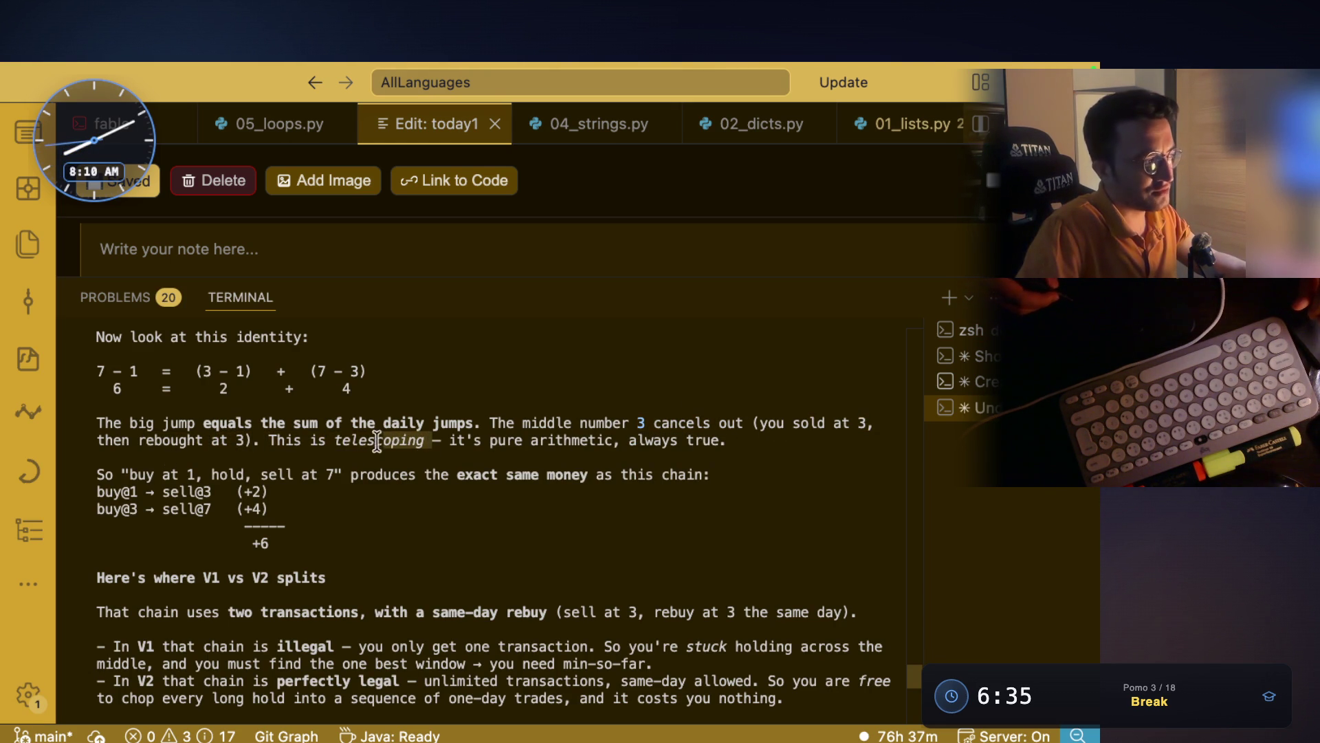
{"action": "left_click", "coordinate": [354, 475]}
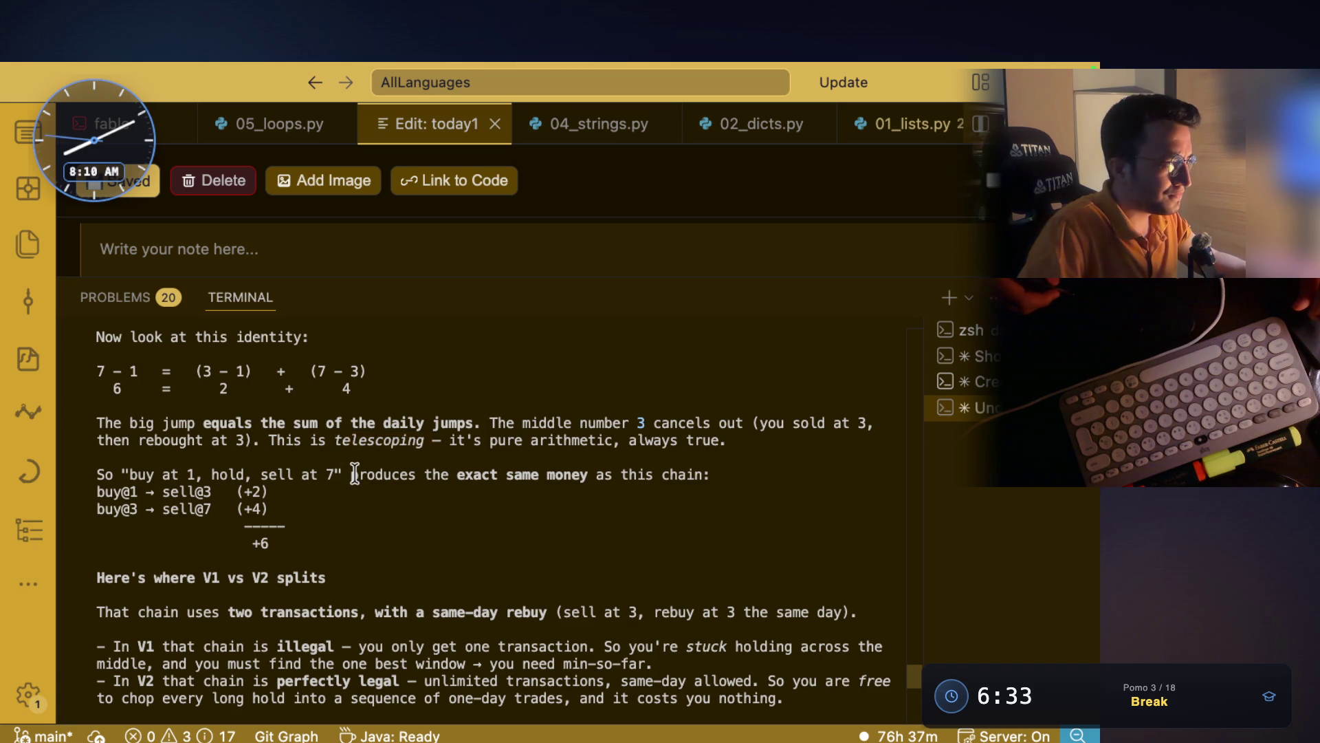
{"action": "left_click_drag", "start_coordinate": [336, 440], "coordinate": [389, 442]}
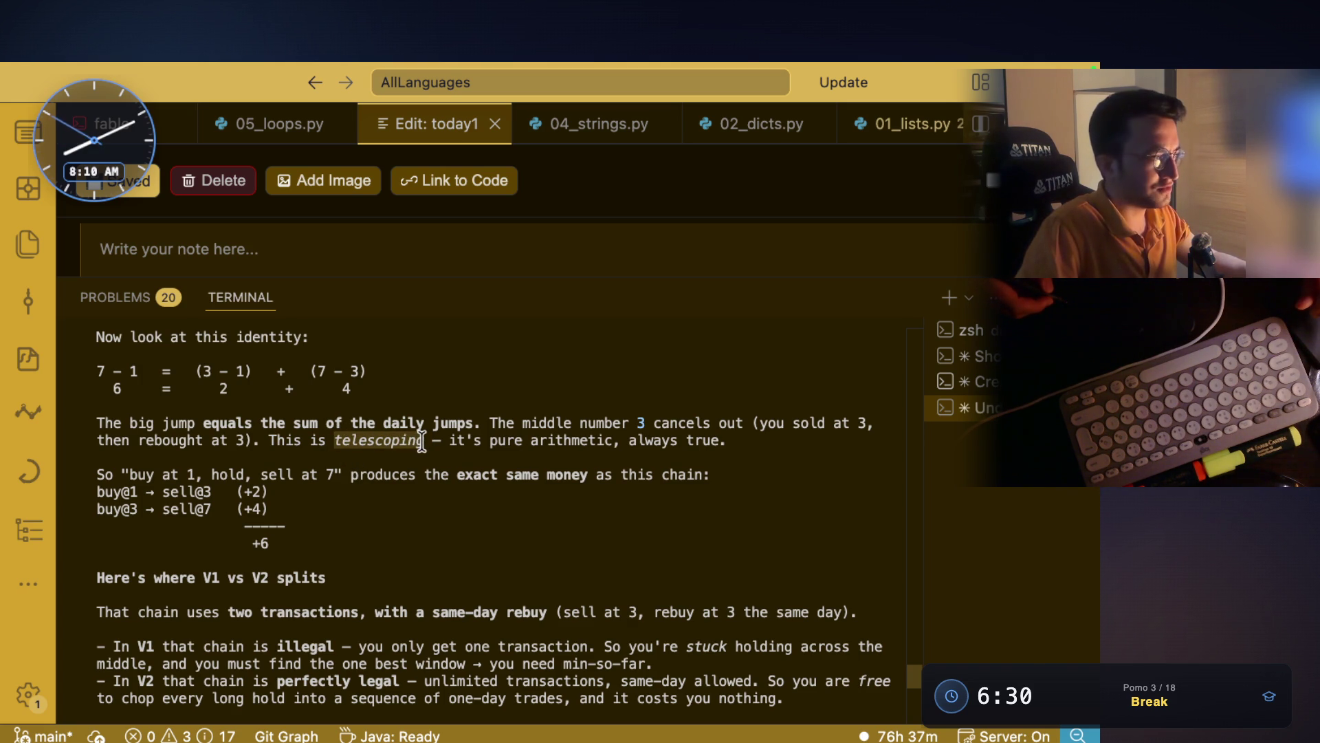
{"action": "left_click_drag", "start_coordinate": [453, 444], "coordinate": [727, 442]}
{"action": "left_click_drag", "start_coordinate": [130, 474], "coordinate": [666, 476]}
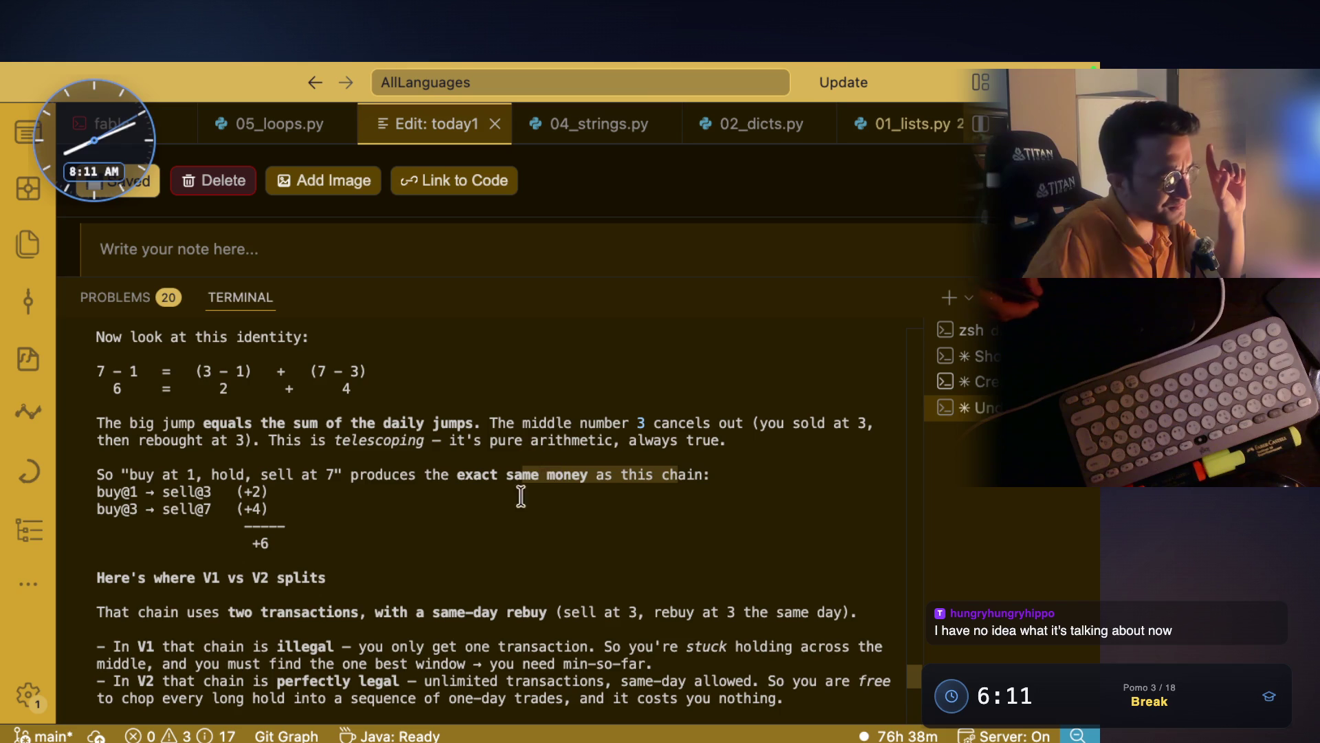
{"action": "left_click", "coordinate": [559, 473]}
{"action": "left_click_drag", "start_coordinate": [422, 474], "coordinate": [576, 476]}
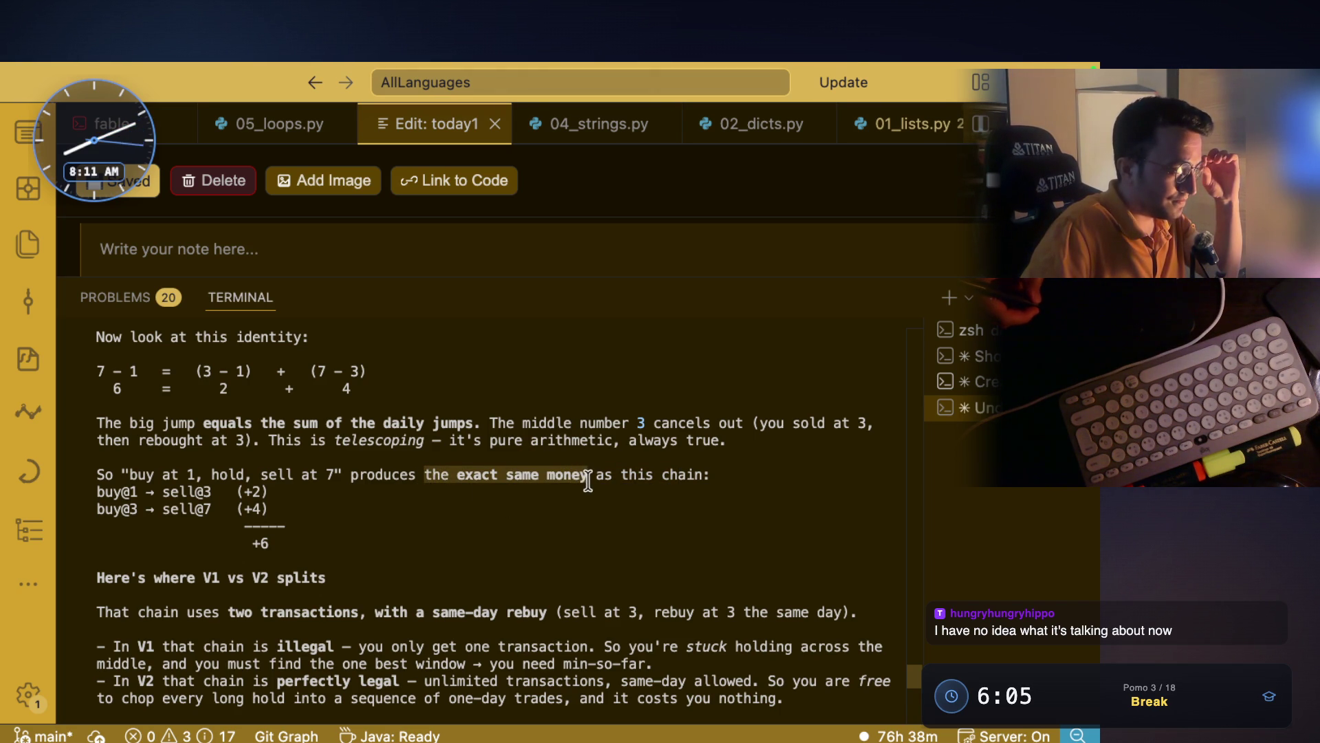
{"action": "left_click_drag", "start_coordinate": [502, 474], "coordinate": [710, 480]}
{"action": "key", "text": "ctrl+shift+d"}
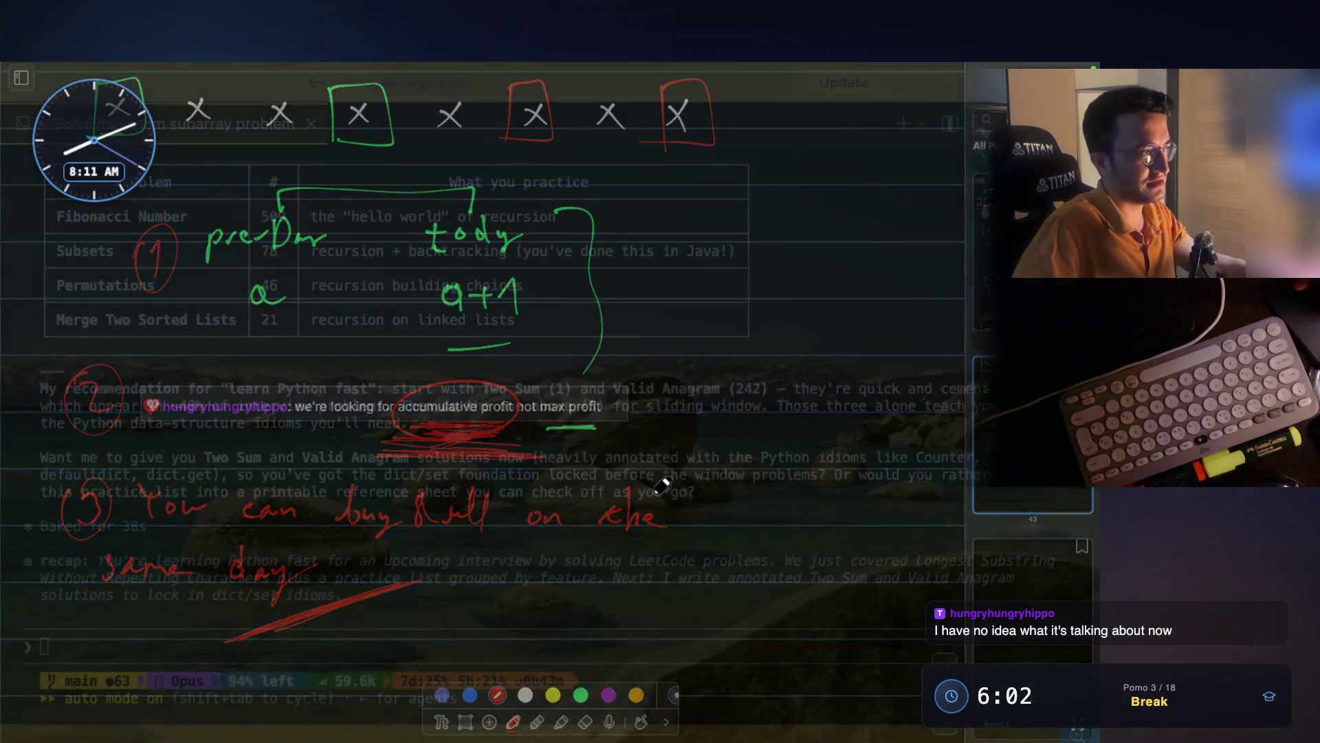
- Draw a red arrow, write 'Cancelling out' in red, and mark the crossed-out 1
{"action": "scroll", "coordinate": [662, 486], "scroll_direction": "up", "scroll_amount": 10}
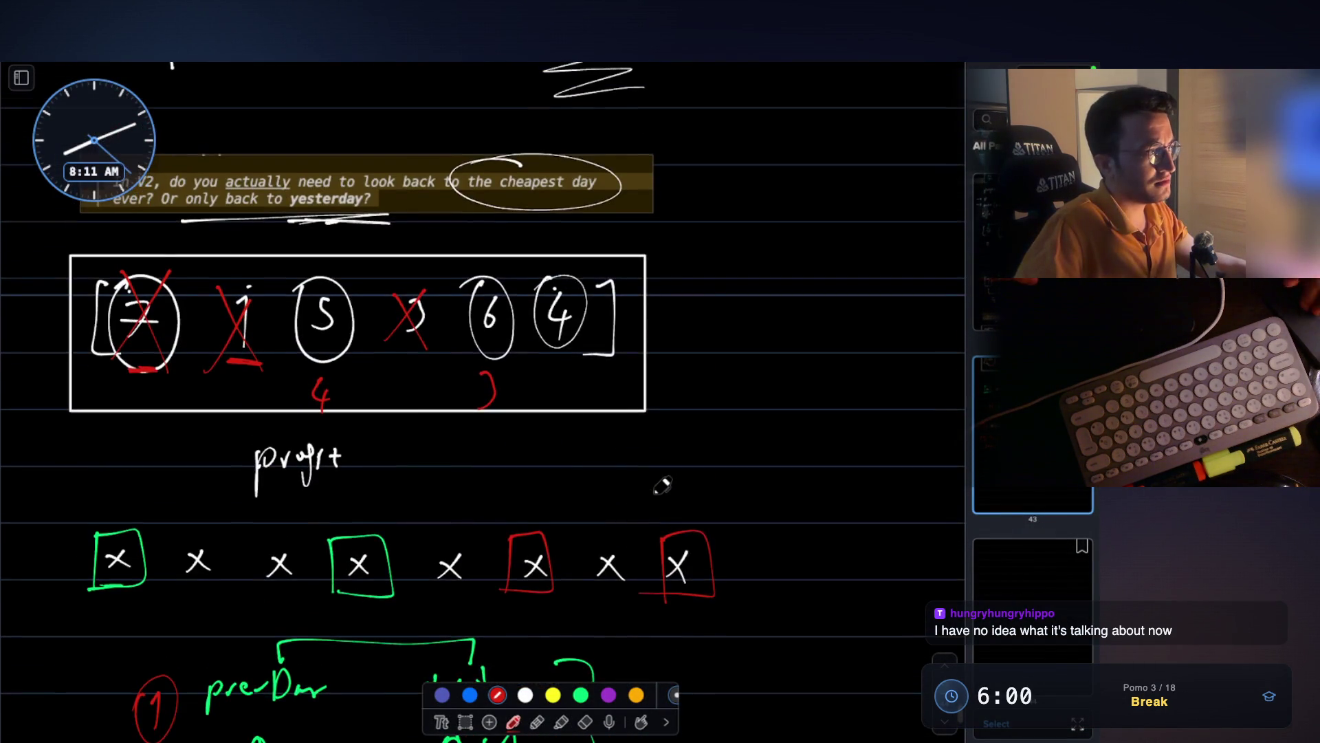
{"action": "scroll", "coordinate": [661, 485], "scroll_direction": "up", "scroll_amount": 2}
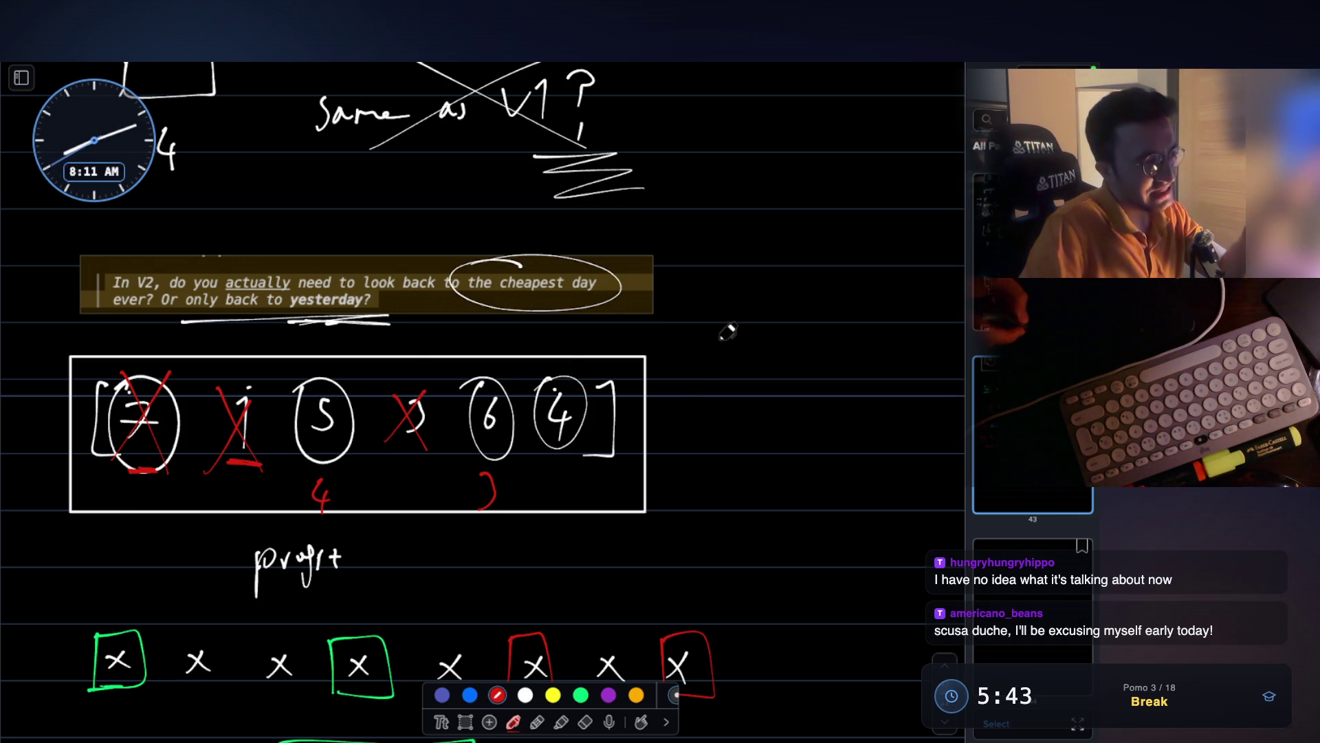
{"action": "left_click_drag", "start_coordinate": [668, 378], "coordinate": [738, 336]}
{"action": "mouse_move", "coordinate": [701, 457]}
{"action": "left_mouse_down"}
{"action": "mouse_move", "coordinate": [703, 487]}
{"action": "mouse_move", "coordinate": [730, 485]}
{"action": "left_mouse_up"}
{"action": "mouse_move", "coordinate": [736, 464]}
{"action": "left_mouse_down"}
{"action": "mouse_move", "coordinate": [758, 478]}
{"action": "mouse_move", "coordinate": [828, 475]}
{"action": "left_mouse_up"}
{"action": "mouse_move", "coordinate": [840, 426]}
{"action": "left_mouse_down"}
{"action": "mouse_move", "coordinate": [836, 470]}
{"action": "mouse_move", "coordinate": [917, 465]}
{"action": "left_mouse_up"}
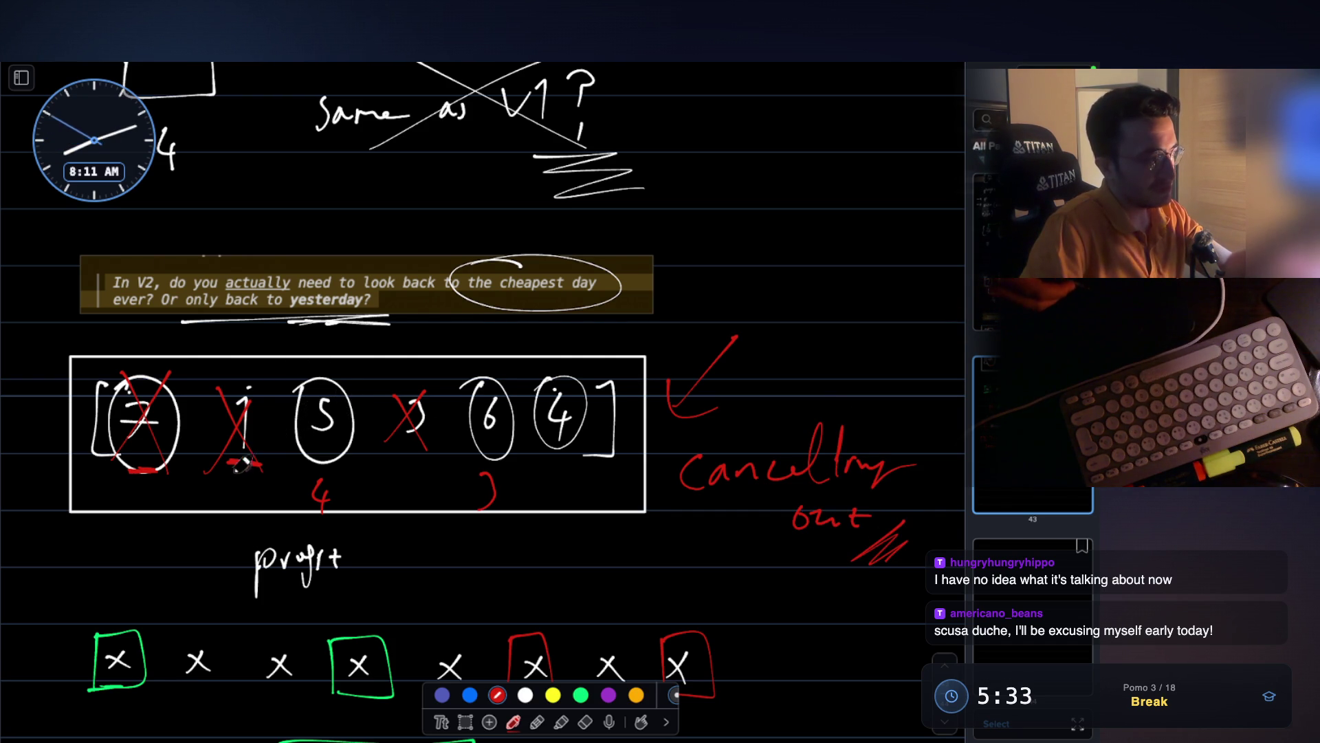
{"action": "left_click_drag", "start_coordinate": [241, 462], "coordinate": [262, 466]}
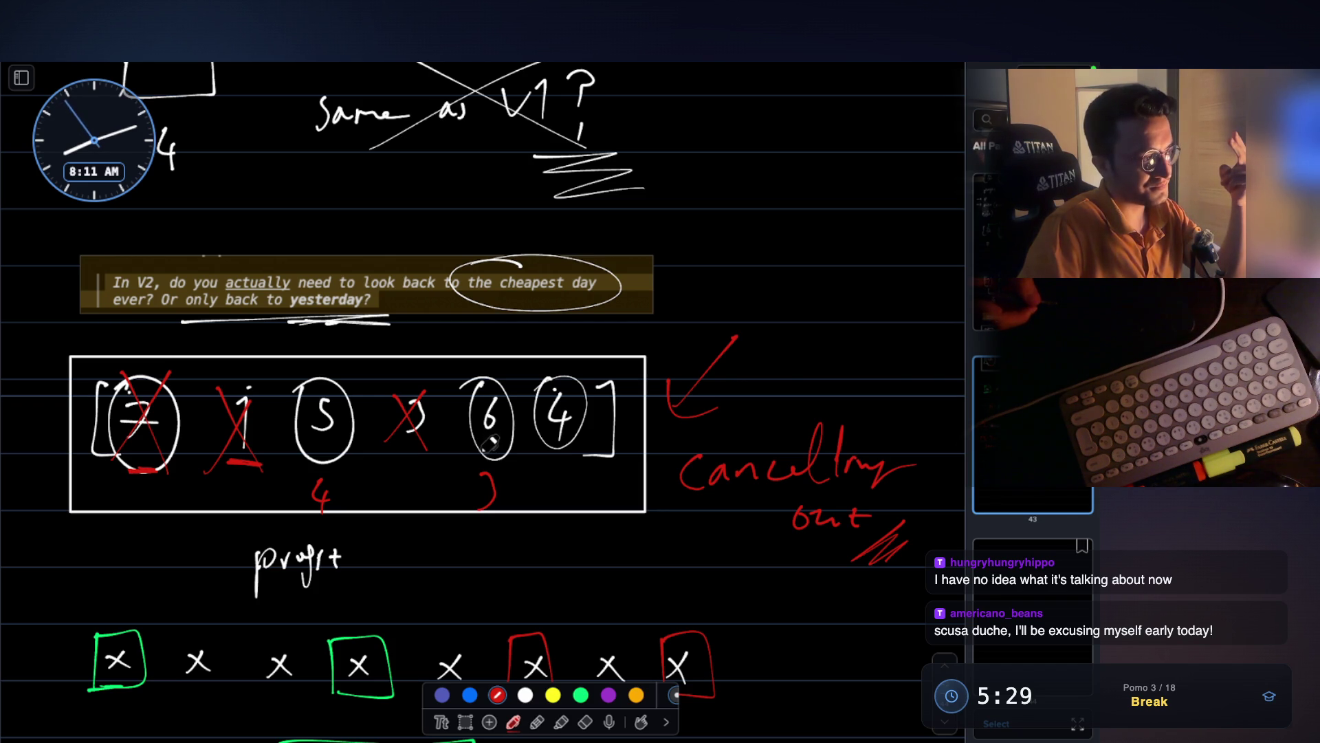
{"action": "left_click_drag", "start_coordinate": [256, 483], "coordinate": [229, 480]}
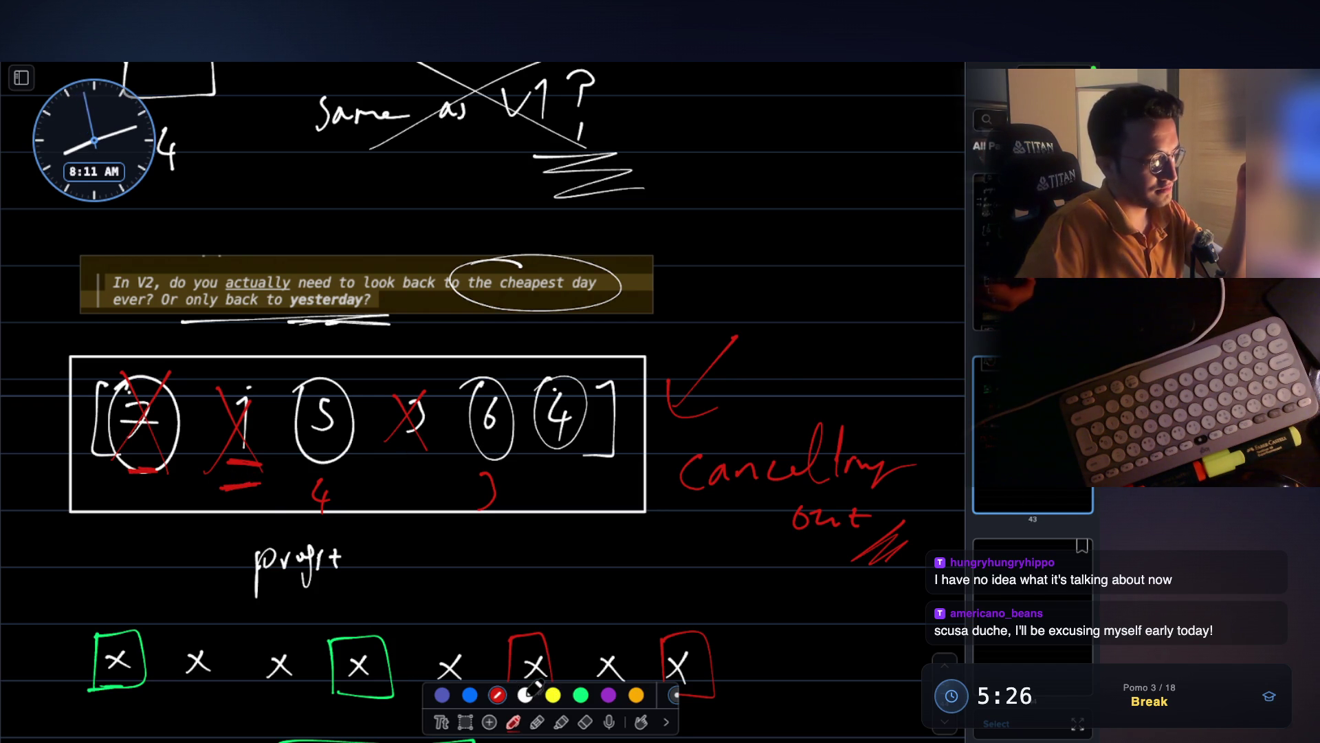
- In green, box the crossed-out 1 and 3 and circle the 'Cancelling out' note
{"action": "left_click", "coordinate": [581, 695]}
{"action": "left_click_drag", "start_coordinate": [216, 380], "coordinate": [198, 492]}
{"action": "mouse_move", "coordinate": [383, 383]}
{"action": "left_mouse_down"}
{"action": "mouse_move", "coordinate": [383, 485]}
{"action": "mouse_move", "coordinate": [443, 482]}
{"action": "mouse_move", "coordinate": [381, 483]}
{"action": "left_mouse_up"}
{"action": "mouse_move", "coordinate": [842, 430]}
{"action": "left_mouse_down"}
{"action": "mouse_move", "coordinate": [660, 449]}
{"action": "mouse_move", "coordinate": [811, 391]}
{"action": "mouse_move", "coordinate": [660, 433]}
{"action": "left_mouse_up"}
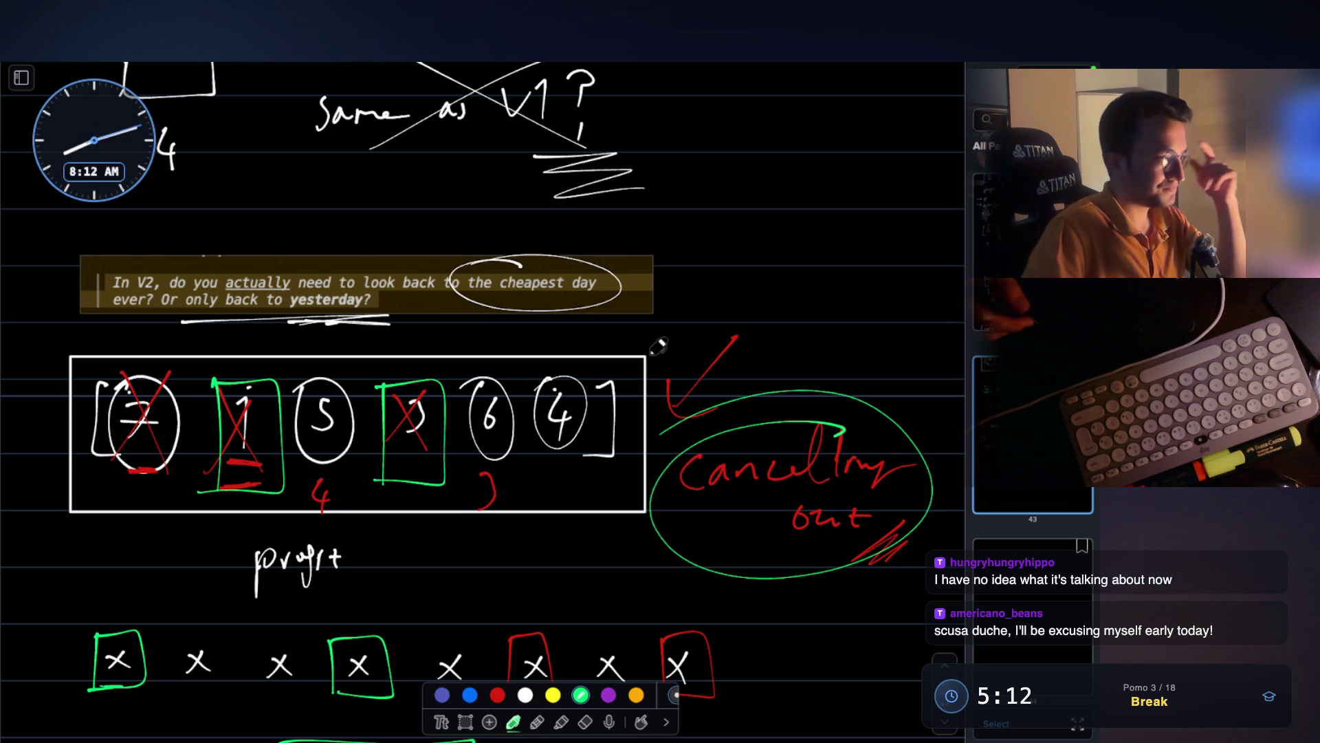
- In green, write 10 over the crossed-out 3 and underline the circled 5
{"action": "mouse_move", "coordinate": [415, 388]}
{"action": "left_mouse_down"}
{"action": "mouse_move", "coordinate": [388, 377]}
{"action": "mouse_move", "coordinate": [395, 446]}
{"action": "mouse_move", "coordinate": [427, 399]}
{"action": "left_mouse_up"}
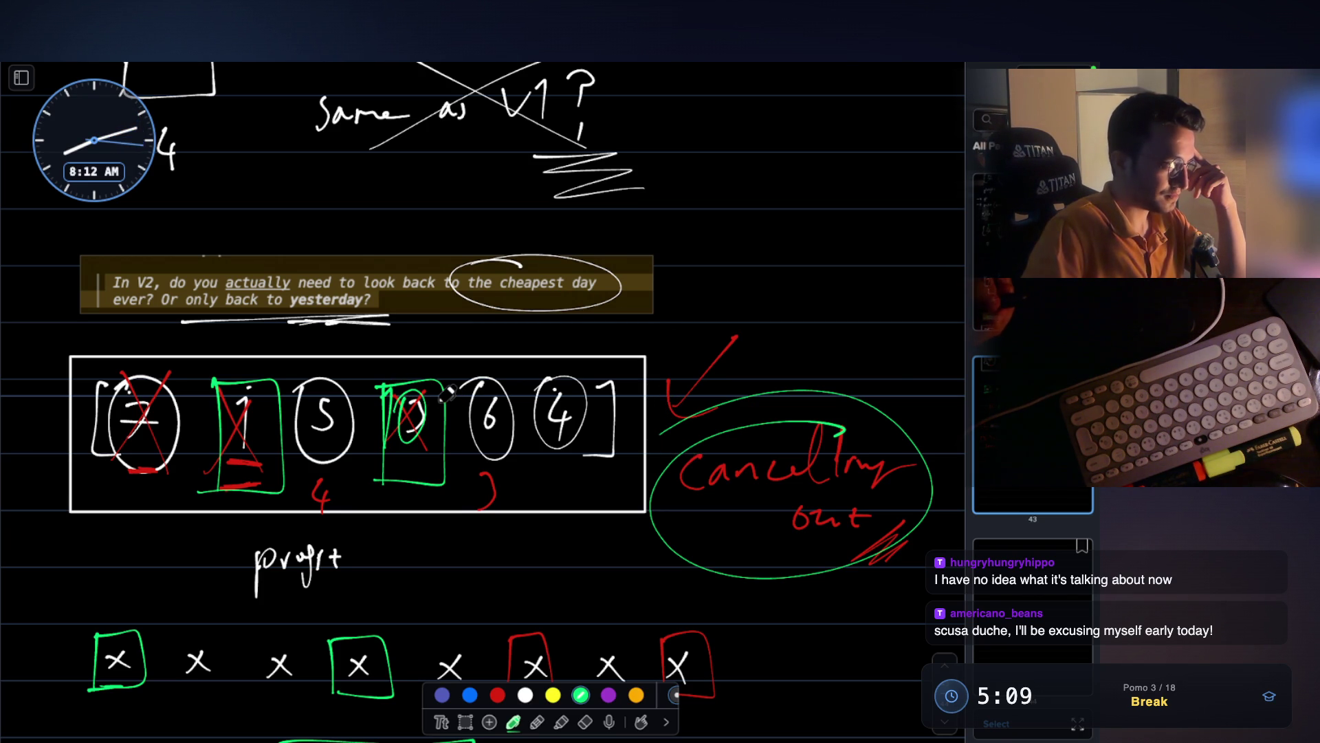
{"action": "left_click_drag", "start_coordinate": [372, 390], "coordinate": [385, 446]}
{"action": "left_click_drag", "start_coordinate": [411, 382], "coordinate": [413, 377]}
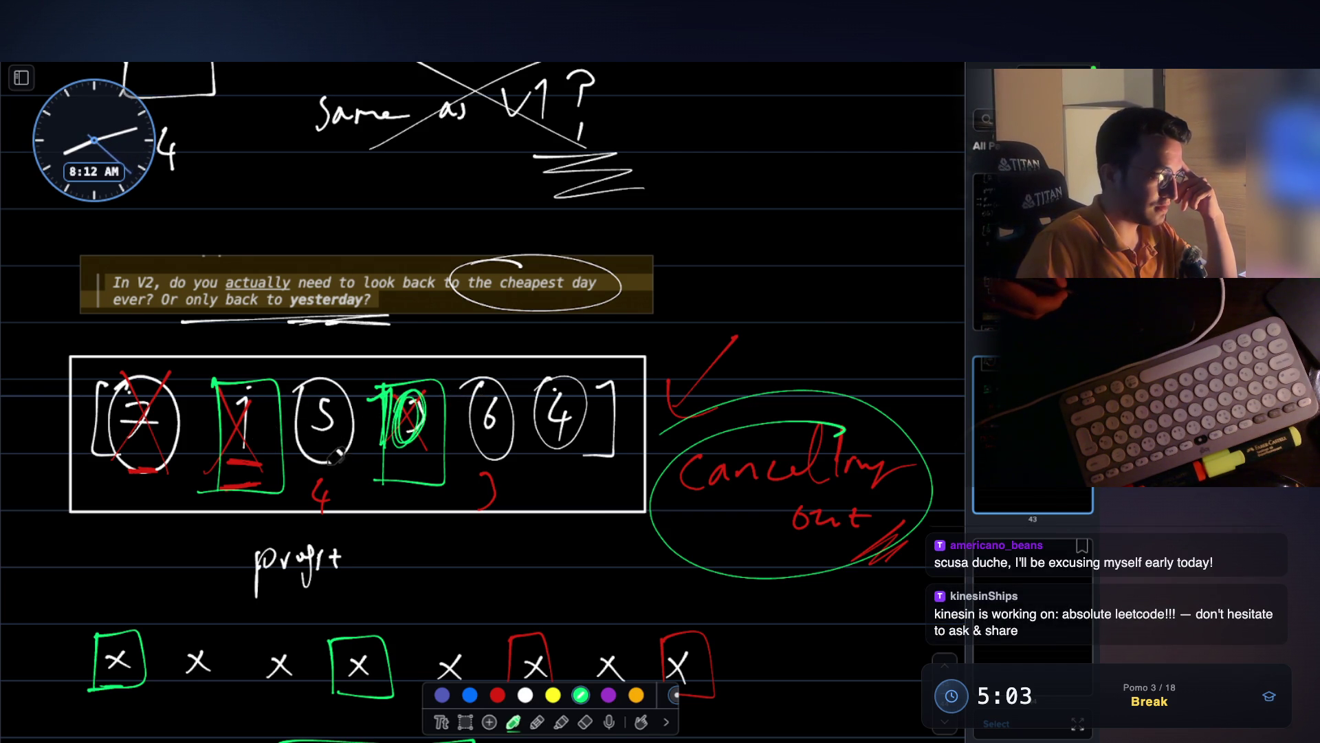
{"action": "mouse_move", "coordinate": [317, 461]}
{"action": "left_mouse_down"}
{"action": "mouse_move", "coordinate": [307, 467]}
{"action": "mouse_move", "coordinate": [335, 465]}
{"action": "left_mouse_up"}
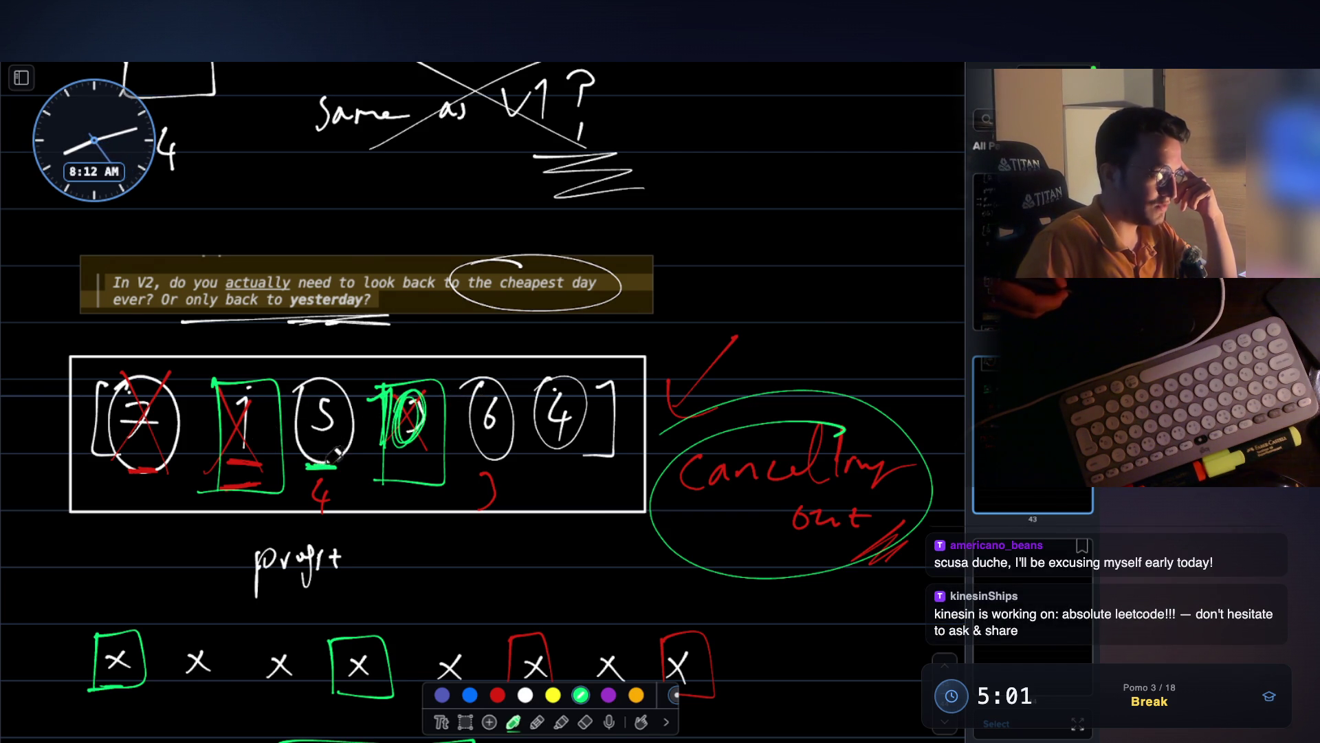
- Underline the 6 and sketch a green 7-5-6 chain with jump arrows labelled 4 and 5
{"action": "left_click_drag", "start_coordinate": [491, 451], "coordinate": [506, 453]}
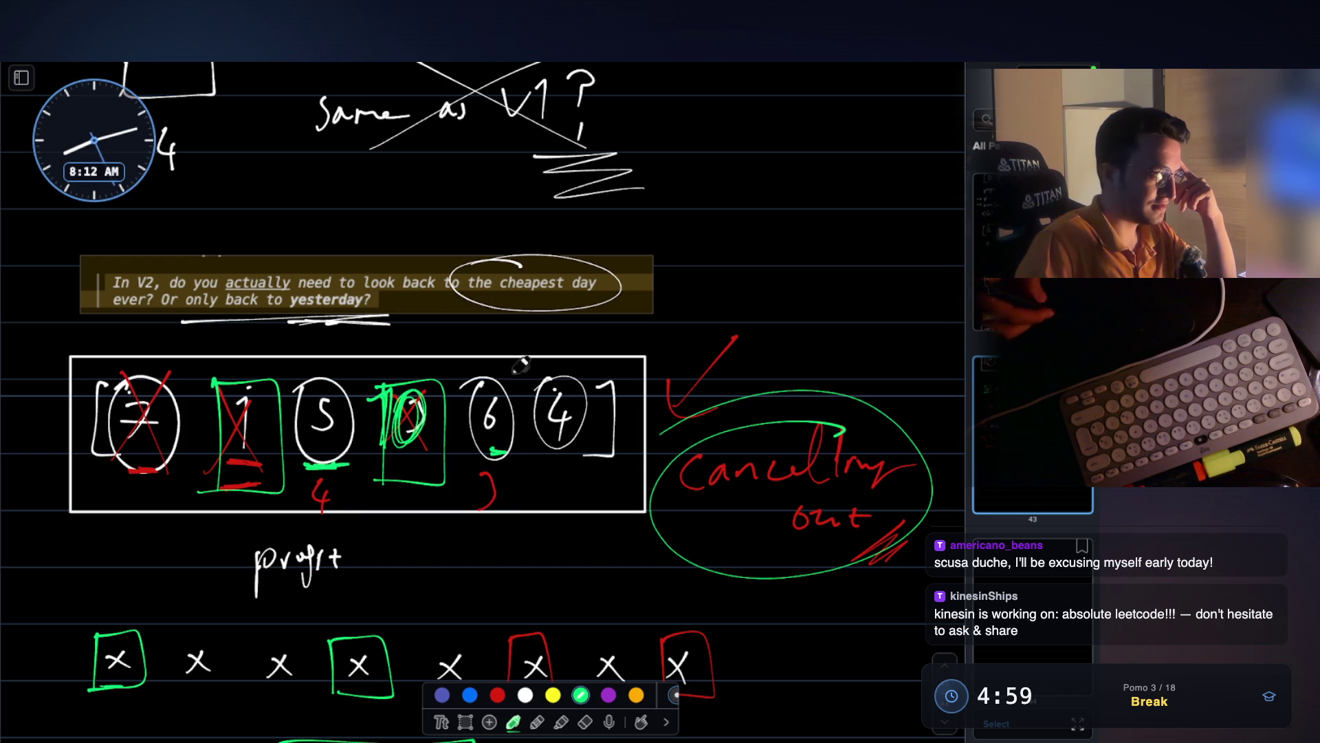
{"action": "mouse_move", "coordinate": [695, 273]}
{"action": "left_mouse_down"}
{"action": "mouse_move", "coordinate": [706, 303]}
{"action": "mouse_move", "coordinate": [777, 268]}
{"action": "mouse_move", "coordinate": [819, 289]}
{"action": "left_mouse_up"}
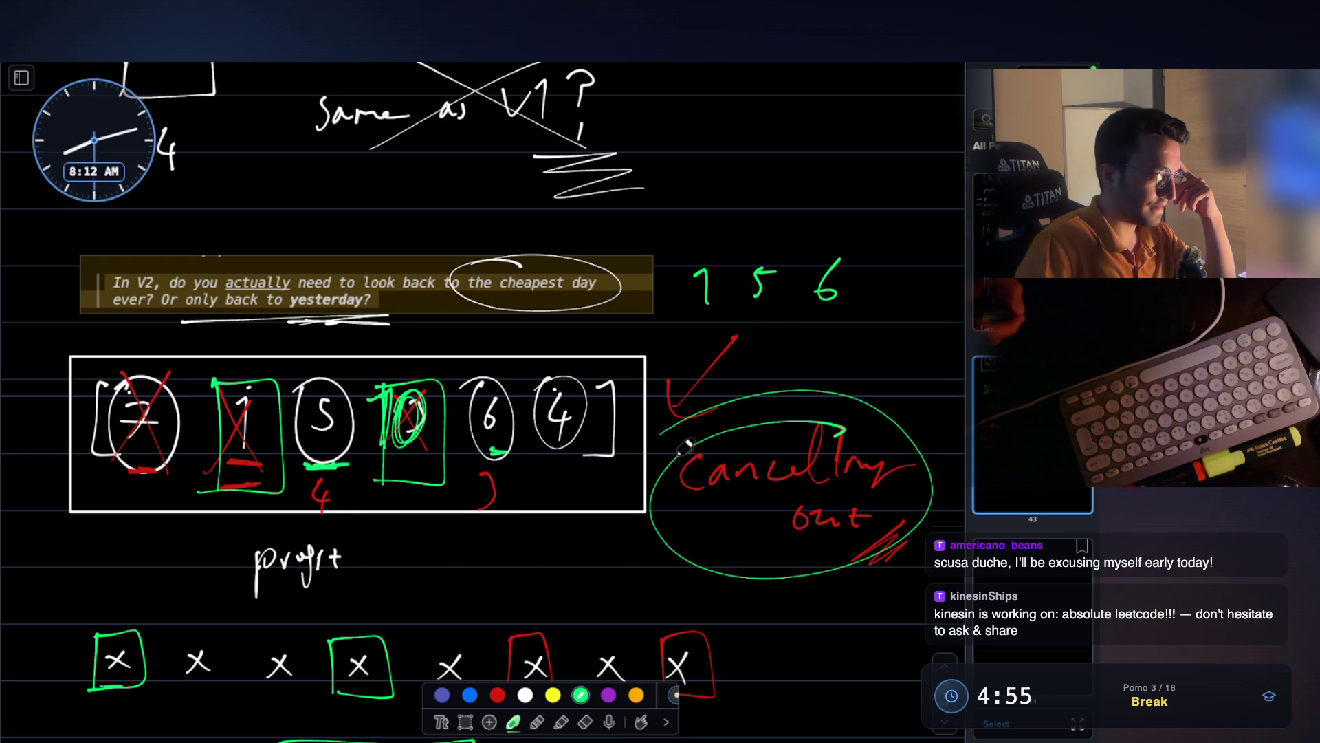
{"action": "mouse_move", "coordinate": [726, 256]}
{"action": "left_mouse_down"}
{"action": "mouse_move", "coordinate": [748, 218]}
{"action": "mouse_move", "coordinate": [827, 216]}
{"action": "left_mouse_up"}
{"action": "left_click_drag", "start_coordinate": [833, 213], "coordinate": [860, 225]}
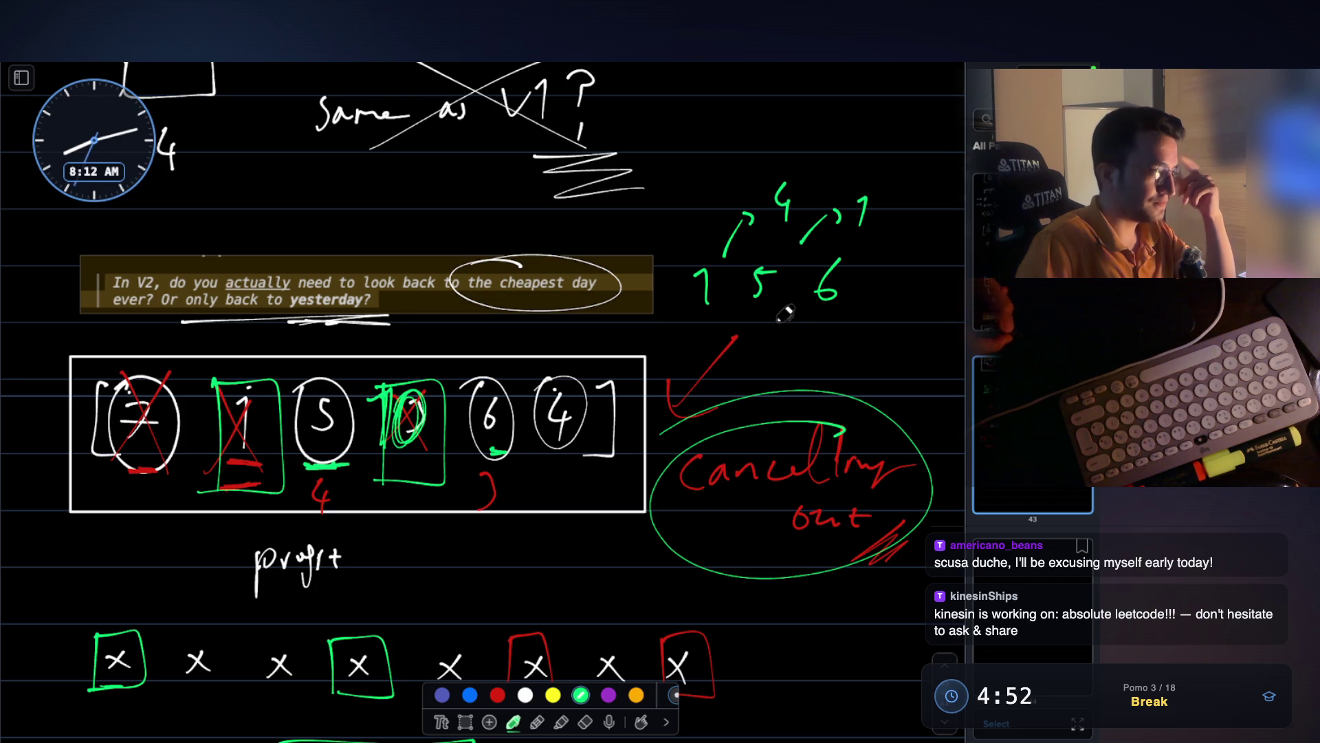
{"action": "left_click_drag", "start_coordinate": [834, 180], "coordinate": [865, 158]}
{"action": "mouse_move", "coordinate": [872, 145]}
{"action": "left_mouse_down"}
{"action": "mouse_move", "coordinate": [875, 163]}
{"action": "mouse_move", "coordinate": [901, 159]}
{"action": "left_mouse_up"}
{"action": "left_click_drag", "start_coordinate": [906, 144], "coordinate": [918, 143]}
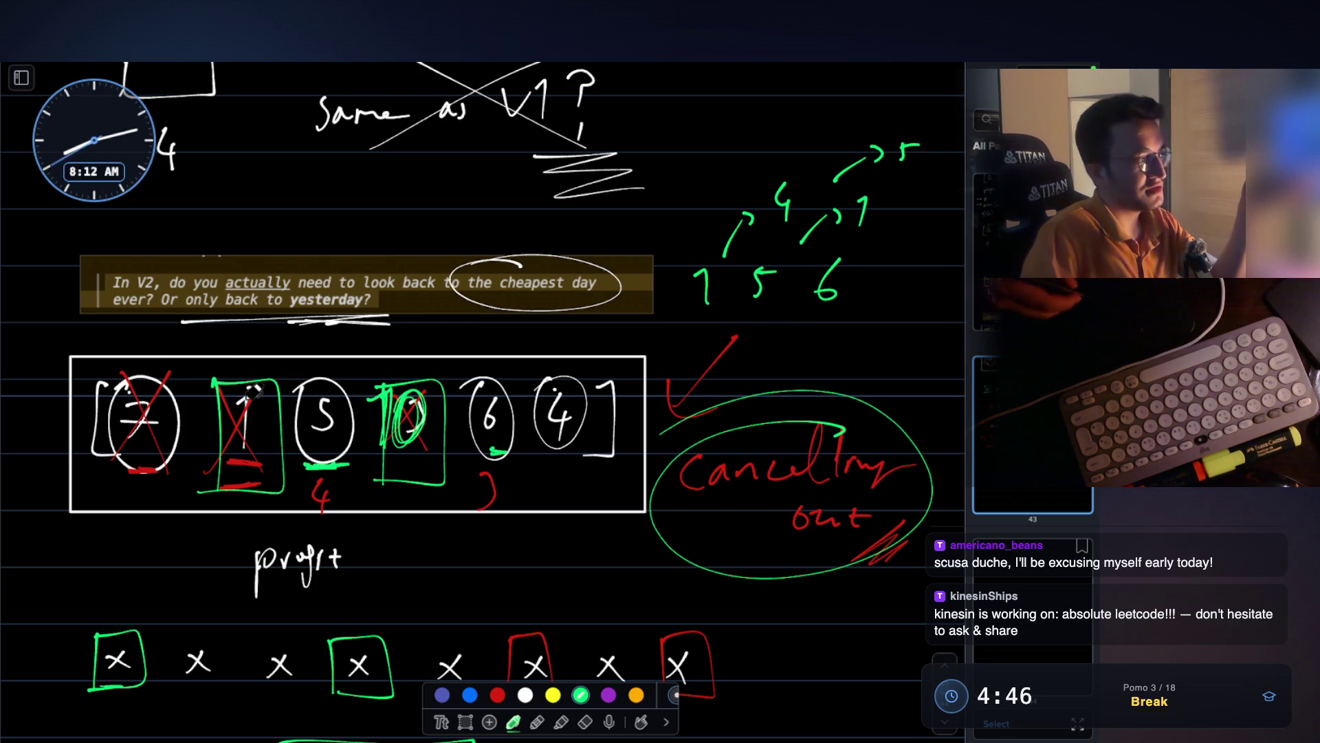
- Circle the crossed-out 1 and the 6 in yellow
{"action": "left_click", "coordinate": [553, 694]}
{"action": "mouse_move", "coordinate": [217, 394]}
{"action": "left_mouse_down"}
{"action": "mouse_move", "coordinate": [282, 481]}
{"action": "mouse_move", "coordinate": [218, 427]}
{"action": "mouse_move", "coordinate": [247, 365]}
{"action": "left_mouse_up"}
{"action": "mouse_move", "coordinate": [509, 384]}
{"action": "left_mouse_down"}
{"action": "mouse_move", "coordinate": [489, 374]}
{"action": "mouse_move", "coordinate": [501, 468]}
{"action": "mouse_move", "coordinate": [492, 368]}
{"action": "mouse_move", "coordinate": [474, 420]}
{"action": "mouse_move", "coordinate": [512, 440]}
{"action": "left_mouse_up"}
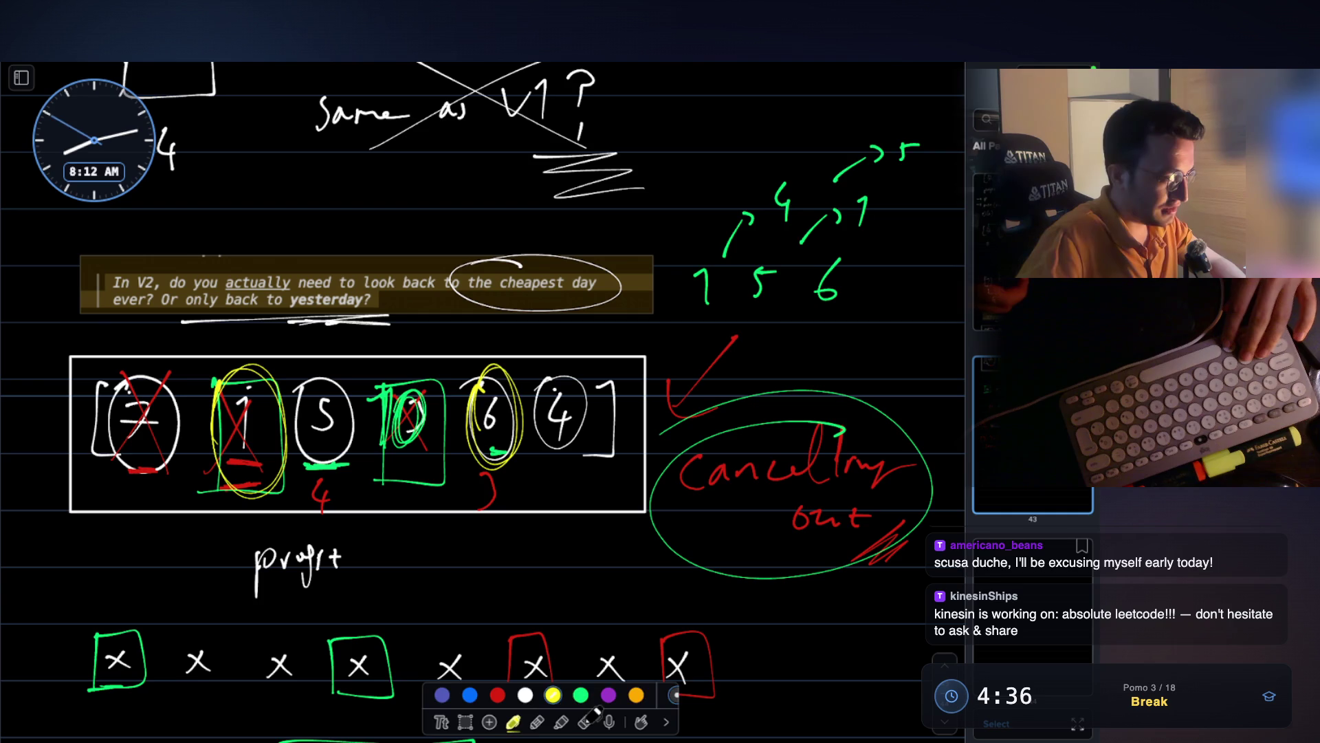
- Erase the marks around the 3, 6 and 1, then return to the highlighter
{"action": "left_click", "coordinate": [585, 721]}
{"action": "mouse_move", "coordinate": [421, 449]}
{"action": "left_mouse_down"}
{"action": "mouse_move", "coordinate": [385, 433]}
{"action": "mouse_move", "coordinate": [440, 482]}
{"action": "mouse_move", "coordinate": [509, 458]}
{"action": "mouse_move", "coordinate": [488, 497]}
{"action": "mouse_move", "coordinate": [318, 492]}
{"action": "left_mouse_up"}
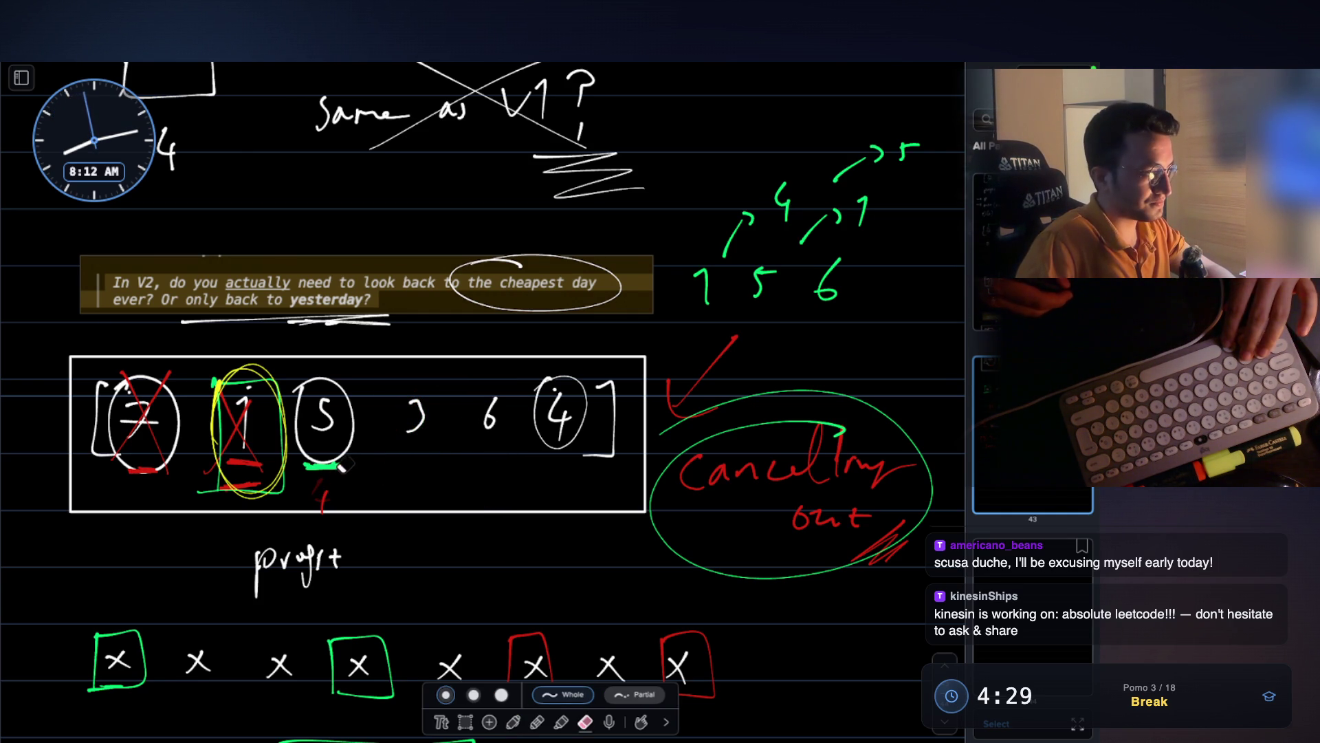
{"action": "left_click_drag", "start_coordinate": [321, 493], "coordinate": [233, 462]}
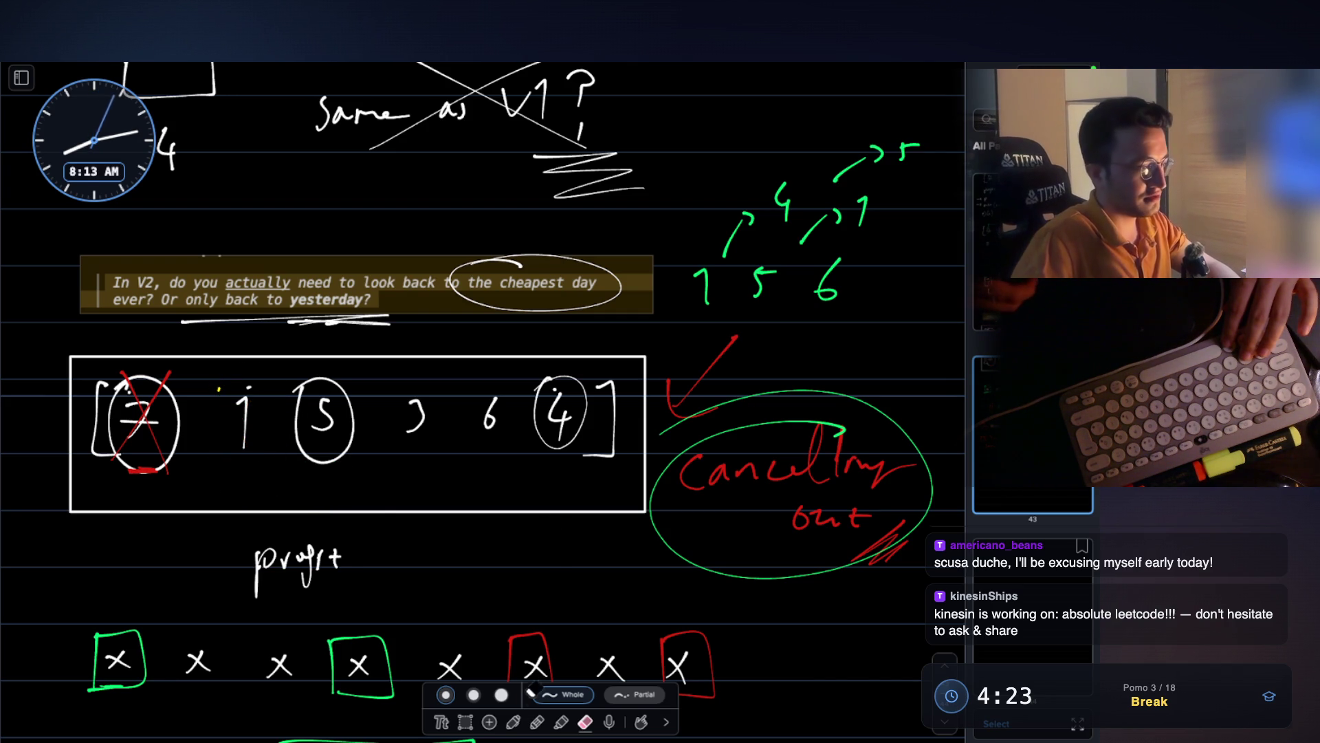
{"action": "left_click", "coordinate": [515, 721]}
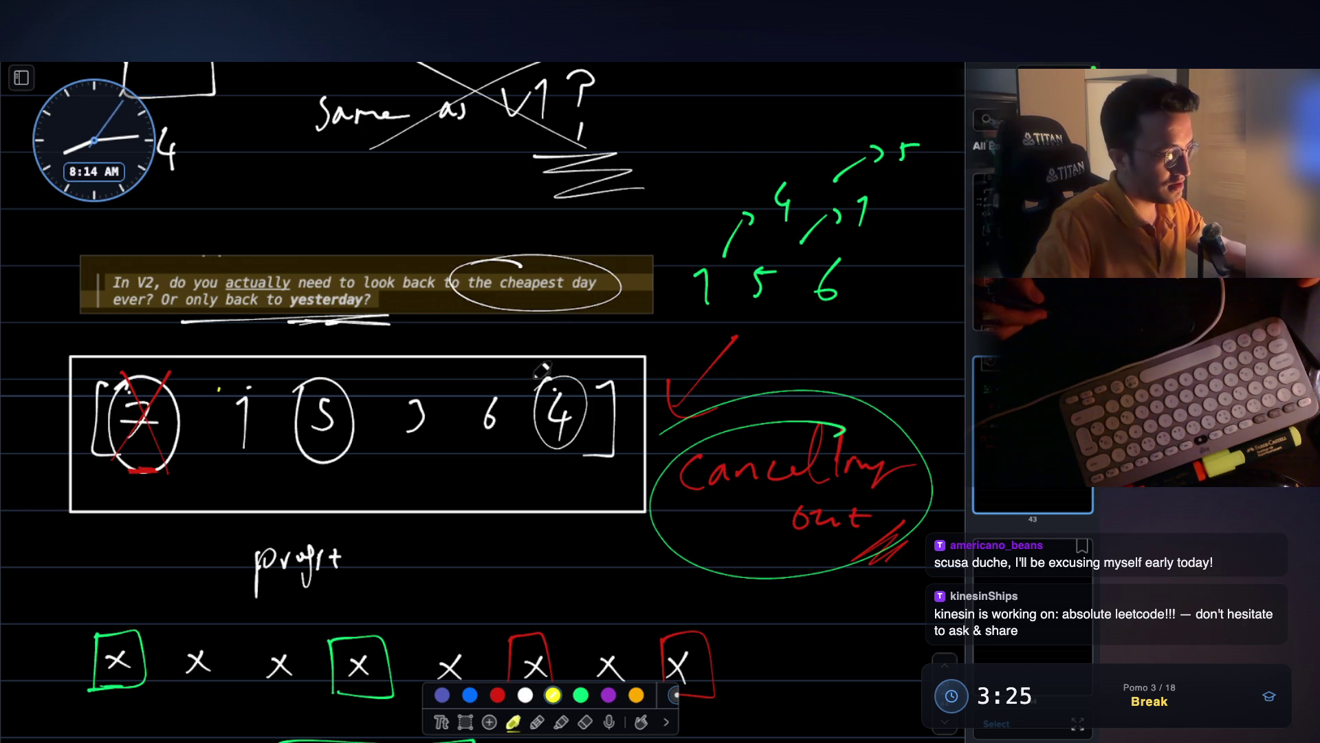
{"action": "key", "text": "Escape"}
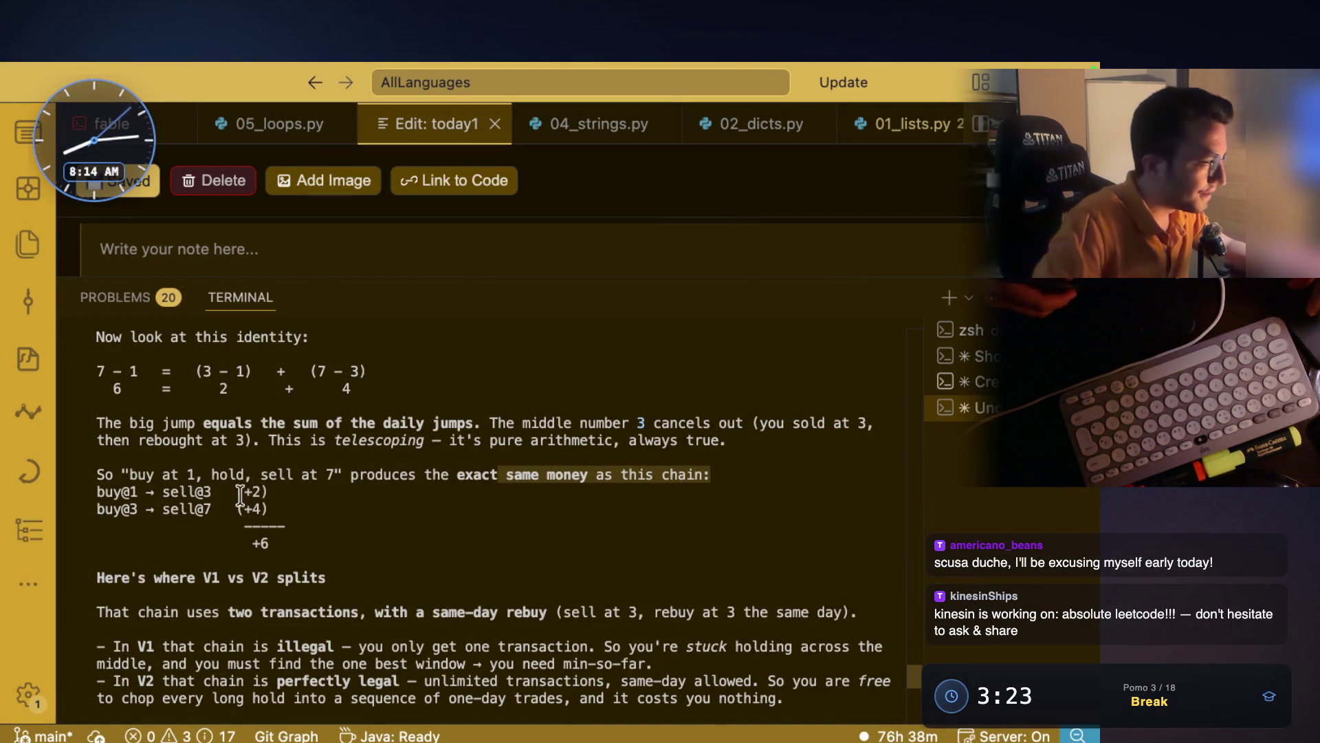
- Highlight the 'where V1 vs V2 splits' heading, same-day rebuy and V1 chain-is-illegal lines
{"action": "left_click_drag", "start_coordinate": [130, 474], "coordinate": [200, 473]}
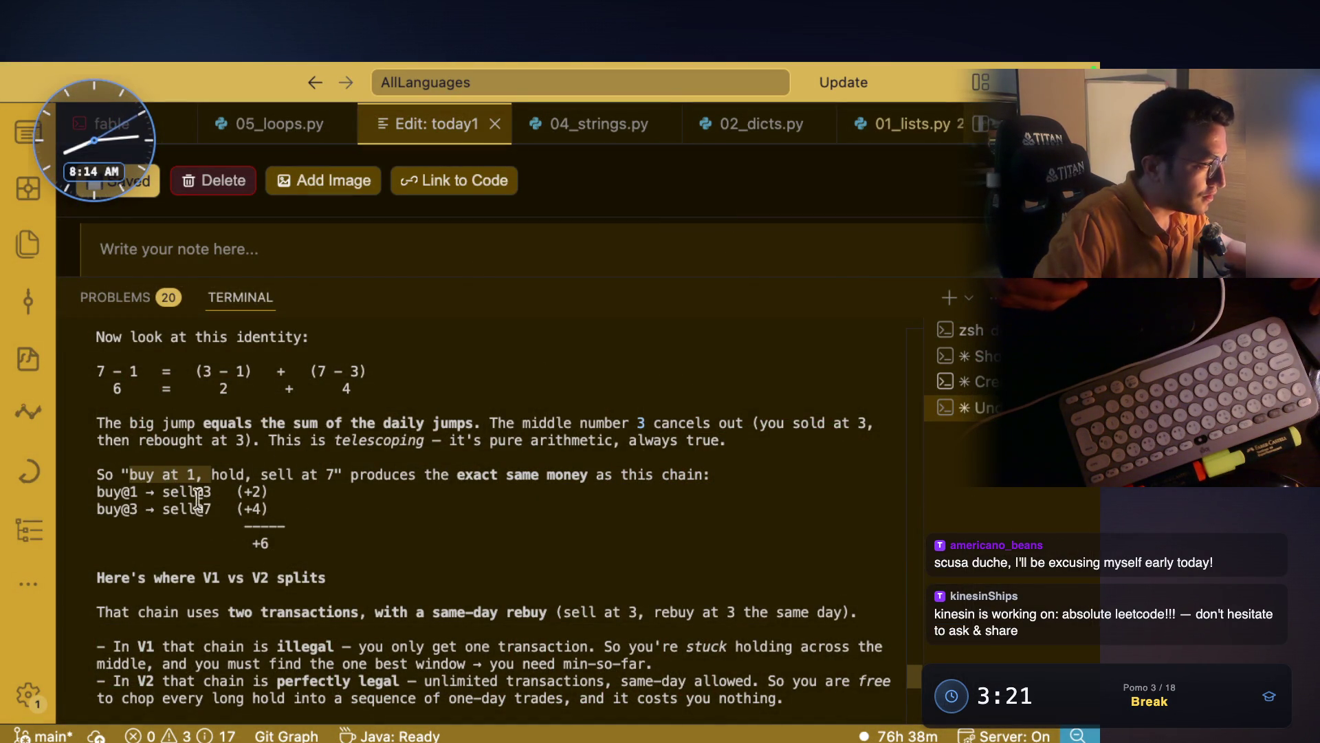
{"action": "scroll", "coordinate": [242, 492], "scroll_direction": "up", "scroll_amount": 5}
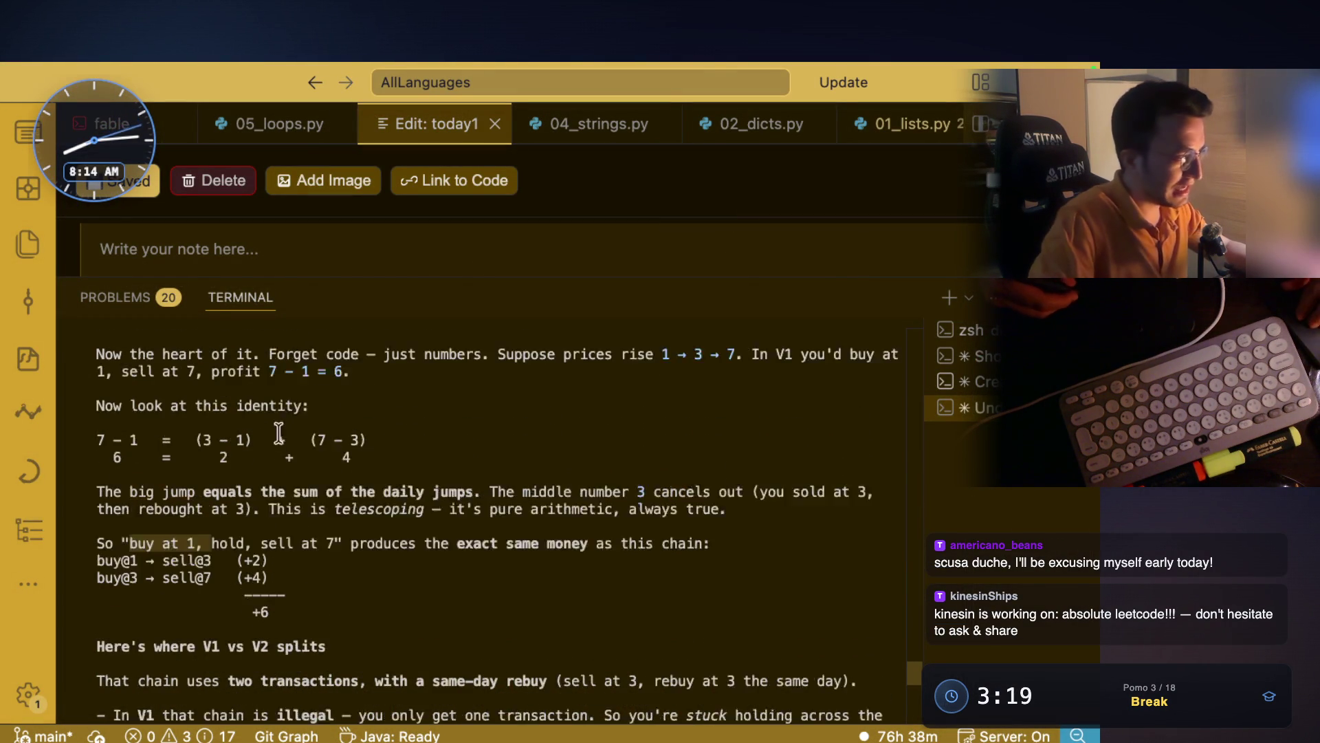
{"action": "left_click_drag", "start_coordinate": [383, 455], "coordinate": [111, 454]}
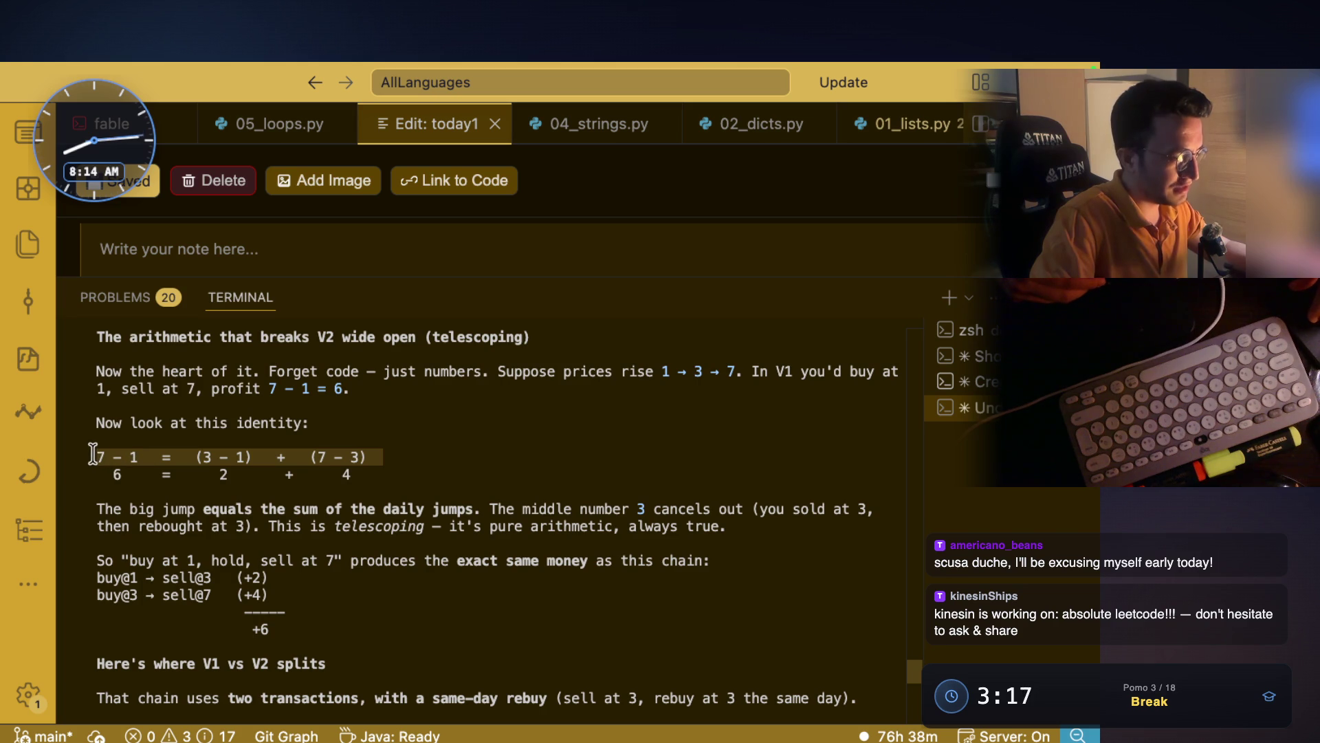
{"action": "scroll", "coordinate": [97, 454], "scroll_direction": "down", "scroll_amount": 5}
{"action": "left_click_drag", "start_coordinate": [160, 491], "coordinate": [365, 479]}
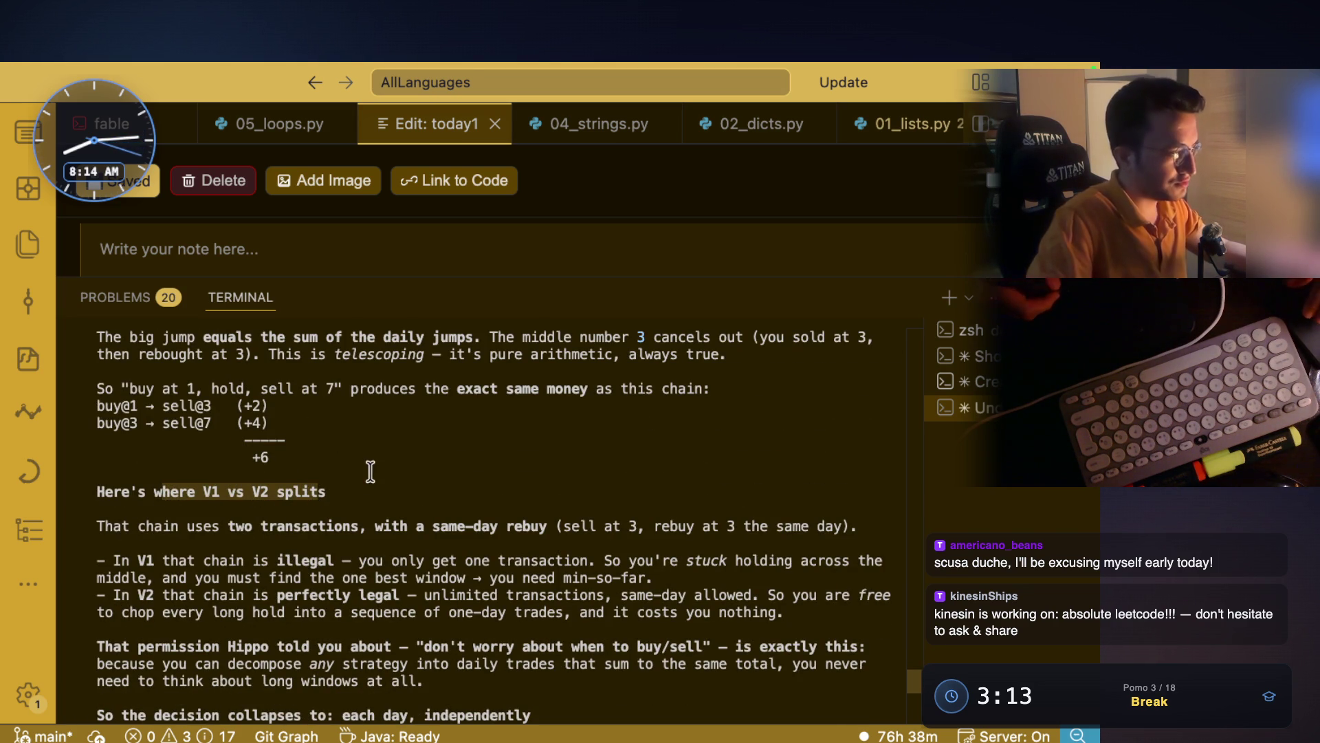
{"action": "scroll", "coordinate": [364, 480], "scroll_direction": "down", "scroll_amount": 1}
{"action": "mouse_move", "coordinate": [138, 491]}
{"action": "left_mouse_down"}
{"action": "mouse_move", "coordinate": [363, 492]}
{"action": "mouse_move", "coordinate": [229, 492]}
{"action": "left_mouse_up"}
{"action": "left_click_drag", "start_coordinate": [379, 492], "coordinate": [514, 493]}
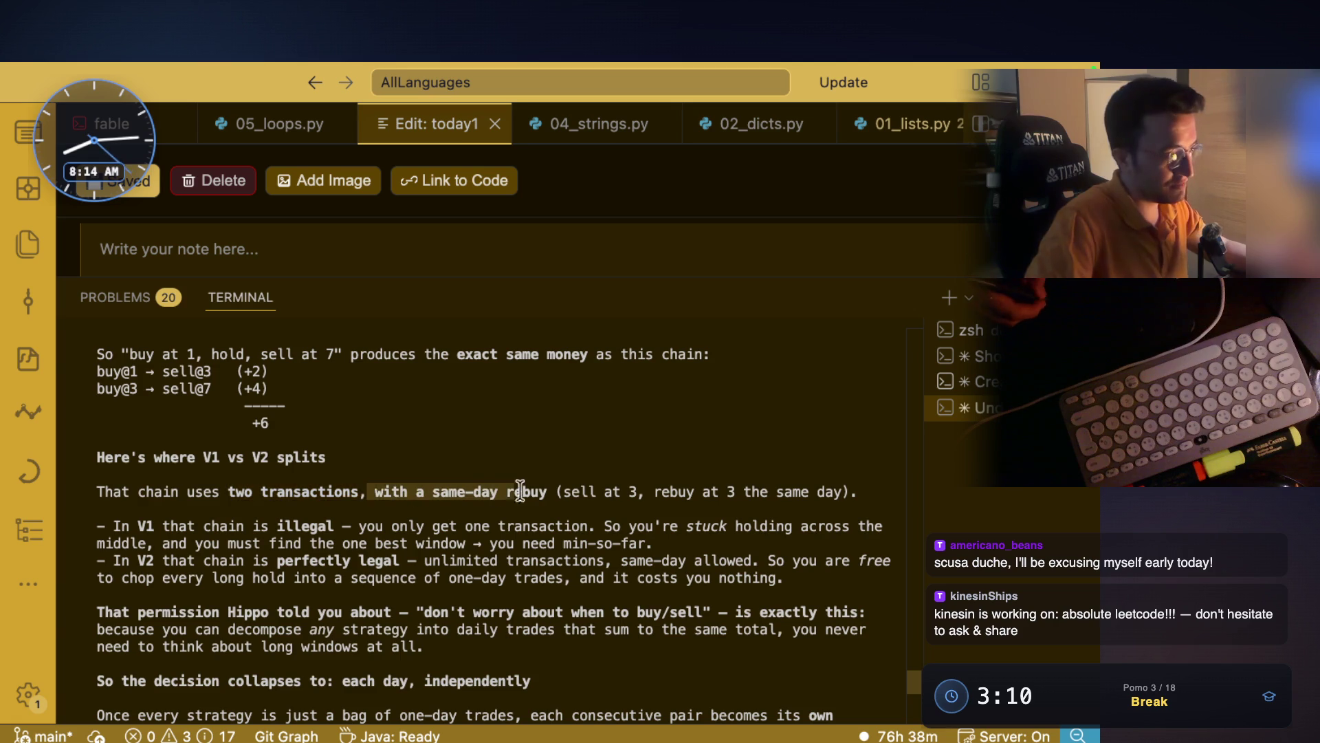
{"action": "left_click_drag", "start_coordinate": [136, 527], "coordinate": [332, 531]}
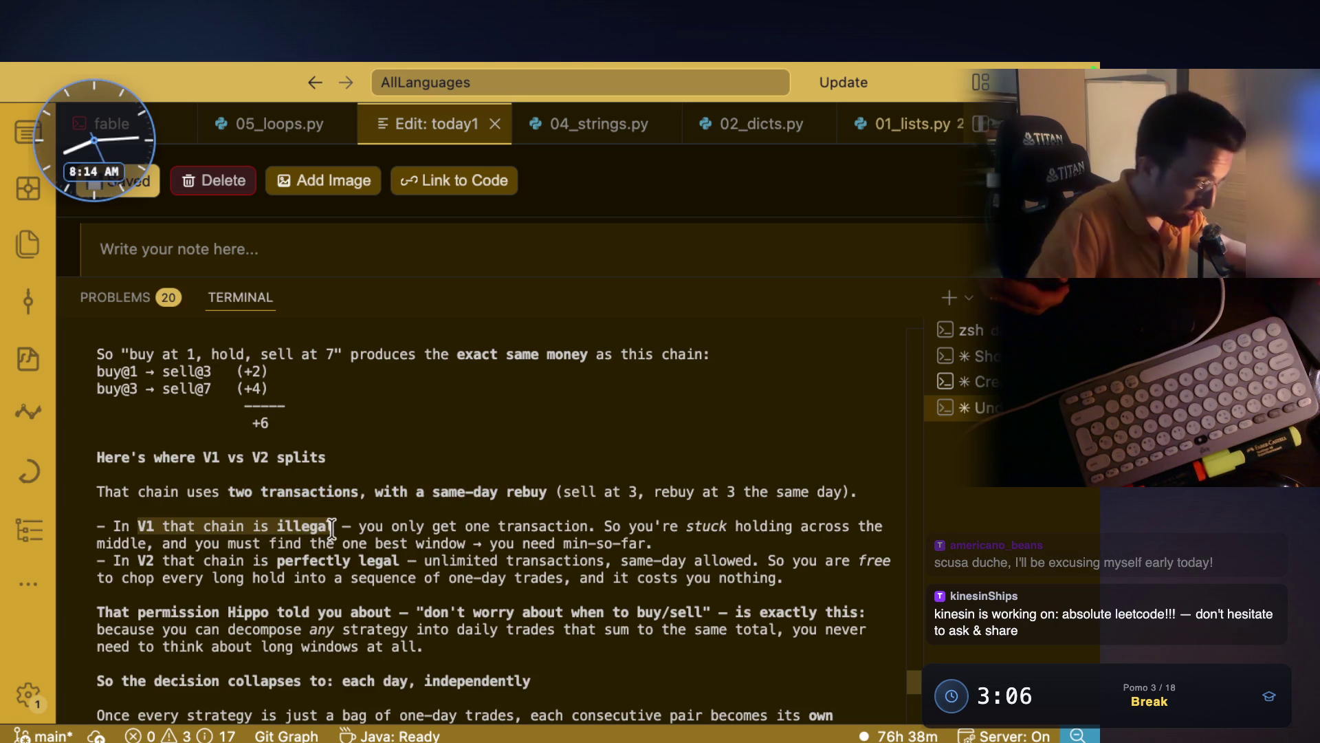
{"action": "left_click_drag", "start_coordinate": [434, 526], "coordinate": [873, 528]}
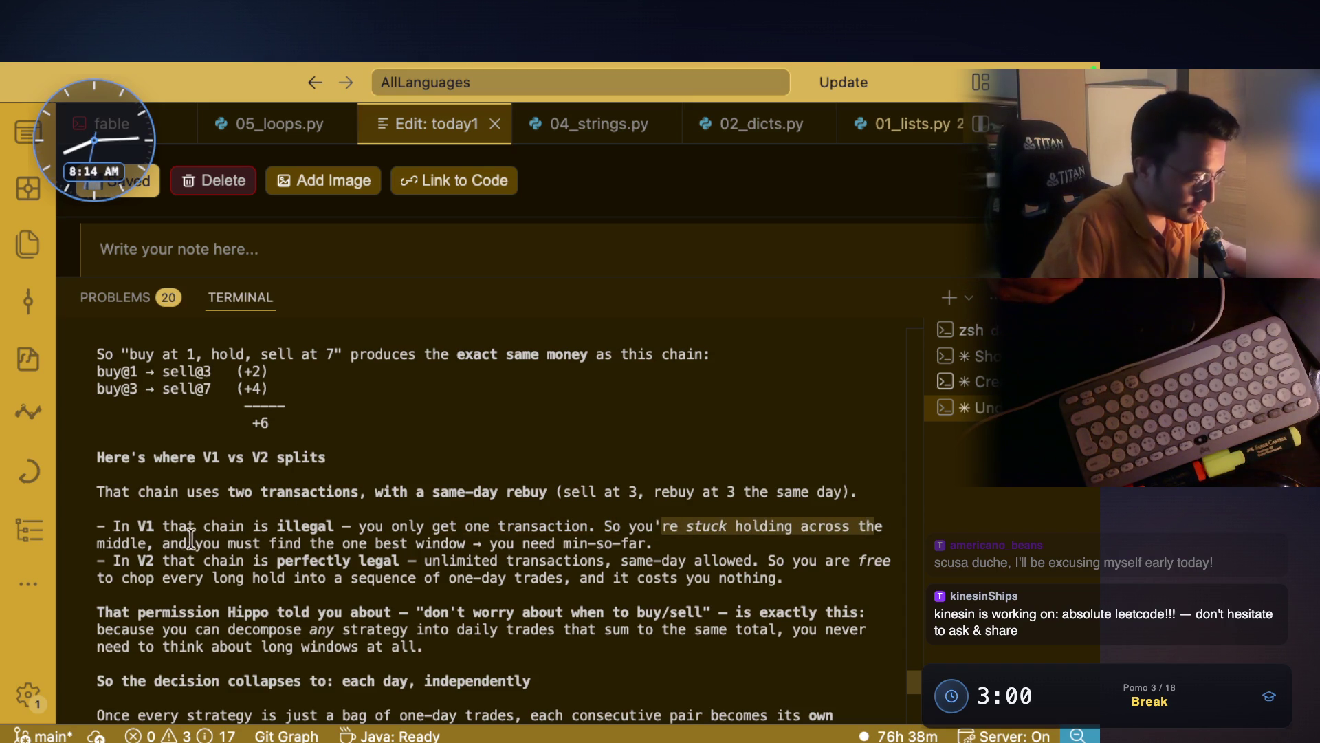
- Highlight the min-so-far requirement and the line saying the chain is legal in V2
{"action": "left_click", "coordinate": [163, 545]}
{"action": "left_click_drag", "start_coordinate": [168, 543], "coordinate": [368, 542]}
{"action": "left_click", "coordinate": [489, 545]}
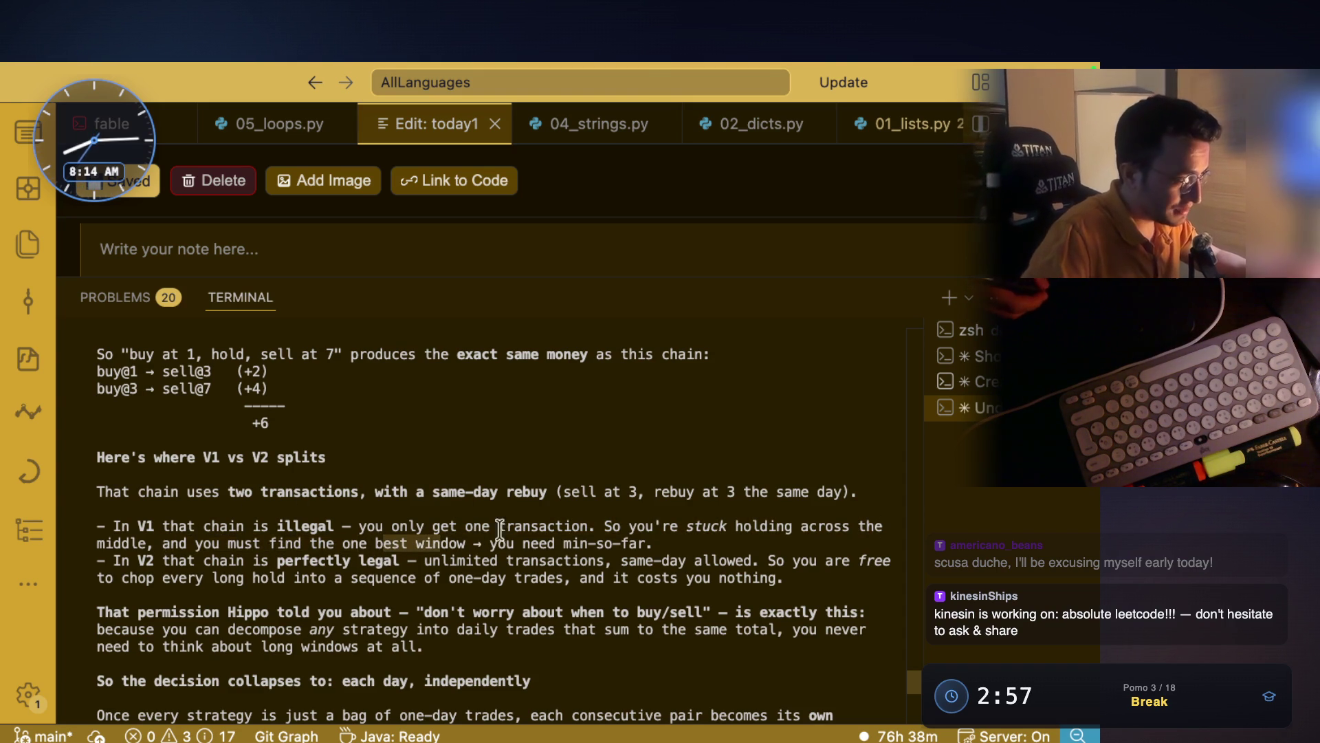
{"action": "mouse_move", "coordinate": [489, 543]}
{"action": "left_mouse_down"}
{"action": "mouse_move", "coordinate": [662, 544]}
{"action": "mouse_move", "coordinate": [588, 545]}
{"action": "left_mouse_up"}
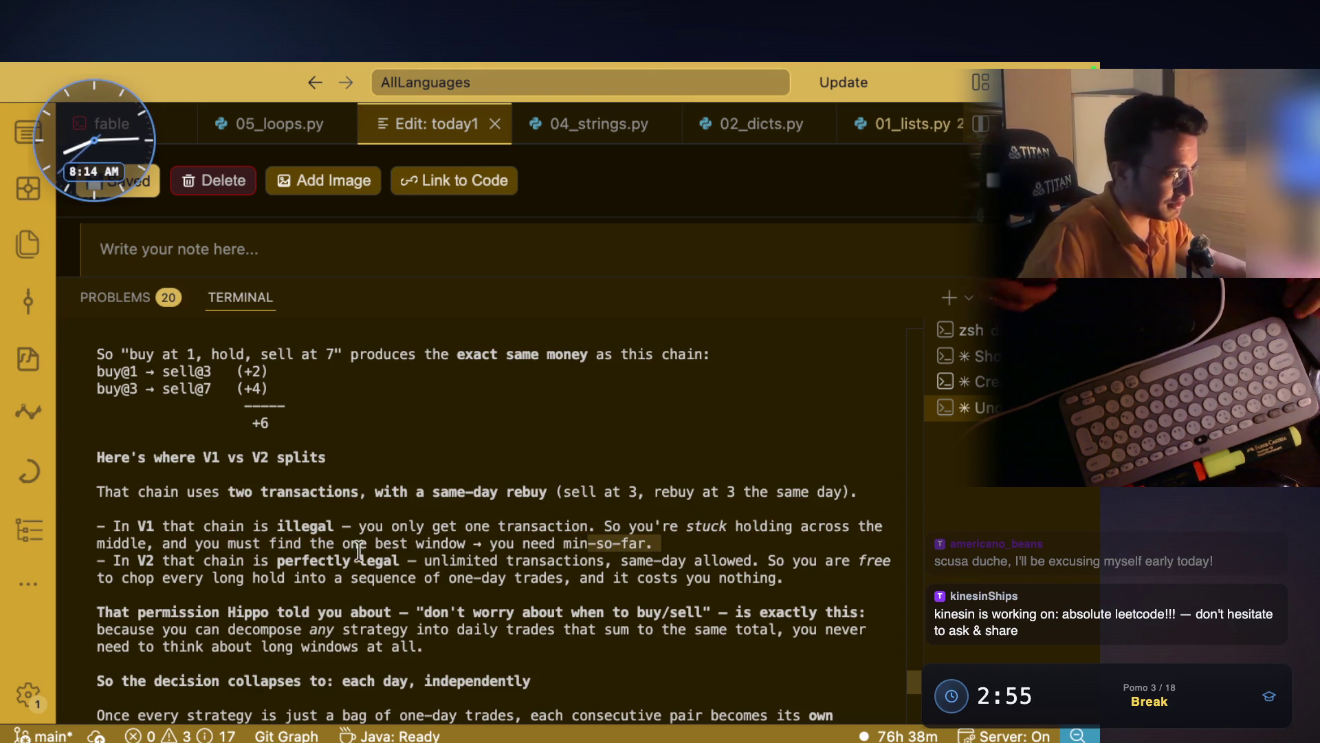
{"action": "scroll", "coordinate": [213, 550], "scroll_direction": "down", "scroll_amount": 1}
{"action": "mouse_move", "coordinate": [198, 526]}
{"action": "left_mouse_down"}
{"action": "mouse_move", "coordinate": [317, 545]}
{"action": "mouse_move", "coordinate": [407, 531]}
{"action": "mouse_move", "coordinate": [746, 527]}
{"action": "left_mouse_up"}
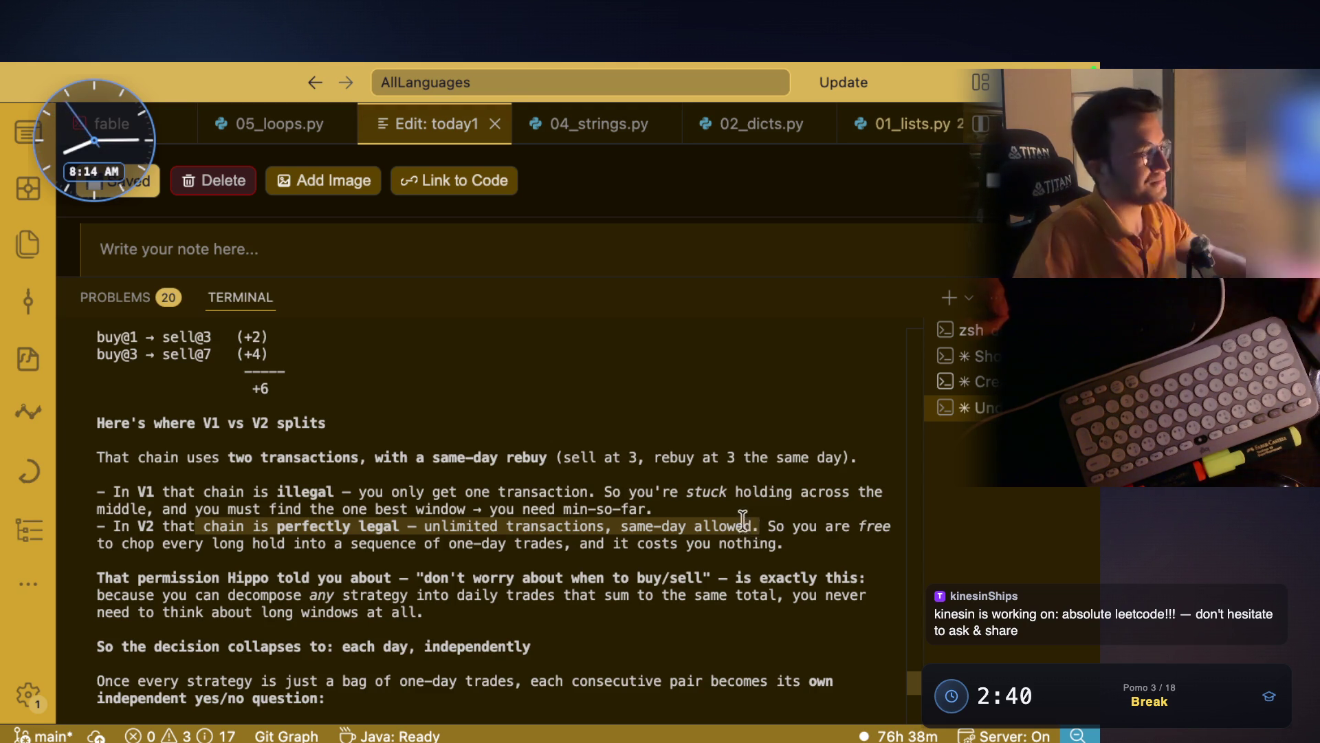
{"action": "key", "text": "super+Tab"}
- Draw green boxes pairing 1 with 5 and 3 with 6, undoing a stray ellipse
{"action": "left_click", "coordinate": [580, 695]}
{"action": "left_click", "coordinate": [217, 390]}
{"action": "left_click_drag", "start_coordinate": [219, 411], "coordinate": [218, 389]}
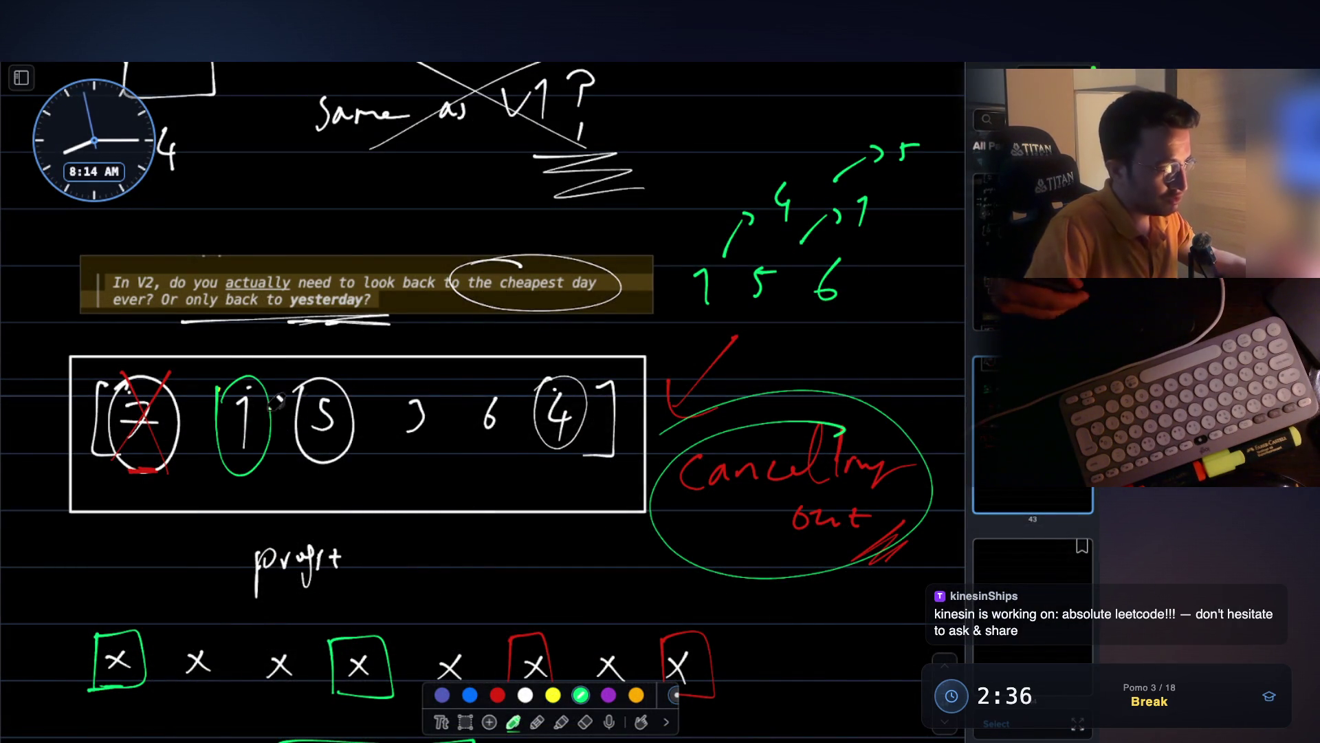
{"action": "key", "text": "ctrl+z"}
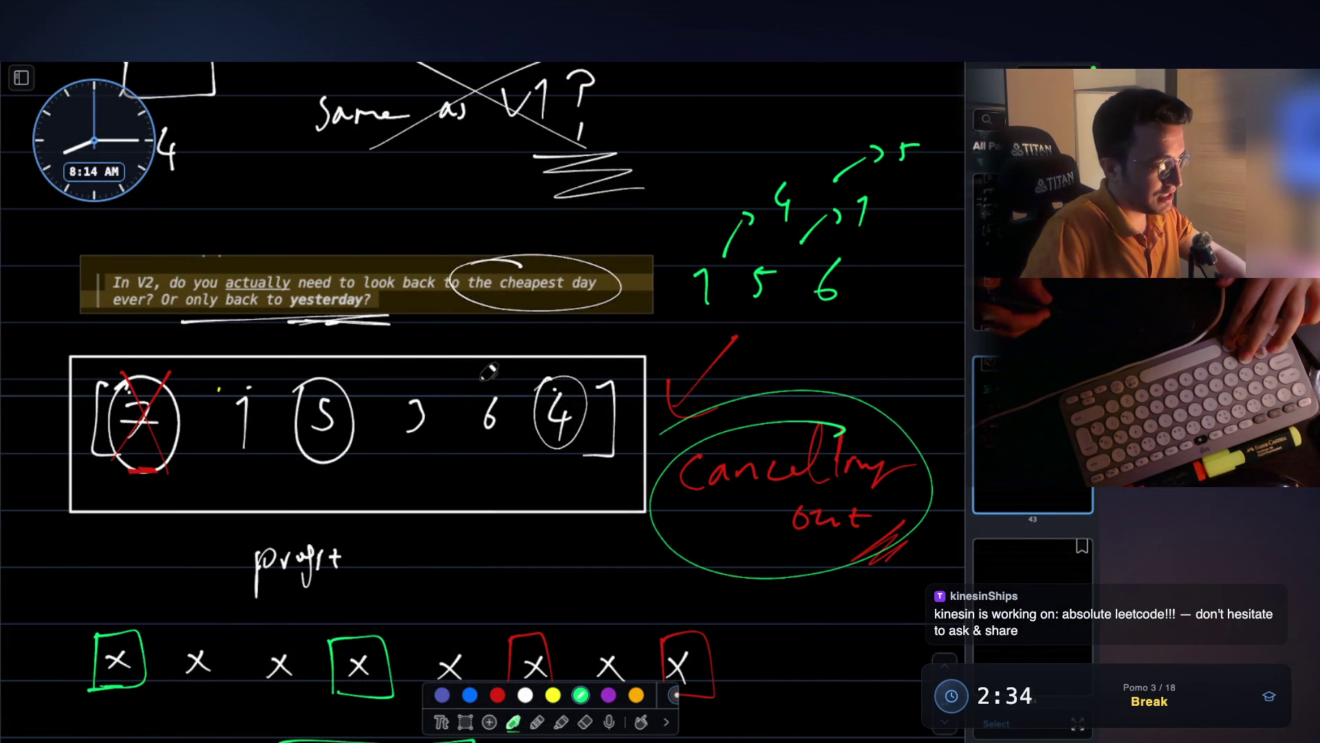
{"action": "left_click_drag", "start_coordinate": [249, 390], "coordinate": [230, 483]}
{"action": "left_click_drag", "start_coordinate": [311, 377], "coordinate": [255, 459]}
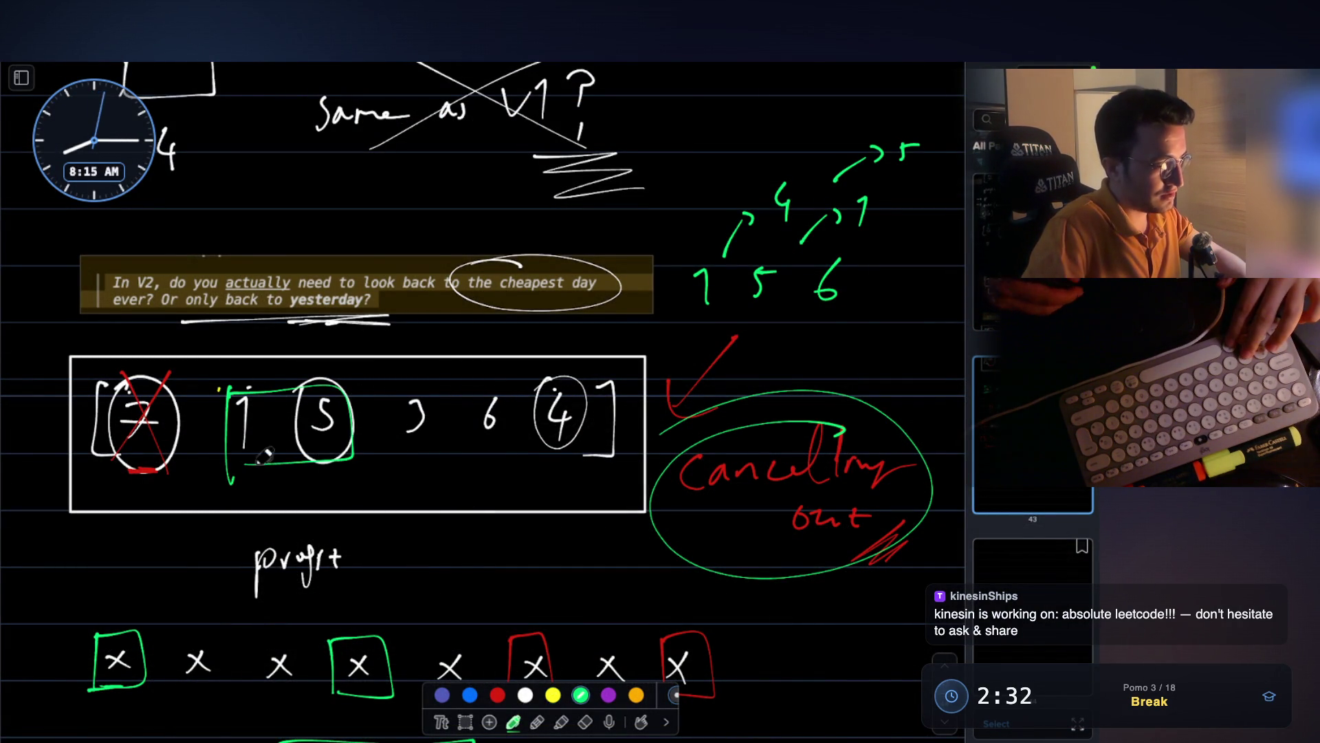
{"action": "mouse_move", "coordinate": [385, 377]}
{"action": "left_mouse_down"}
{"action": "mouse_move", "coordinate": [399, 457]}
{"action": "mouse_move", "coordinate": [530, 451]}
{"action": "mouse_move", "coordinate": [389, 468]}
{"action": "left_mouse_up"}
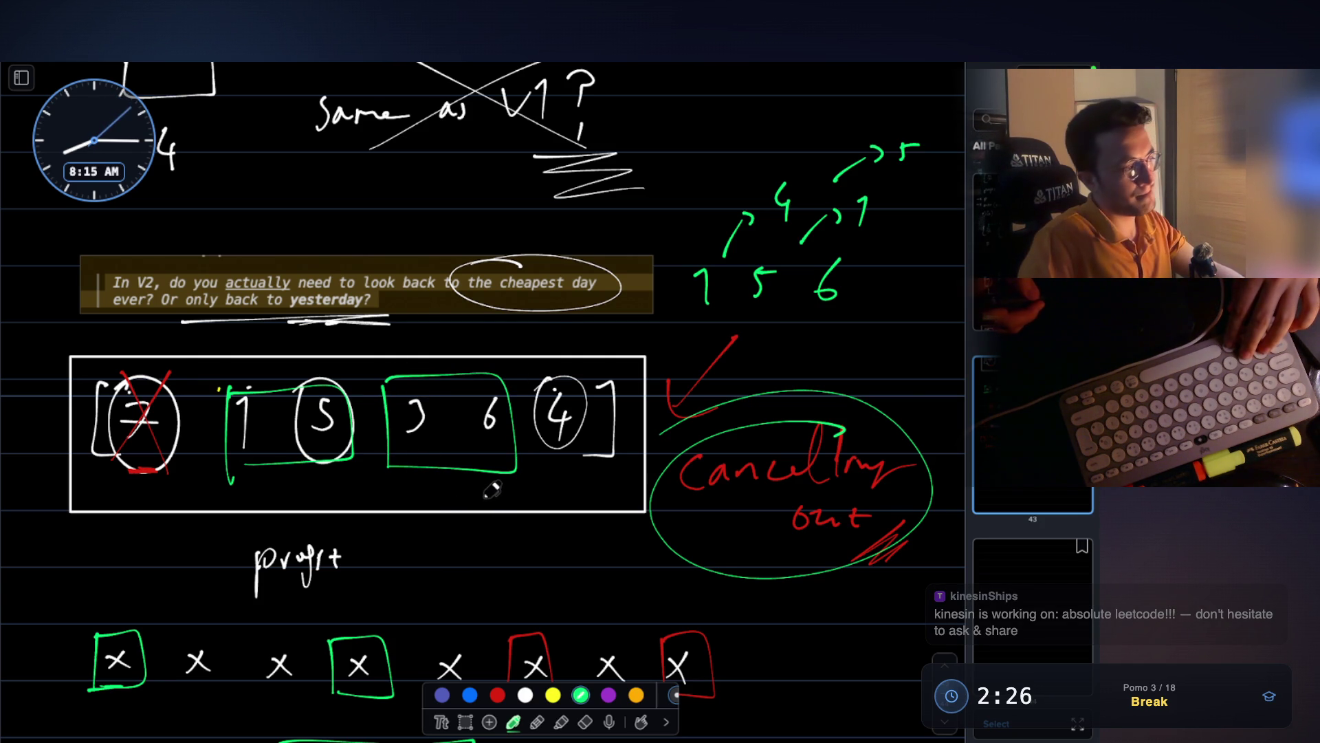
{"action": "key", "text": "Escape"}
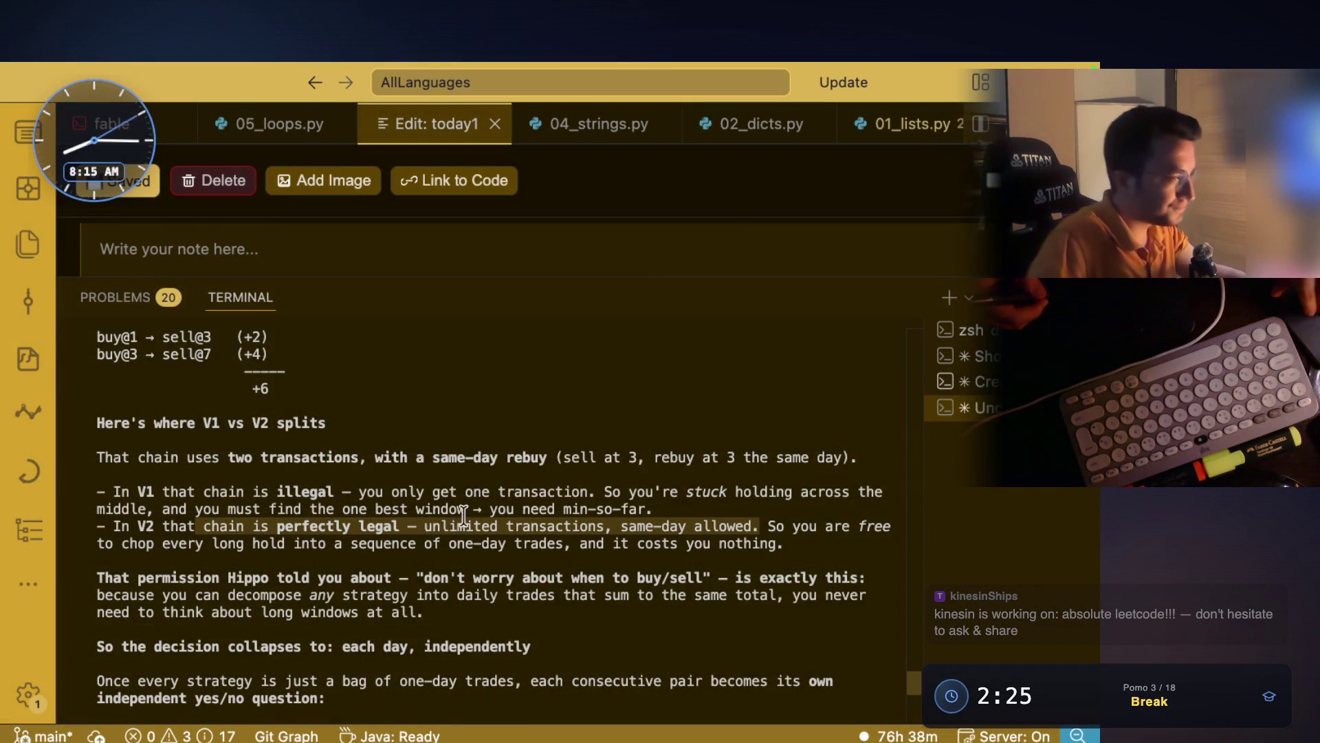
- Highlight the daily-trades-sum-to-same-total and 'each day, independently' phrases
{"action": "left_click_drag", "start_coordinate": [278, 509], "coordinate": [419, 515]}
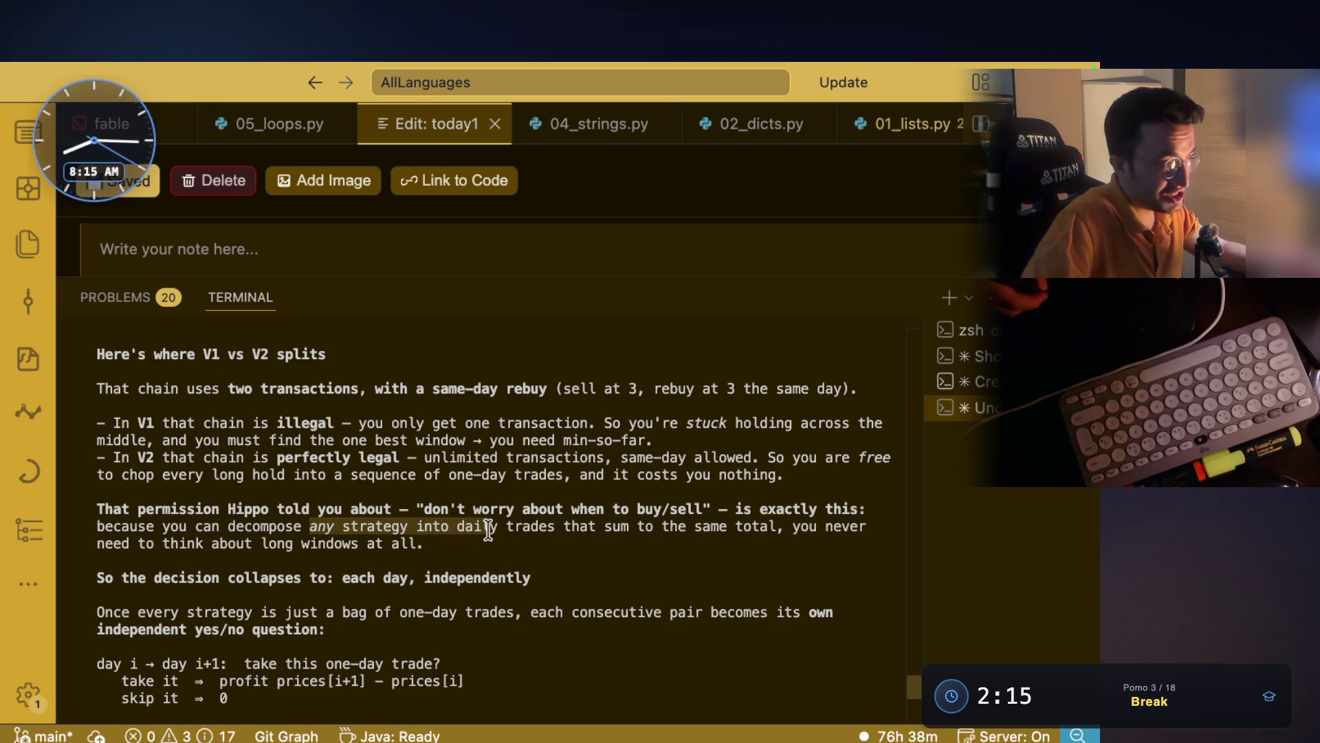
{"action": "left_click_drag", "start_coordinate": [501, 523], "coordinate": [775, 528]}
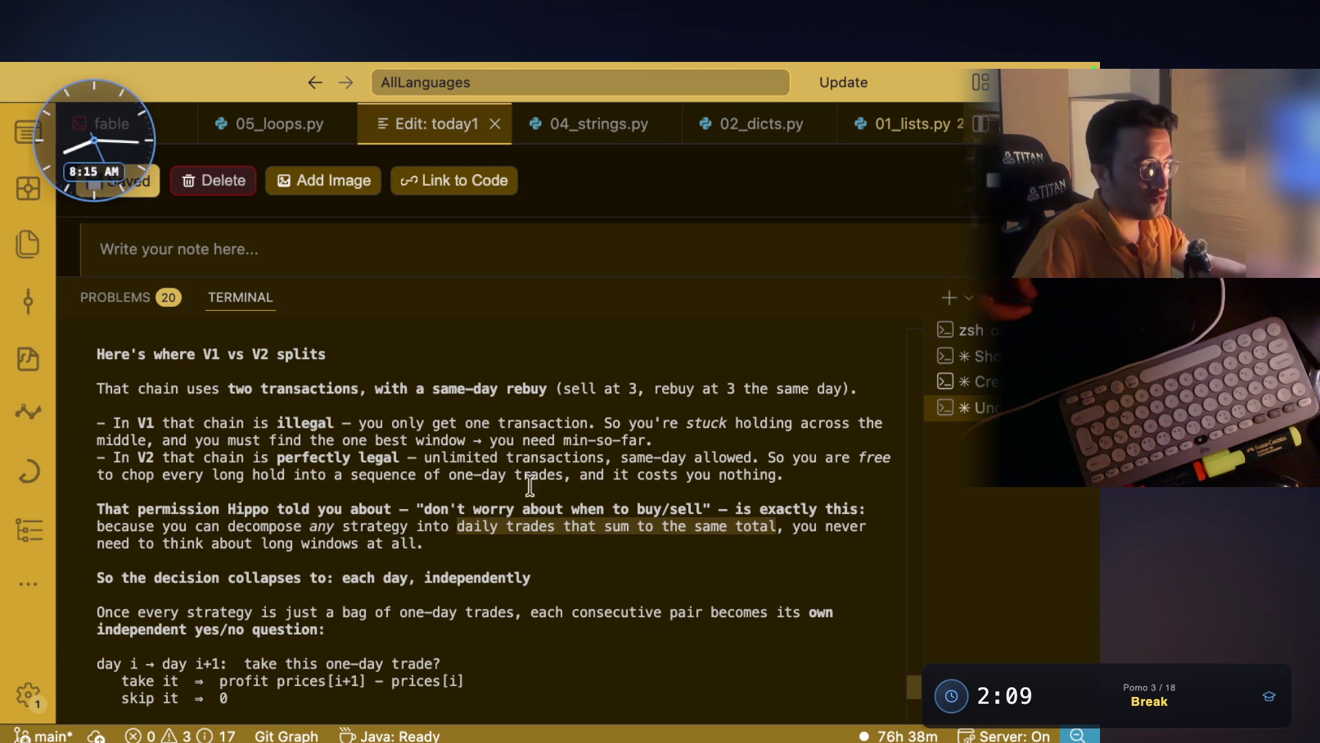
{"action": "mouse_move", "coordinate": [209, 547]}
{"action": "left_mouse_down"}
{"action": "mouse_move", "coordinate": [416, 543]}
{"action": "mouse_move", "coordinate": [339, 543]}
{"action": "left_mouse_up"}
{"action": "scroll", "coordinate": [338, 543], "scroll_direction": "down", "scroll_amount": 1}
{"action": "mouse_move", "coordinate": [122, 526]}
{"action": "left_mouse_down"}
{"action": "mouse_move", "coordinate": [96, 526]}
{"action": "mouse_move", "coordinate": [339, 526]}
{"action": "left_mouse_up"}
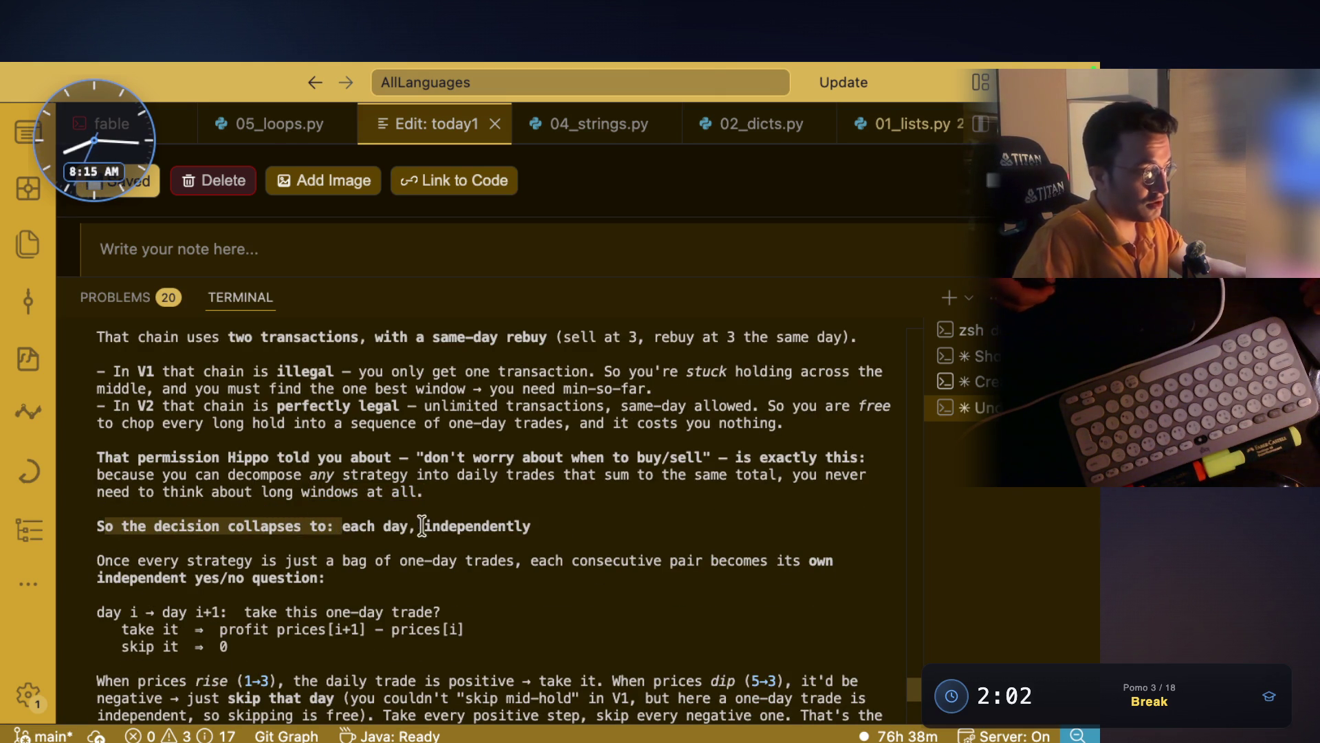
{"action": "left_click_drag", "start_coordinate": [537, 524], "coordinate": [344, 523]}
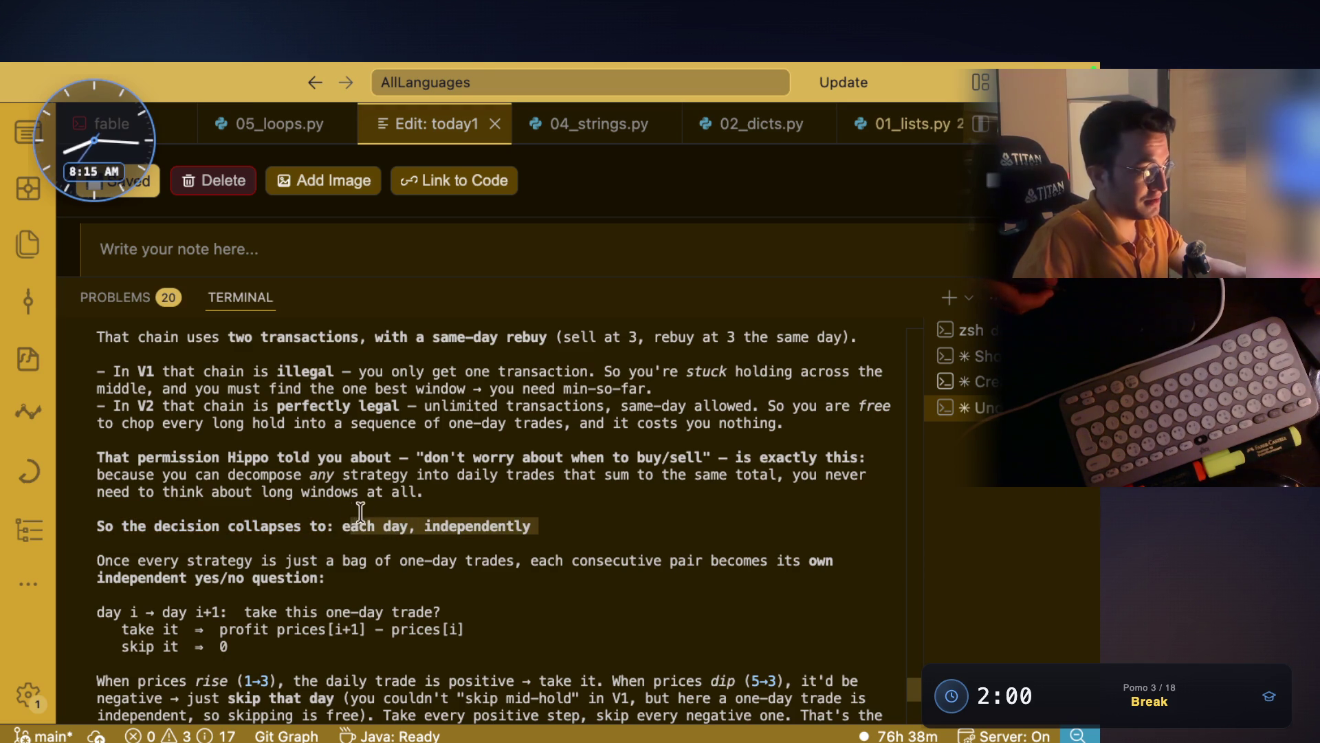
{"action": "left_click_drag", "start_coordinate": [138, 561], "coordinate": [767, 561]}
{"action": "left_click_drag", "start_coordinate": [195, 577], "coordinate": [326, 577]}
- Scroll on, highlighting the rising-prices example, down to the 'Why today − yesterday' section
{"action": "scroll", "coordinate": [518, 497], "scroll_direction": "down", "scroll_amount": 3}
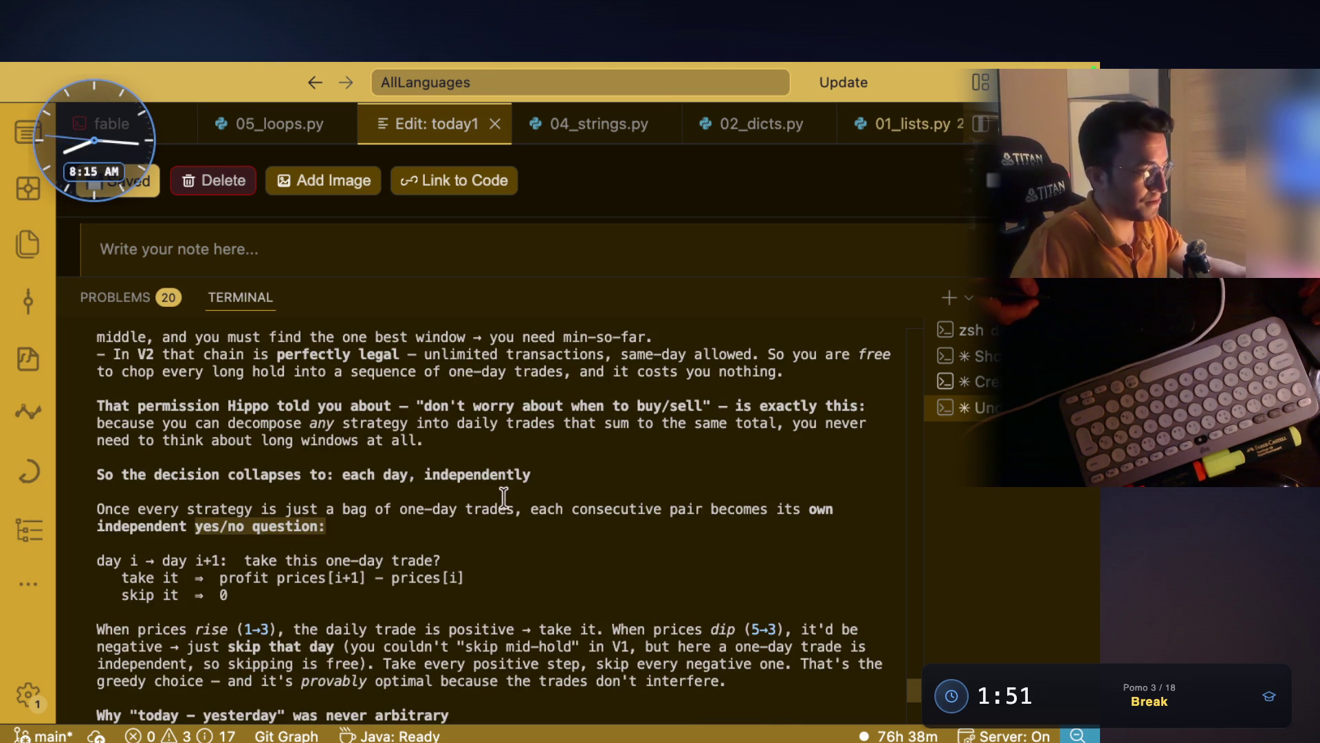
{"action": "scroll", "coordinate": [504, 497], "scroll_direction": "down", "scroll_amount": 7}
{"action": "left_click_drag", "start_coordinate": [195, 510], "coordinate": [448, 512]}
{"action": "left_click_drag", "start_coordinate": [539, 509], "coordinate": [619, 509]}
{"action": "scroll", "coordinate": [729, 508], "scroll_direction": "down", "scroll_amount": 2}
{"action": "scroll", "coordinate": [715, 508], "scroll_direction": "down", "scroll_amount": 3}
{"action": "left_click_drag", "start_coordinate": [140, 509], "coordinate": [448, 509]}
{"action": "scroll", "coordinate": [281, 535], "scroll_direction": "down", "scroll_amount": 3}
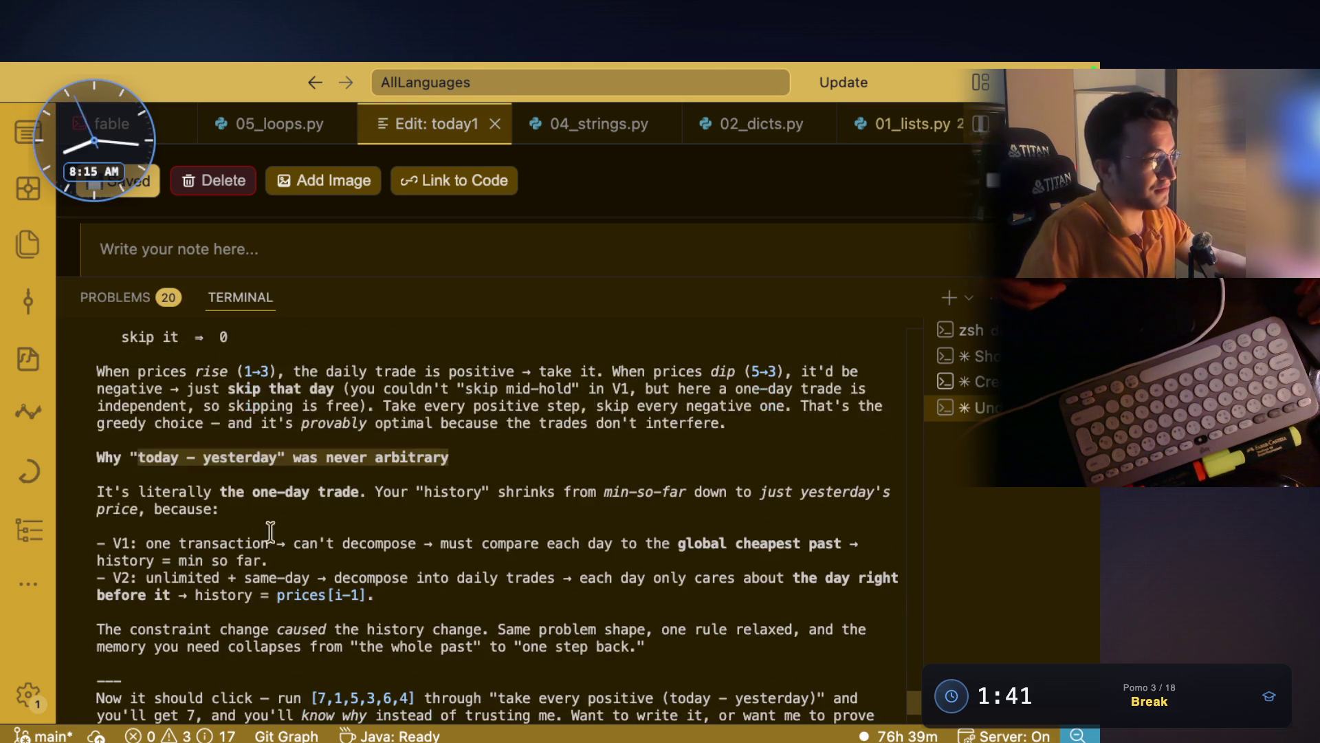
- Highlight the V1 'one transaction' and V2 'unlimited, same-day' history lines, checking the reply's end
{"action": "left_click_drag", "start_coordinate": [143, 491], "coordinate": [883, 492]}
{"action": "left_click", "coordinate": [245, 501]}
{"action": "left_click", "coordinate": [619, 493]}
{"action": "left_click", "coordinate": [767, 507]}
{"action": "mouse_move", "coordinate": [159, 508]}
{"action": "left_mouse_down"}
{"action": "mouse_move", "coordinate": [218, 500]}
{"action": "mouse_move", "coordinate": [213, 515]}
{"action": "left_mouse_up"}
{"action": "left_click_drag", "start_coordinate": [146, 543], "coordinate": [797, 543]}
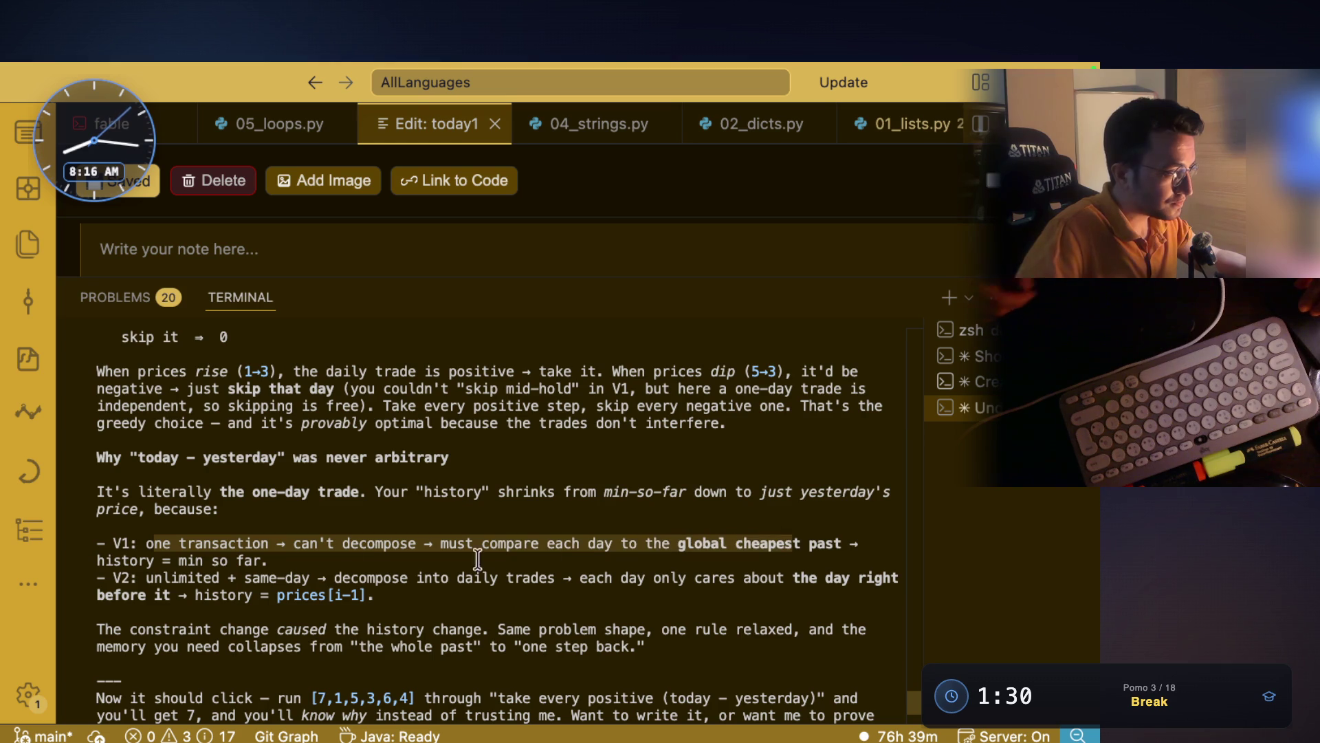
{"action": "left_click_drag", "start_coordinate": [146, 577], "coordinate": [221, 580]}
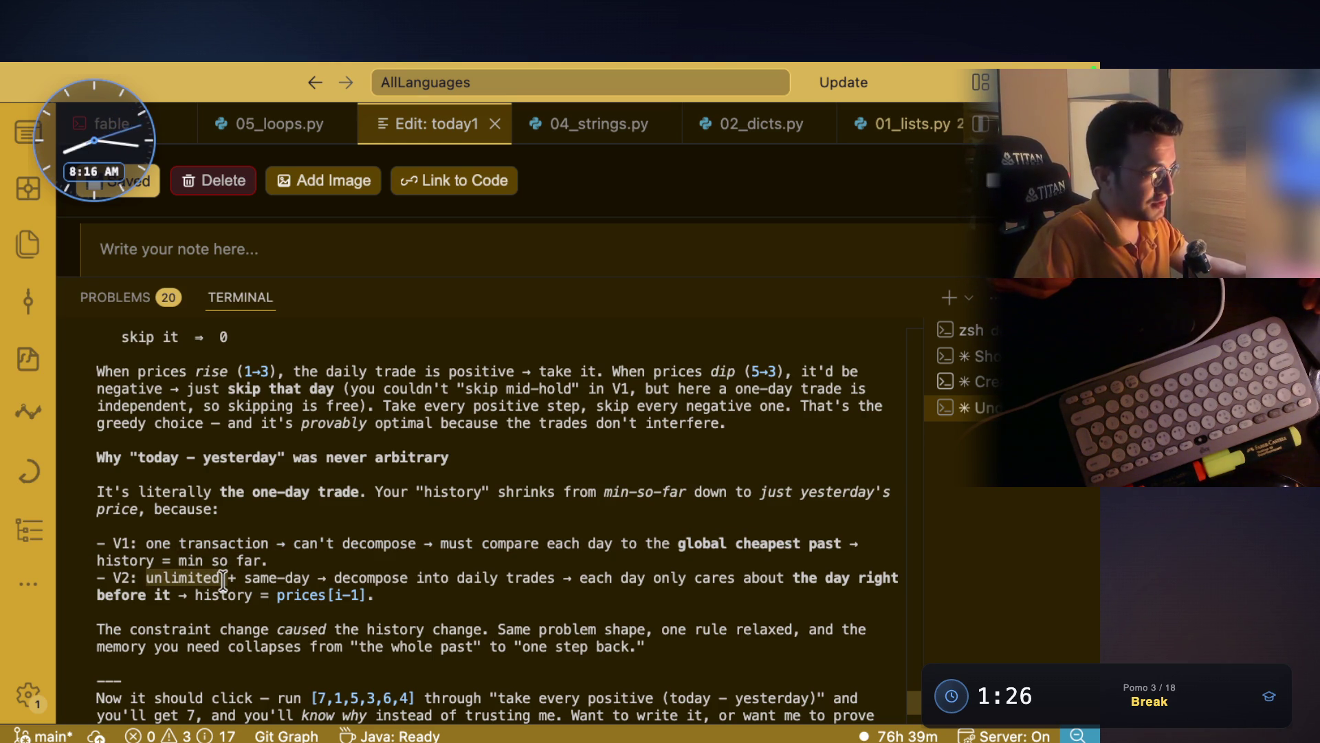
{"action": "left_click_drag", "start_coordinate": [244, 578], "coordinate": [510, 577]}
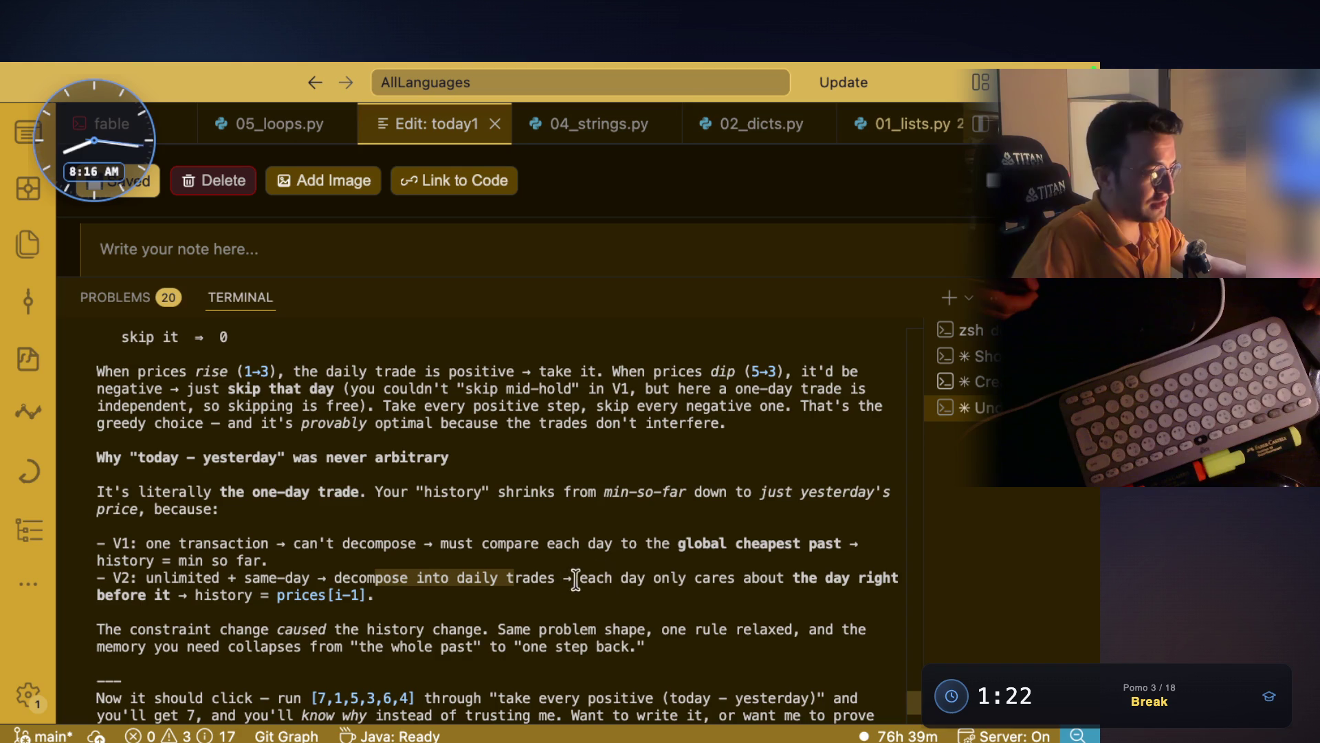
{"action": "left_click_drag", "start_coordinate": [677, 576], "coordinate": [777, 564]}
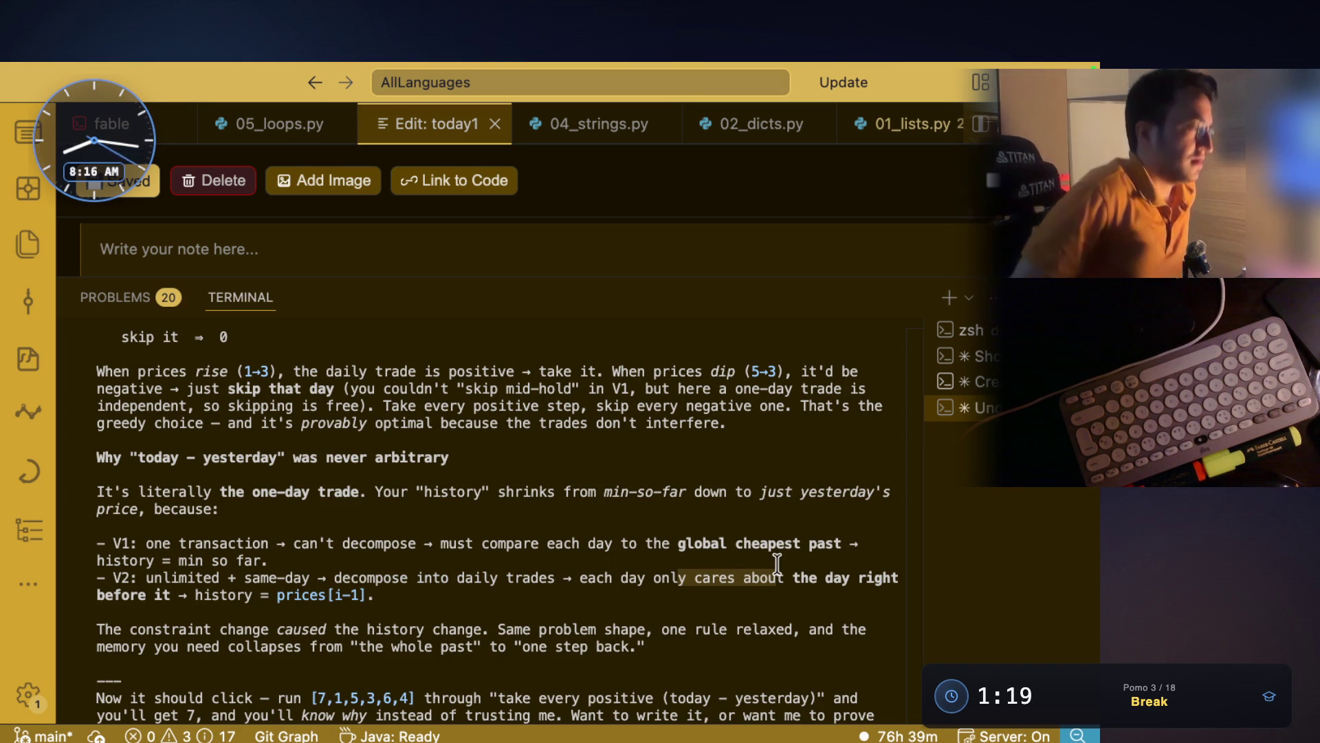
{"action": "scroll", "coordinate": [482, 619], "scroll_direction": "down", "scroll_amount": 5}
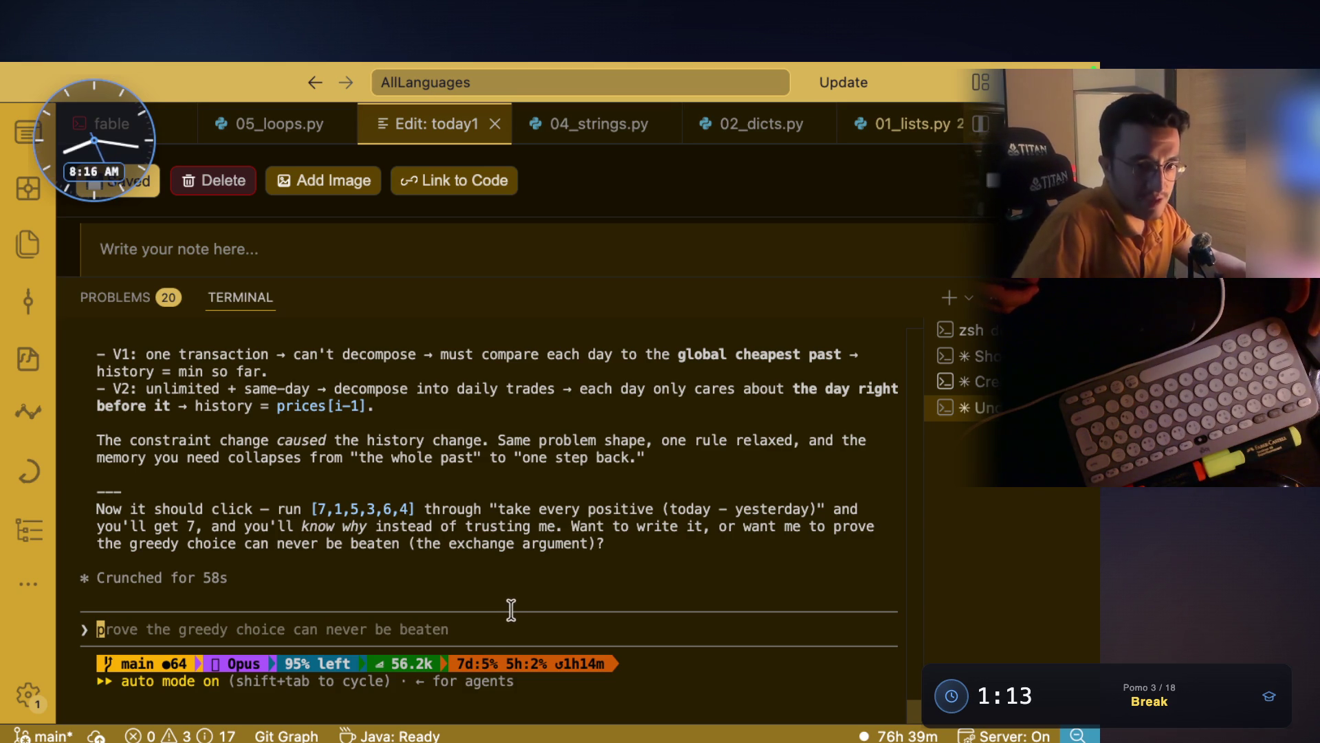
{"action": "scroll", "coordinate": [509, 612], "scroll_direction": "up", "scroll_amount": 7}
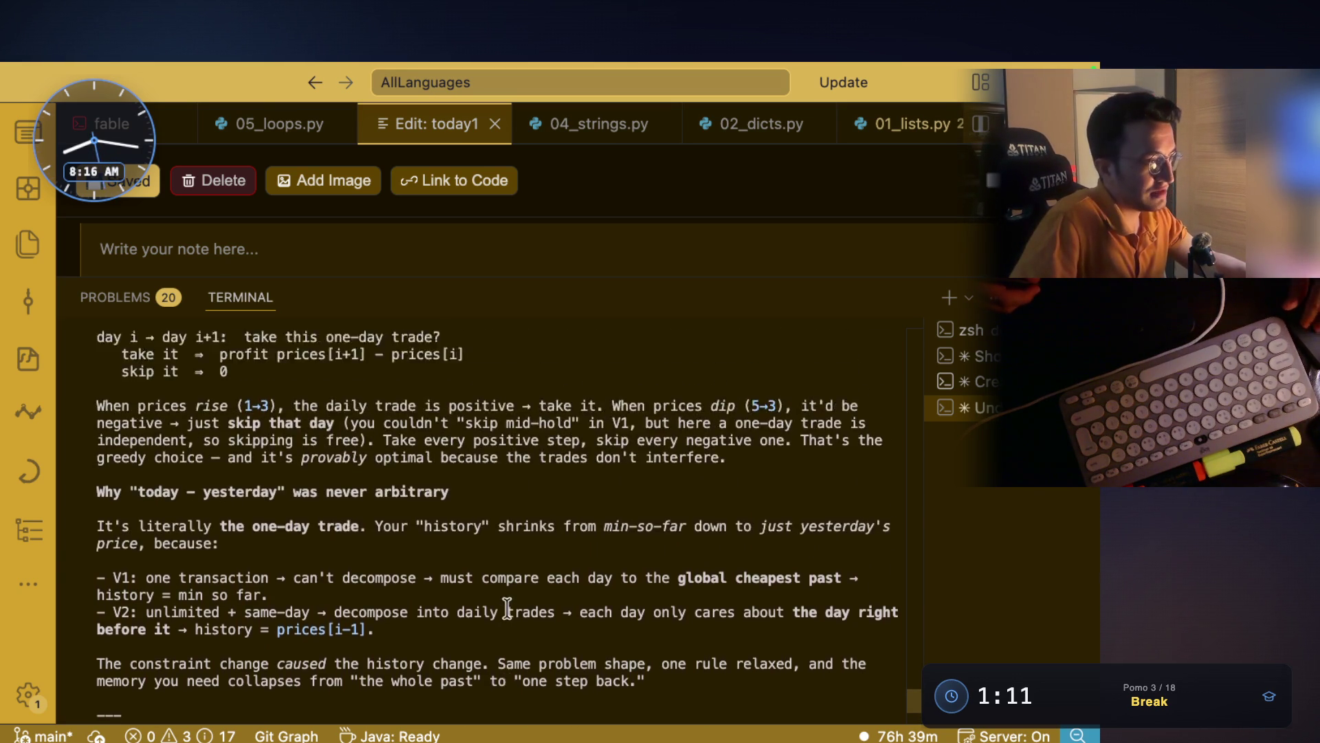
{"action": "scroll", "coordinate": [507, 606], "scroll_direction": "up", "scroll_amount": 3}
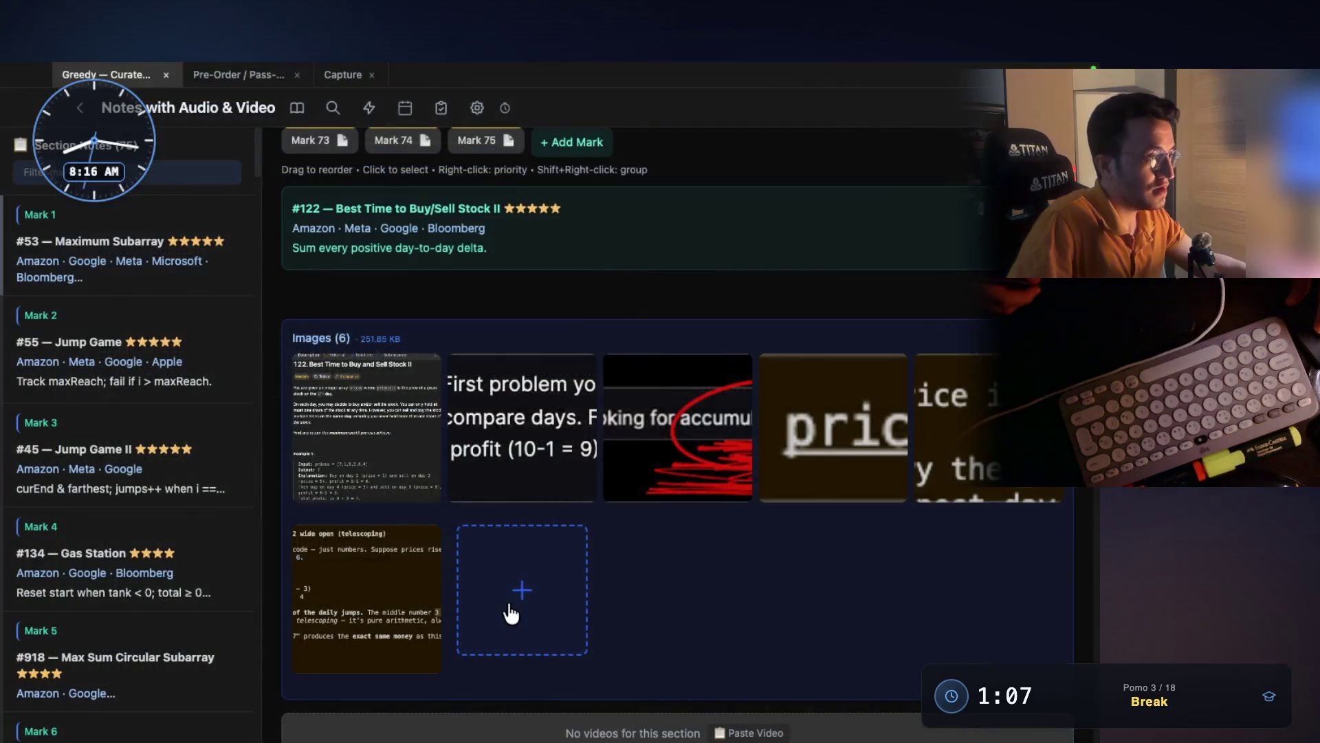
- Screenshot the Example 1 input and output lines from the enlarged #122 problem image
{"action": "left_click", "coordinate": [398, 447]}
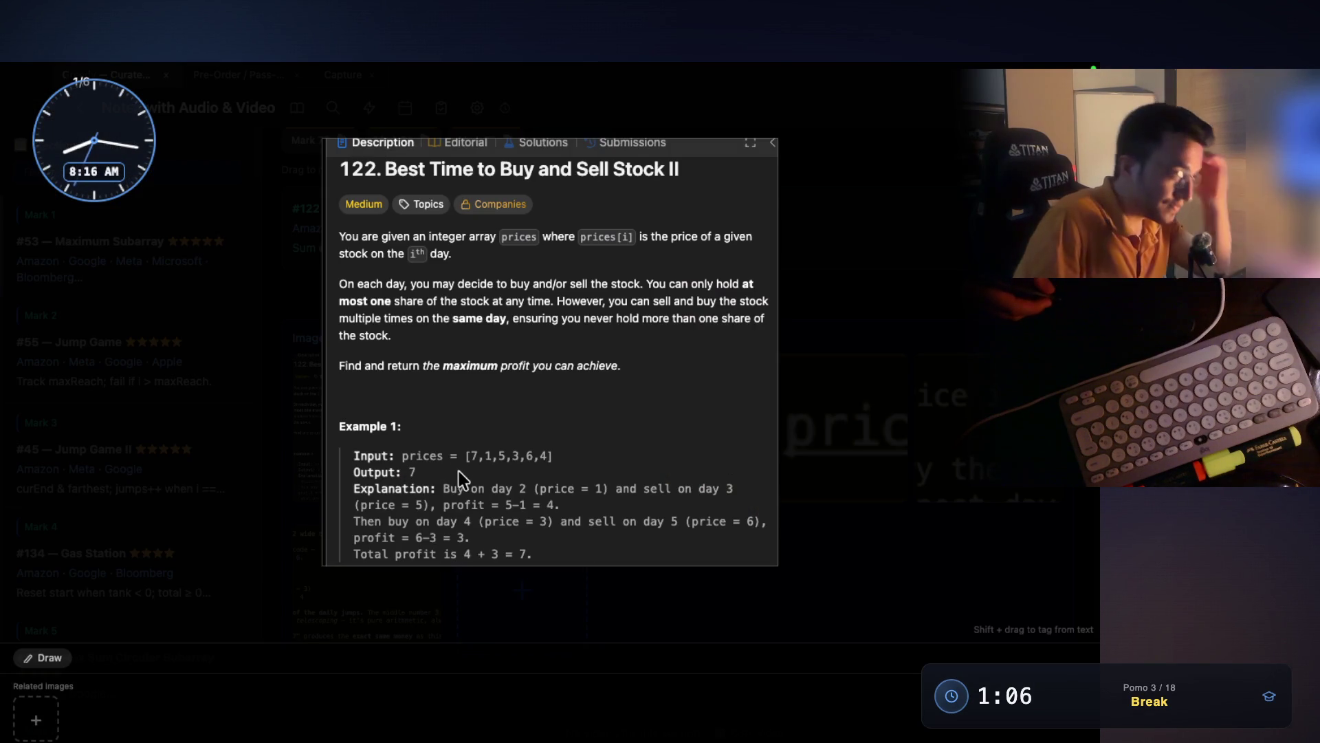
{"action": "scroll", "coordinate": [469, 496], "scroll_direction": "up", "scroll_amount": 5}
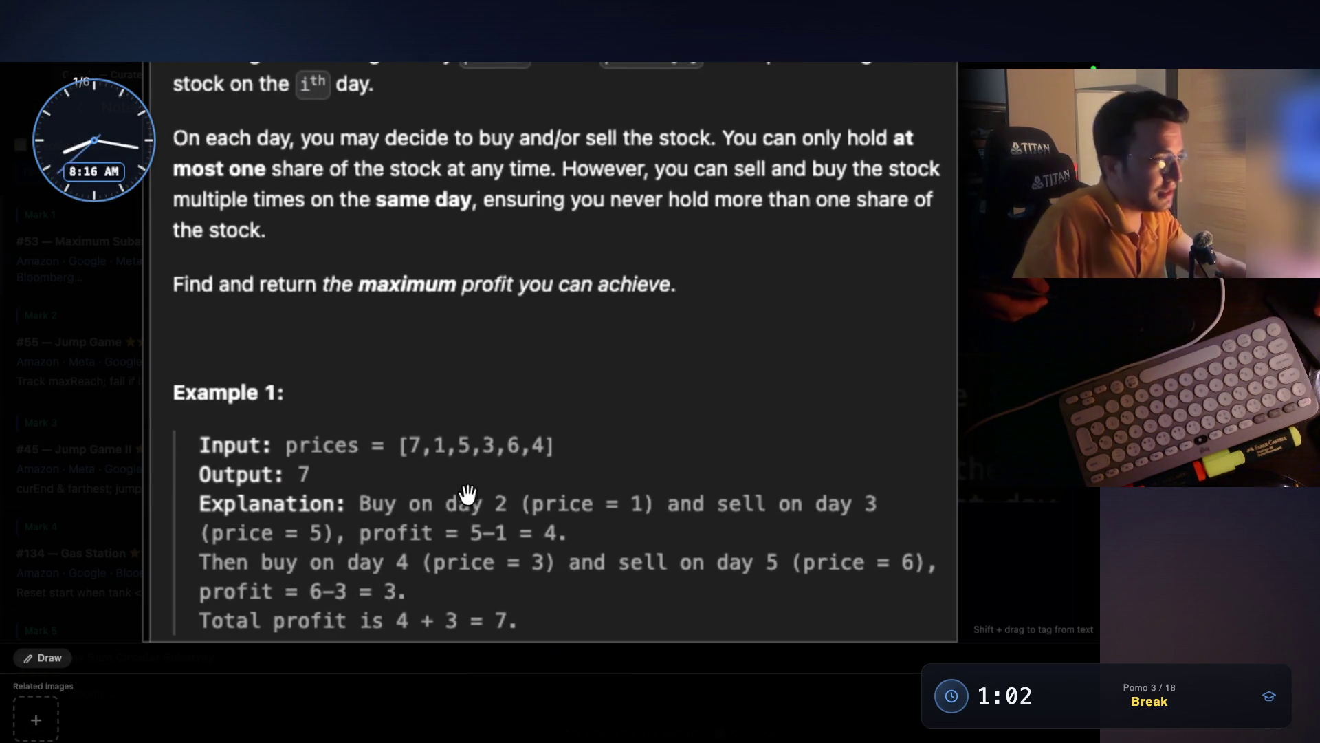
{"action": "key", "text": "super+shift+4"}
{"action": "mouse_move", "coordinate": [183, 427]}
{"action": "left_mouse_down"}
{"action": "mouse_move", "coordinate": [412, 485]}
{"action": "mouse_move", "coordinate": [587, 481]}
{"action": "left_mouse_up"}
{"action": "key", "text": "Escape"}
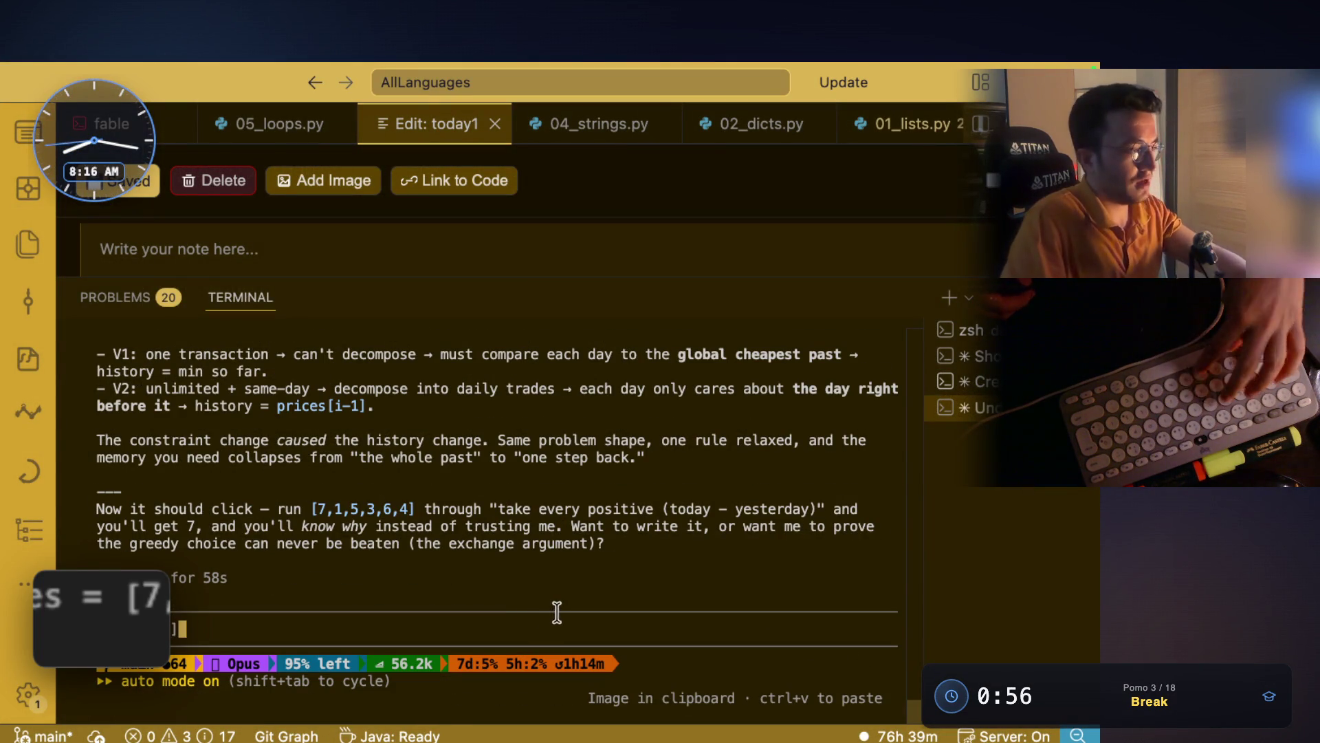
- Send the AI the Example 1 screenshot plus a question on summing positive day-to-day differences
{"action": "key", "text": "super+Tab"}
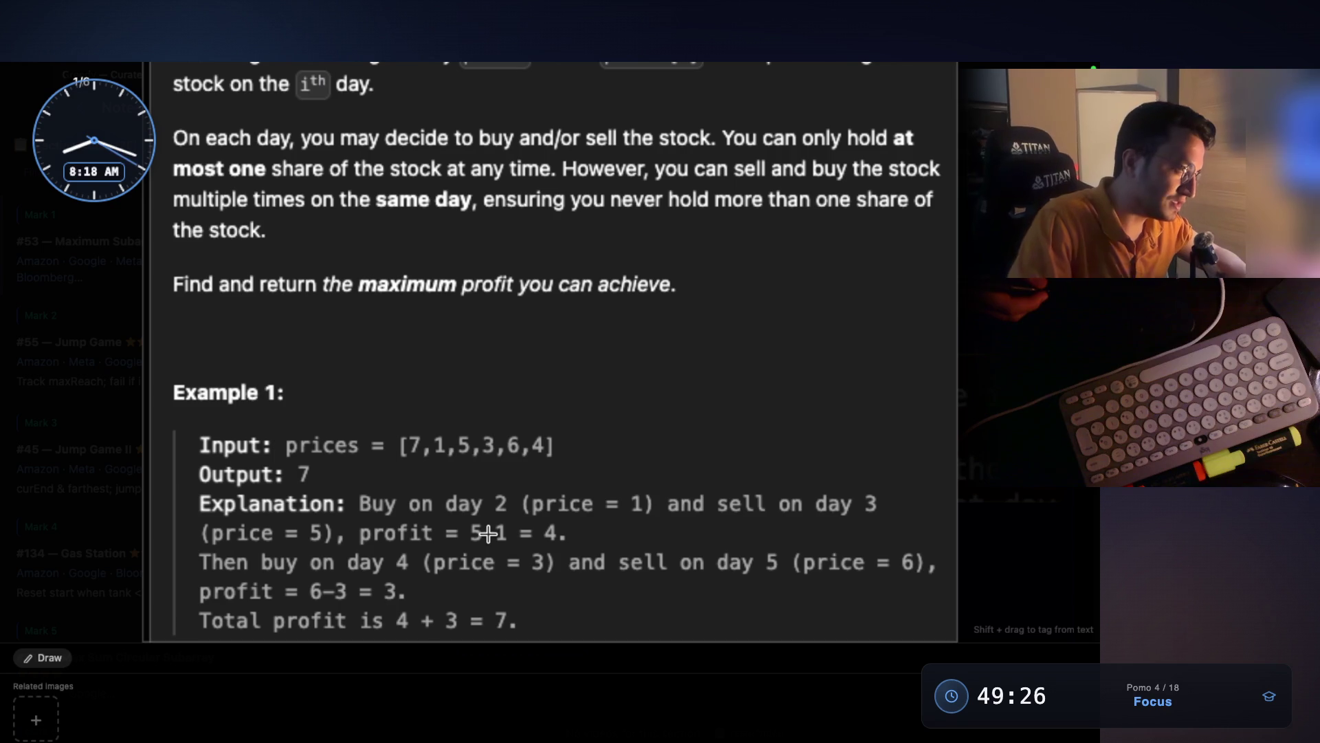
{"action": "key", "text": "Escape"}
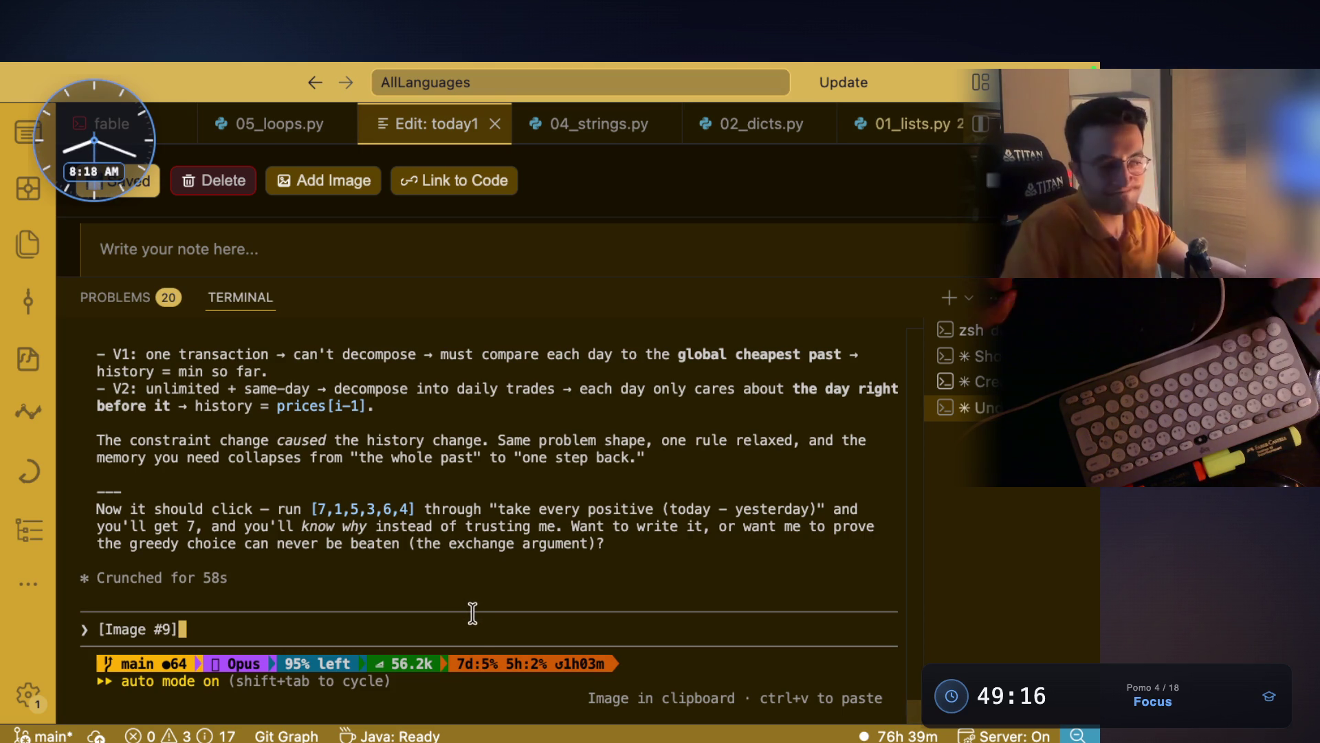
{"action": "key", "text": "super+v"}
{"action": "key", "text": "Return"}
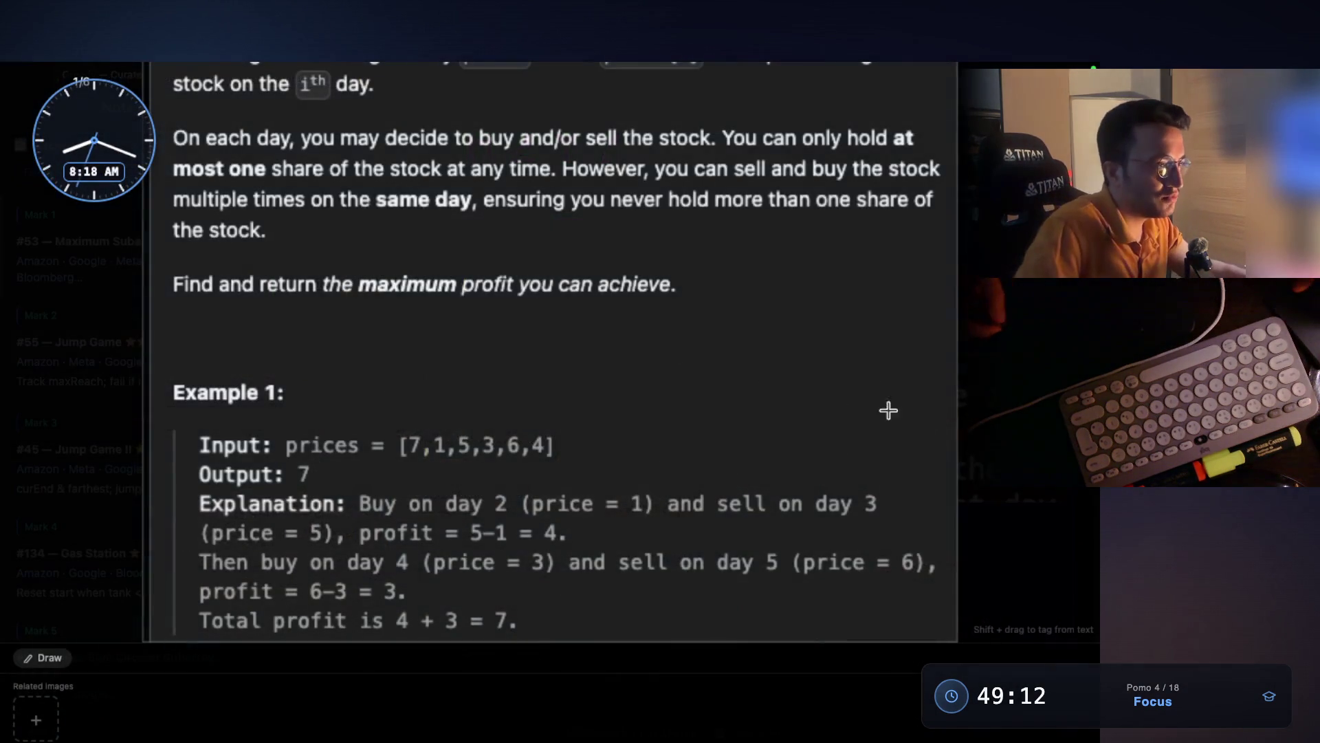
{"action": "left_click", "coordinate": [971, 407]}
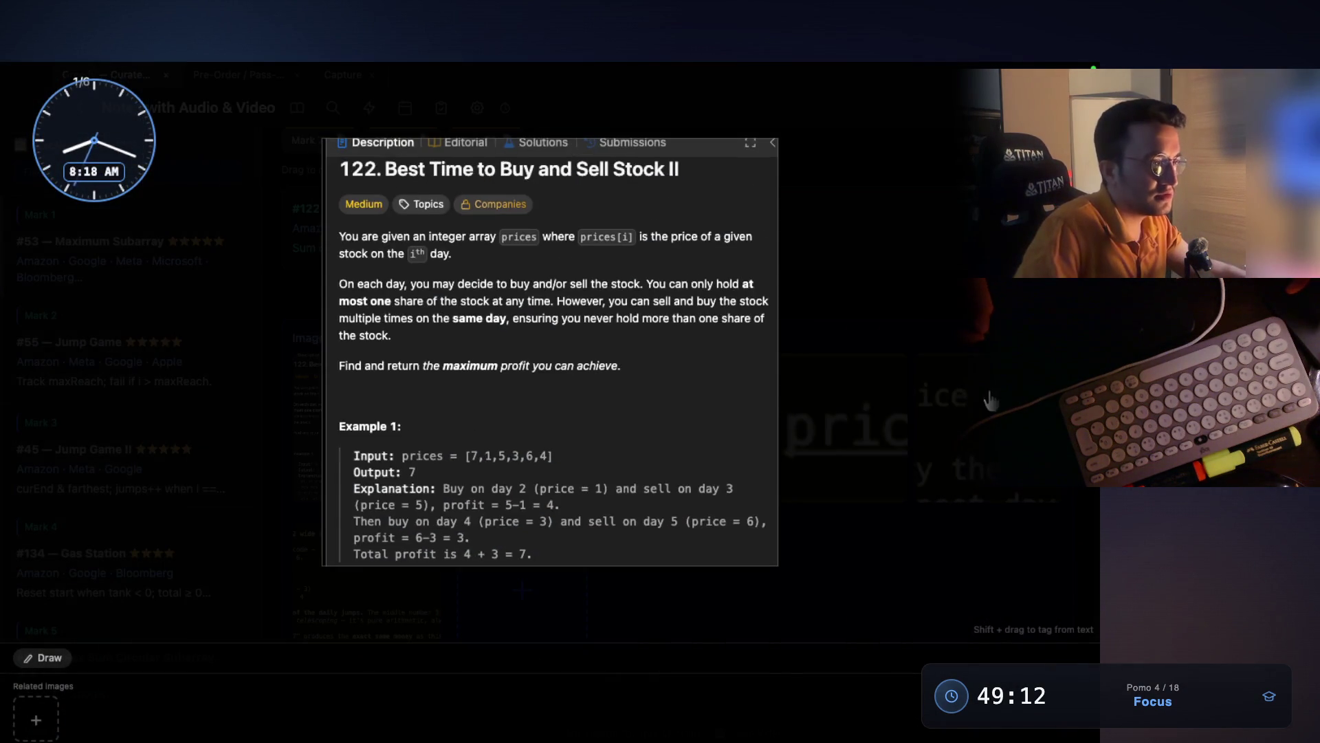
- Review the Mark 36 Lemonade Change and Mark 37 Valid Parenthesis String entries
{"action": "scroll", "coordinate": [621, 433], "scroll_direction": "up", "scroll_amount": 5}
{"action": "left_click", "coordinate": [1001, 495]}
{"action": "scroll", "coordinate": [619, 550], "scroll_direction": "down", "scroll_amount": 3}
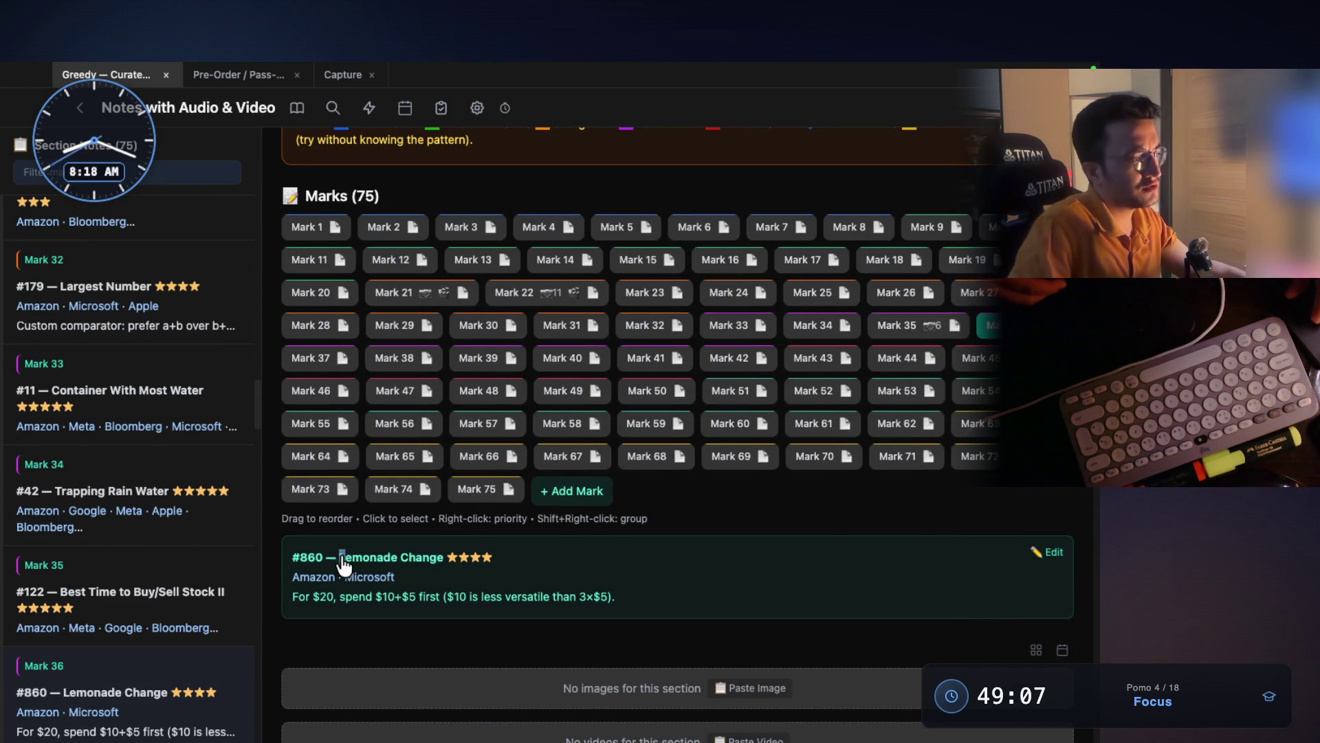
{"action": "left_click_drag", "start_coordinate": [344, 560], "coordinate": [422, 559]}
{"action": "left_click", "coordinate": [329, 359]}
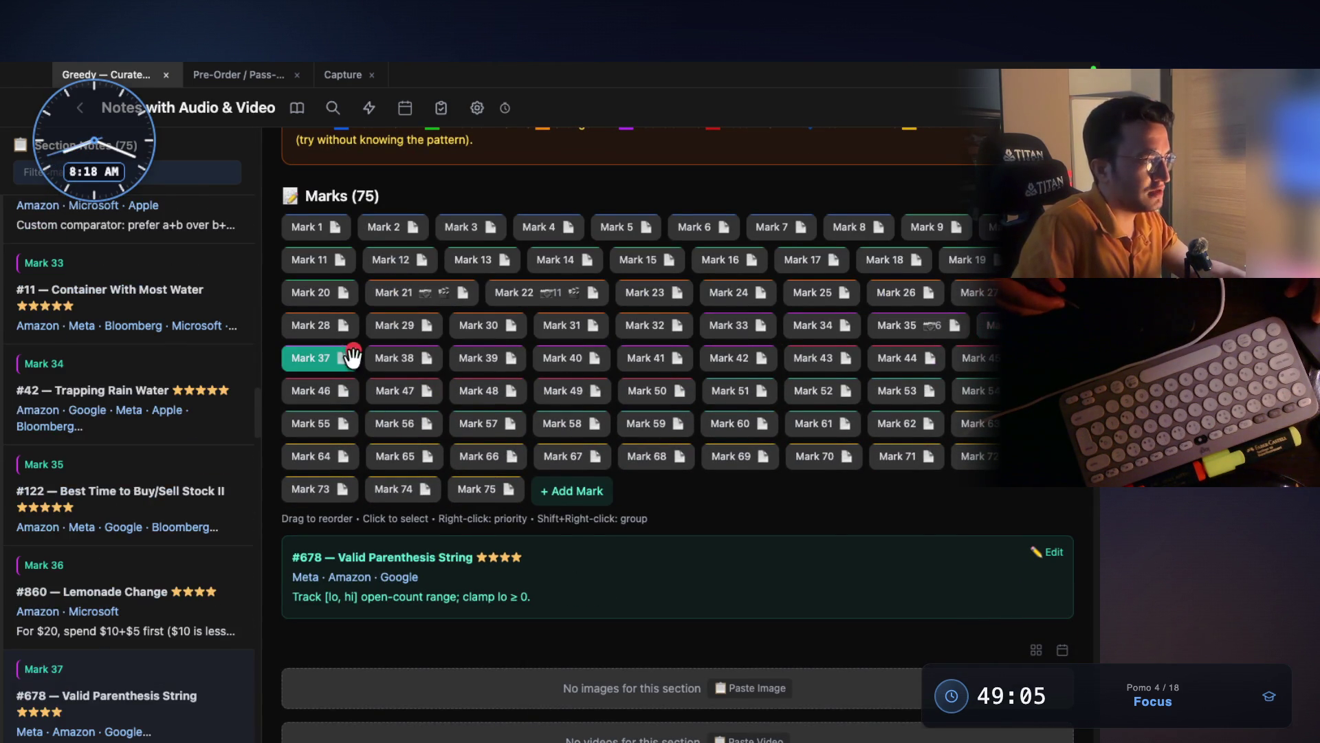
{"action": "left_click_drag", "start_coordinate": [338, 558], "coordinate": [451, 558]}
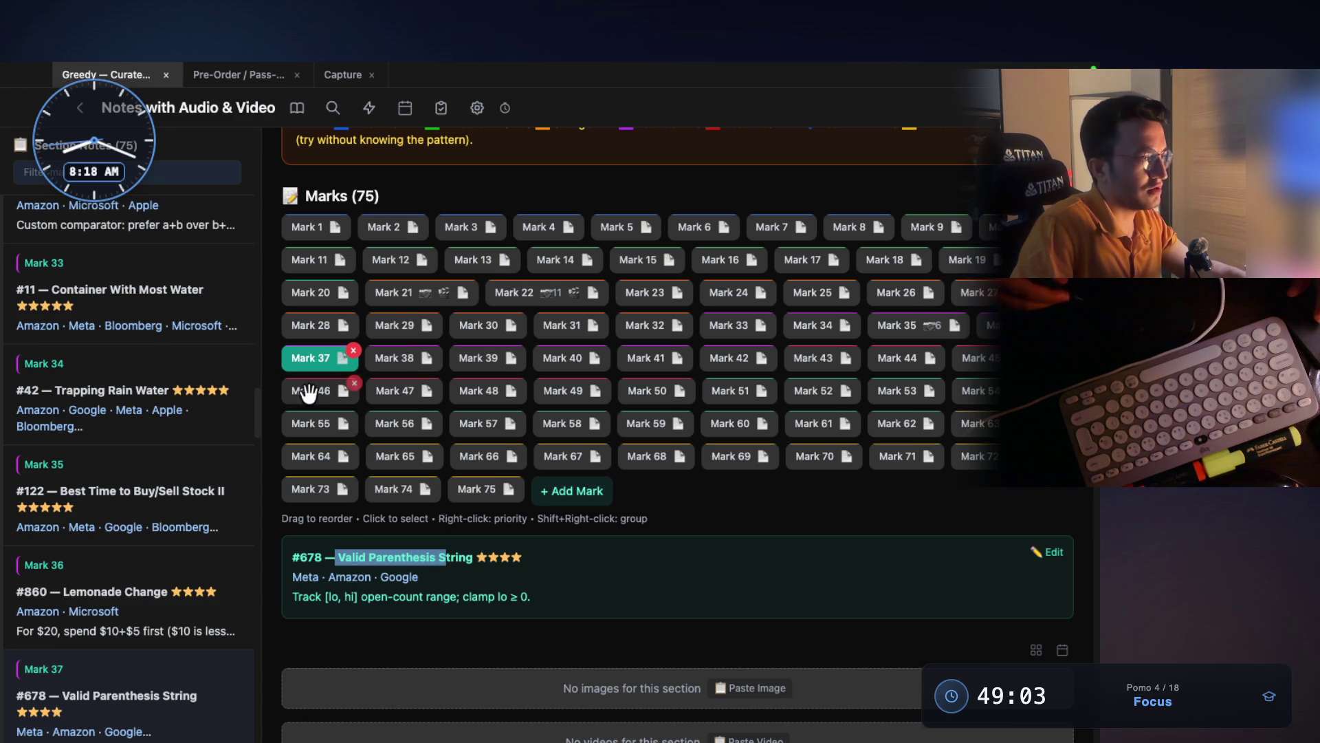
- Show Mark 43, #402 Remove K Digits, and highlight its Monotonic Stack Greedy pattern
{"action": "left_click", "coordinate": [803, 358]}
{"action": "scroll", "coordinate": [627, 413], "scroll_direction": "up", "scroll_amount": 5}
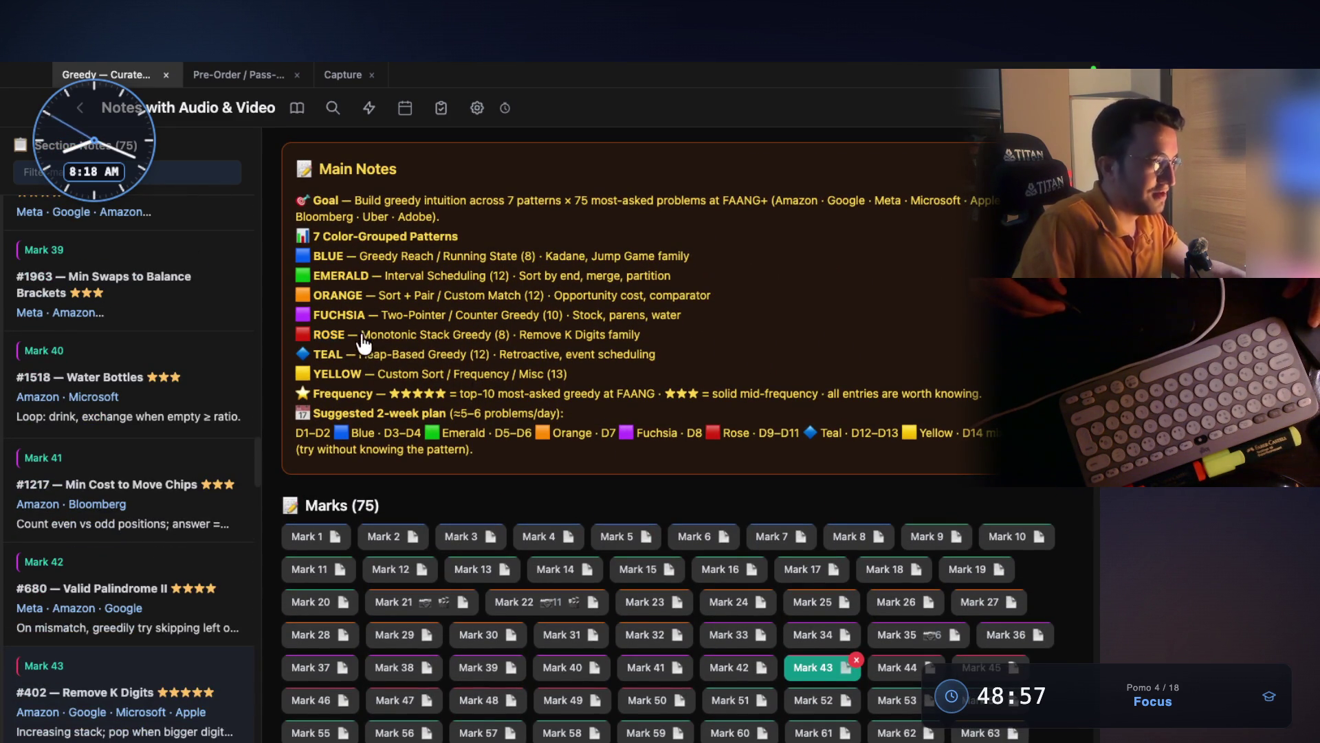
{"action": "left_click_drag", "start_coordinate": [411, 335], "coordinate": [465, 336]}
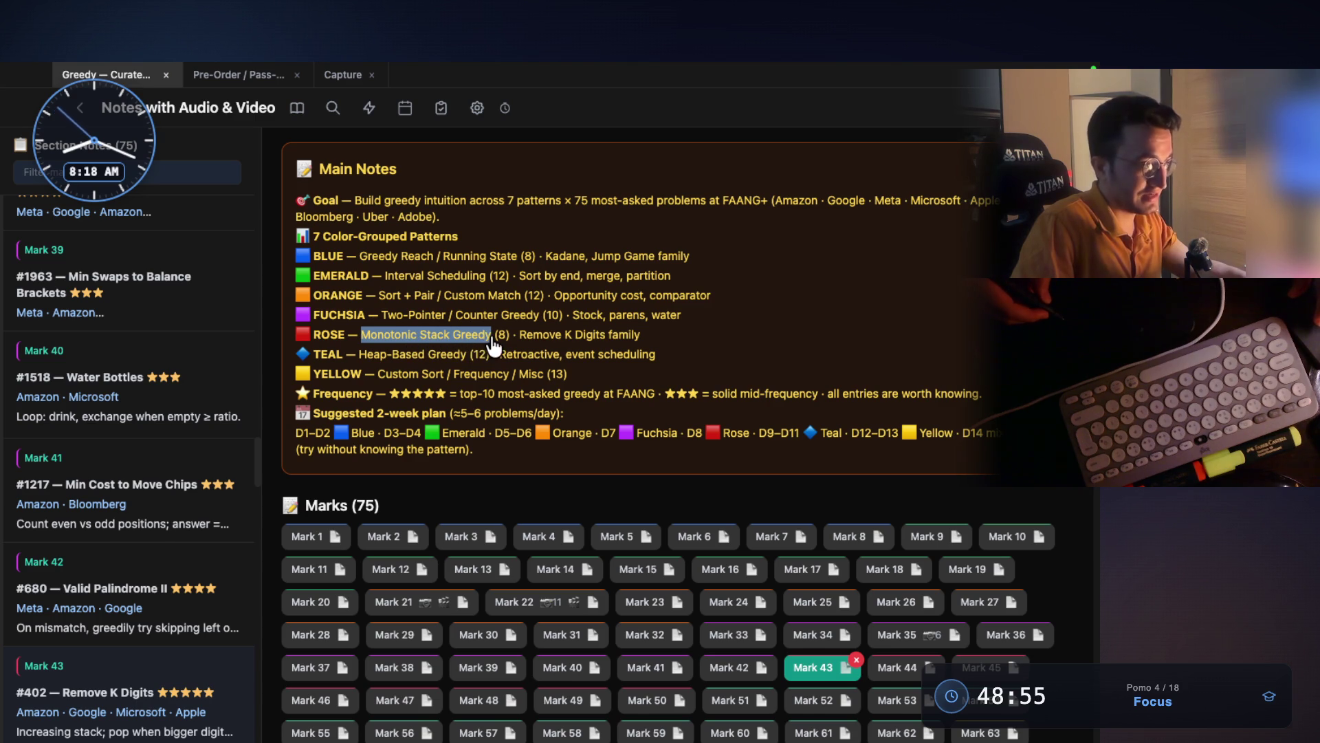
{"action": "scroll", "coordinate": [481, 413], "scroll_direction": "down", "scroll_amount": 5}
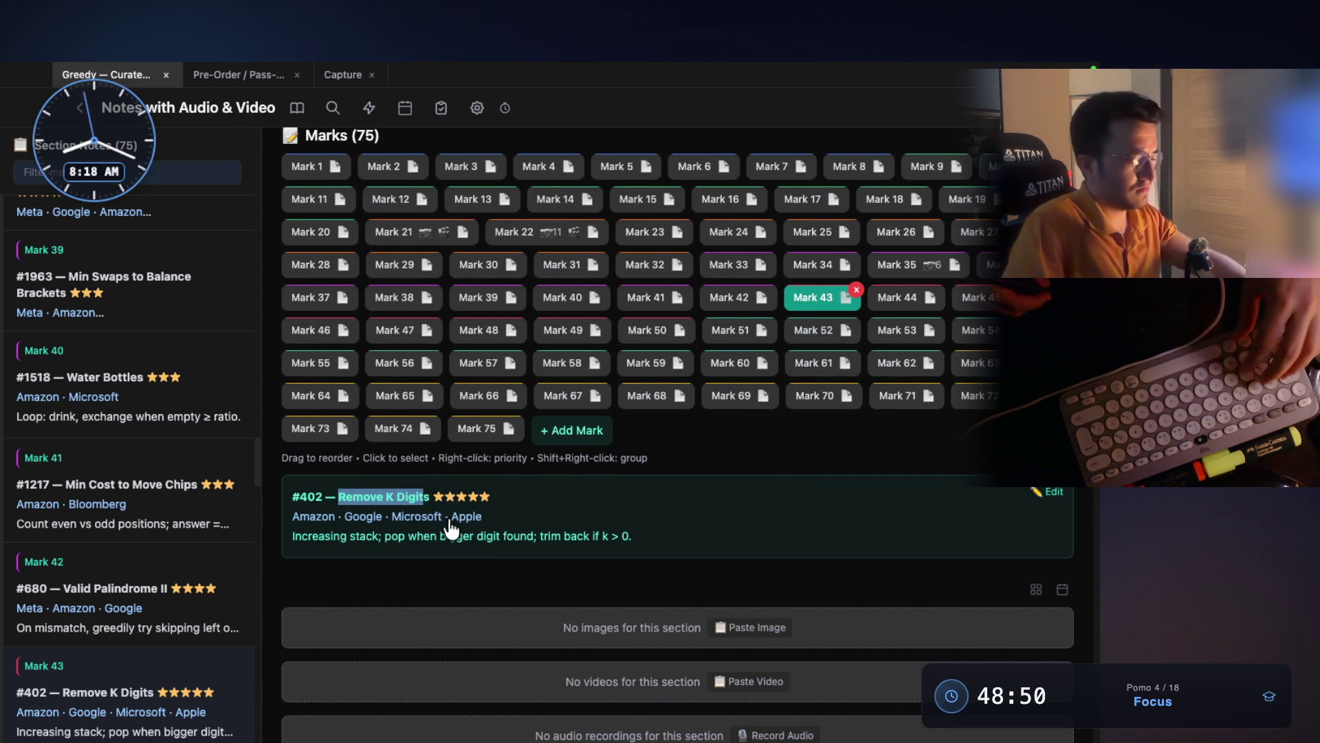
{"action": "key", "text": "super+Tab"}
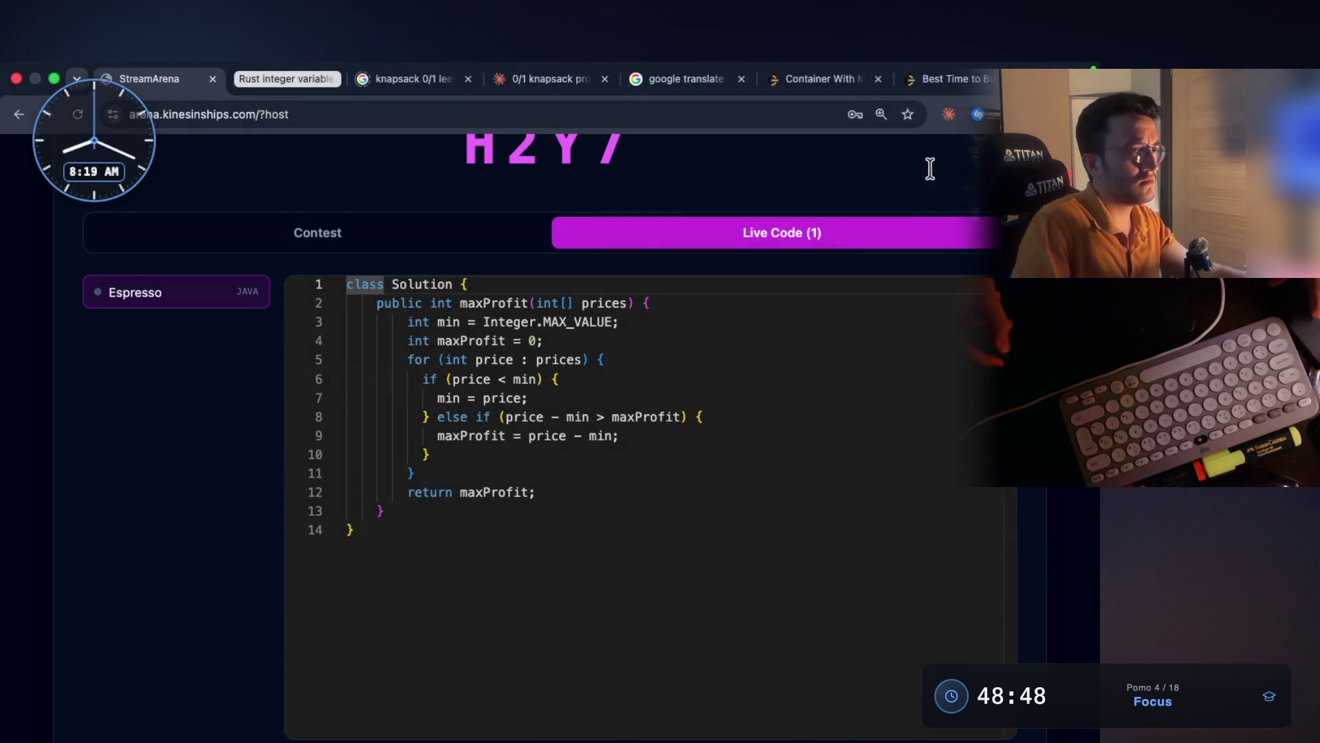
- Search 'Remove K Digit leetcode' in a new Chrome tab and open the LeetCode problem
{"action": "key", "text": "super+t"}
{"action": "type", "text": "Remove K Digit"}
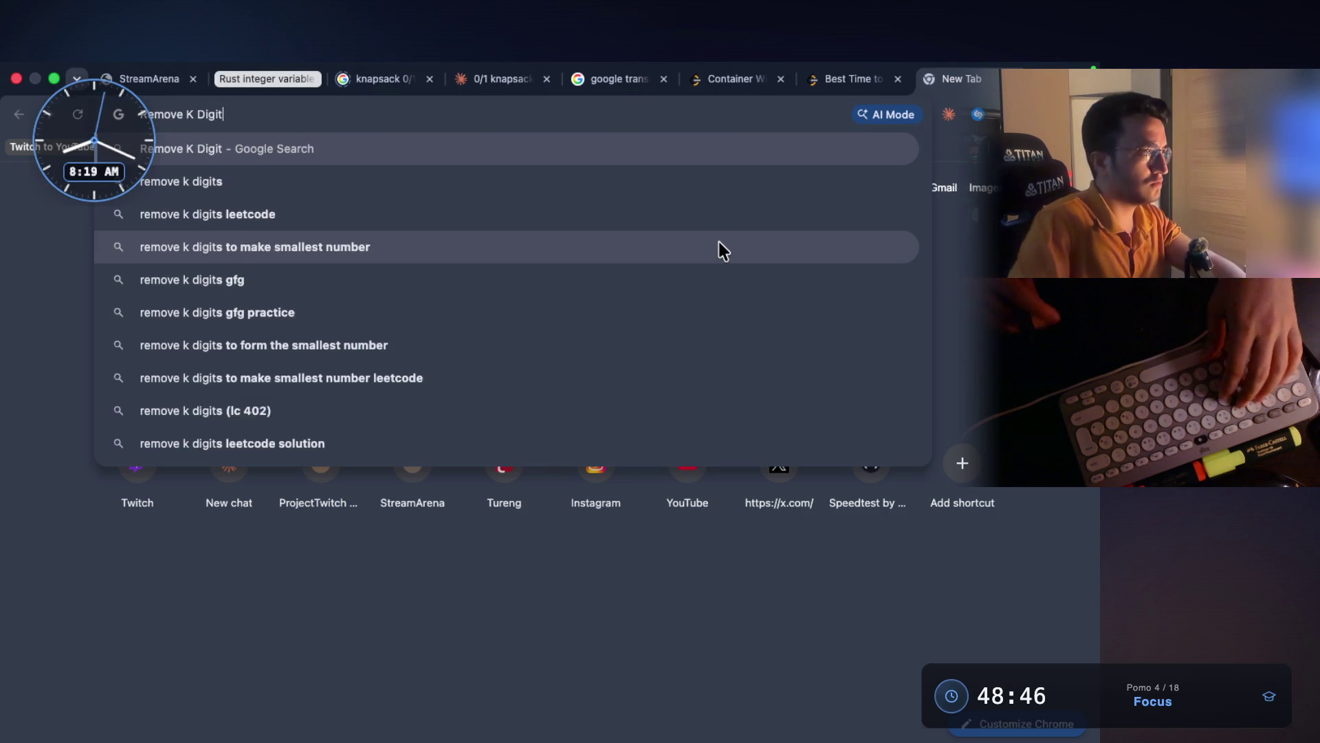
{"action": "type", "text": " le"}
{"action": "key", "text": "BackSpace"}
{"action": "type", "text": "leetcode"}
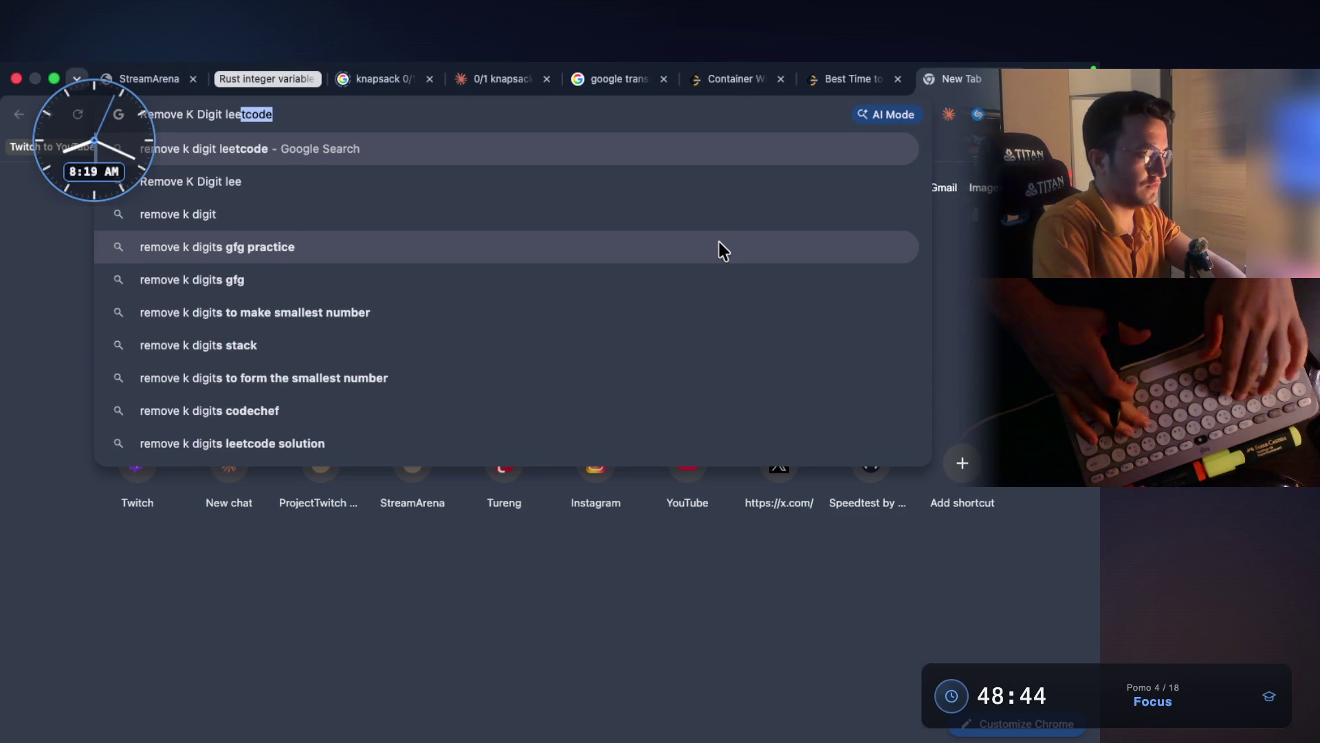
{"action": "key", "text": "Return"}
{"action": "left_click", "coordinate": [173, 317]}
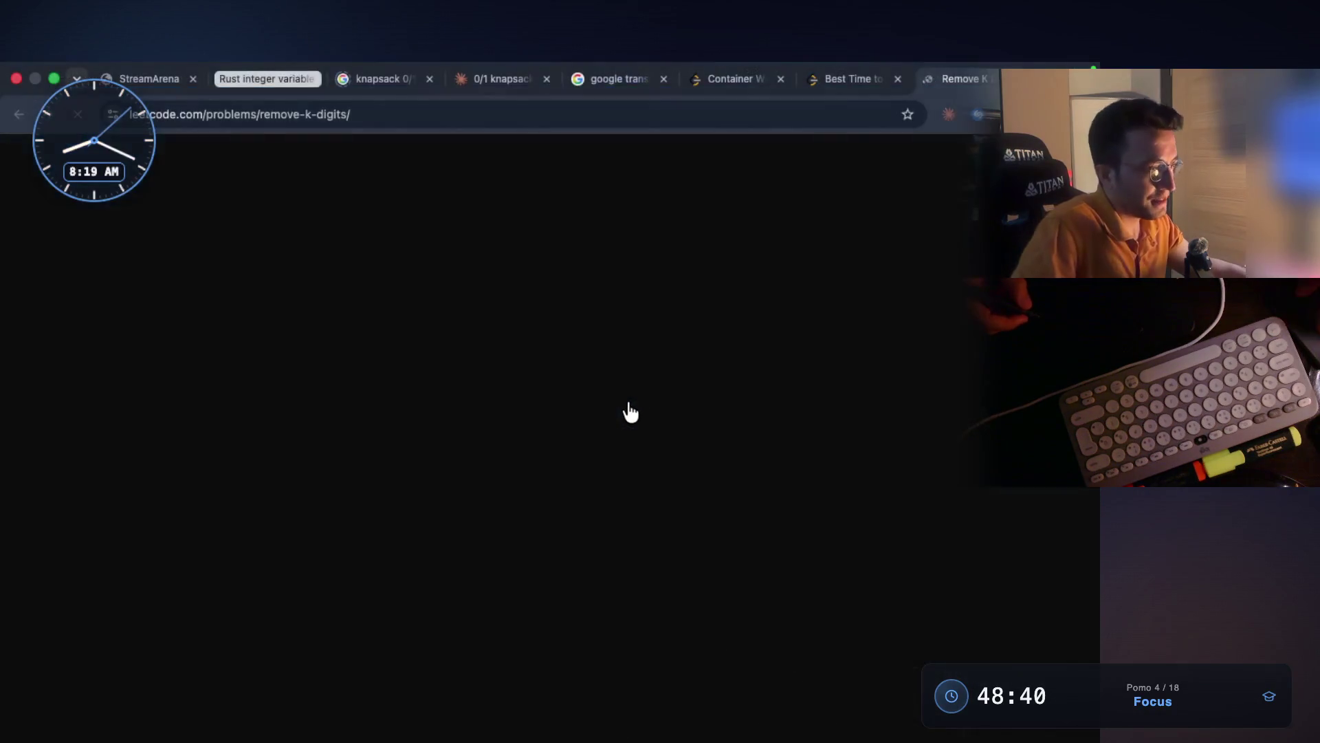
{"action": "key", "text": "super+Tab"}
{"action": "scroll", "coordinate": [637, 415], "scroll_direction": "up", "scroll_amount": 2}
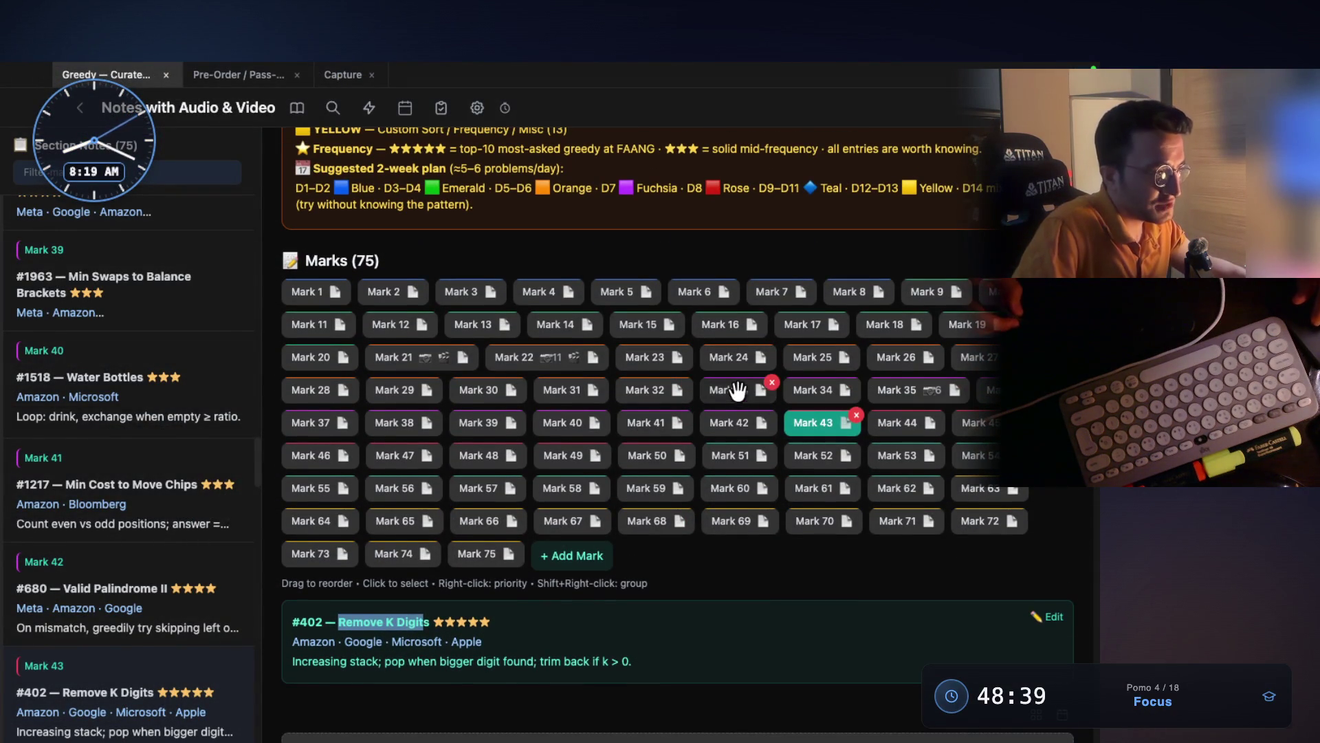
- Show Mark 33, Container With Most Water, highlighting its Two-Pointer / Counter Greedy pattern and title
{"action": "left_click", "coordinate": [748, 391]}
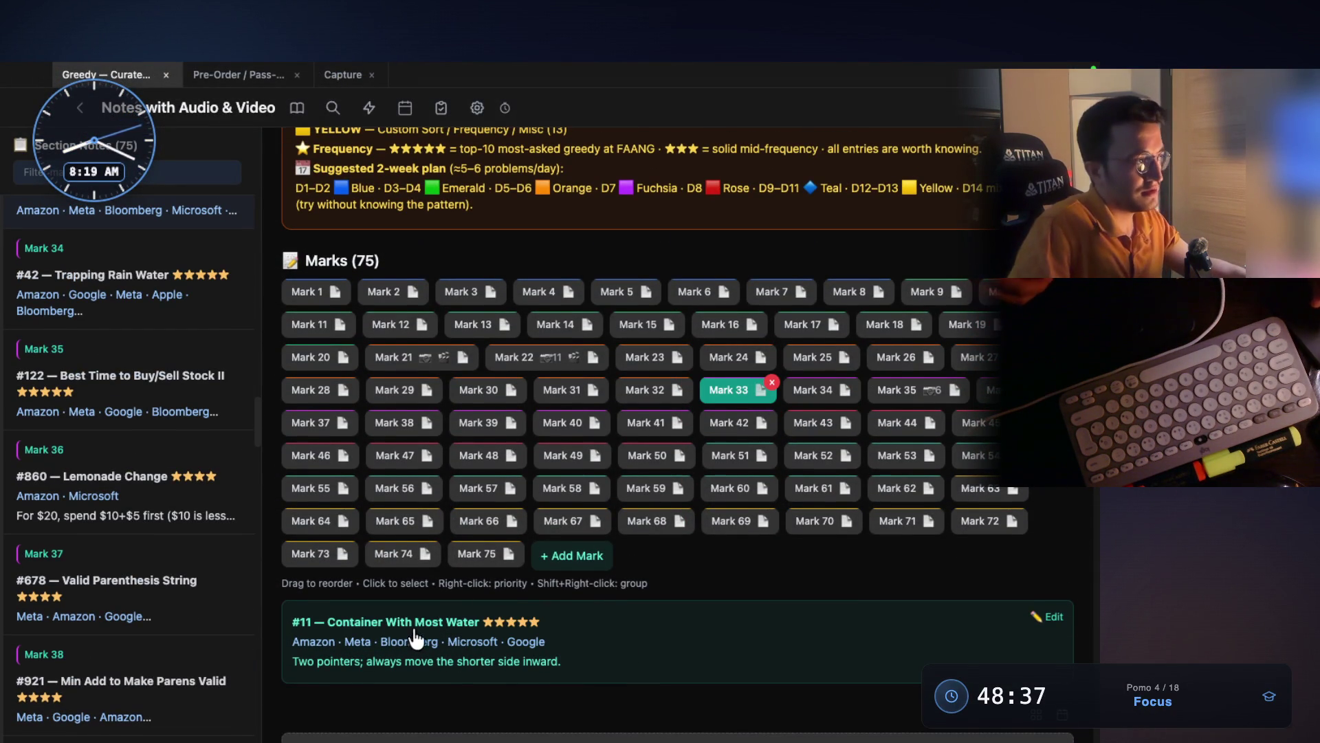
{"action": "scroll", "coordinate": [699, 347], "scroll_direction": "up", "scroll_amount": 5}
{"action": "scroll", "coordinate": [736, 623], "scroll_direction": "down", "scroll_amount": 4}
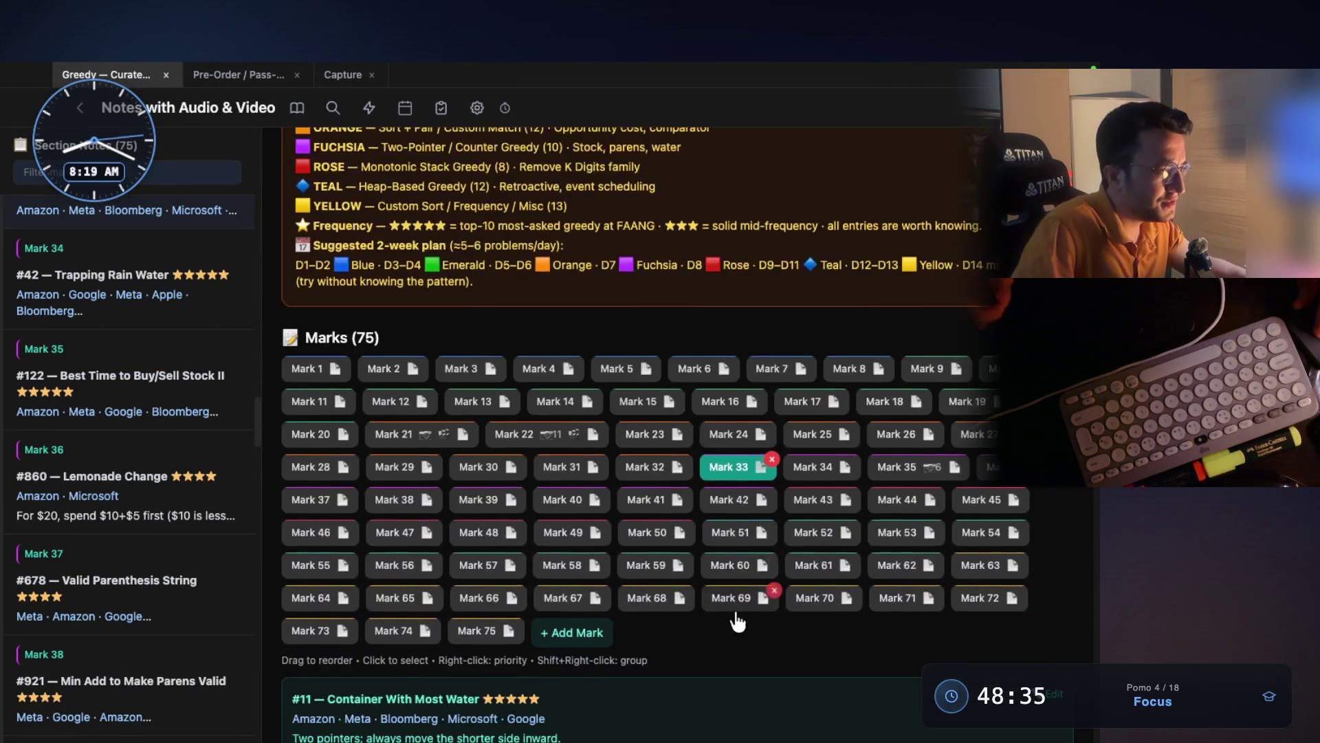
{"action": "scroll", "coordinate": [677, 517], "scroll_direction": "up", "scroll_amount": 3}
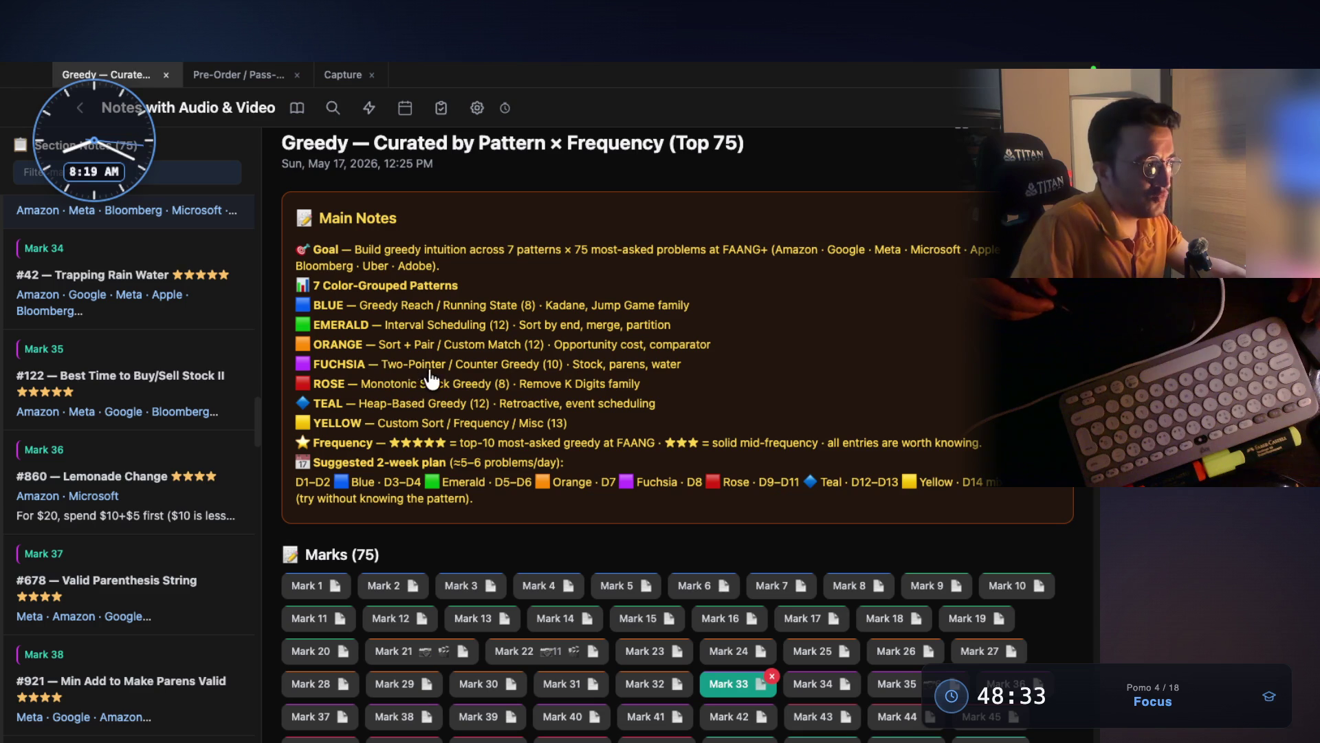
{"action": "left_click_drag", "start_coordinate": [462, 371], "coordinate": [609, 376]}
{"action": "left_click_drag", "start_coordinate": [382, 372], "coordinate": [440, 380]}
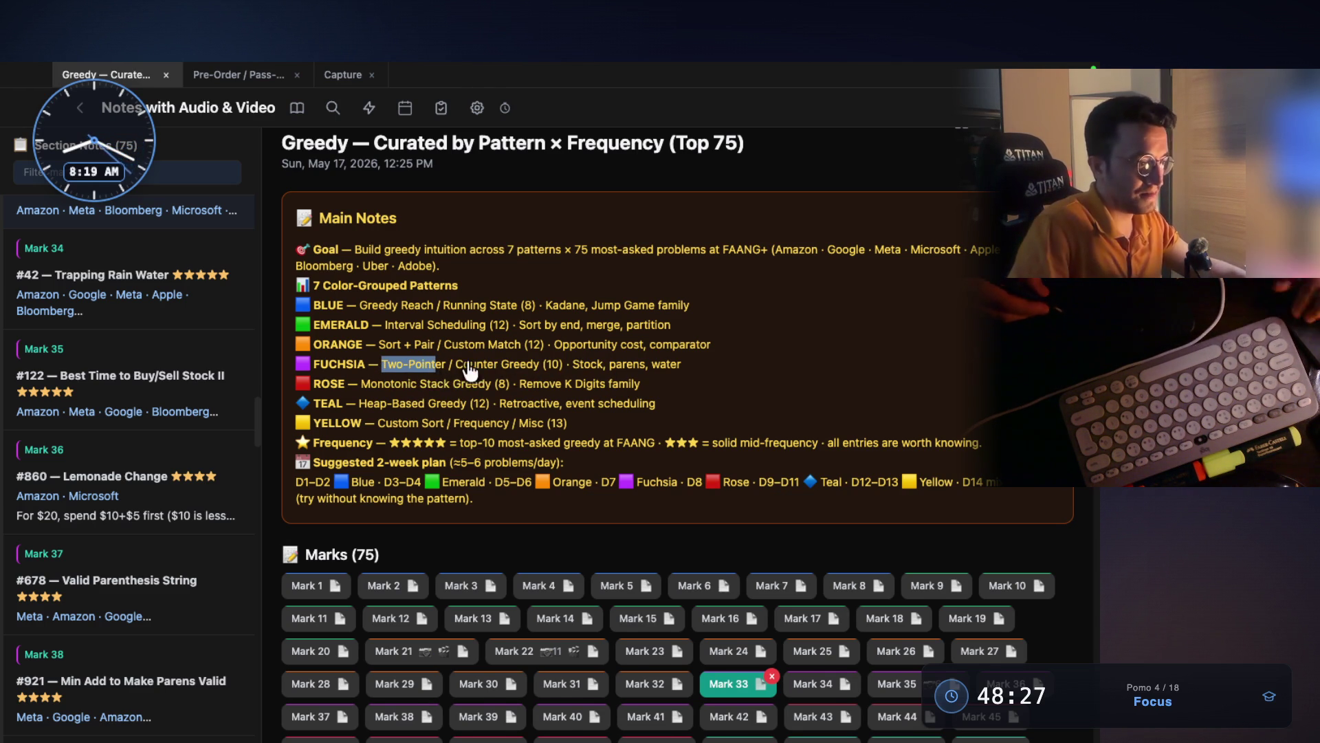
{"action": "scroll", "coordinate": [475, 447], "scroll_direction": "down", "scroll_amount": 5}
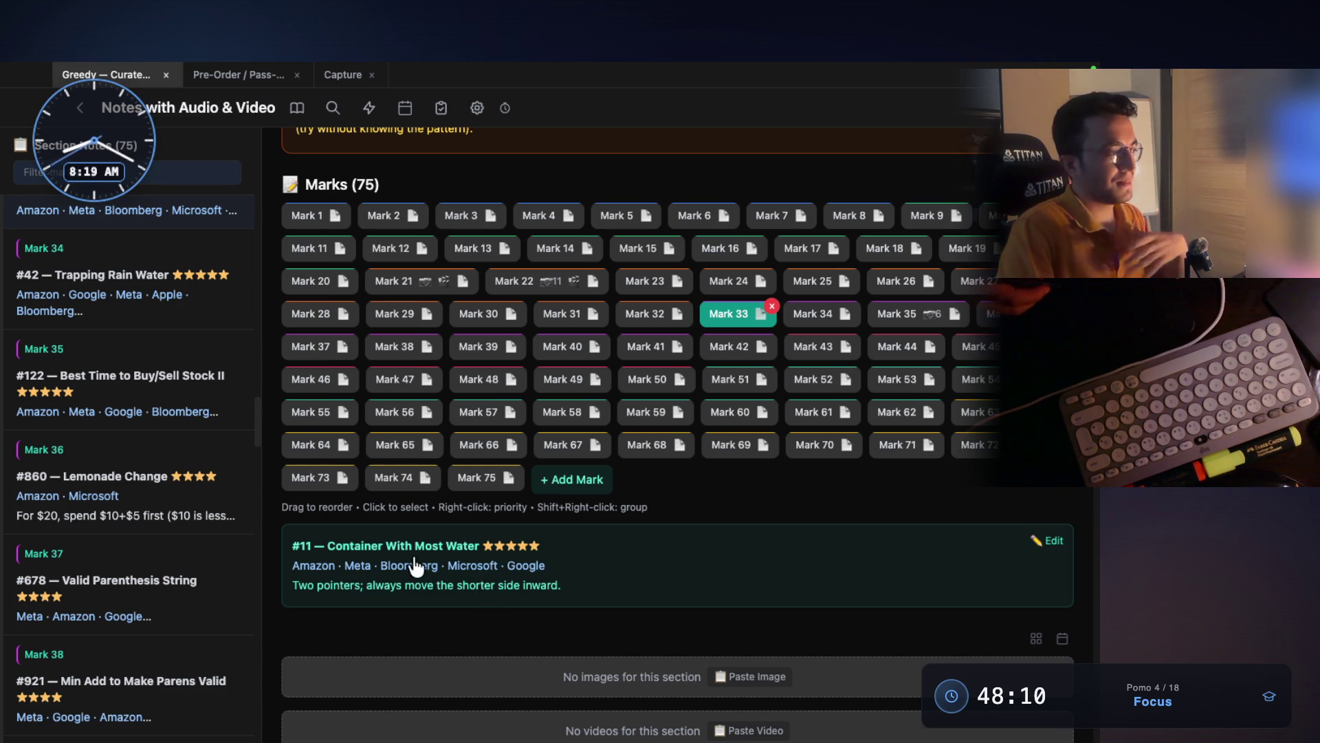
{"action": "left_click_drag", "start_coordinate": [372, 548], "coordinate": [408, 556]}
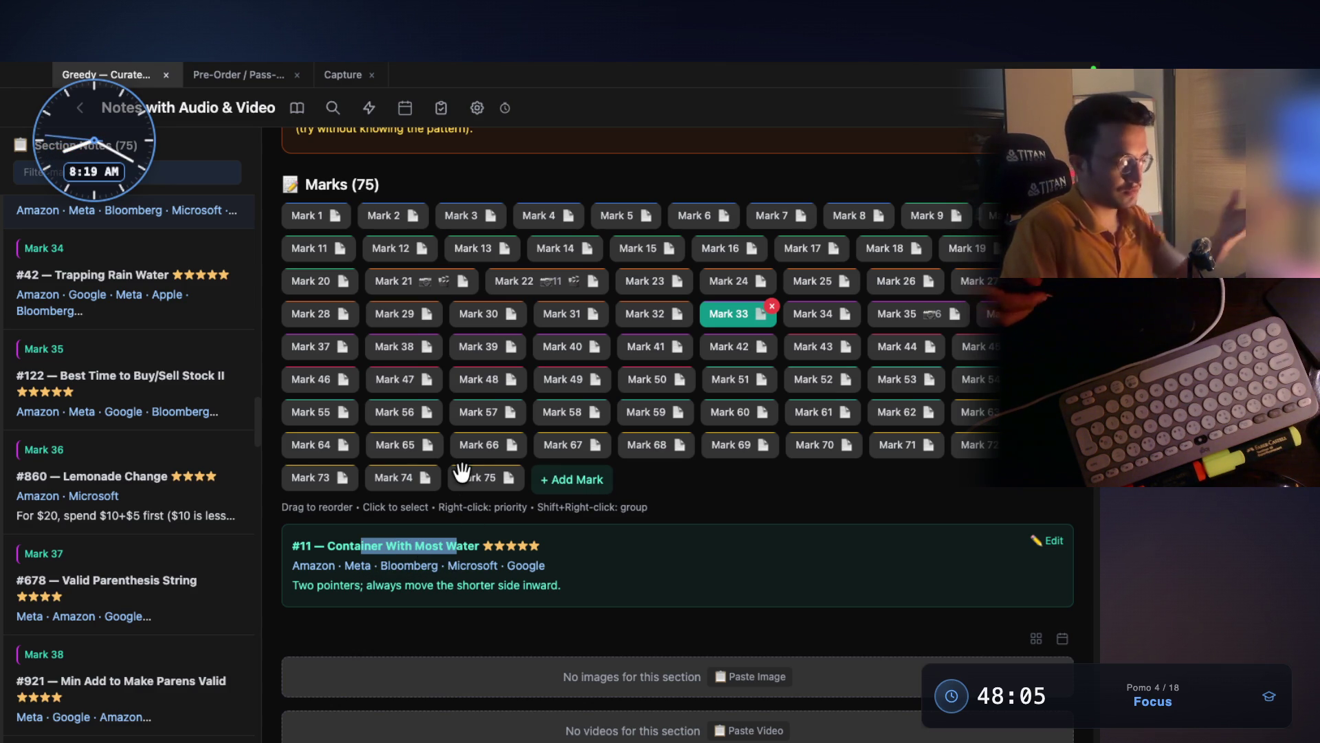
- Step through Mark 34 to Mark 35 and highlight the Best Time to Buy/Sell Stock title
{"action": "left_click", "coordinate": [808, 314]}
{"action": "left_click", "coordinate": [894, 313]}
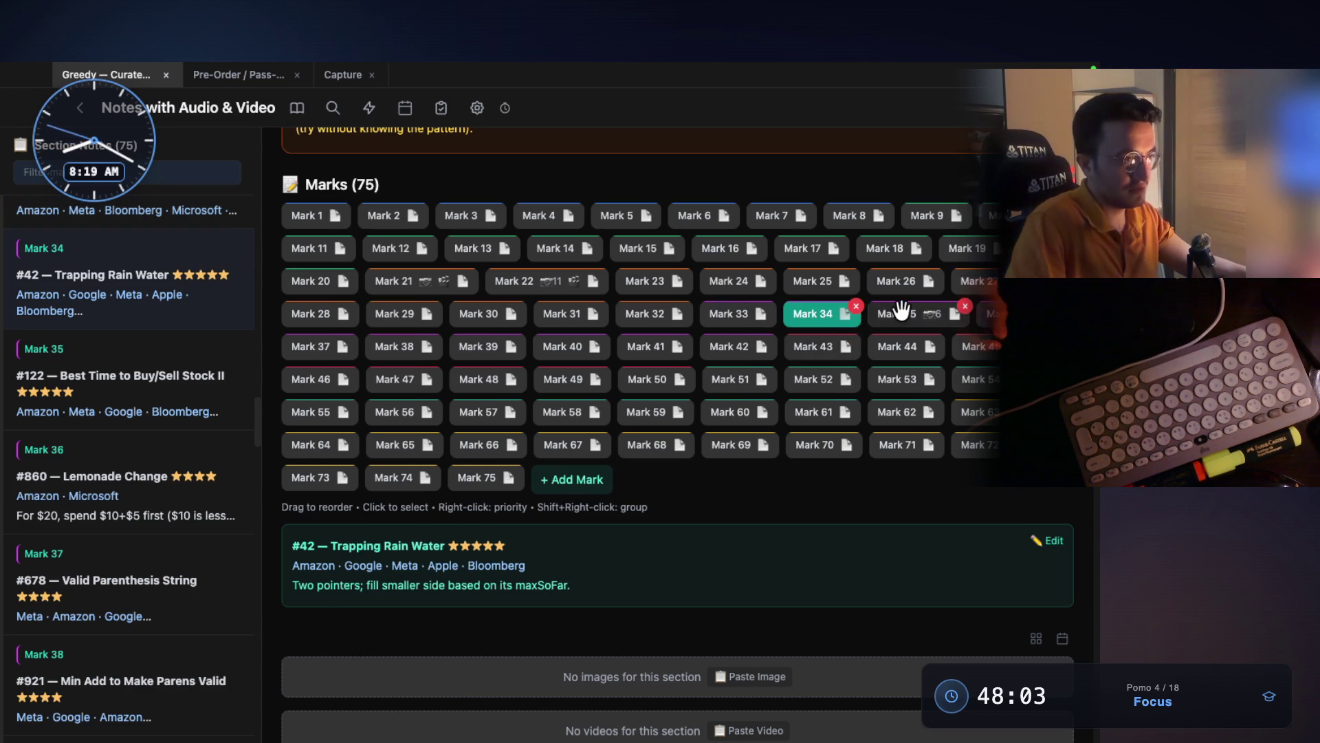
{"action": "left_click_drag", "start_coordinate": [392, 549], "coordinate": [485, 550]}
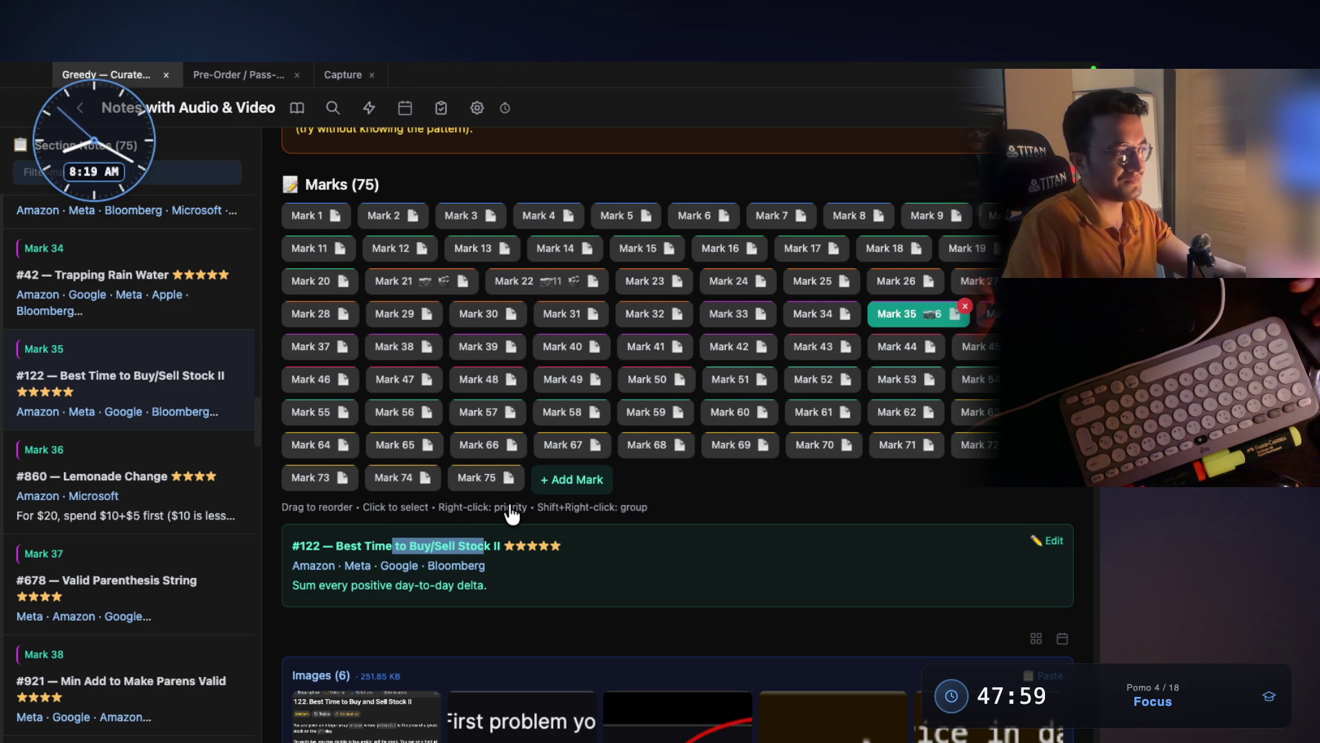
{"action": "scroll", "coordinate": [512, 514], "scroll_direction": "down", "scroll_amount": 1}
{"action": "left_click_drag", "start_coordinate": [500, 520], "coordinate": [477, 520]}
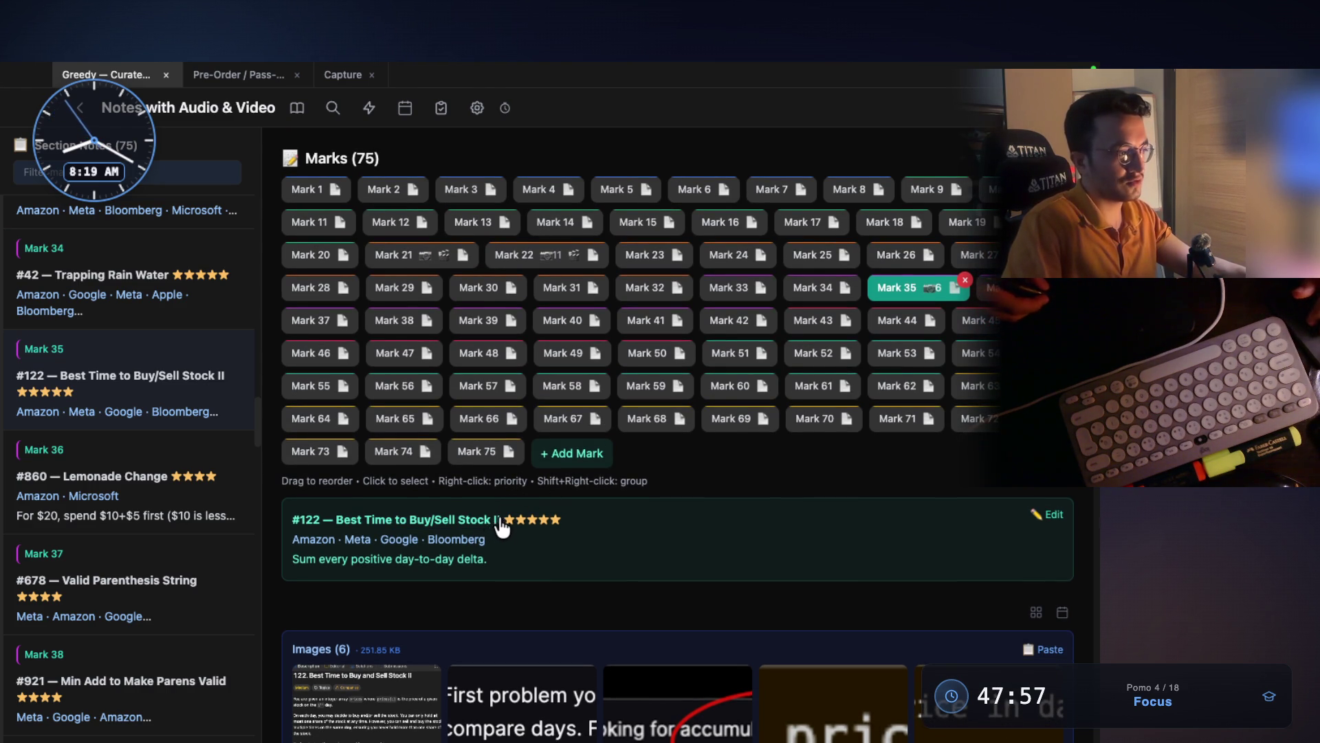
- Scroll back through the Greedy notes page and reopen the Mark 33 Container With Most Water entry
{"action": "scroll", "coordinate": [502, 495], "scroll_direction": "down", "scroll_amount": 4}
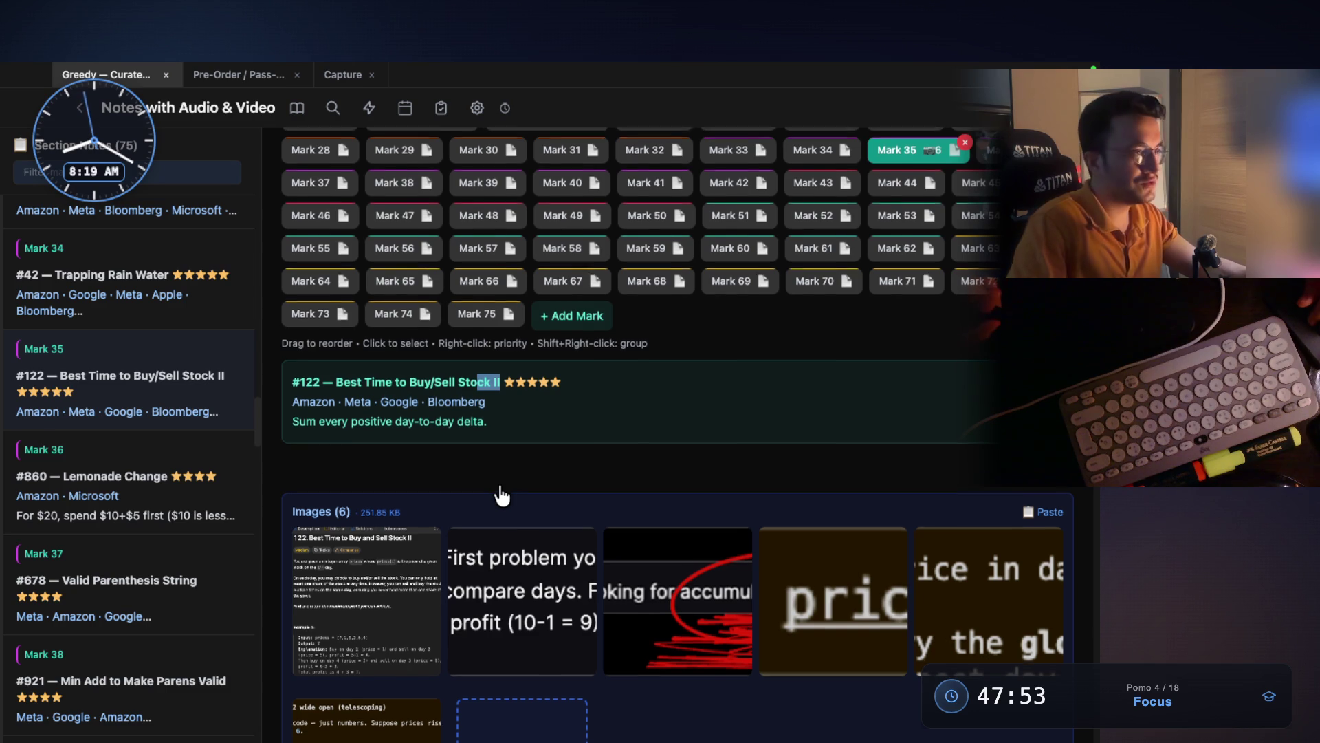
{"action": "scroll", "coordinate": [502, 495], "scroll_direction": "up", "scroll_amount": 1}
{"action": "scroll", "coordinate": [502, 495], "scroll_direction": "up", "scroll_amount": 4}
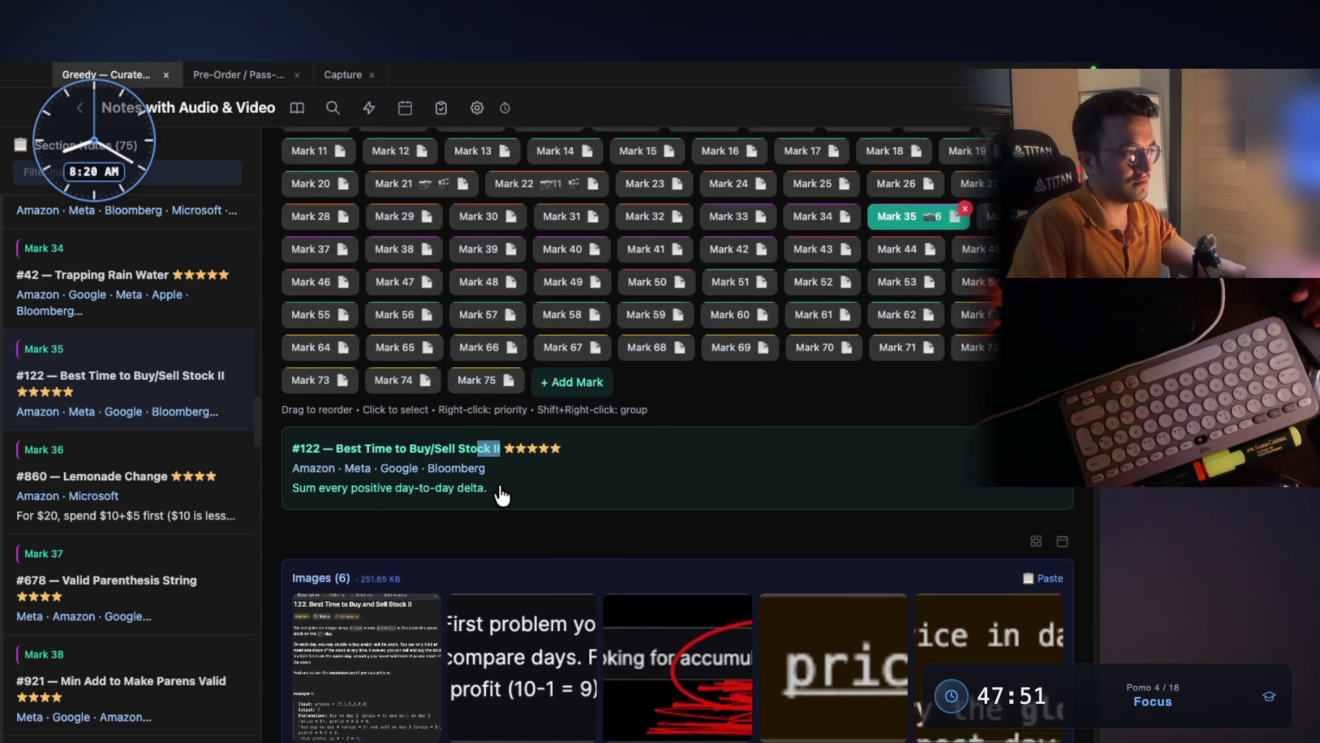
{"action": "scroll", "coordinate": [502, 495], "scroll_direction": "up", "scroll_amount": 1}
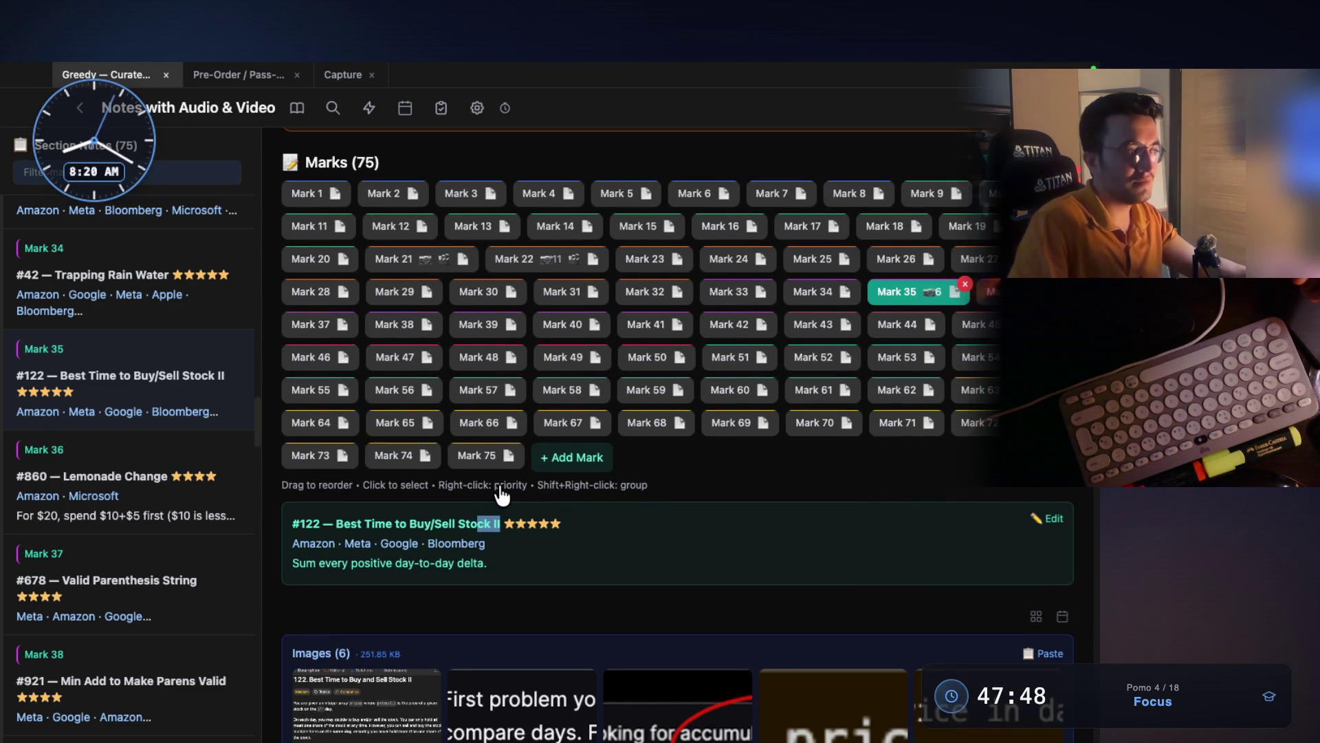
{"action": "scroll", "coordinate": [502, 495], "scroll_direction": "up", "scroll_amount": 4}
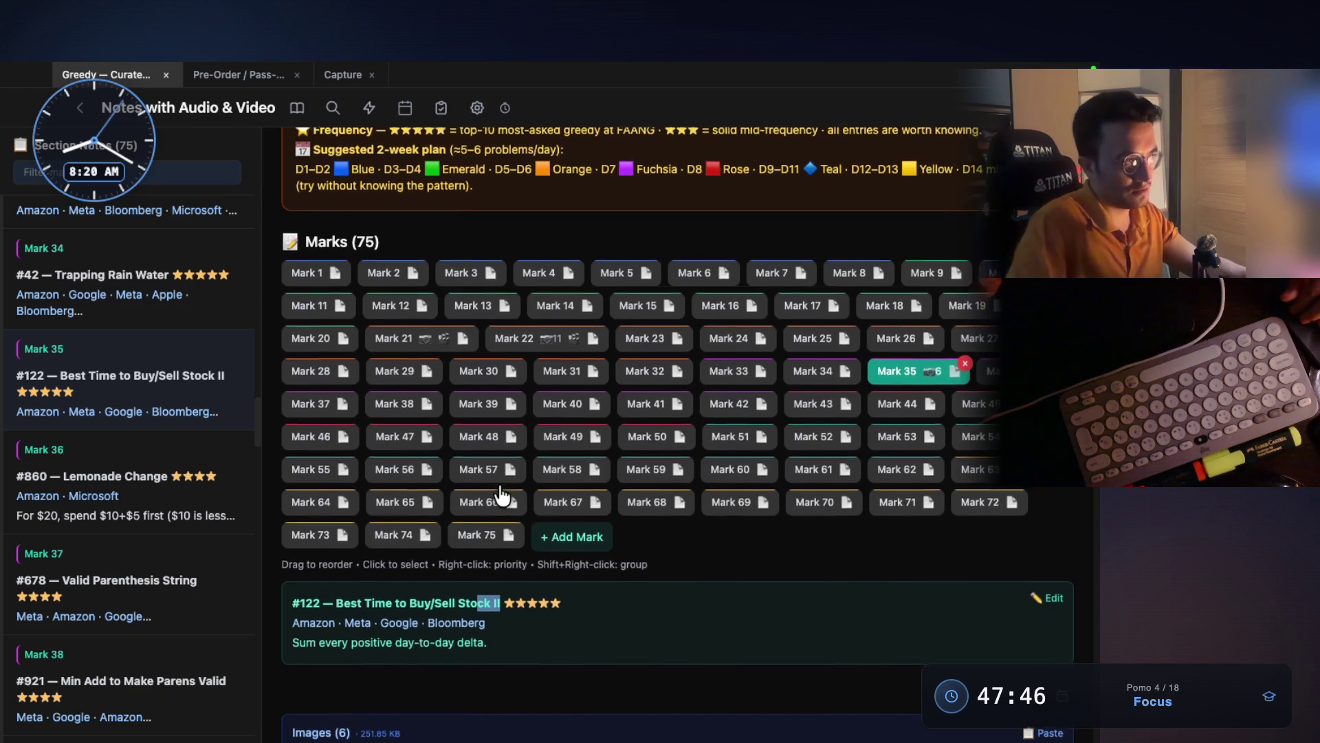
{"action": "scroll", "coordinate": [502, 495], "scroll_direction": "up", "scroll_amount": 2}
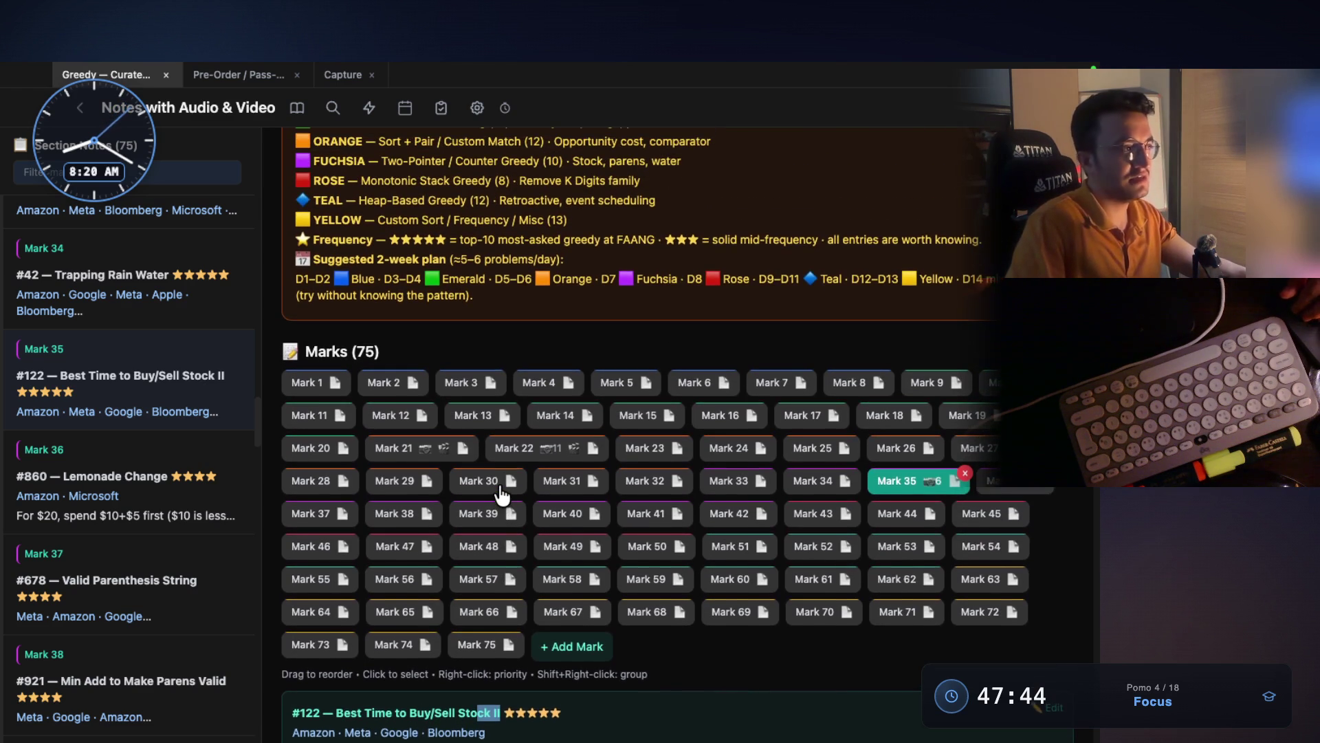
{"action": "scroll", "coordinate": [502, 495], "scroll_direction": "up", "scroll_amount": 5}
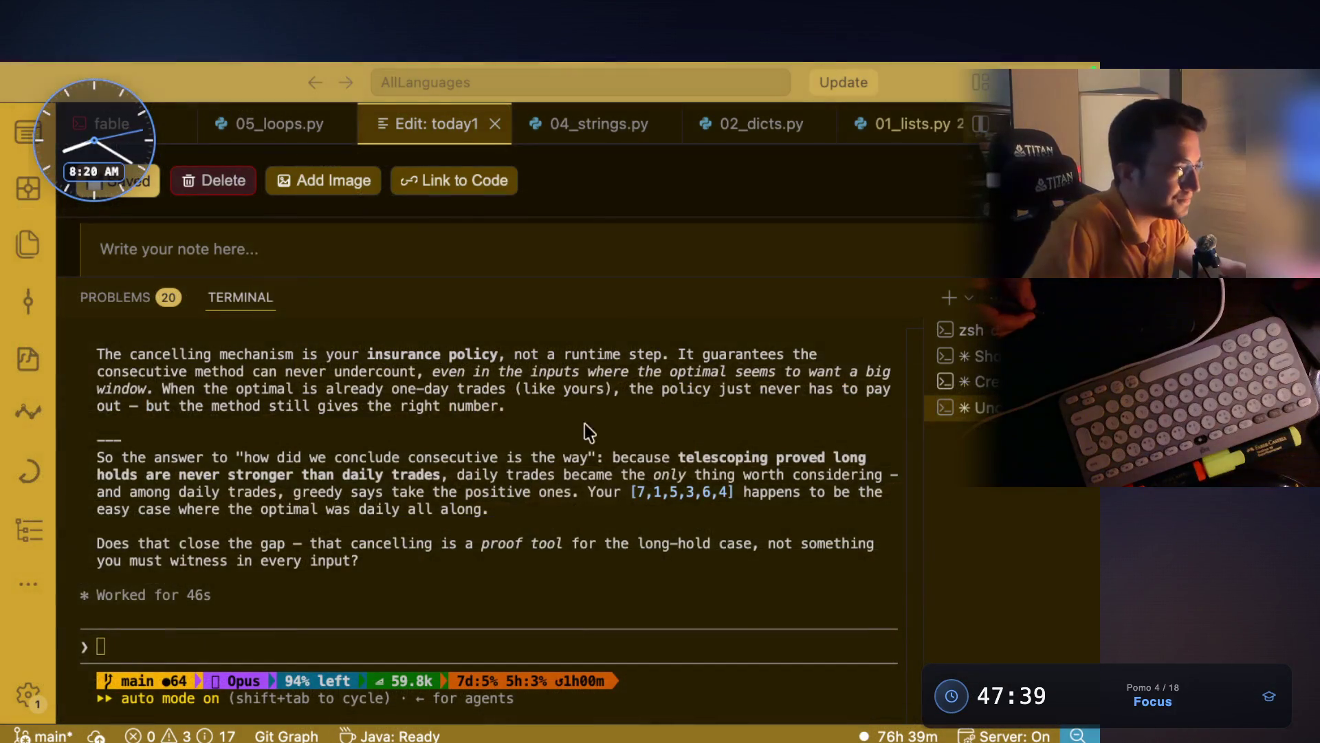
{"action": "scroll", "coordinate": [543, 507], "scroll_direction": "up", "scroll_amount": 10}
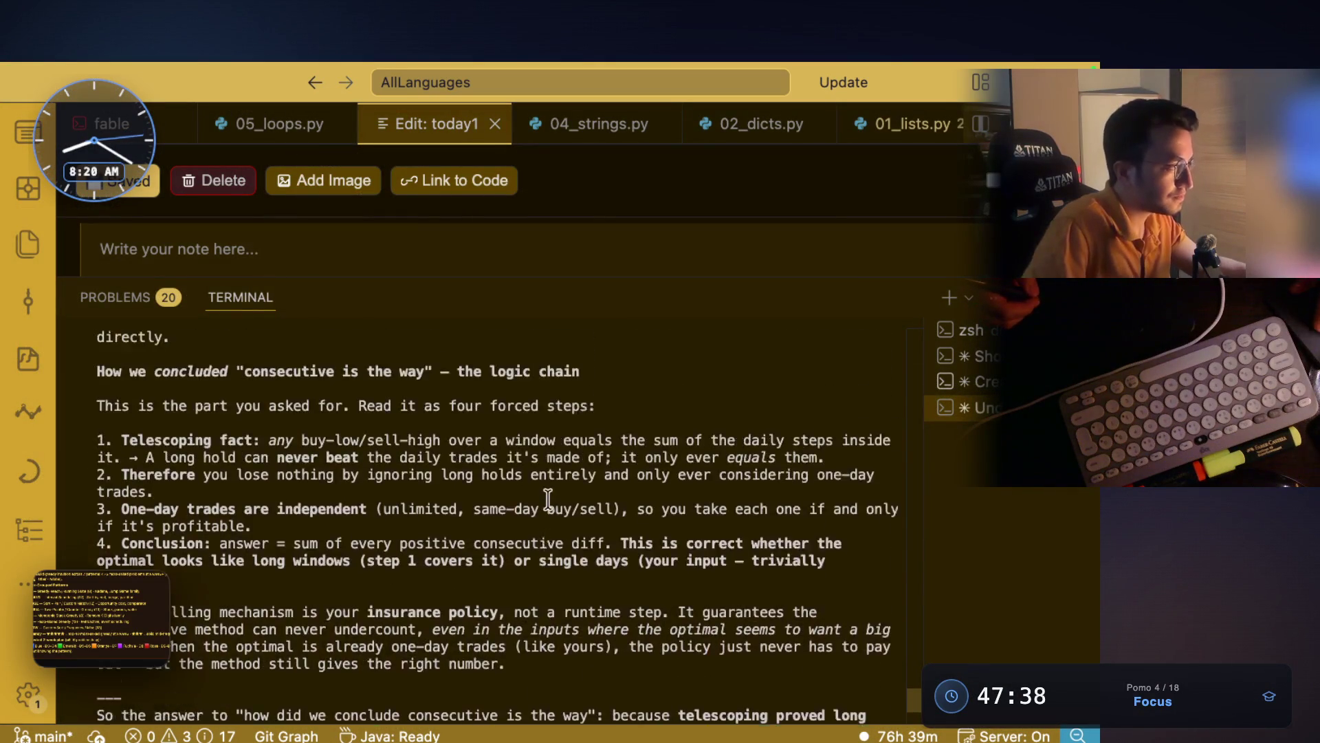
{"action": "scroll", "coordinate": [543, 507], "scroll_direction": "down", "scroll_amount": 10}
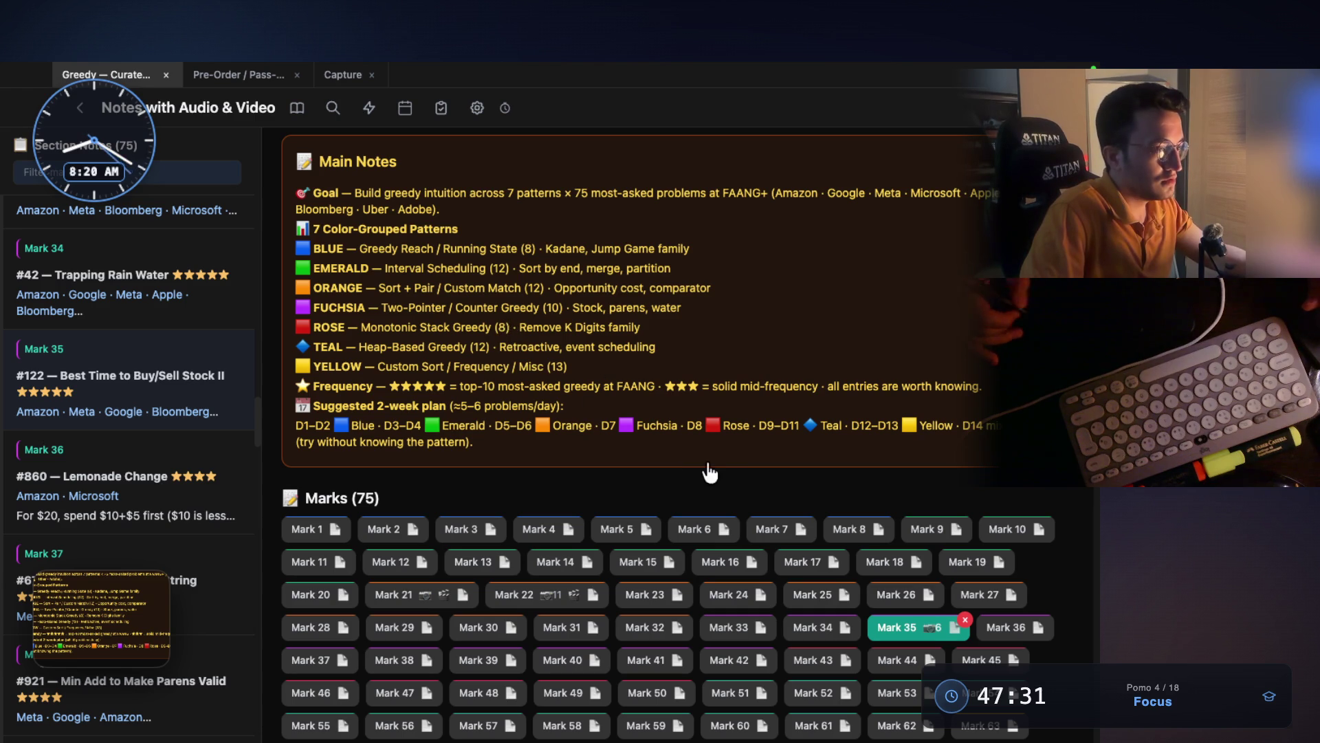
{"action": "scroll", "coordinate": [623, 469], "scroll_direction": "down", "scroll_amount": 3}
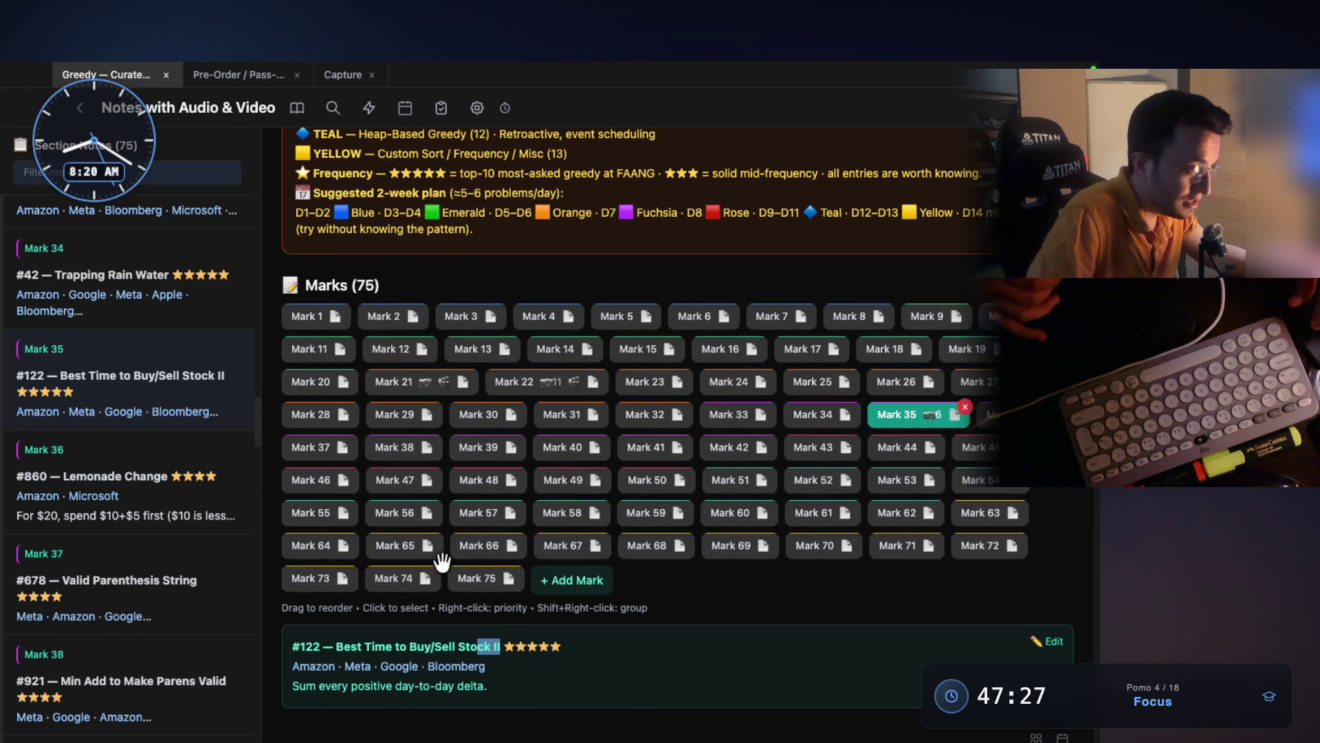
{"action": "left_click", "coordinate": [725, 414]}
- Screenshot the Container With Most Water detail card and paste it into the AI prompt
{"action": "key", "text": "super+shift+4"}
{"action": "left_click_drag", "start_coordinate": [294, 626], "coordinate": [655, 725]}
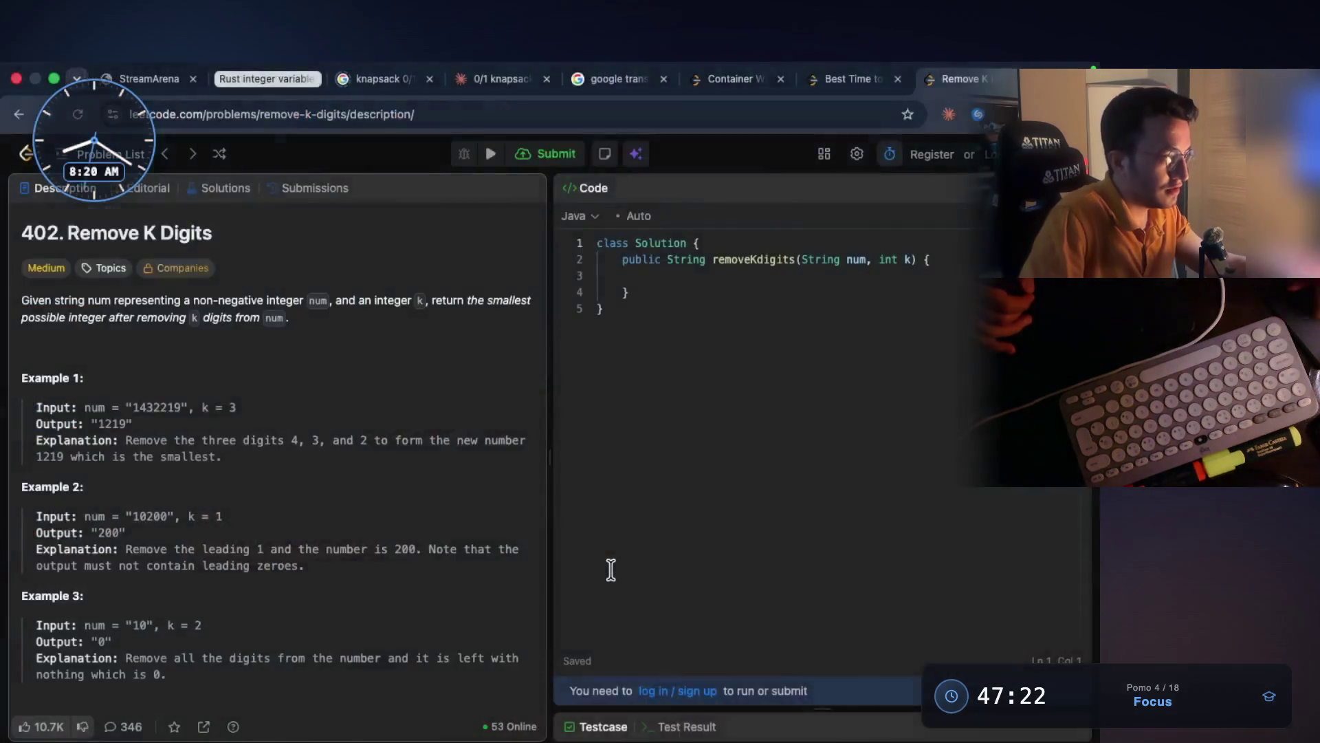
{"action": "key", "text": "super+Tab"}
{"action": "key", "text": "ctrl+v"}
{"action": "key", "text": "super+Tab"}
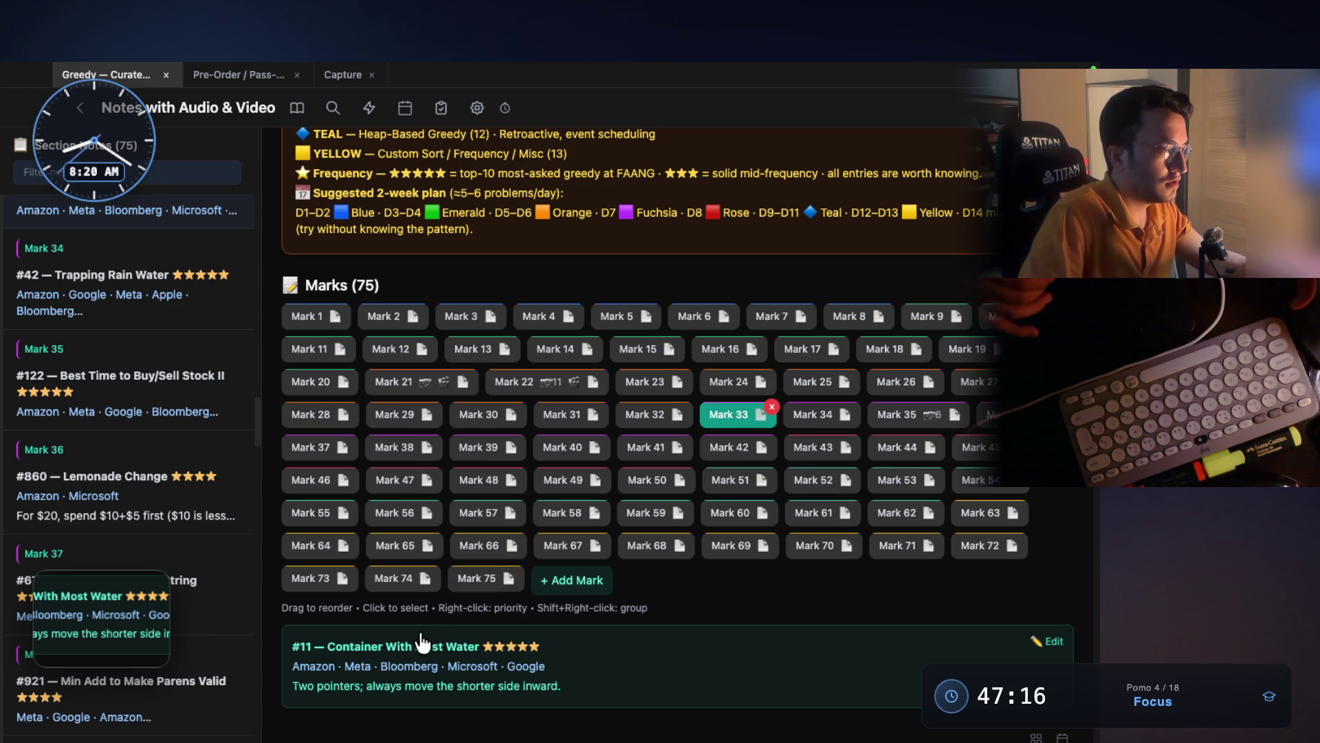
- Highlight the Two-Pointer / Counter Greedy pattern and the Container note's move-shorter-side-inward phrase
{"action": "scroll", "coordinate": [530, 523], "scroll_direction": "up", "scroll_amount": 2}
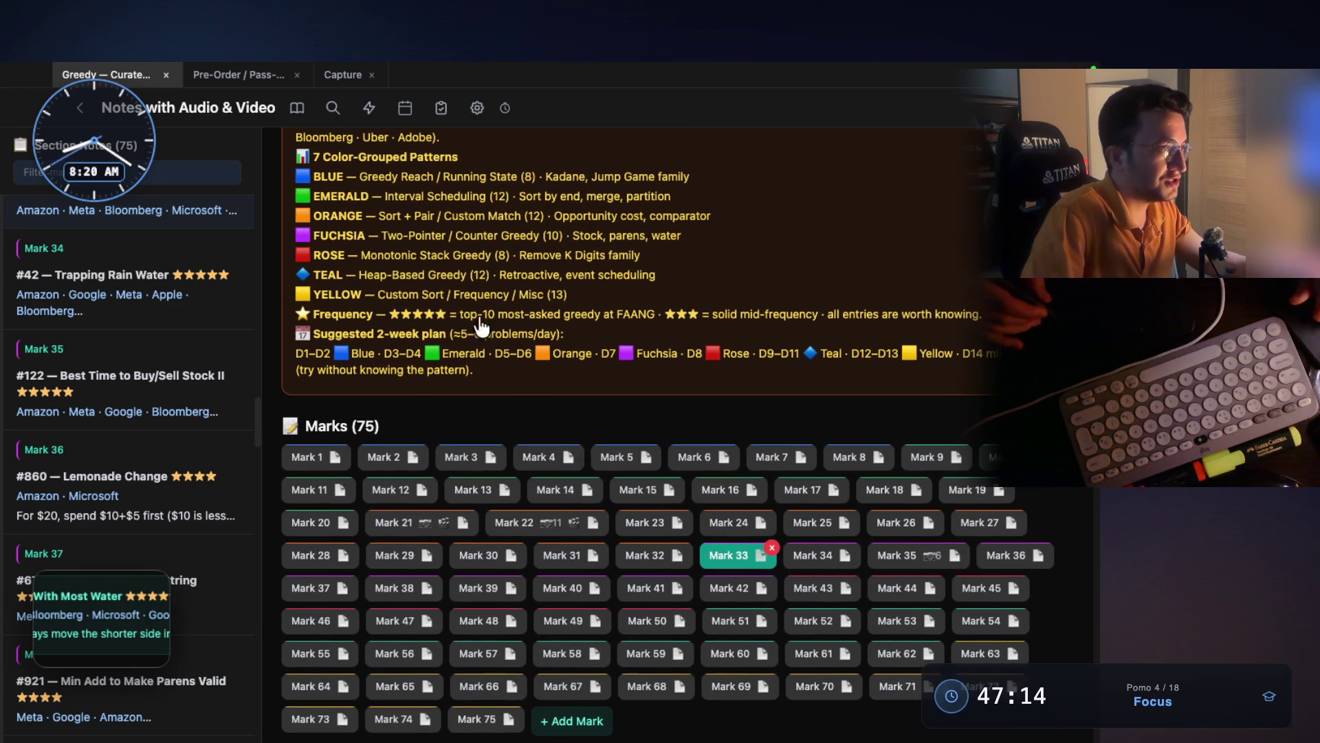
{"action": "mouse_move", "coordinate": [383, 238]}
{"action": "left_mouse_down"}
{"action": "mouse_move", "coordinate": [488, 256]}
{"action": "mouse_move", "coordinate": [541, 241]}
{"action": "left_mouse_up"}
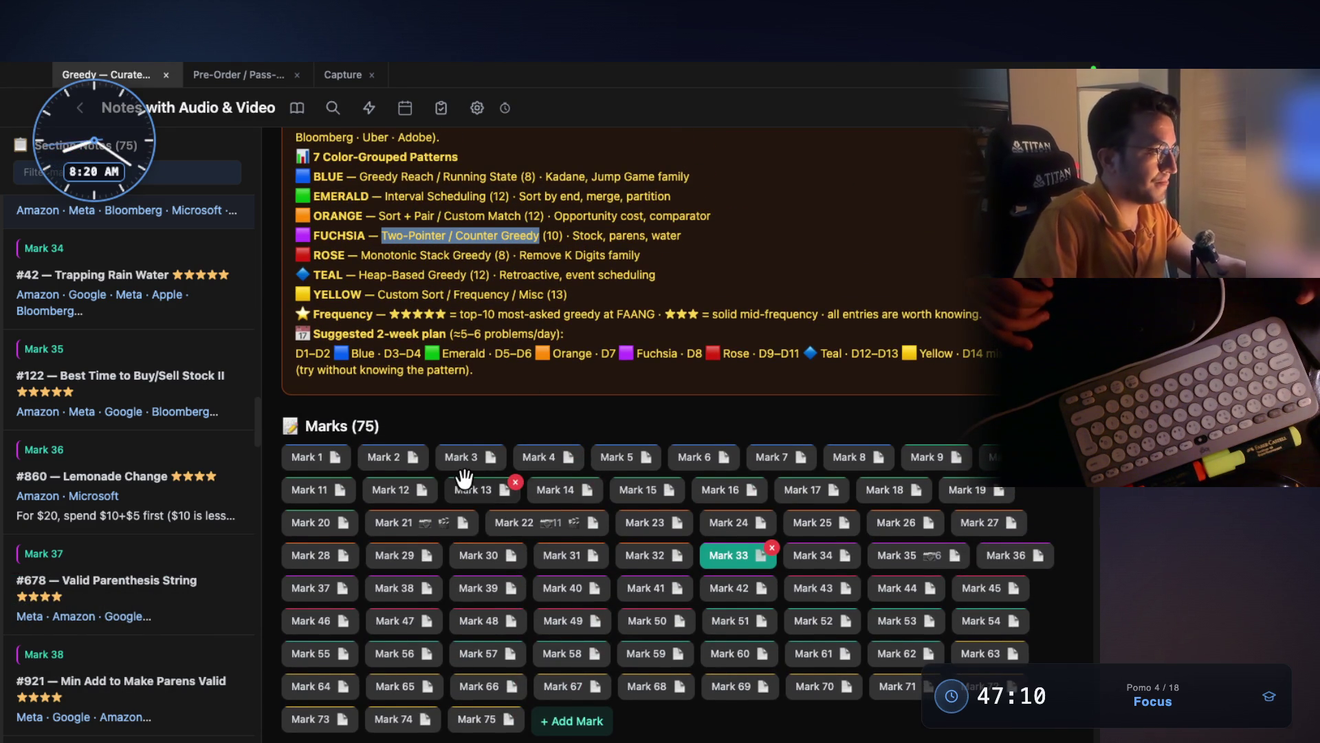
{"action": "scroll", "coordinate": [475, 483], "scroll_direction": "down", "scroll_amount": 2}
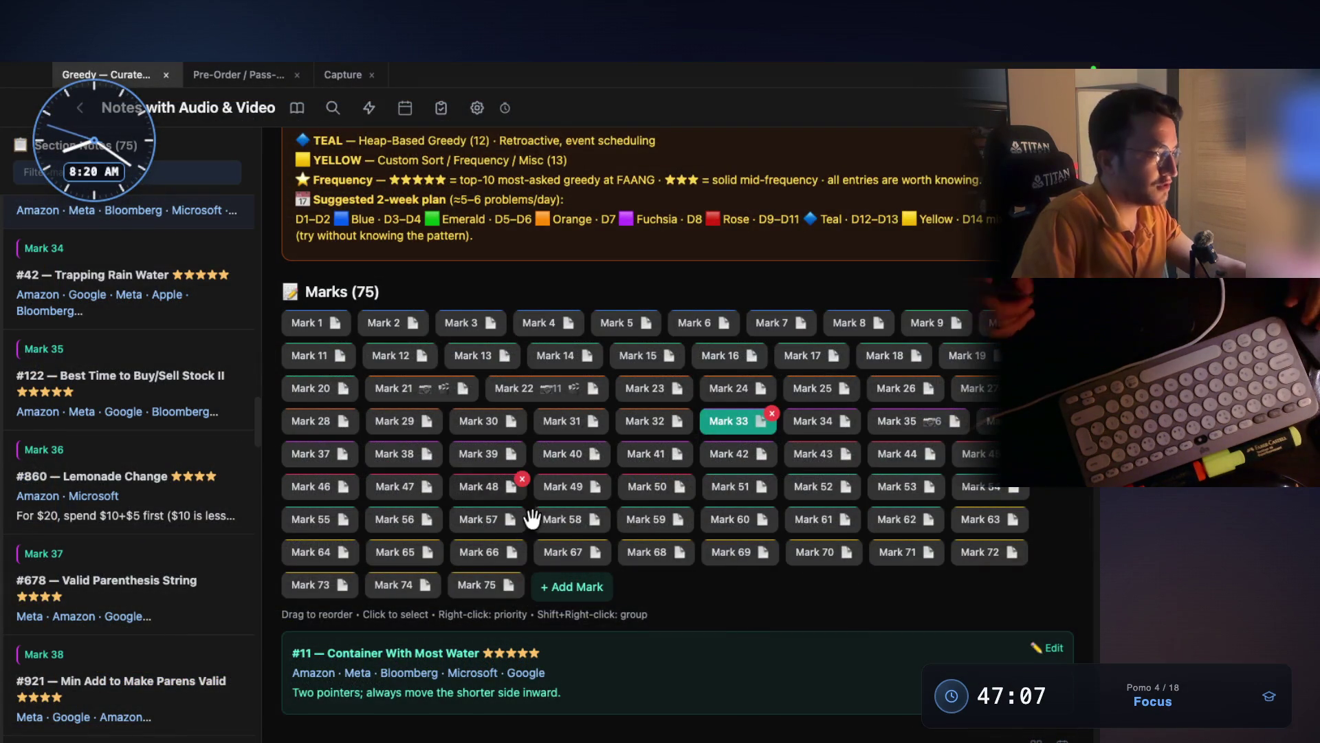
{"action": "scroll", "coordinate": [472, 640], "scroll_direction": "down", "scroll_amount": 1}
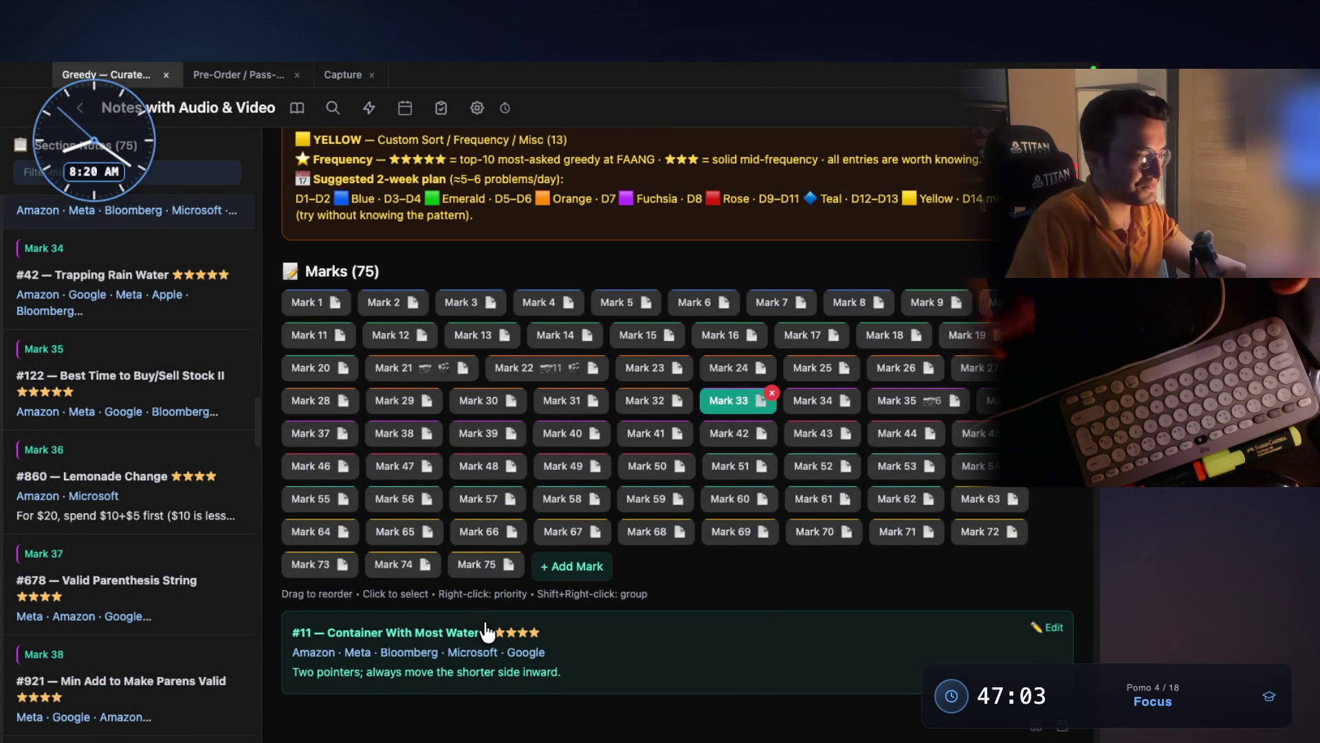
{"action": "left_click_drag", "start_coordinate": [359, 679], "coordinate": [289, 682]}
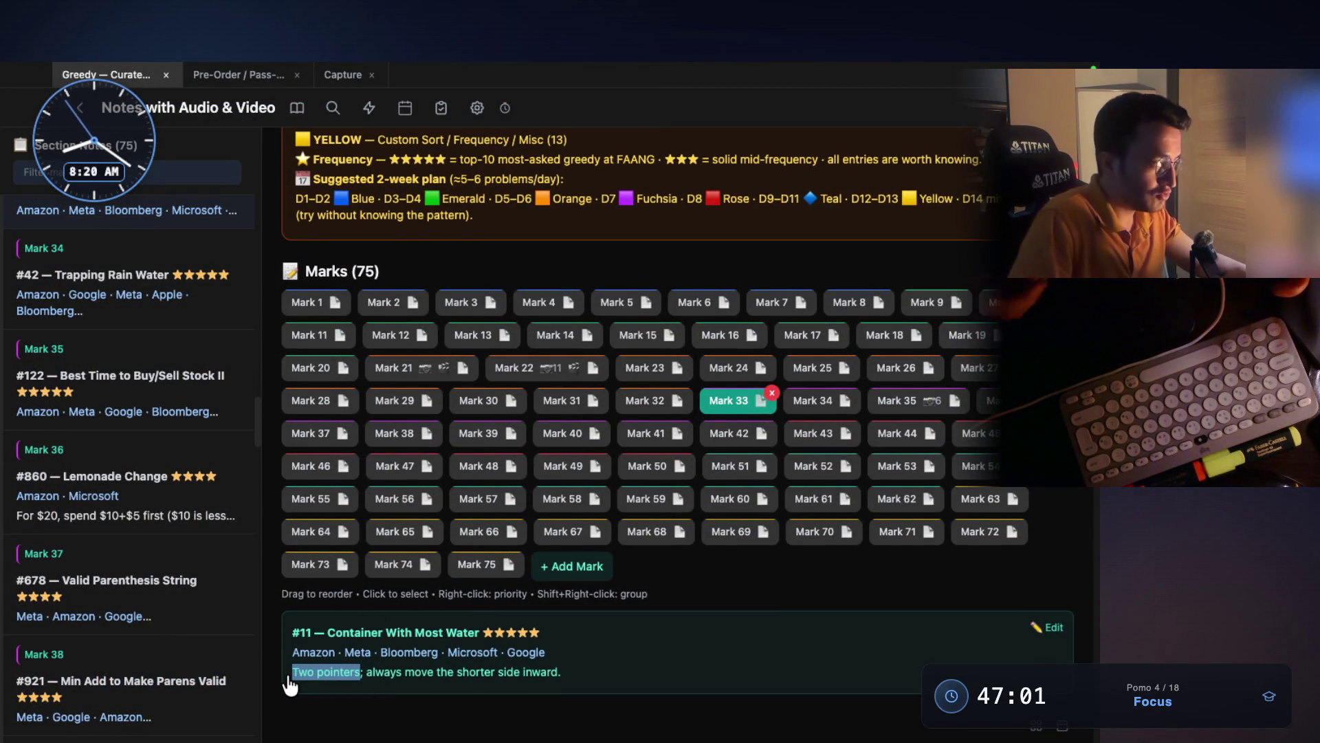
{"action": "left_click_drag", "start_coordinate": [416, 676], "coordinate": [504, 678]}
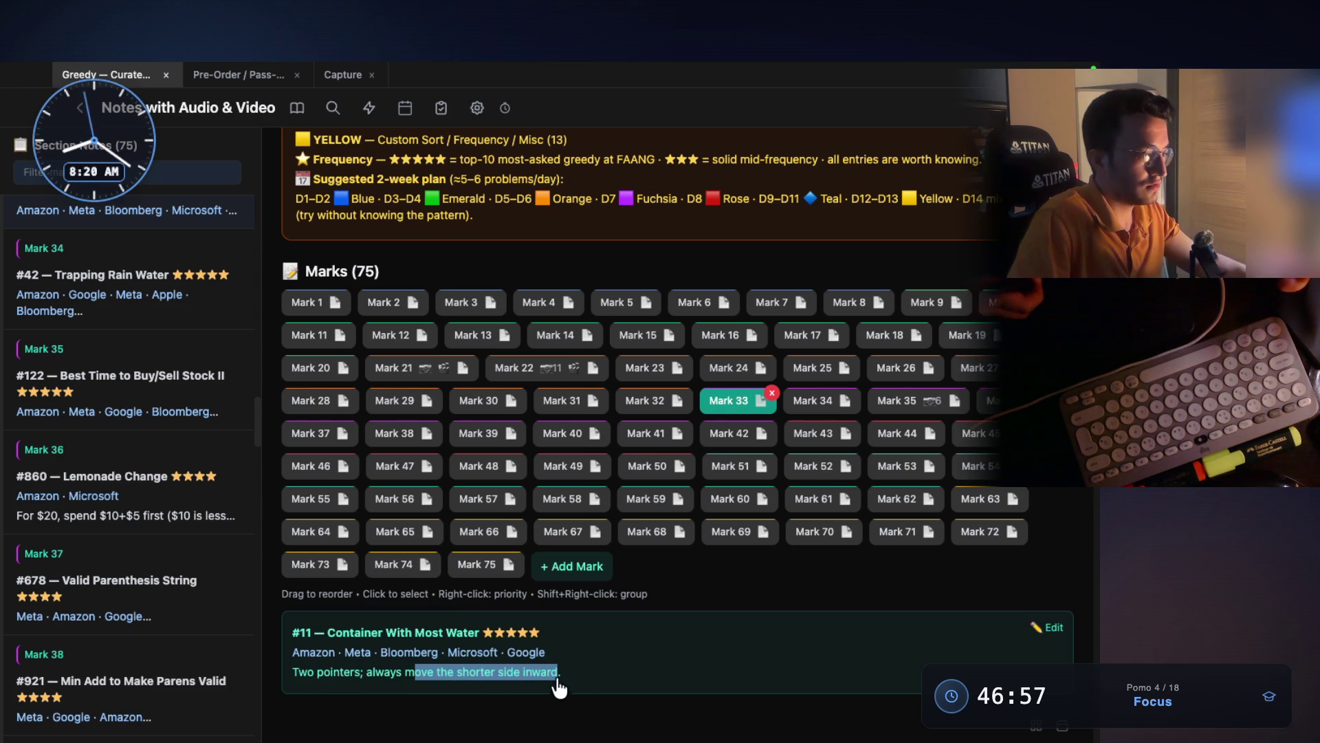
- Compare against the #122 entry by toggling Marks 33-35 and highlighting its day-to-day delta takeaway
{"action": "left_click", "coordinate": [906, 402]}
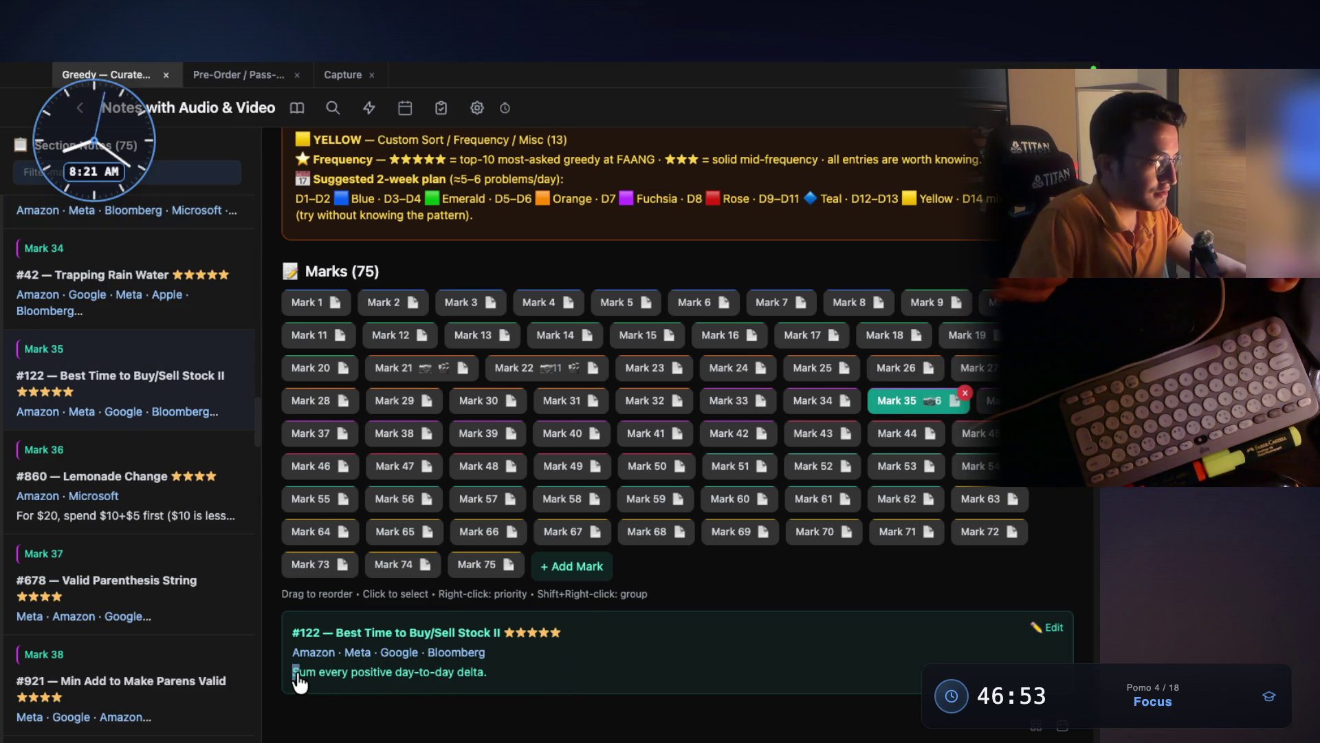
{"action": "mouse_move", "coordinate": [483, 683]}
{"action": "left_mouse_down"}
{"action": "mouse_move", "coordinate": [500, 659]}
{"action": "mouse_move", "coordinate": [457, 678]}
{"action": "mouse_move", "coordinate": [297, 680]}
{"action": "left_mouse_up"}
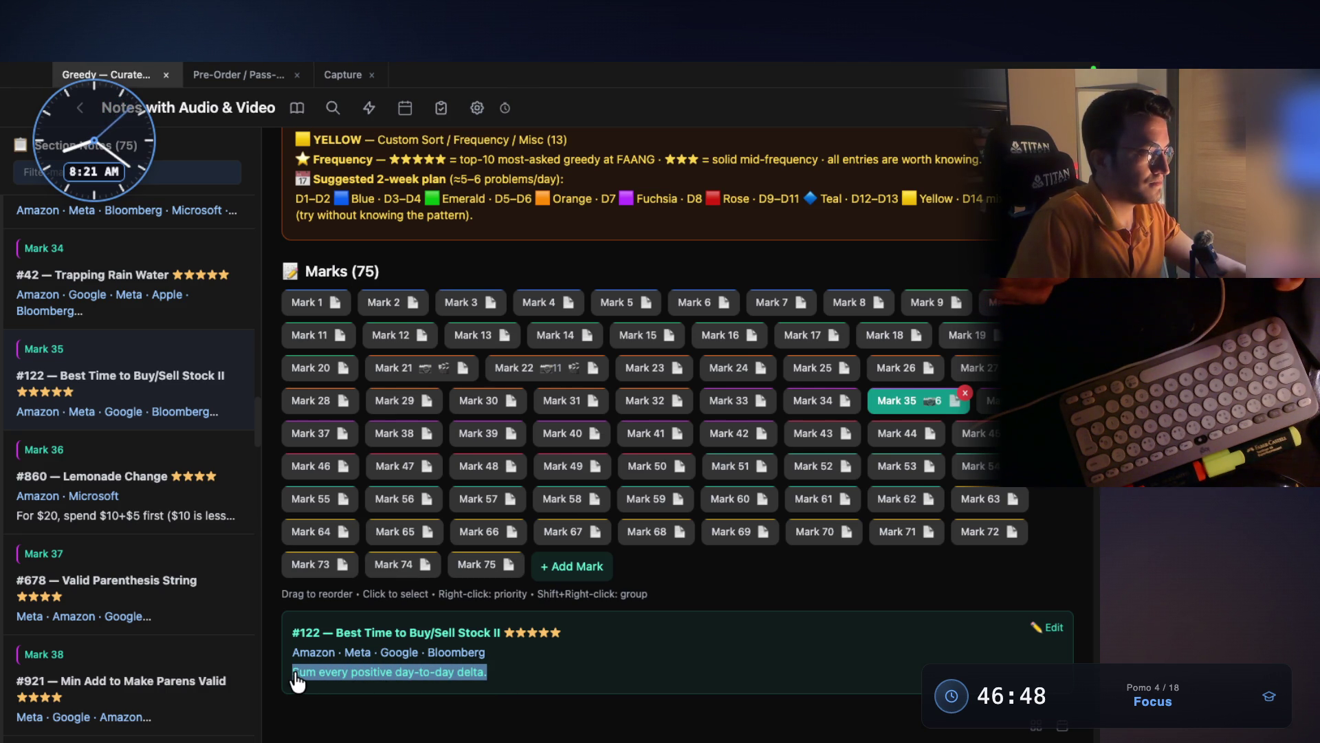
{"action": "left_click", "coordinate": [729, 400]}
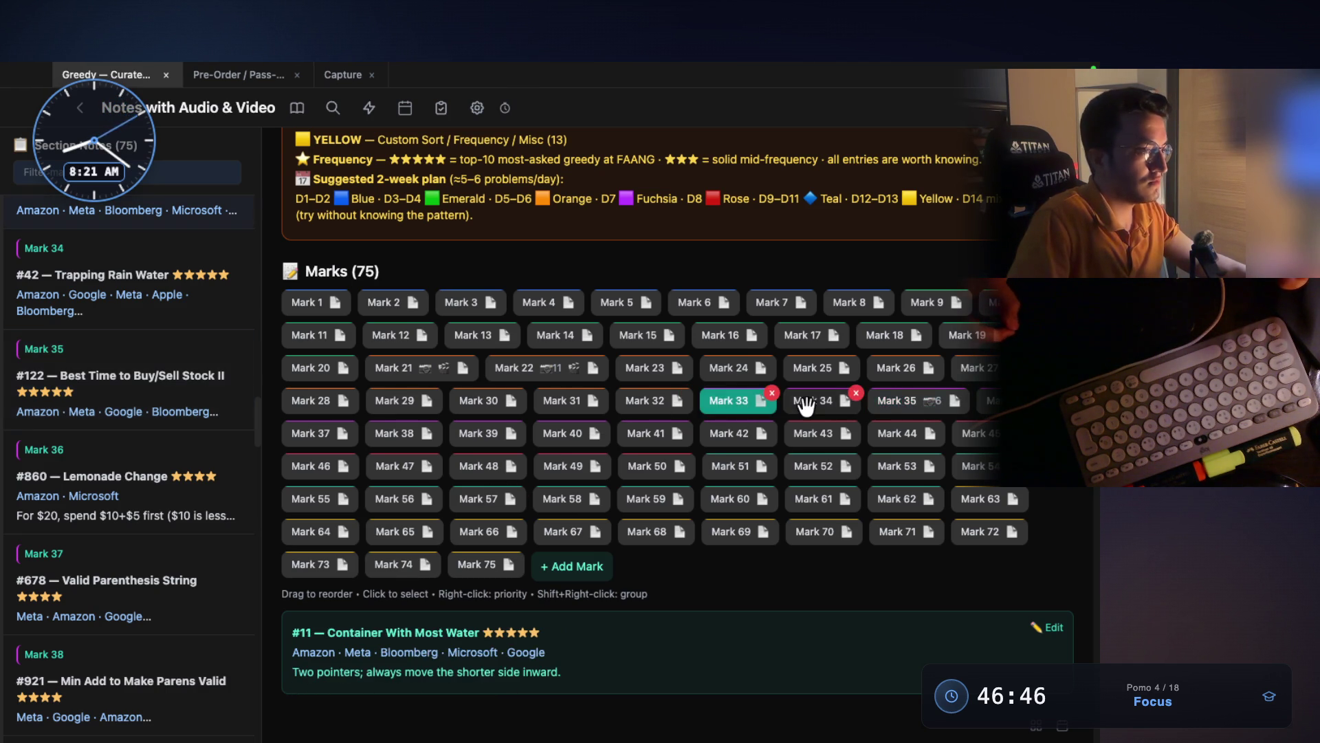
{"action": "left_click", "coordinate": [812, 400]}
{"action": "left_click", "coordinate": [872, 404]}
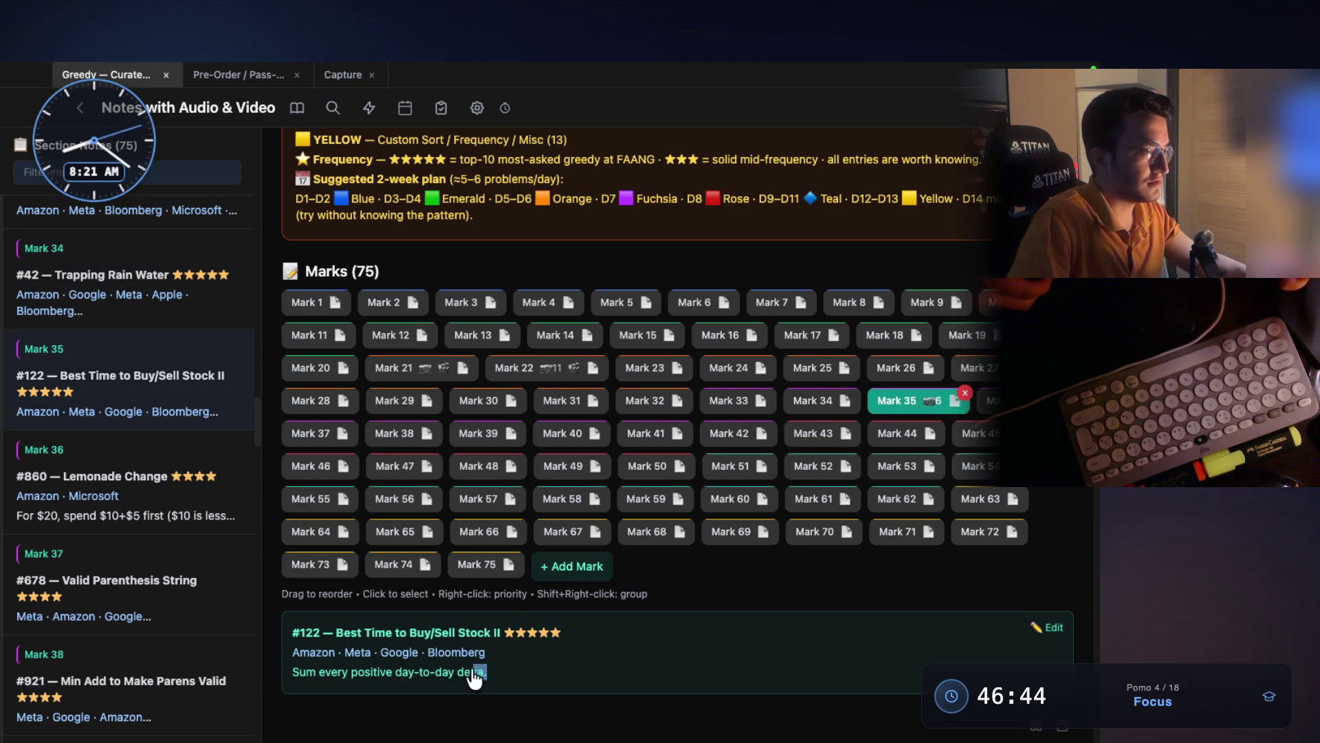
{"action": "left_click_drag", "start_coordinate": [483, 681], "coordinate": [357, 679]}
{"action": "key", "text": "super+Tab"}
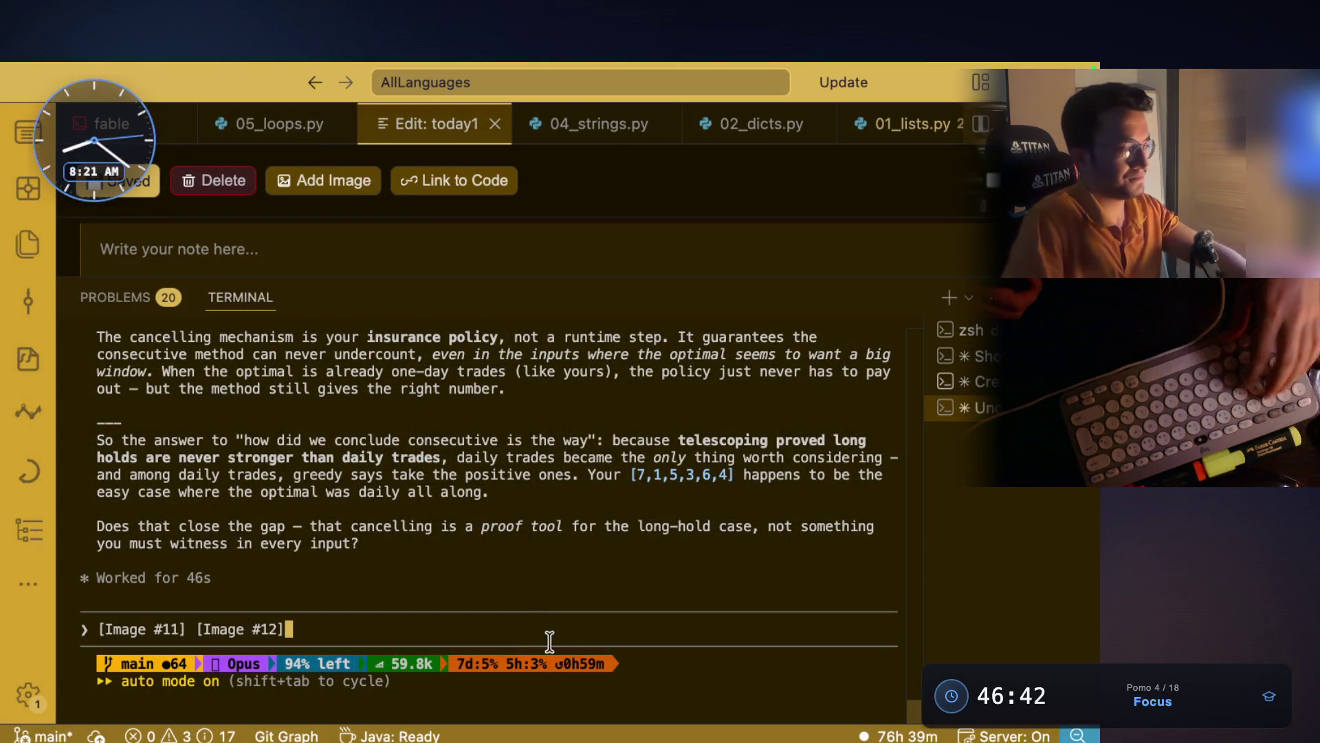
- Ask the AI how Container With Most Water and #122 belong to the same greedy subtype
{"action": "key", "text": "super+v"}
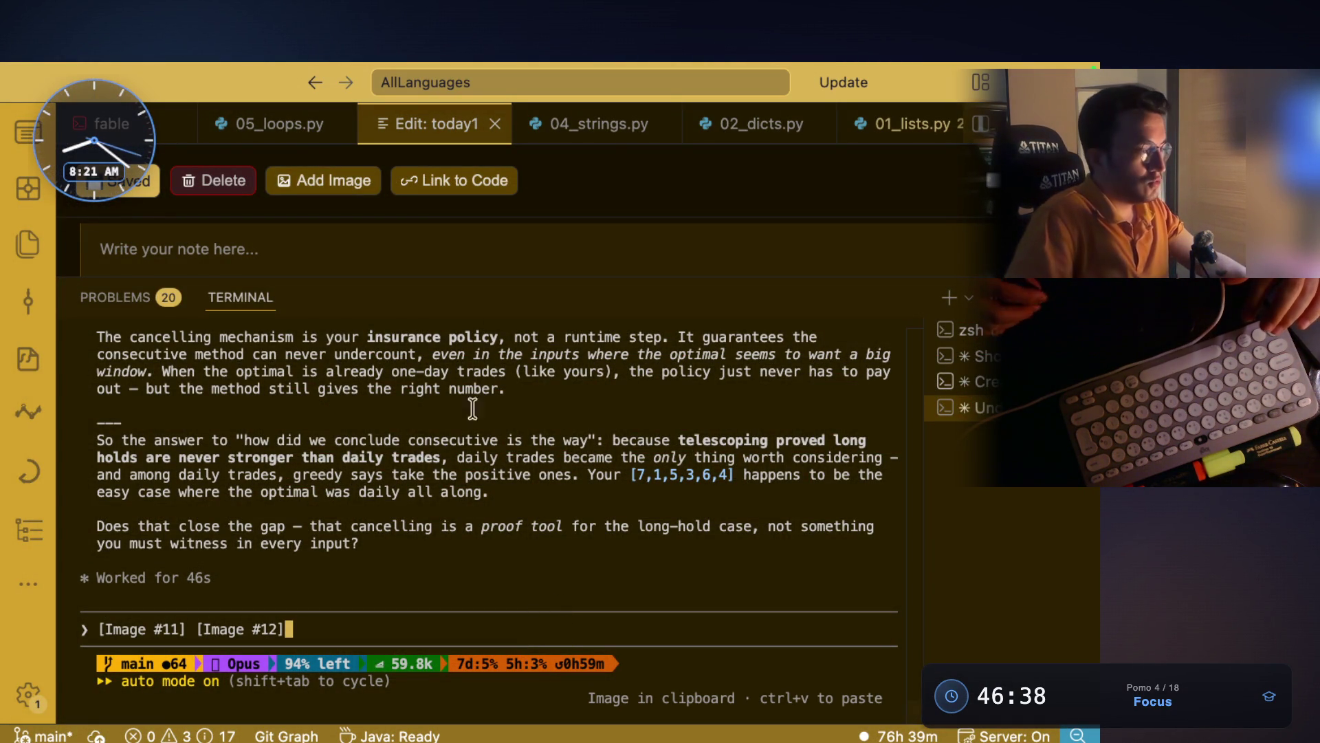
{"action": "type", "text": "My next question is that how on earth do they belong to the same subtype of greedy? I mean, here we have like a container with most water and they both, they belong to the same subtype, which is two pointer and counter greedy. So how come? Because in container with most water, we had like, we were like, we applied literally two pointers. And always moved to the shorter side inward. So here we sum every positive day to day delta. So I mean, what is resembles here?"}
{"action": "key", "text": "Return"}
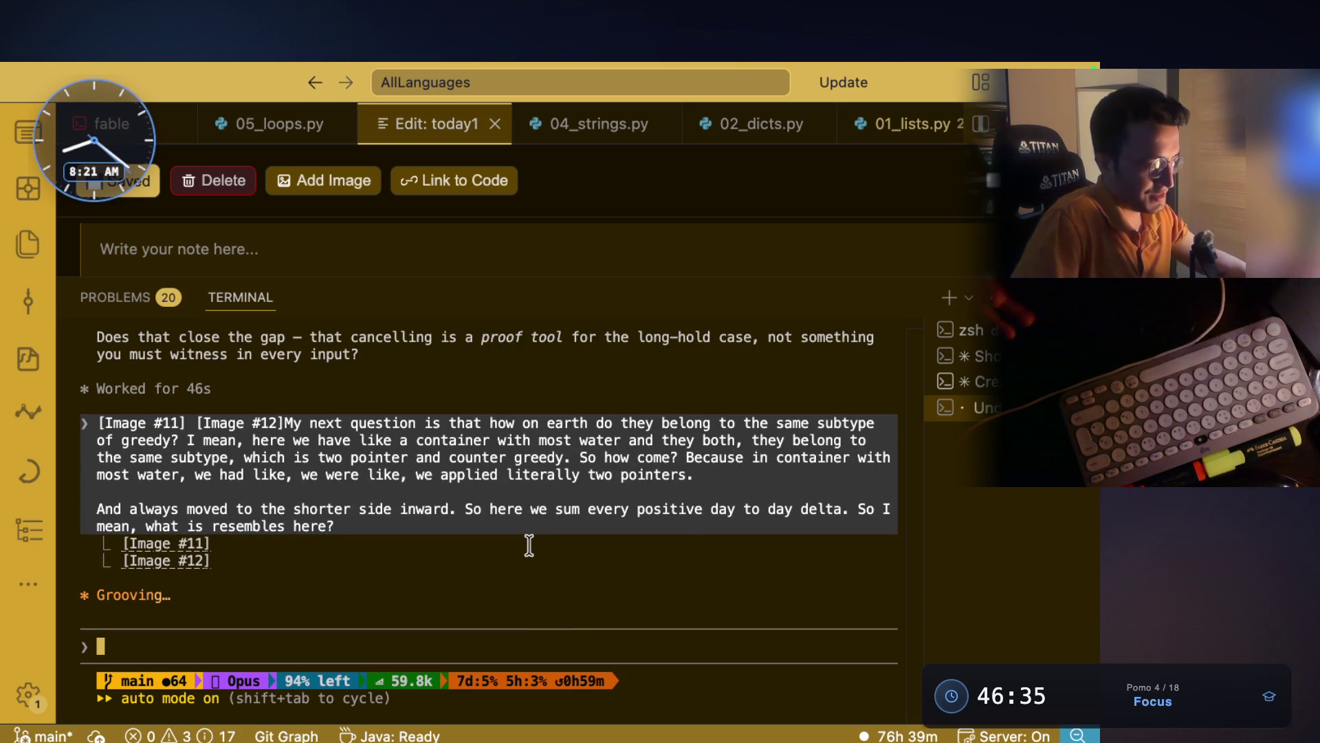
{"action": "scroll", "coordinate": [529, 545], "scroll_direction": "up", "scroll_amount": 10}
{"action": "scroll", "coordinate": [528, 545], "scroll_direction": "up", "scroll_amount": 14}
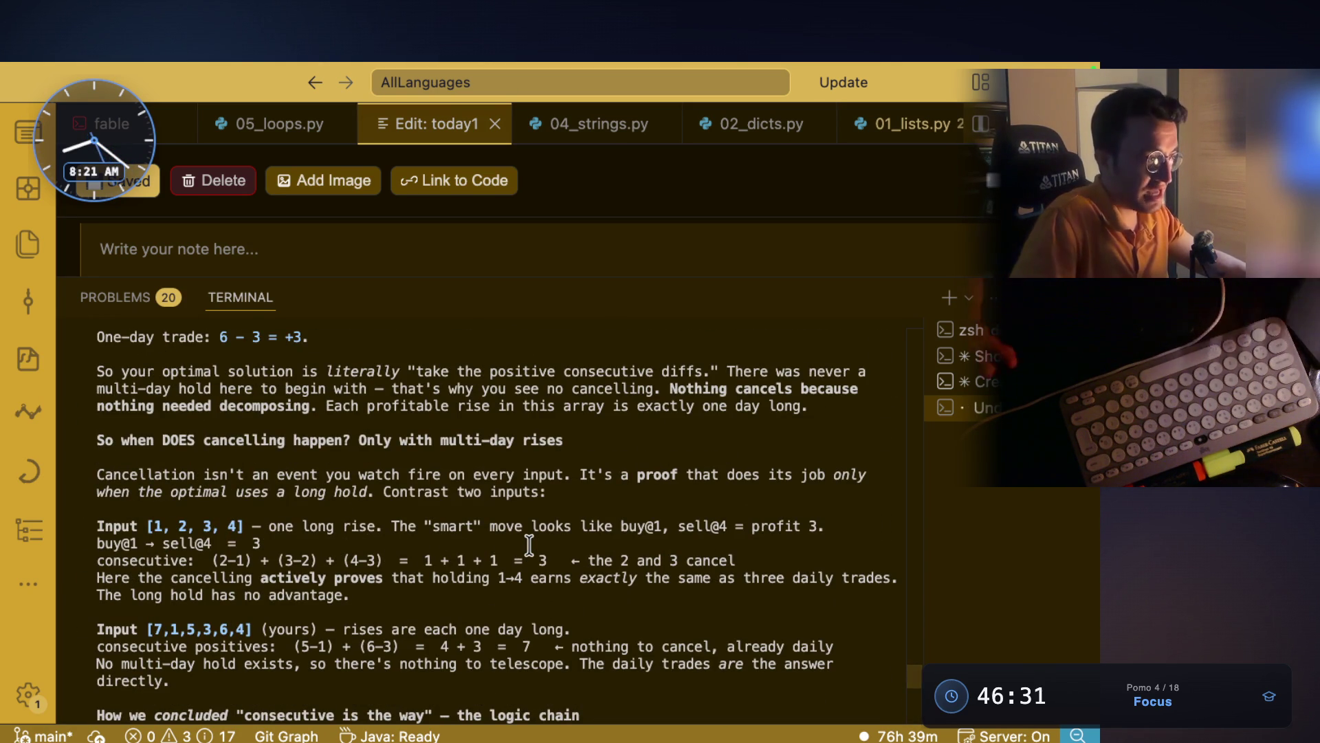
{"action": "scroll", "coordinate": [529, 545], "scroll_direction": "up", "scroll_amount": 10}
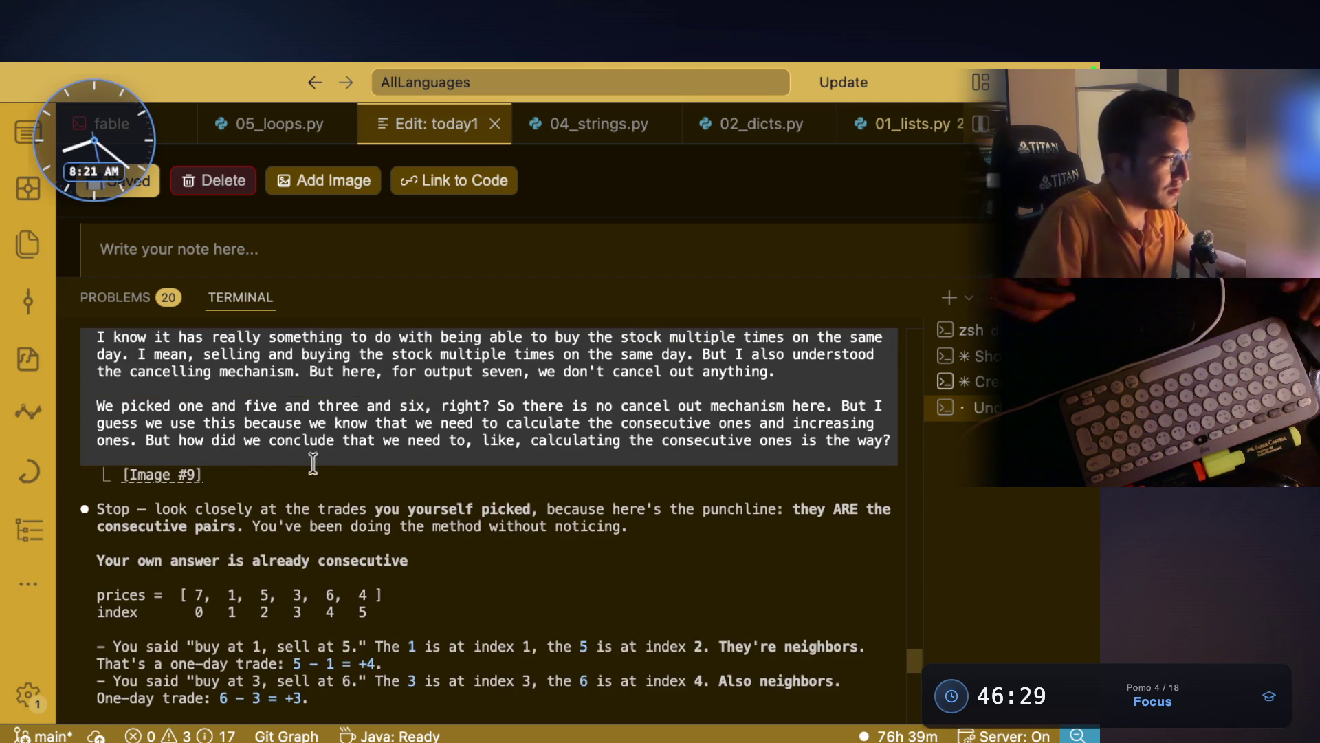
{"action": "left_click_drag", "start_coordinate": [170, 517], "coordinate": [376, 491]}
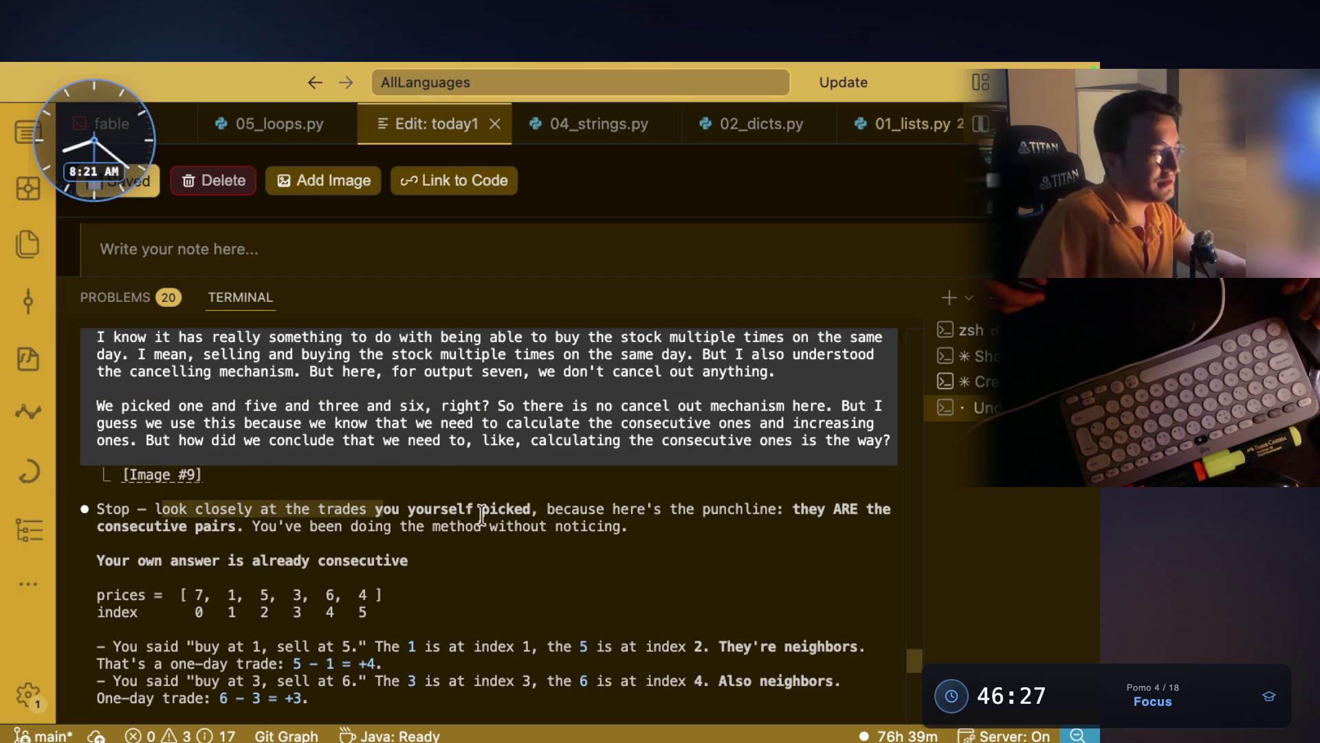
{"action": "left_click", "coordinate": [532, 512]}
{"action": "left_click_drag", "start_coordinate": [611, 509], "coordinate": [837, 510]}
{"action": "left_click", "coordinate": [235, 528]}
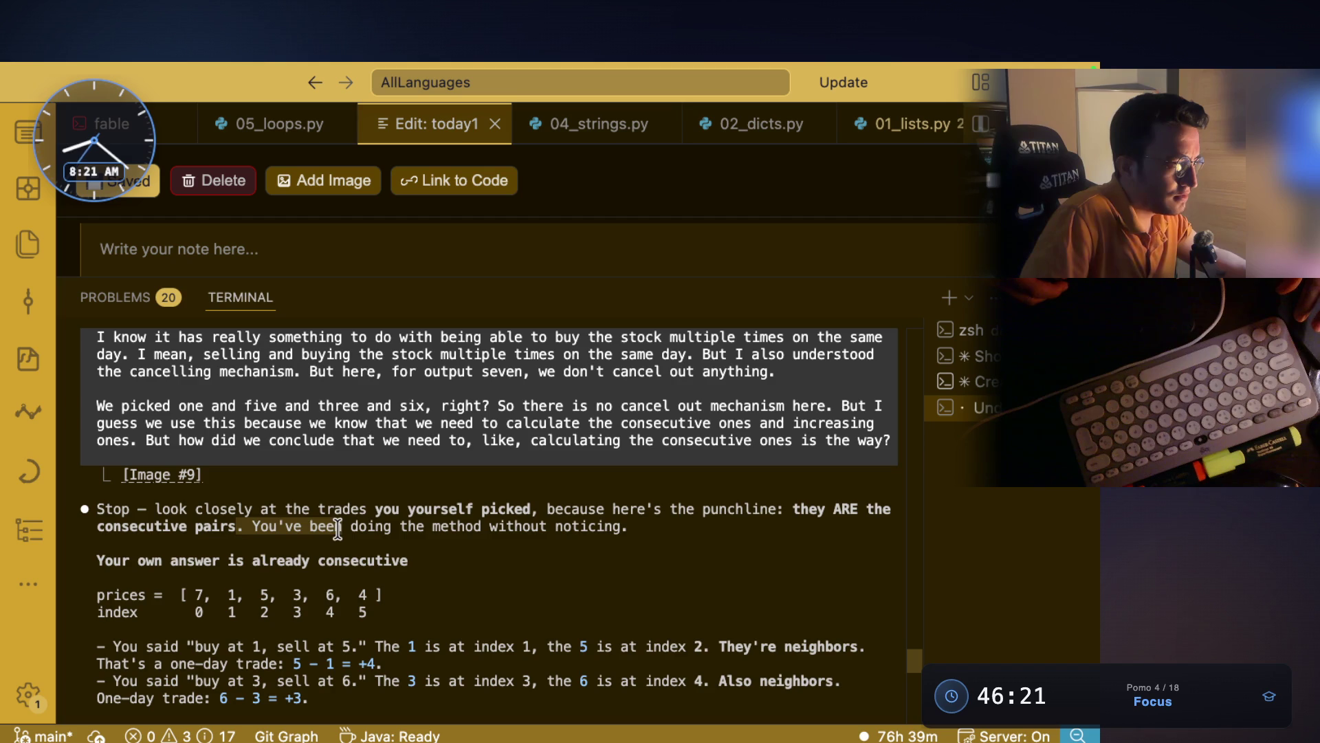
{"action": "left_click_drag", "start_coordinate": [403, 528], "coordinate": [622, 527]}
{"action": "scroll", "coordinate": [507, 495], "scroll_direction": "down", "scroll_amount": 3}
{"action": "left_click_drag", "start_coordinate": [138, 475], "coordinate": [408, 474]}
{"action": "left_click_drag", "start_coordinate": [114, 561], "coordinate": [528, 561]}
{"action": "left_click_drag", "start_coordinate": [723, 562], "coordinate": [823, 557]}
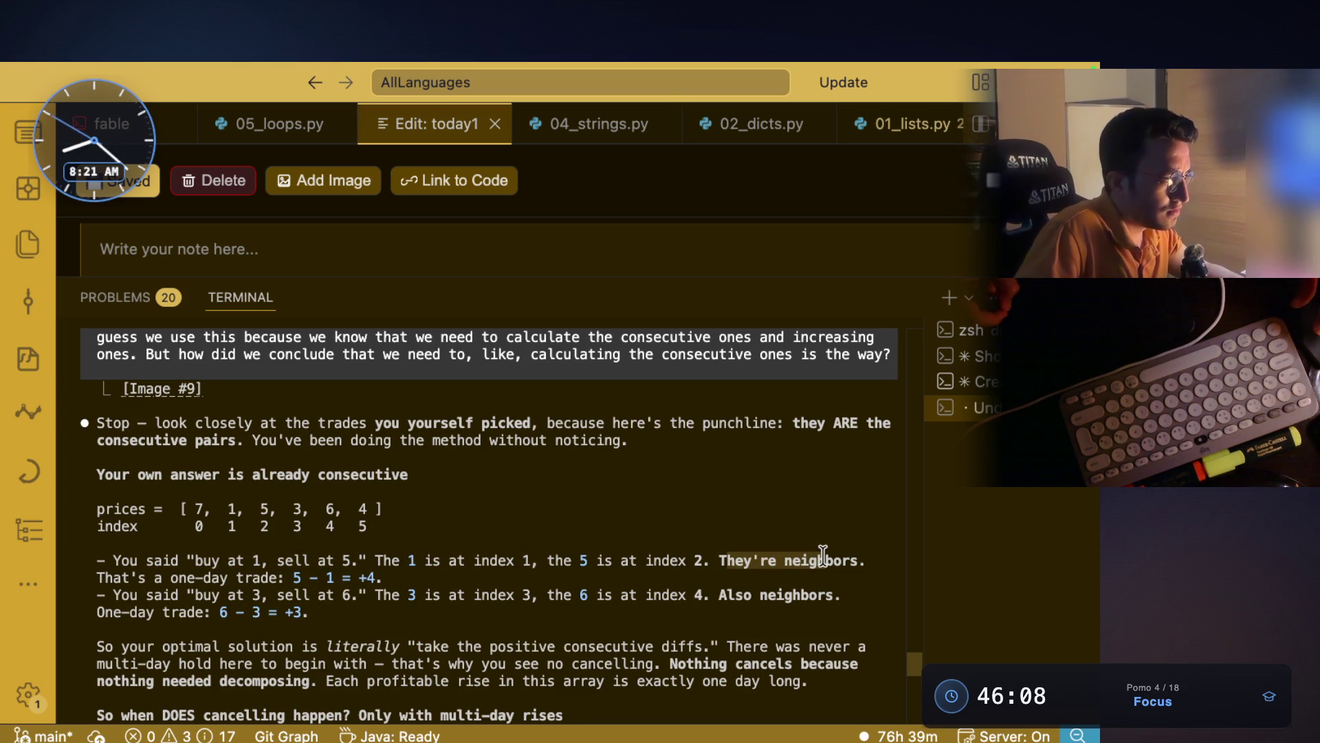
{"action": "left_click_drag", "start_coordinate": [140, 576], "coordinate": [239, 586]}
{"action": "left_click_drag", "start_coordinate": [194, 596], "coordinate": [382, 596]}
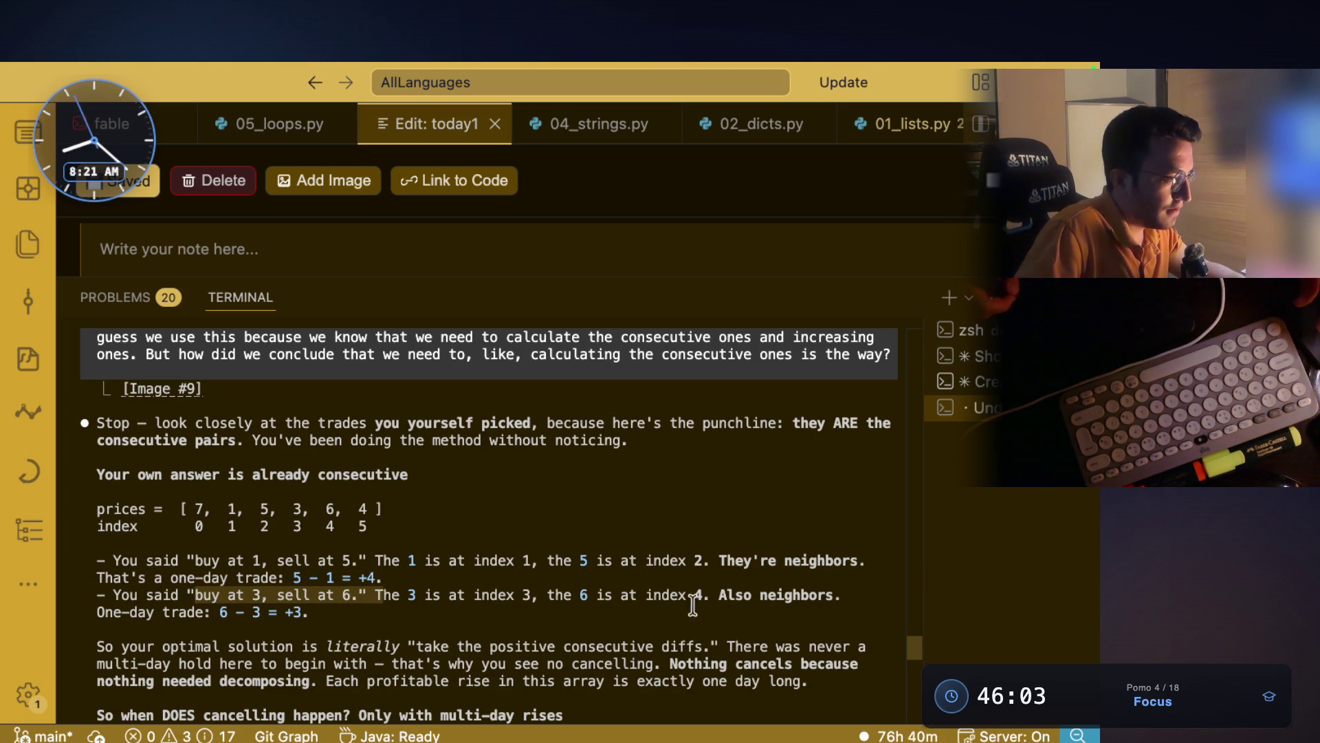
{"action": "left_click_drag", "start_coordinate": [726, 595], "coordinate": [833, 595]}
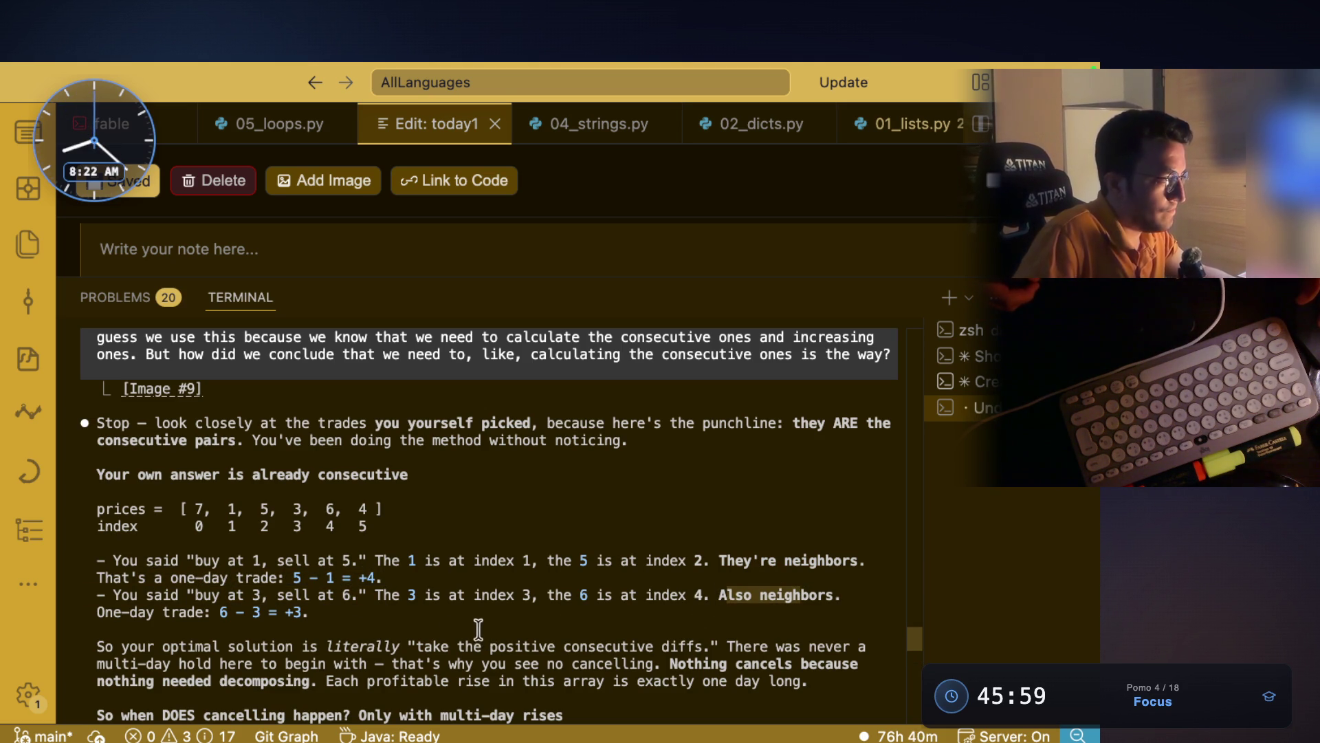
{"action": "scroll", "coordinate": [474, 622], "scroll_direction": "down", "scroll_amount": 2}
{"action": "left_click_drag", "start_coordinate": [255, 585], "coordinate": [377, 579]}
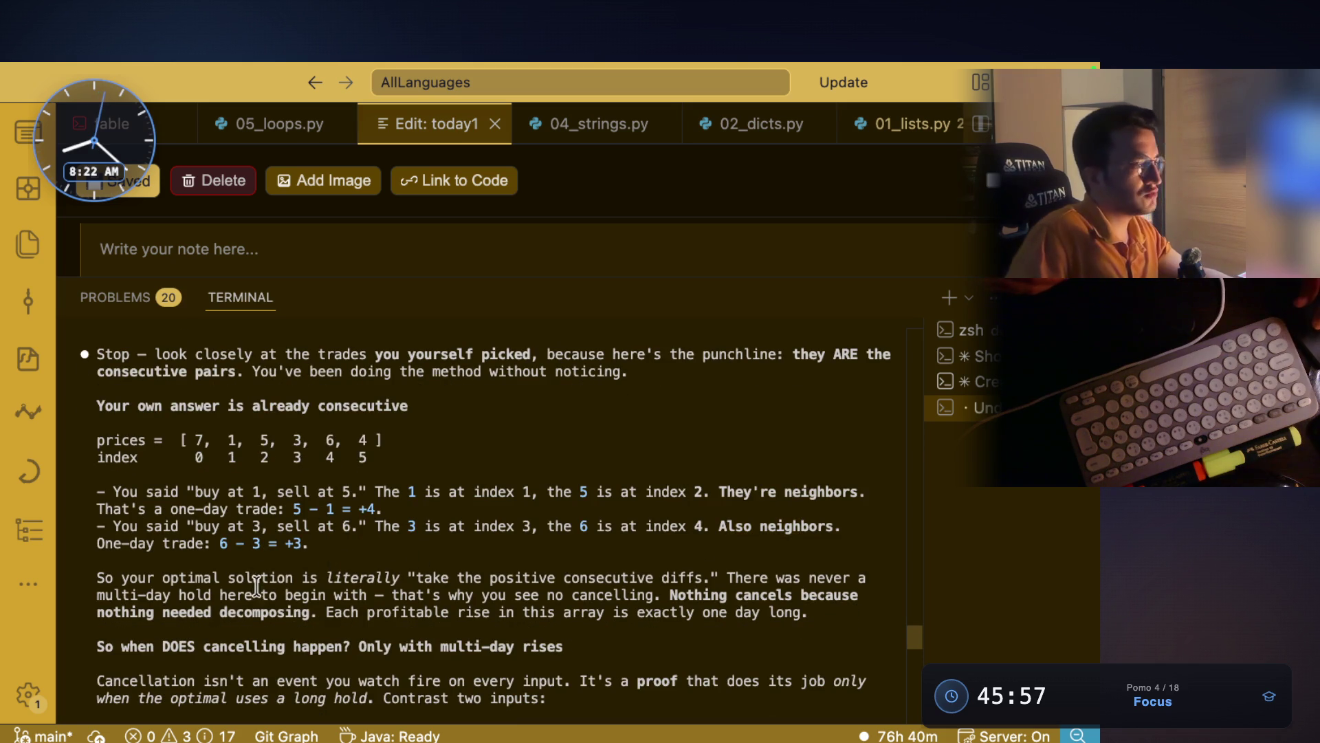
{"action": "left_click", "coordinate": [550, 586]}
{"action": "left_click_drag", "start_coordinate": [588, 578], "coordinate": [695, 576]}
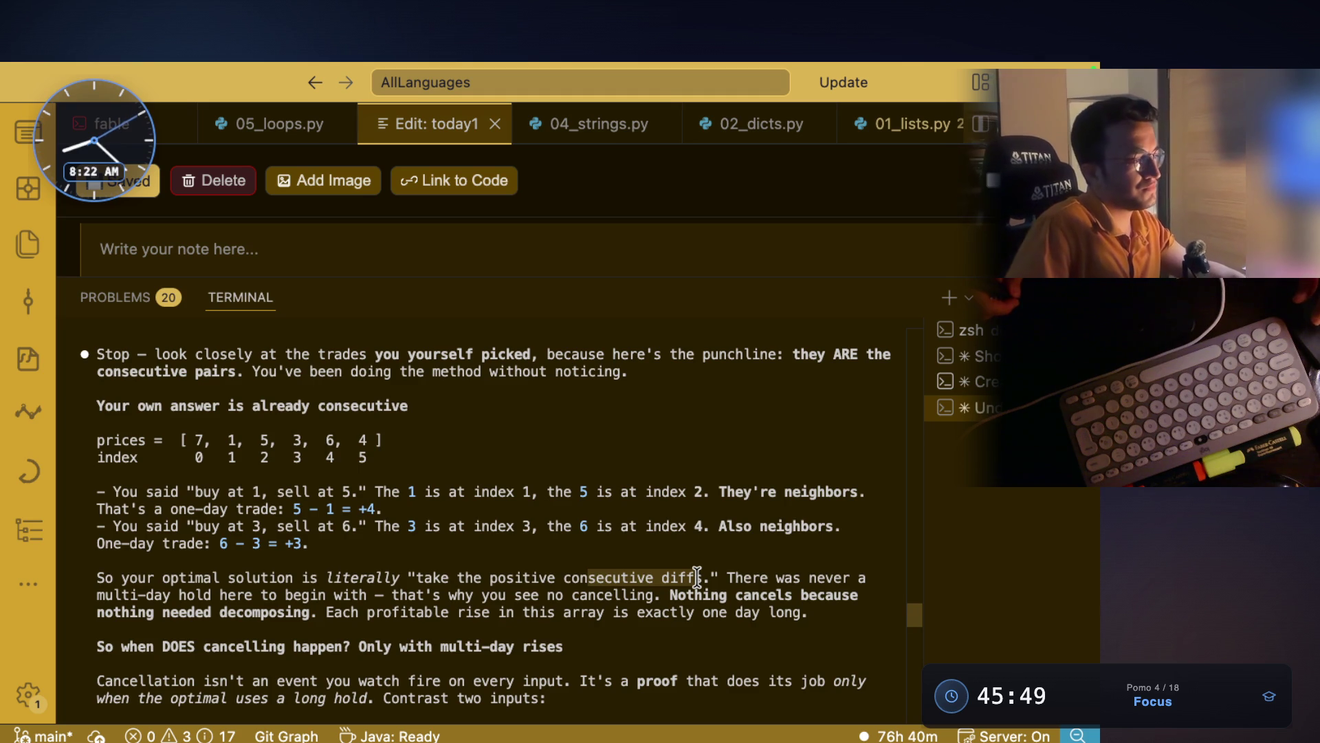
{"action": "scroll", "coordinate": [660, 605], "scroll_direction": "down", "scroll_amount": 4}
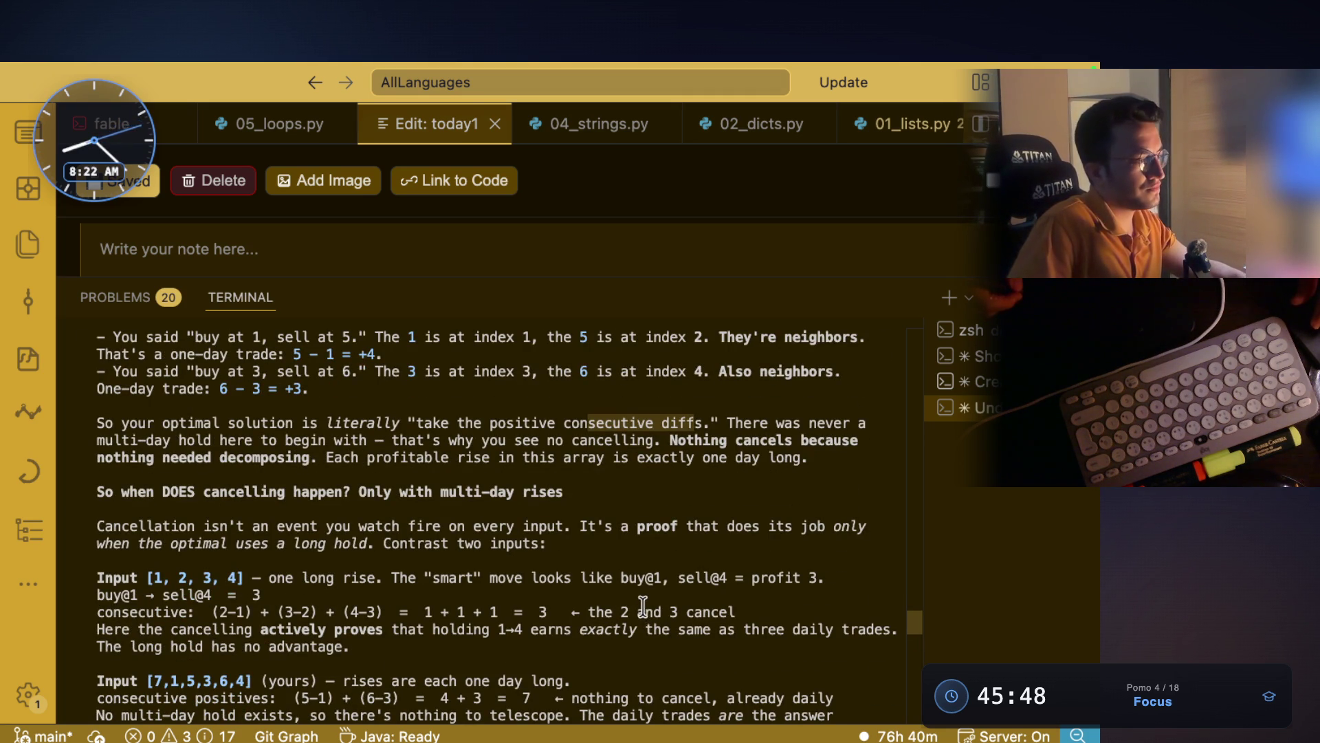
{"action": "scroll", "coordinate": [334, 475], "scroll_direction": "up", "scroll_amount": 4}
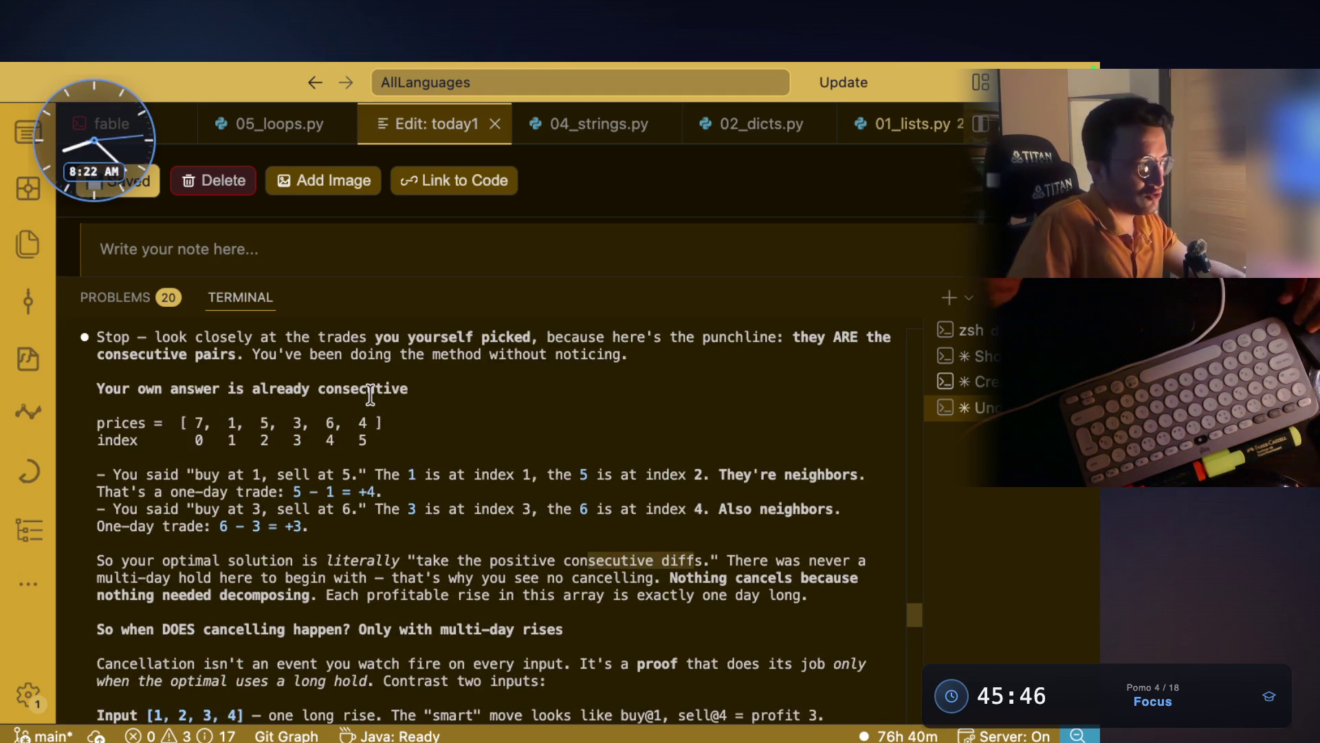
{"action": "left_click", "coordinate": [233, 421]}
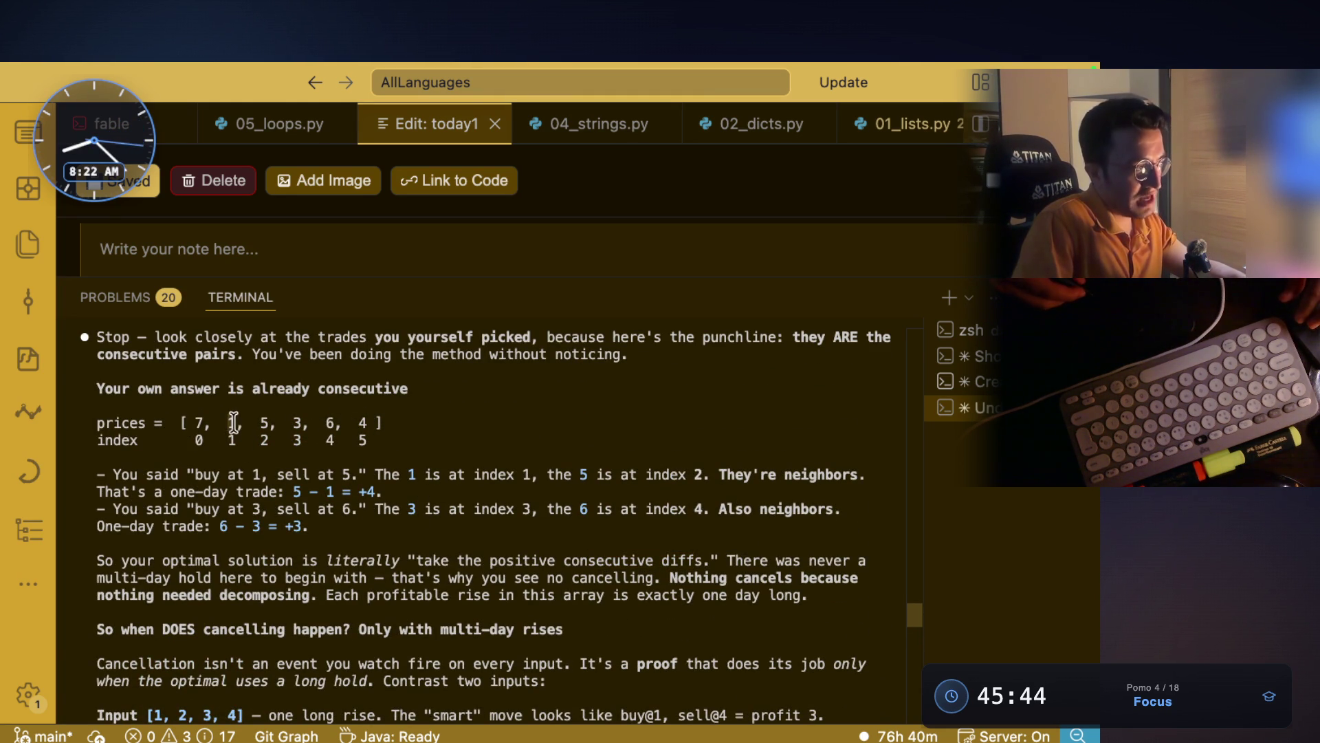